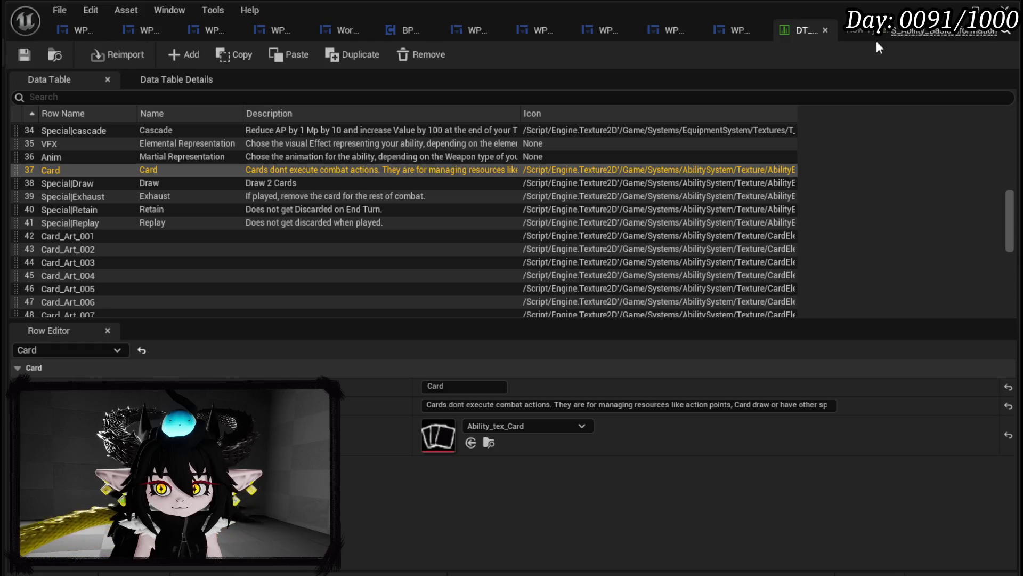
# - Leave the DT_ data table and show the WP_AbilityCreationTree event graph
pyautogui.click(62, 28)
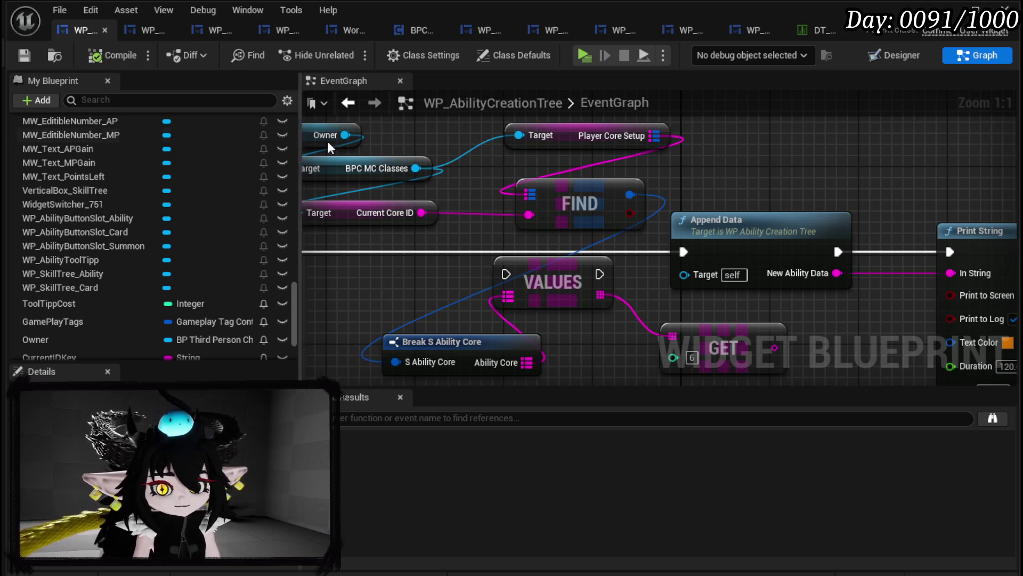
# - Scroll through the ability tree's My Blueprint variables and functions, then bring up WP_SkillTree_Card's designer
pyautogui.scroll(-3, 124, 276)
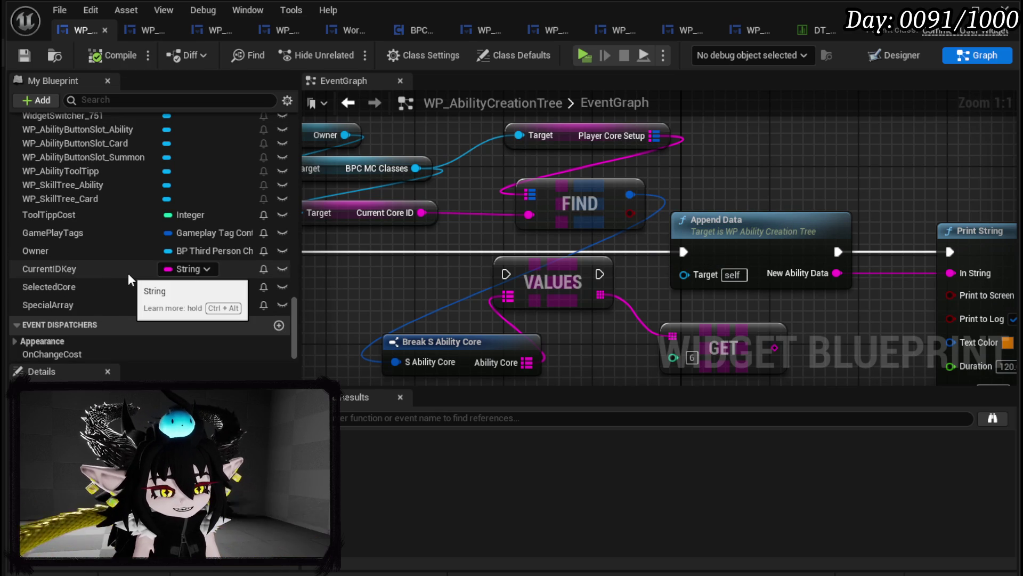
pyautogui.scroll(-10, 128, 274)
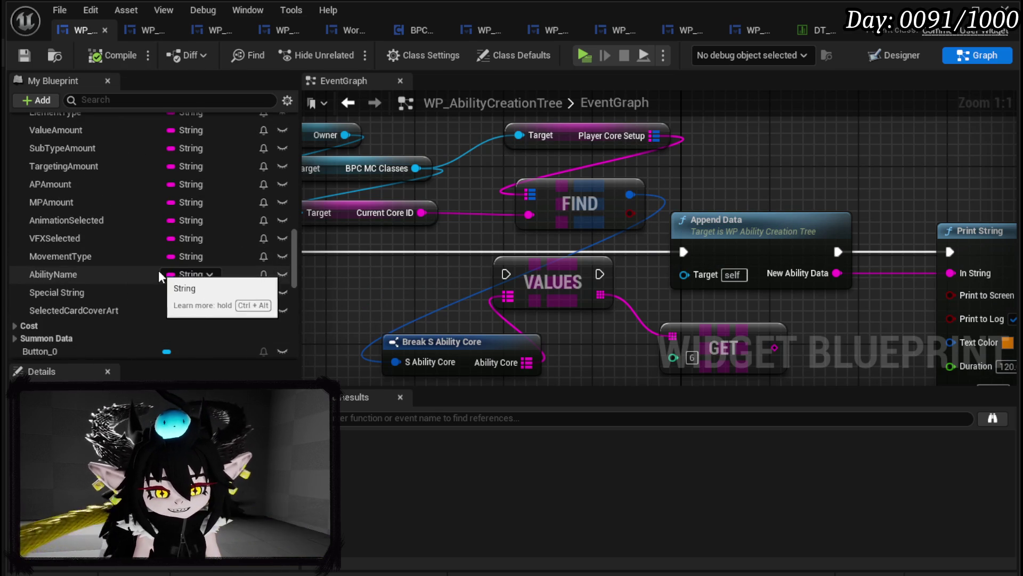
pyautogui.scroll(10, 133, 272)
pyautogui.scroll(10, 135, 265)
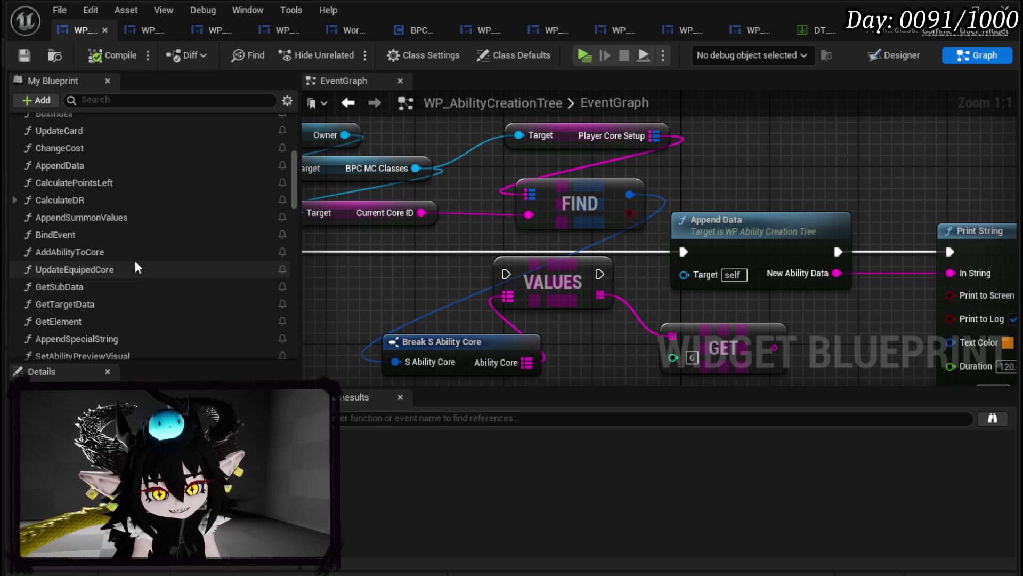
pyautogui.scroll(1, 136, 263)
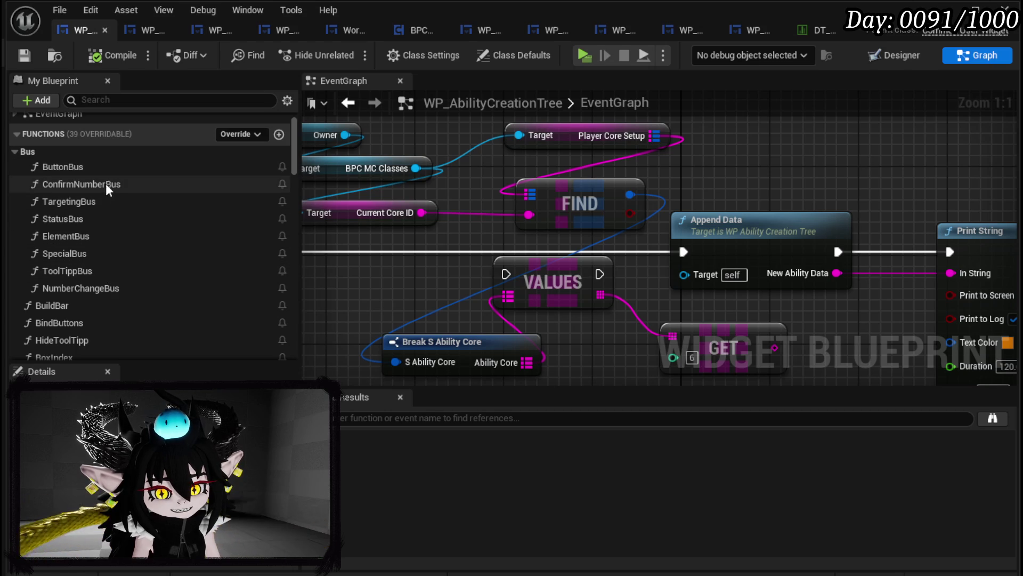
pyautogui.scroll(-3, 111, 216)
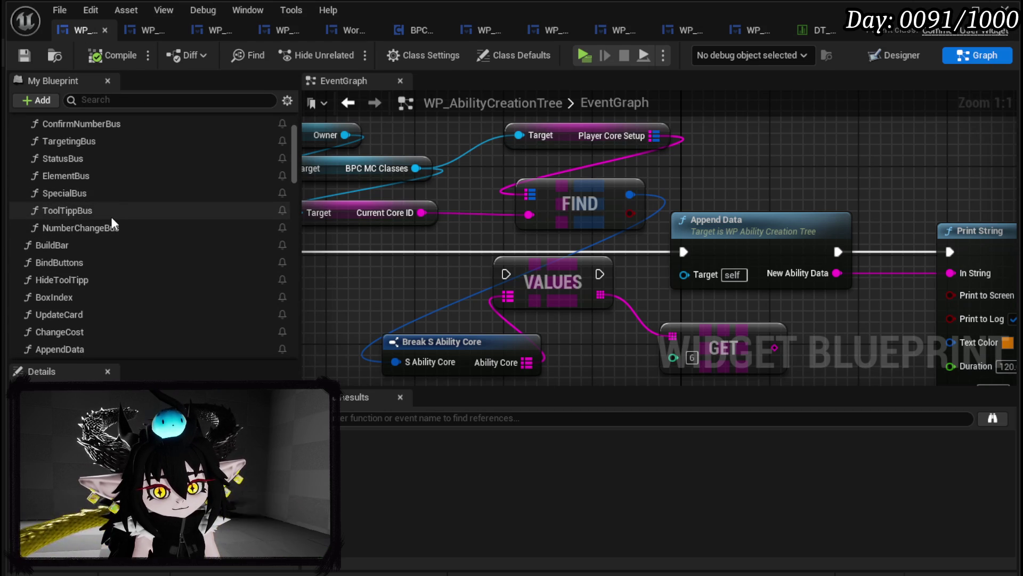
pyautogui.scroll(-5, 122, 198)
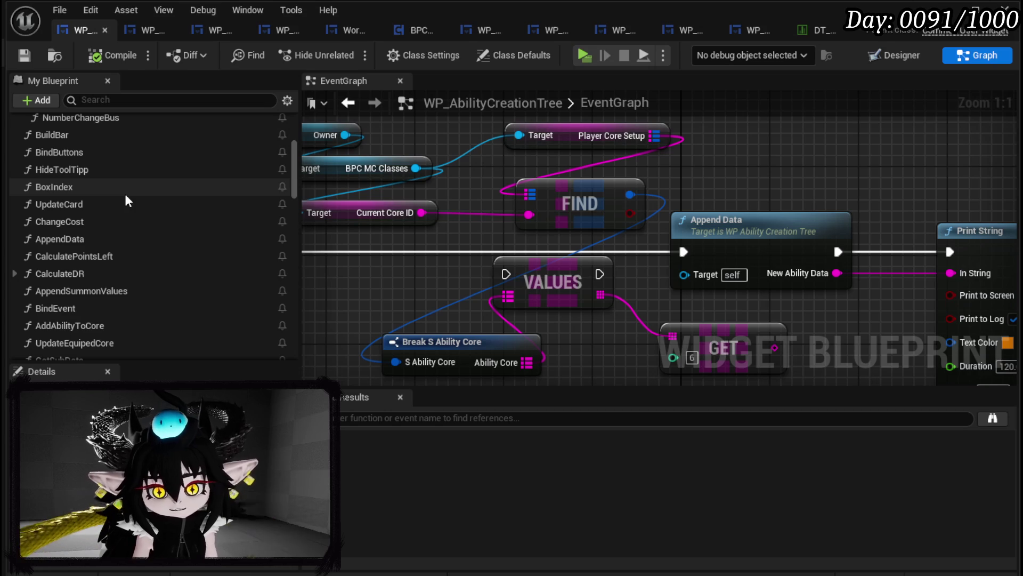
pyautogui.scroll(5, 188, 242)
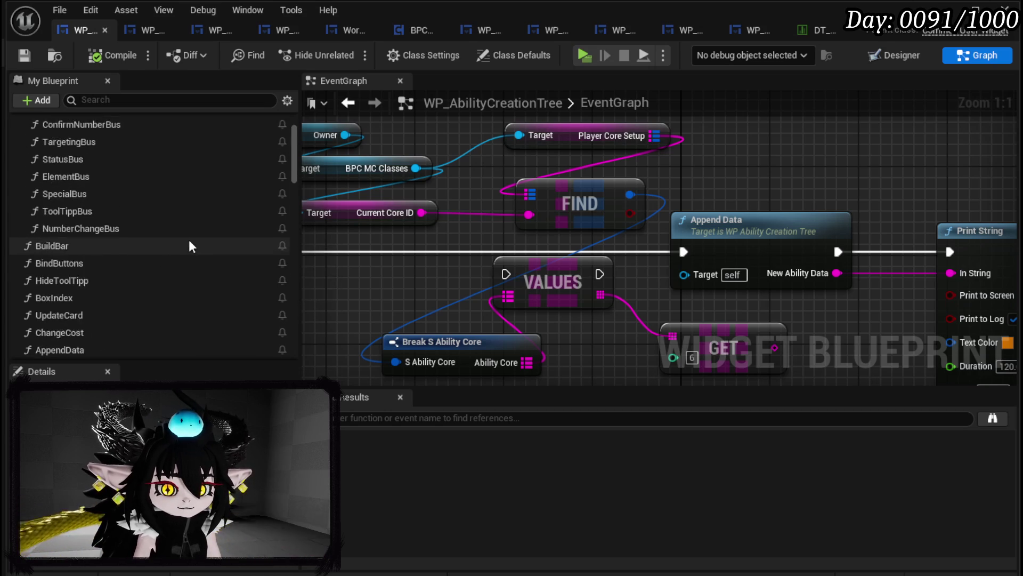
pyautogui.scroll(5, 189, 239)
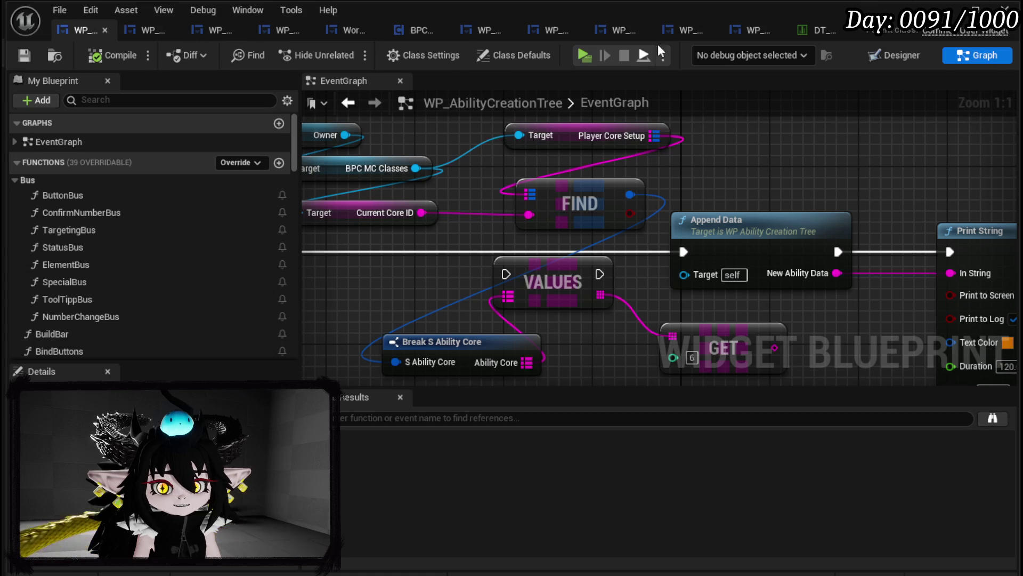
pyautogui.click(753, 30)
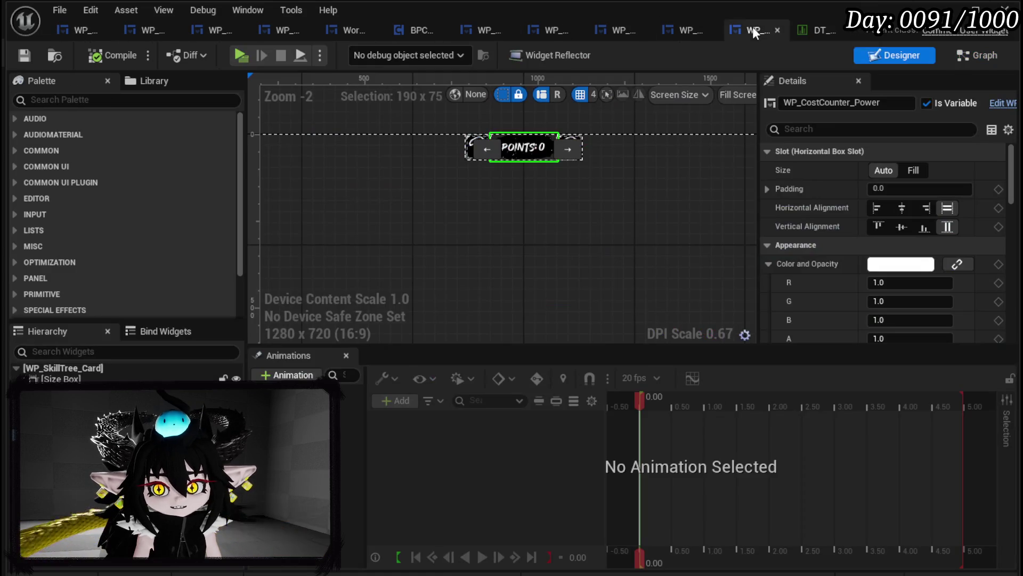
# - Duplicate the WP_SetSlot_Main question-mark slot and rename the copy WP_SetSlot_Element
pyautogui.moveTo(752, 27); pyautogui.dragTo(152, 34)
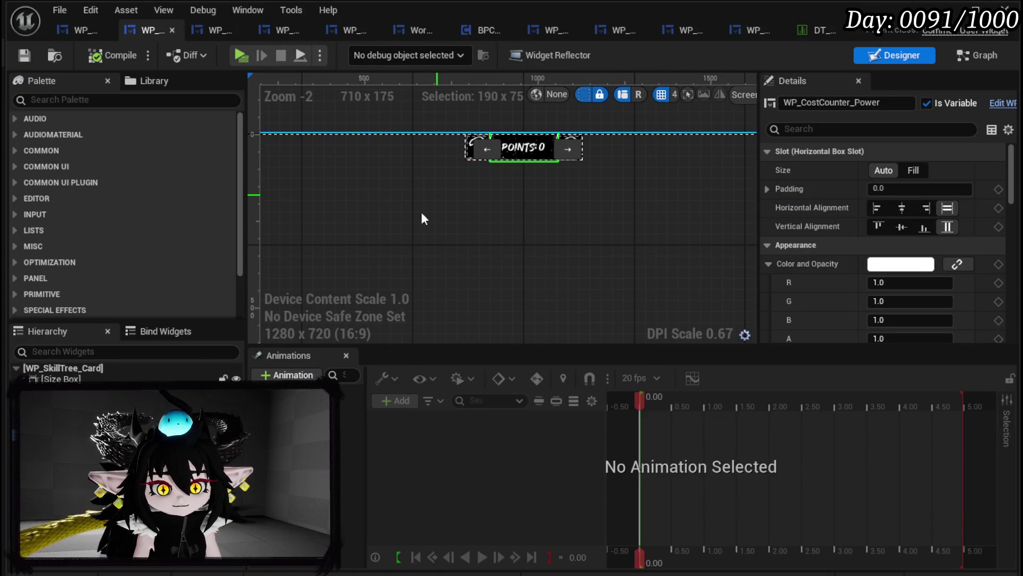
pyautogui.click(491, 148)
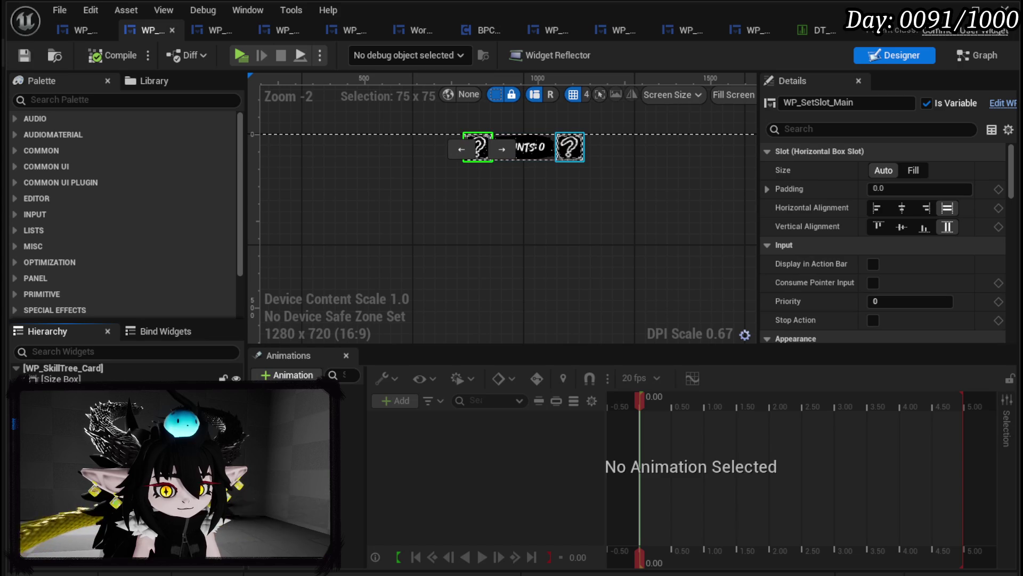
pyautogui.click(592, 149)
pyautogui.hotkey('ctrl', 'd')
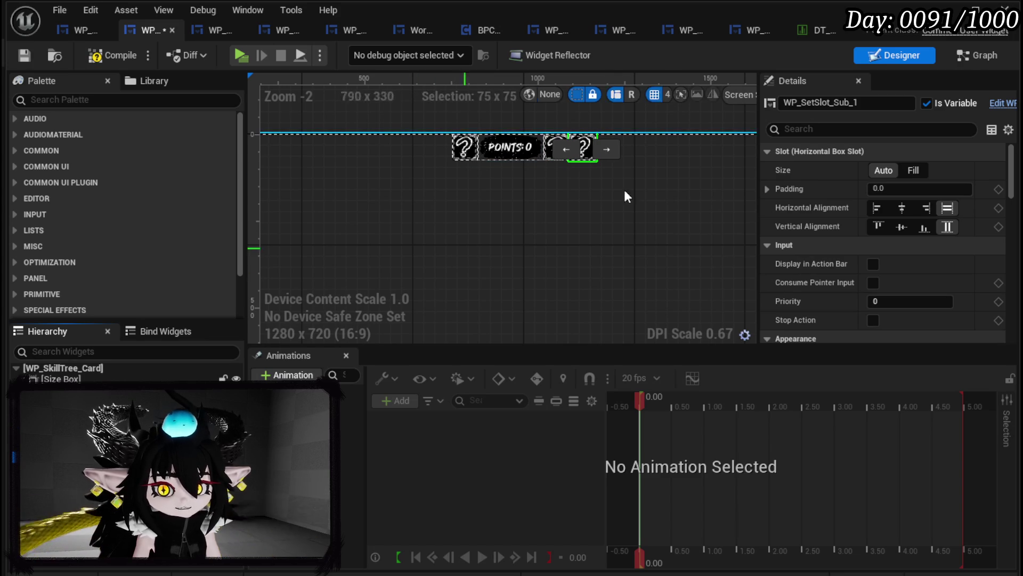
pyautogui.moveTo(835, 103); pyautogui.dragTo(864, 103)
pyautogui.write('E')
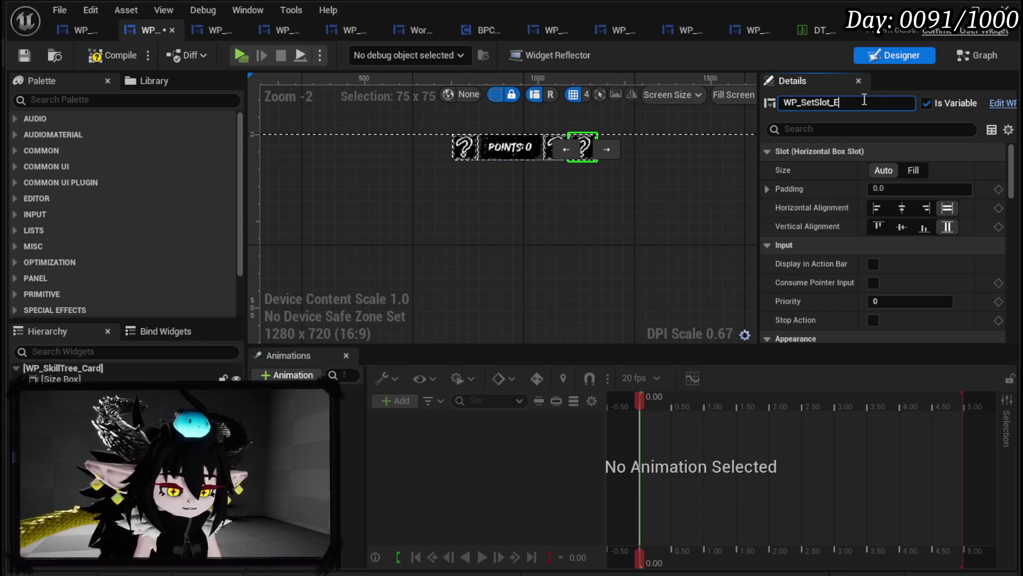
pyautogui.write('lement')
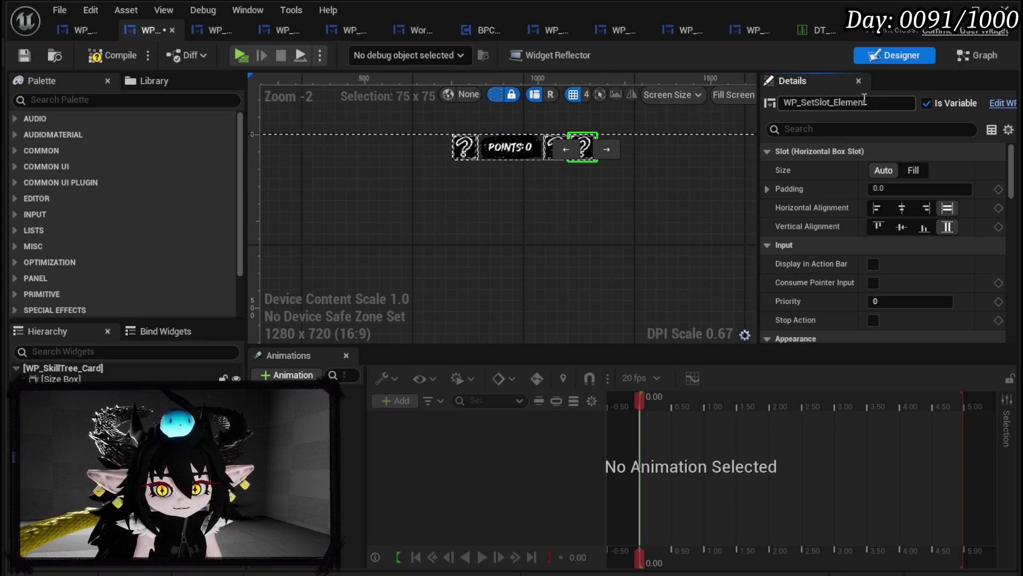
pyautogui.press('Return')
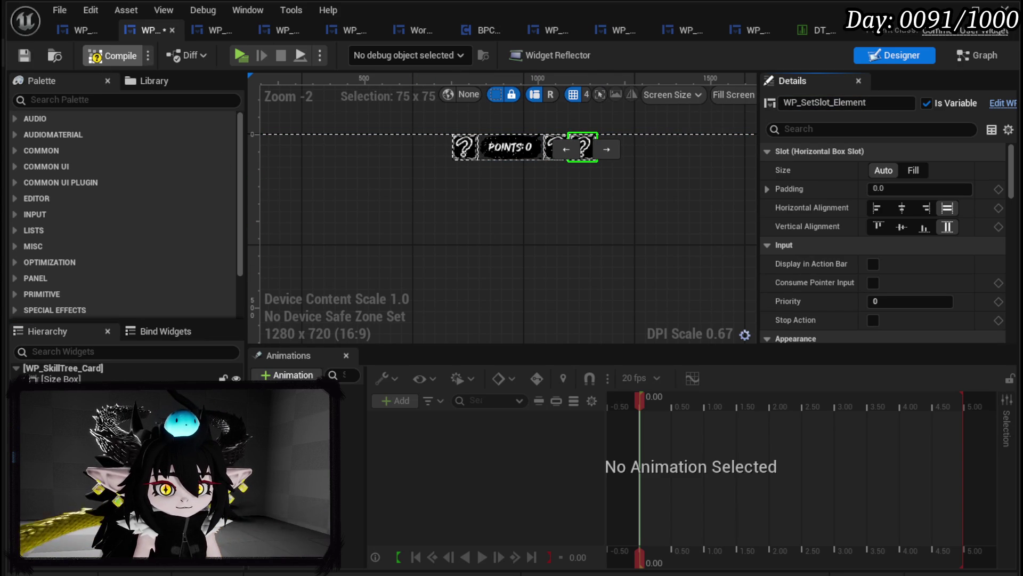
# - Compile the card widget, reselect WP_SetSlot_Main, and move on to WP_SkillTree_Ability
pyautogui.click(23, 53)
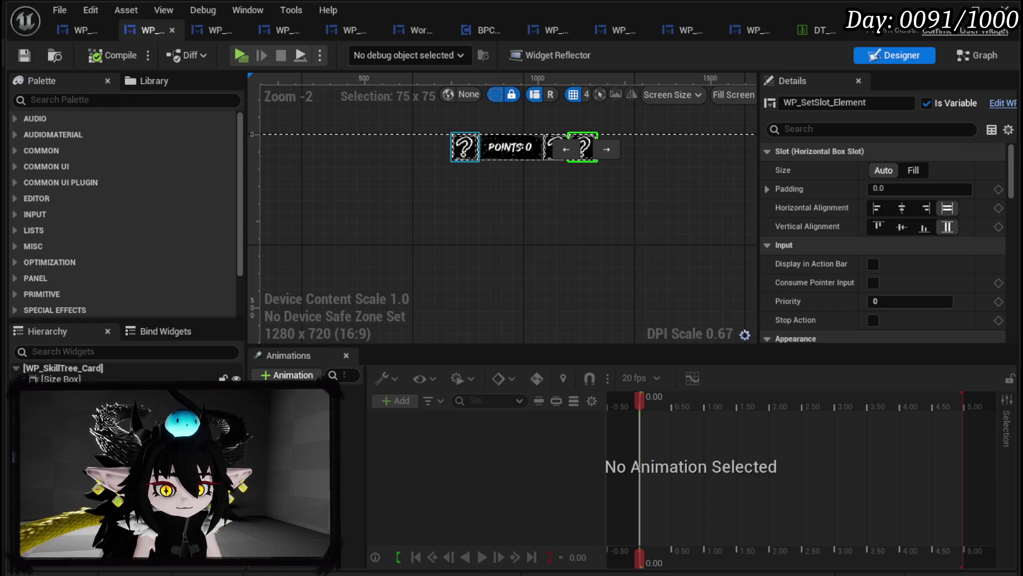
pyautogui.click(464, 146)
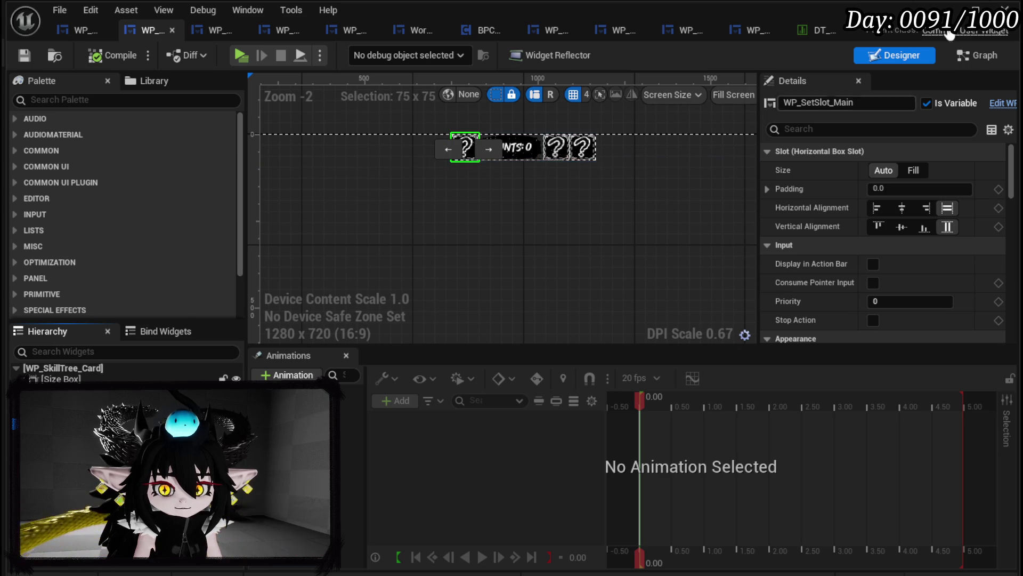
pyautogui.click(210, 34)
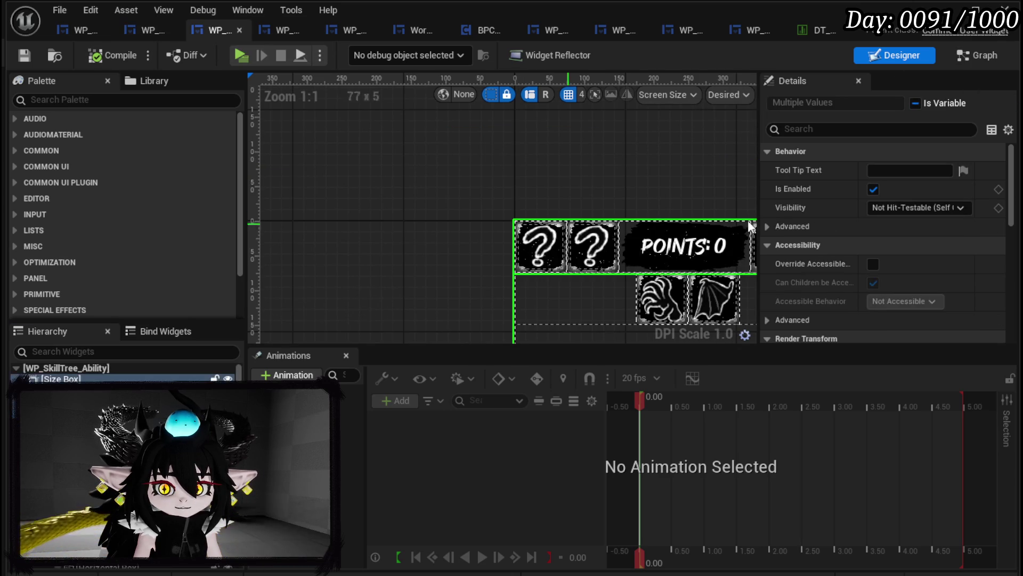
# - Select the WP_TargetingType widget and widen the Details panel
pyautogui.scroll(-3, 125, 373)
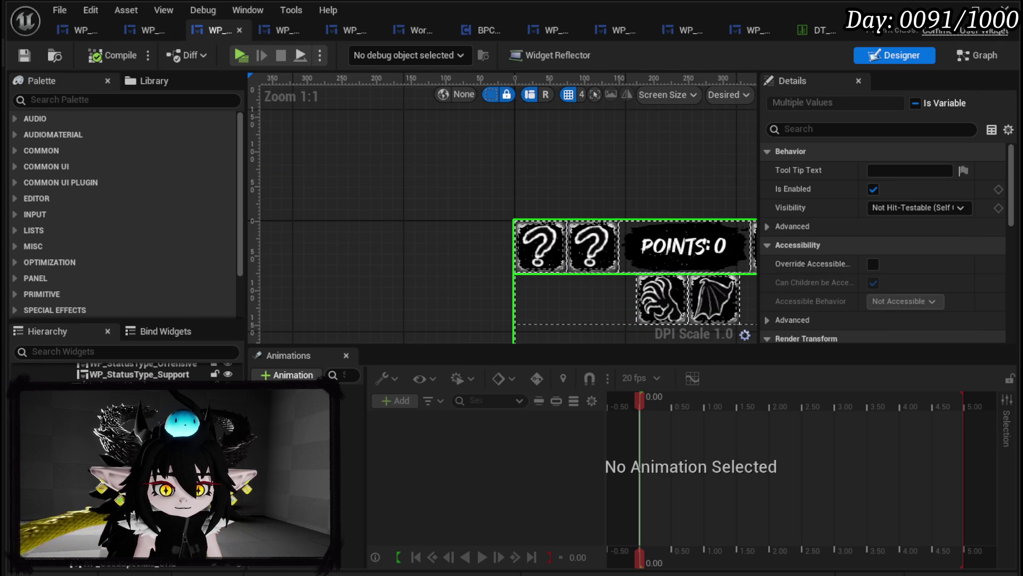
pyautogui.click(80, 452)
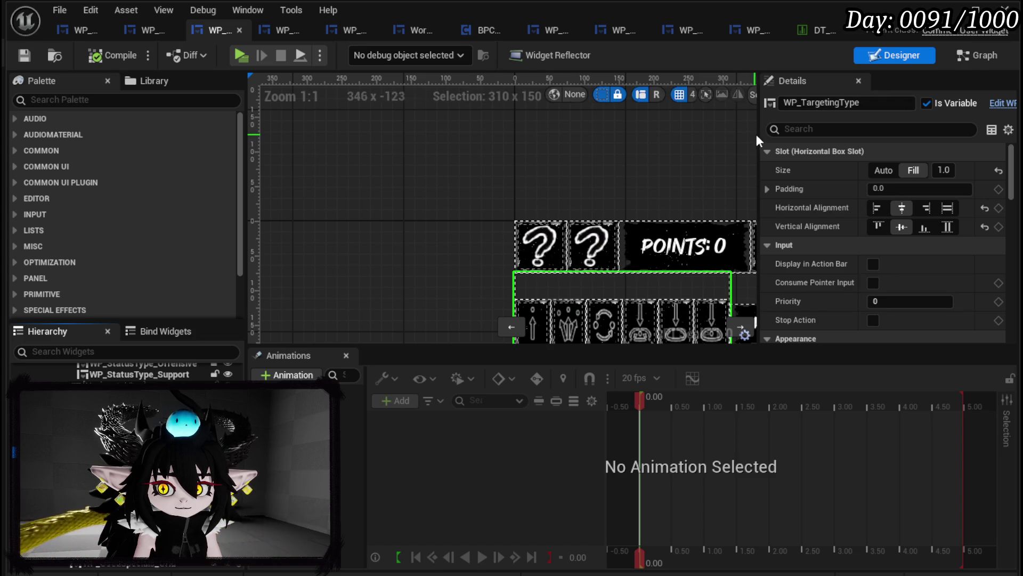
pyautogui.moveTo(760, 143)
pyautogui.mouseDown()
pyautogui.moveTo(477, 143)
pyautogui.moveTo(684, 144)
pyautogui.moveTo(660, 144)
pyautogui.mouseUp()
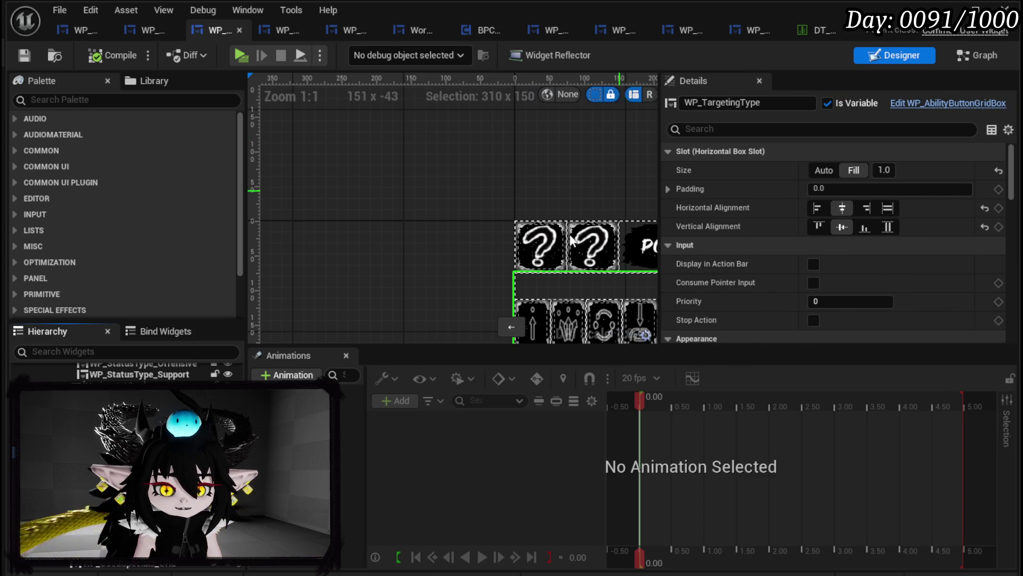
pyautogui.scroll(-3, 128, 405)
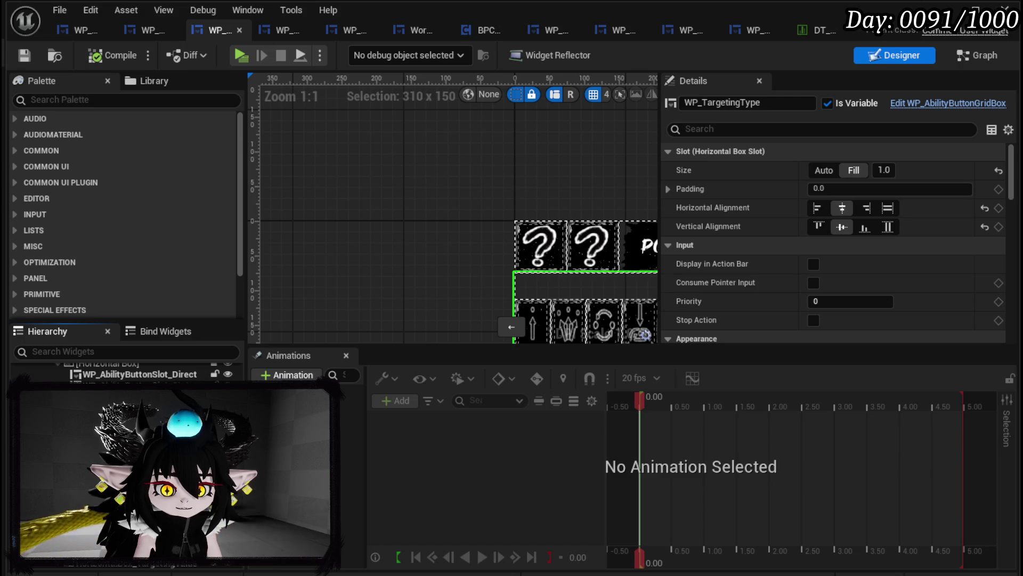
# - Select and frame WP_StatusType_Offensive, inspecting its eye, fire and arrow icon slots
pyautogui.click(133, 452)
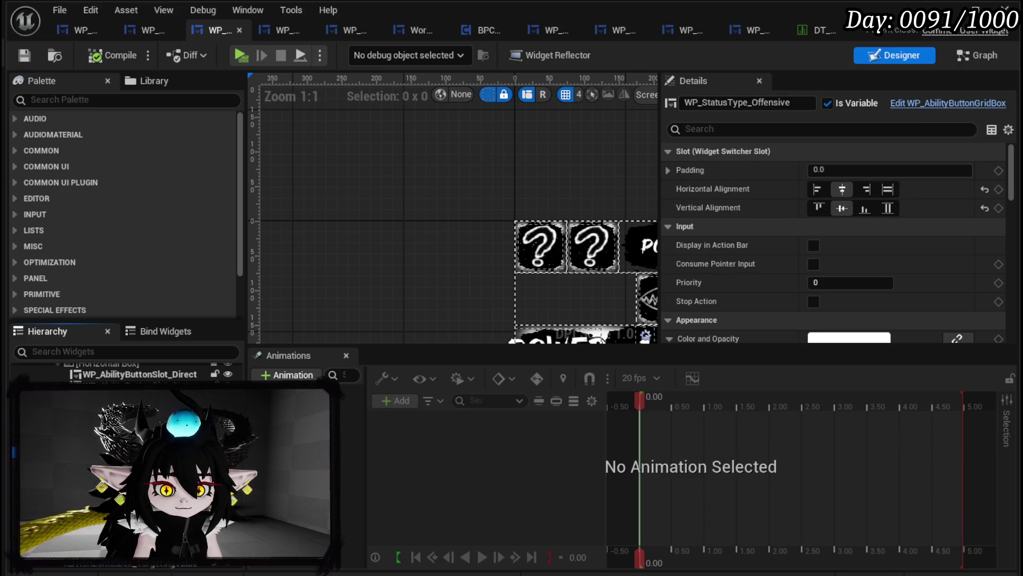
pyautogui.press('f')
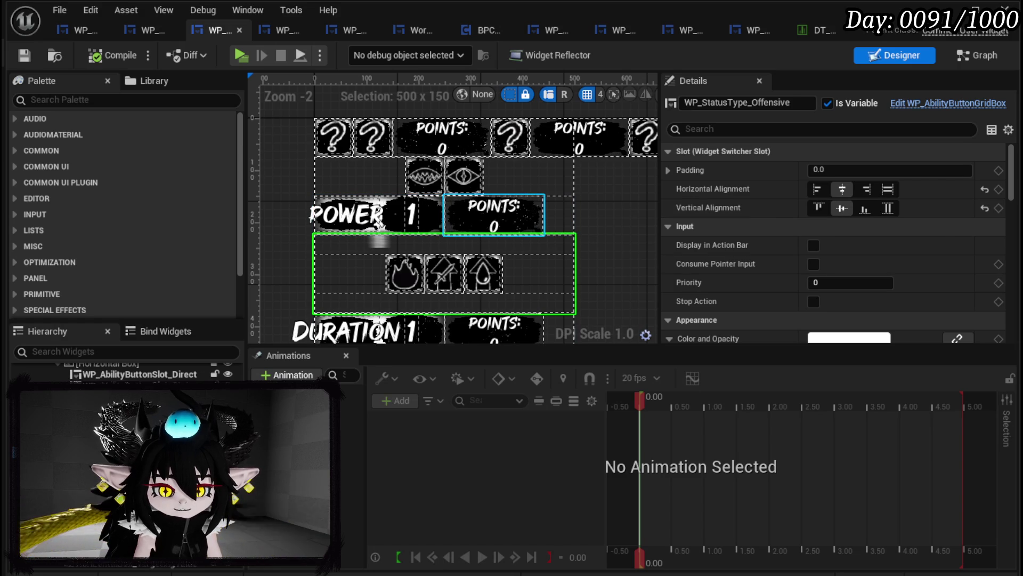
pyautogui.click(464, 176)
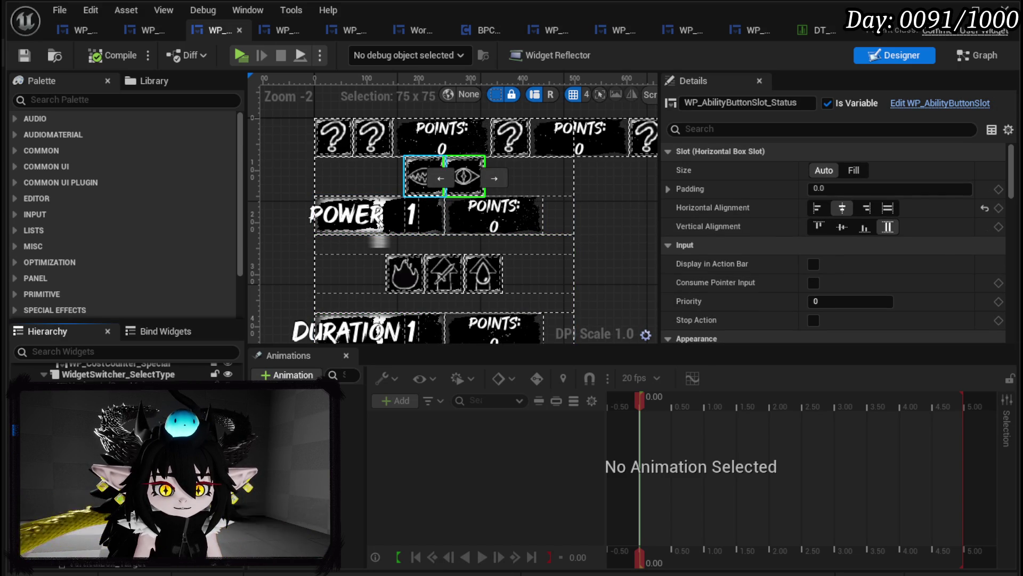
pyautogui.click(425, 176)
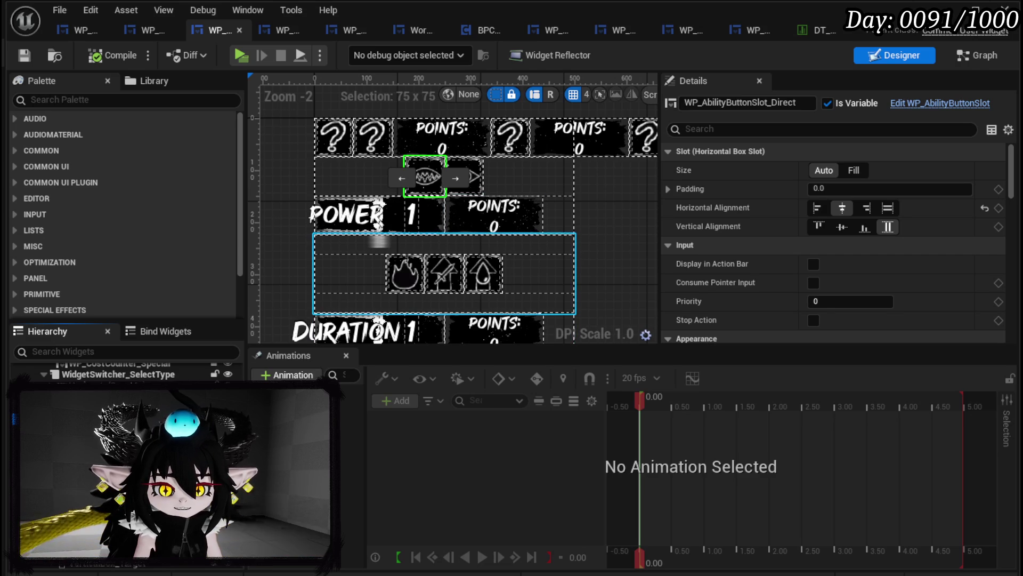
pyautogui.click(379, 241)
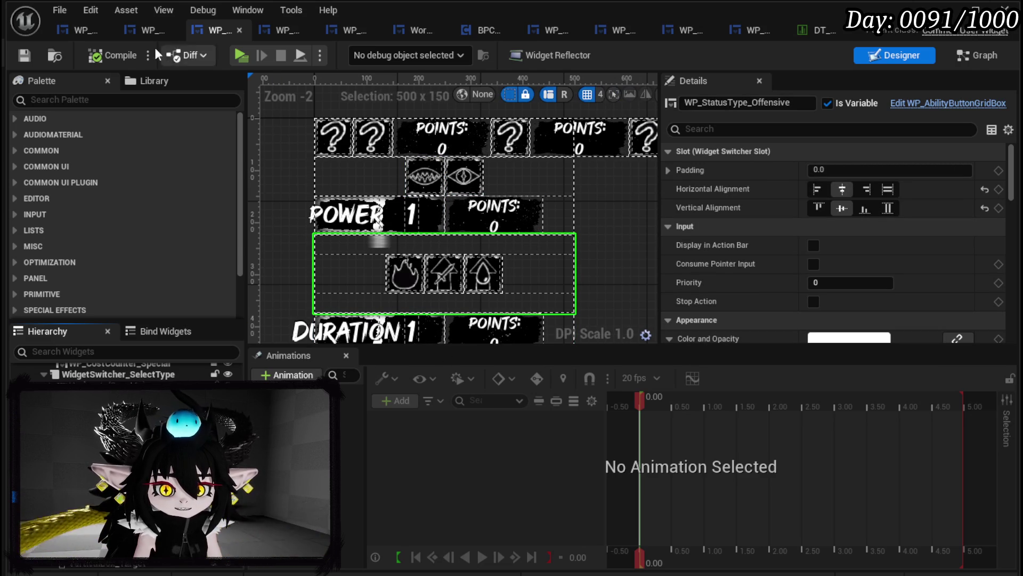
pyautogui.click(285, 30)
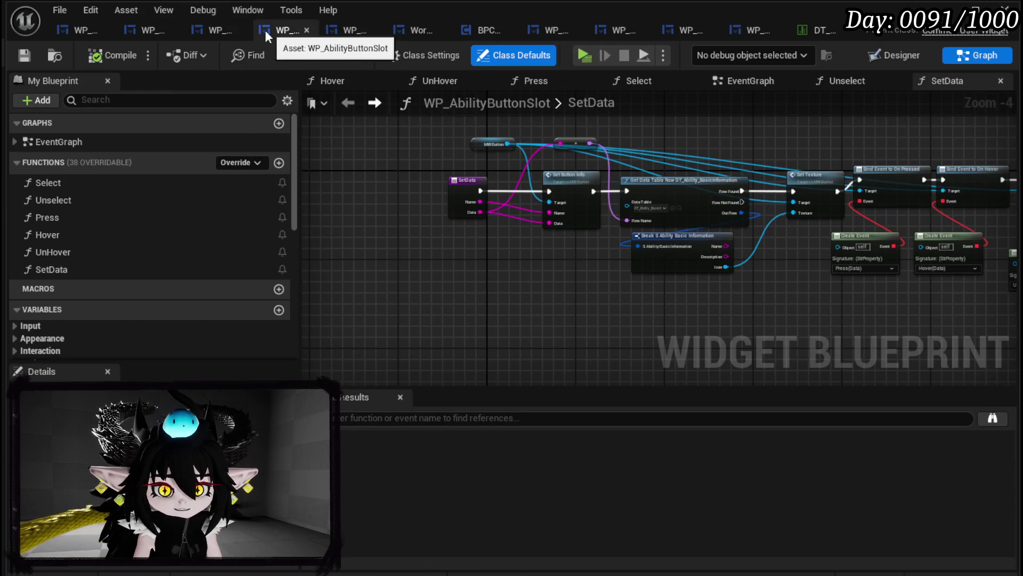
# - On WP_SkillTree_Card, rename WP_StatusType_Offensive to WP_MainGrid, then compile and save
pyautogui.click(152, 31)
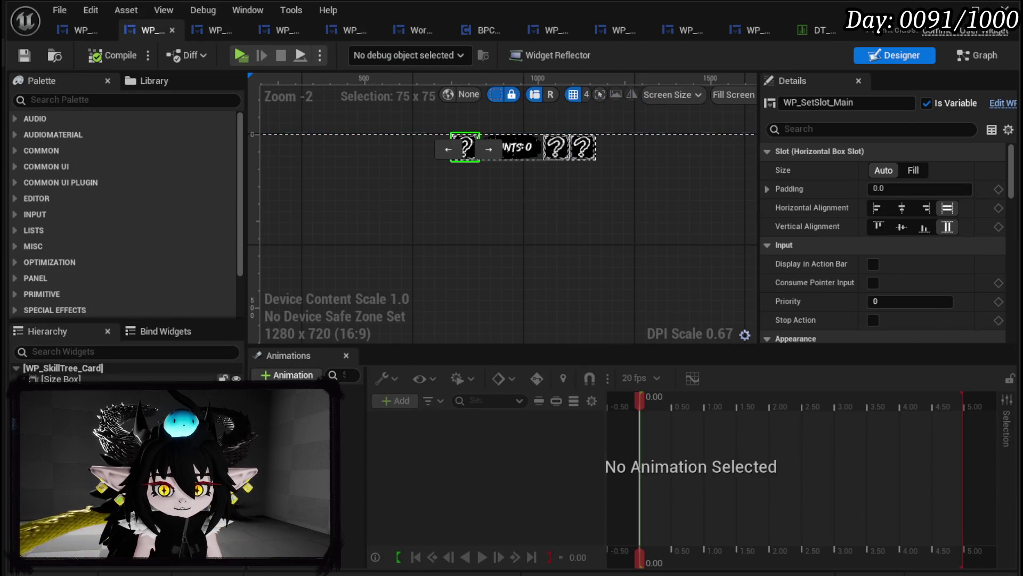
pyautogui.click(107, 426)
pyautogui.click(106, 437)
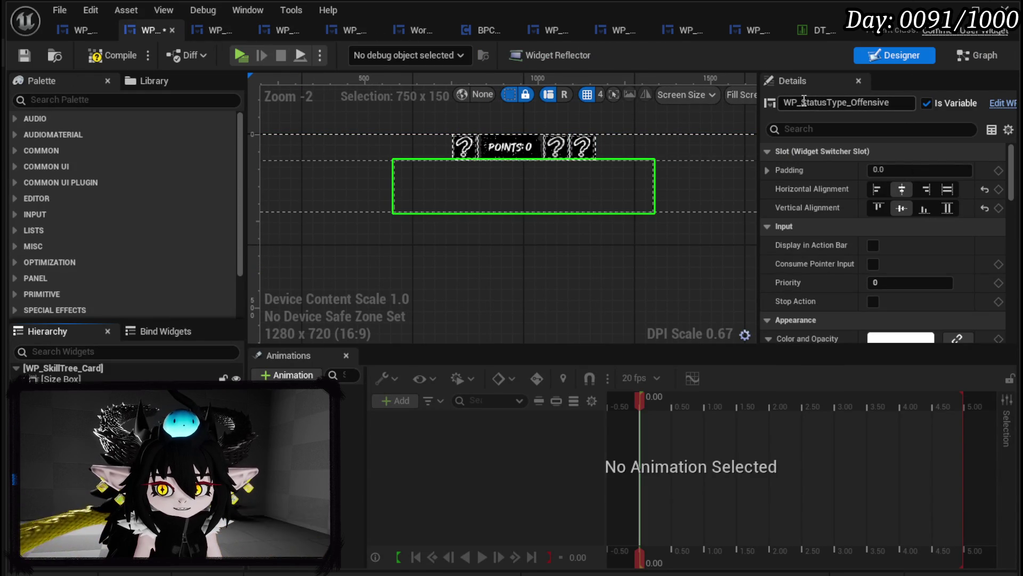
pyautogui.moveTo(803, 102); pyautogui.dragTo(897, 104)
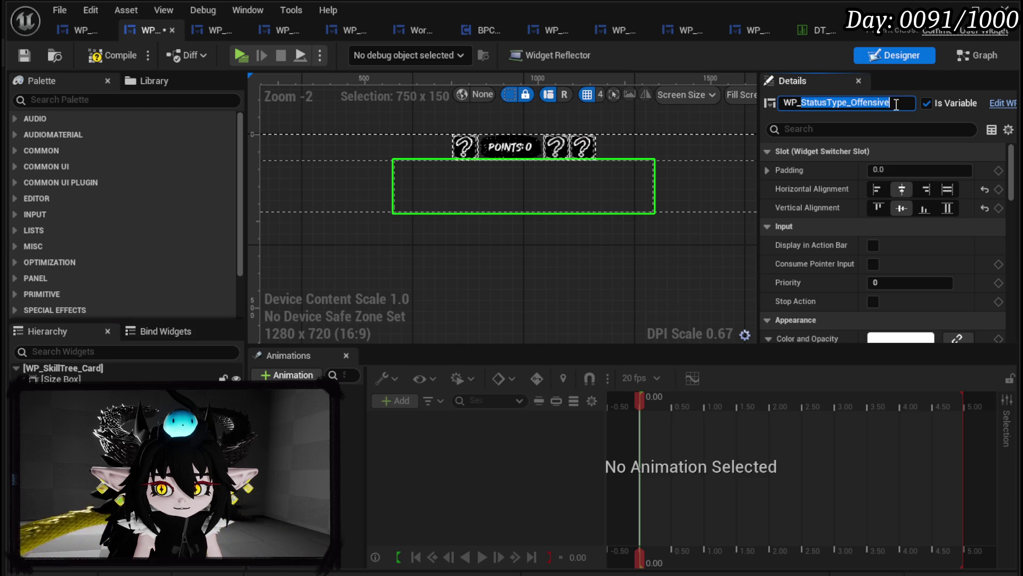
pyautogui.write('M')
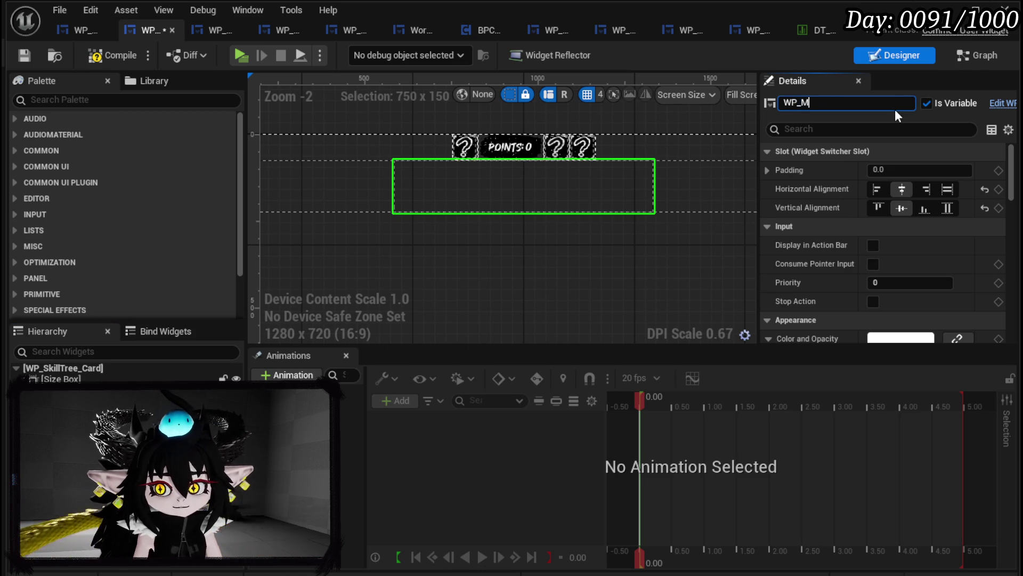
pyautogui.write('ainGrid')
pyautogui.press('Return')
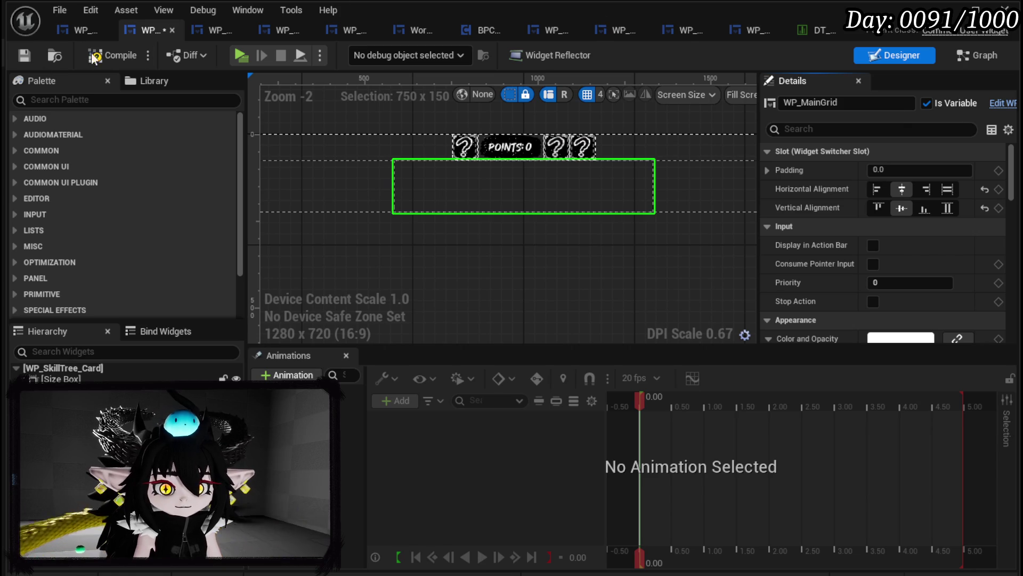
pyautogui.click(113, 55)
pyautogui.click(23, 56)
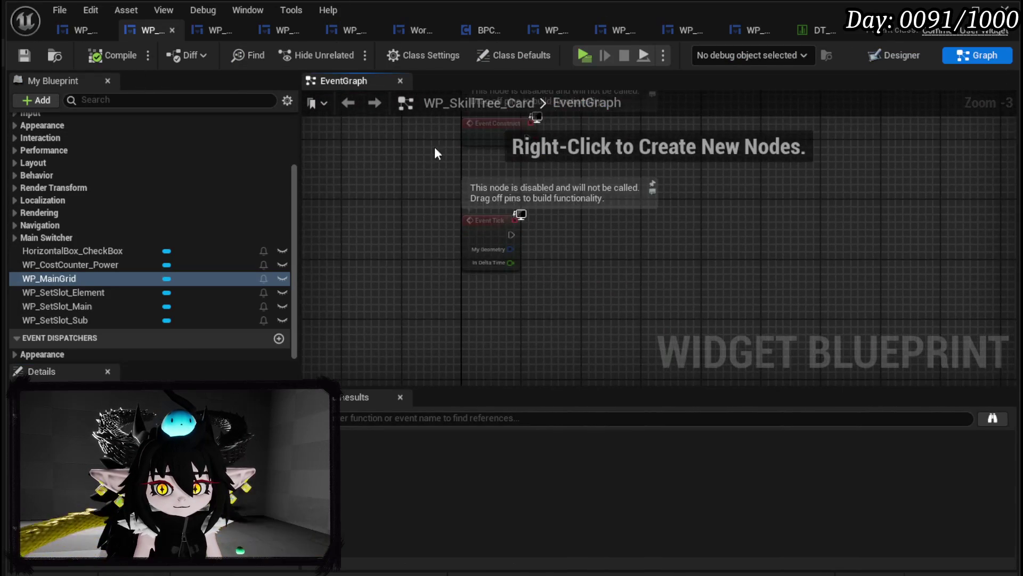
# - Delete the unused Event Construct and Event Tick nodes, keeping Event Pre Construct
pyautogui.moveTo(437, 248); pyautogui.dragTo(424, 356)
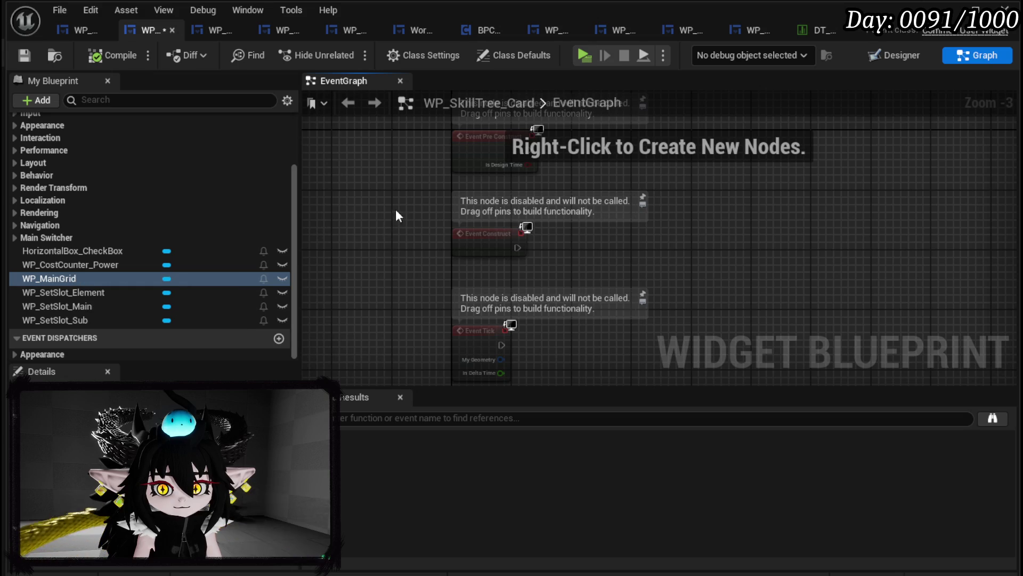
pyautogui.moveTo(395, 216); pyautogui.dragTo(564, 356)
pyautogui.press('Delete')
pyautogui.moveTo(482, 290); pyautogui.dragTo(420, 349)
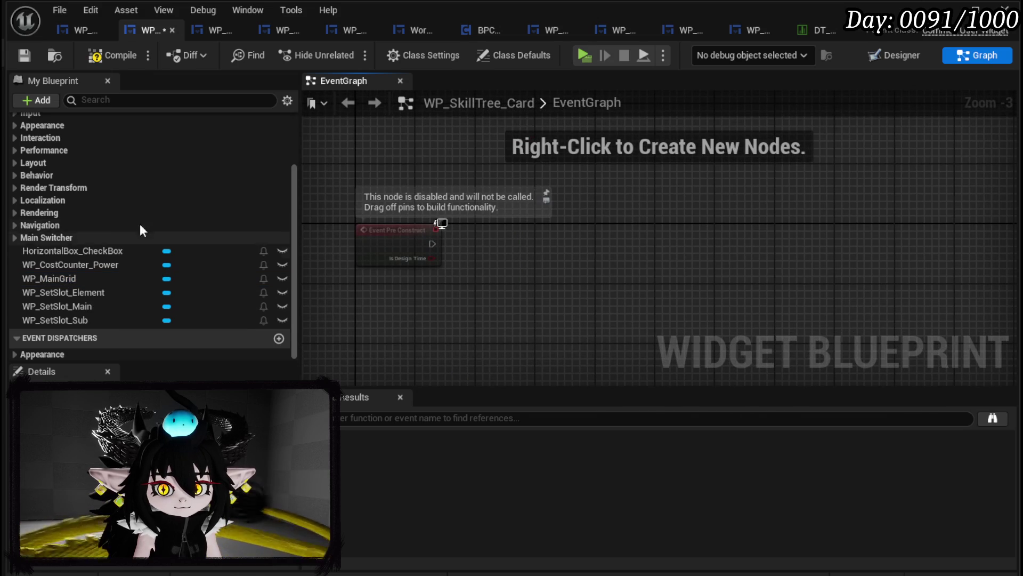
# - Add a WP Main Grid getter with a Build Options call driven by Event Pre Construct
pyautogui.click(79, 280)
pyautogui.moveTo(441, 166)
pyautogui.mouseDown()
pyautogui.moveTo(440, 154)
pyautogui.moveTo(543, 173)
pyautogui.mouseUp()
pyautogui.write('Build')
pyautogui.press('Return')
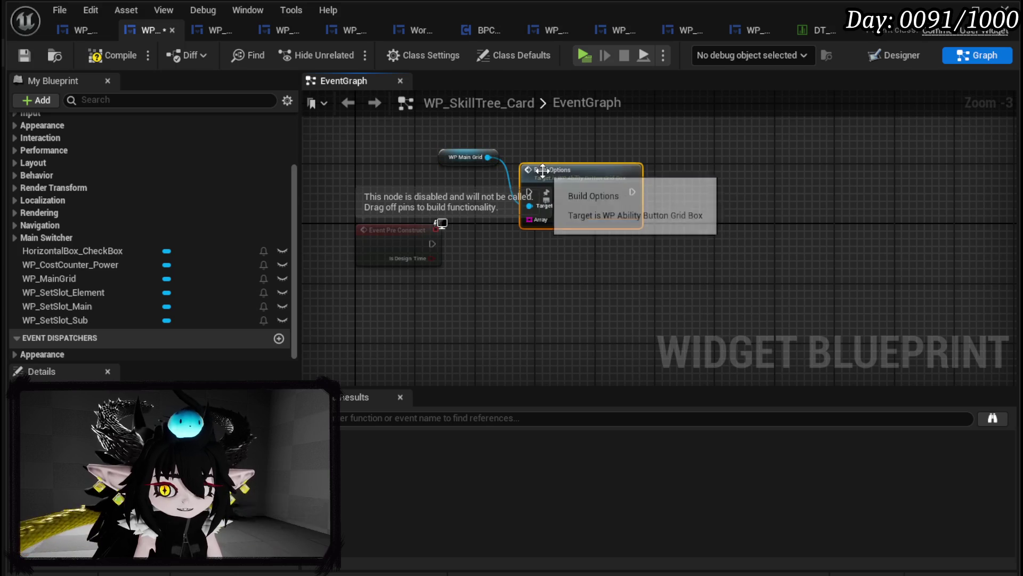
pyautogui.moveTo(431, 243)
pyautogui.mouseDown()
pyautogui.moveTo(539, 186)
pyautogui.moveTo(529, 192)
pyautogui.moveTo(584, 250)
pyautogui.moveTo(587, 235)
pyautogui.moveTo(545, 257)
pyautogui.moveTo(480, 257)
pyautogui.mouseUp()
# - Feed Build Options' Array input from a Make Array node and save the blueprint
pyautogui.write('make')
pyautogui.press('Return')
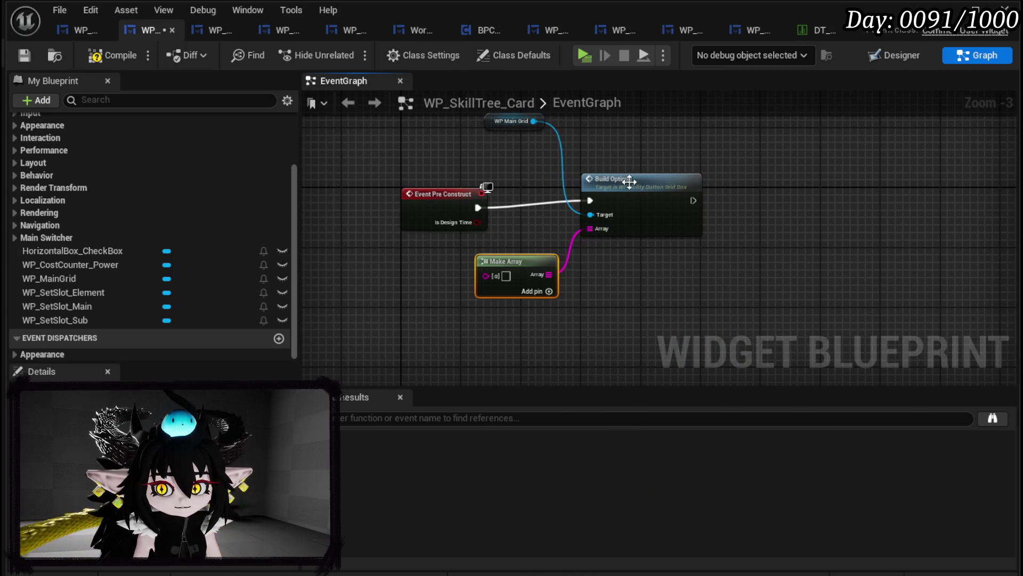
pyautogui.moveTo(628, 186); pyautogui.dragTo(651, 193)
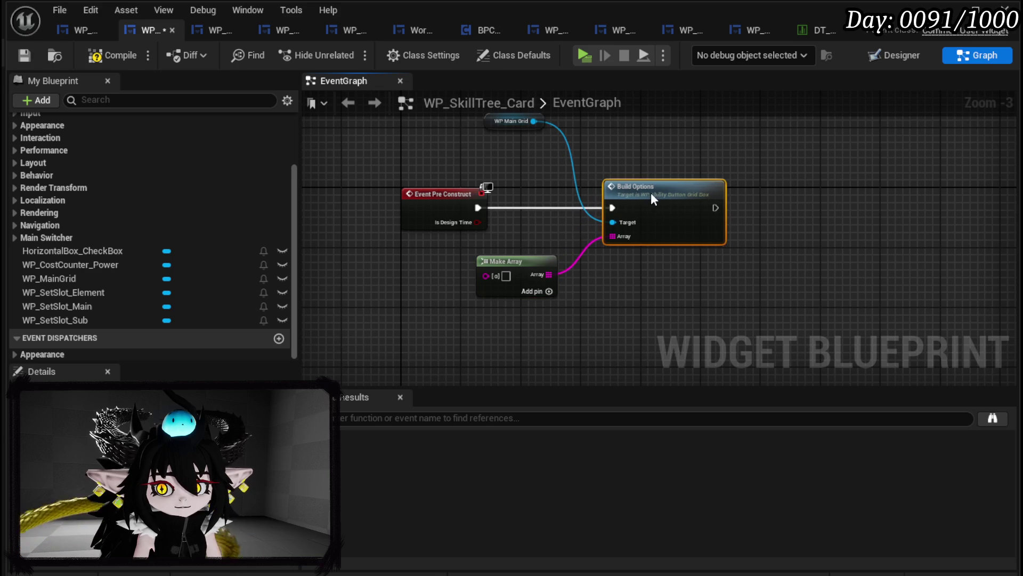
pyautogui.click(24, 55)
pyautogui.click(816, 31)
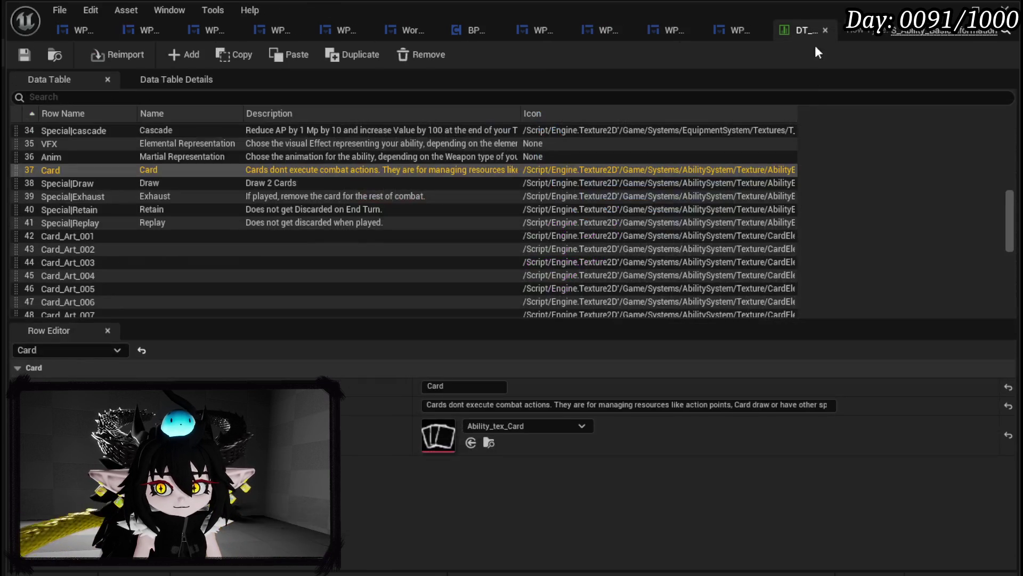
# - Browse the data table rows and copy the Gain row name
pyautogui.scroll(5, 146, 174)
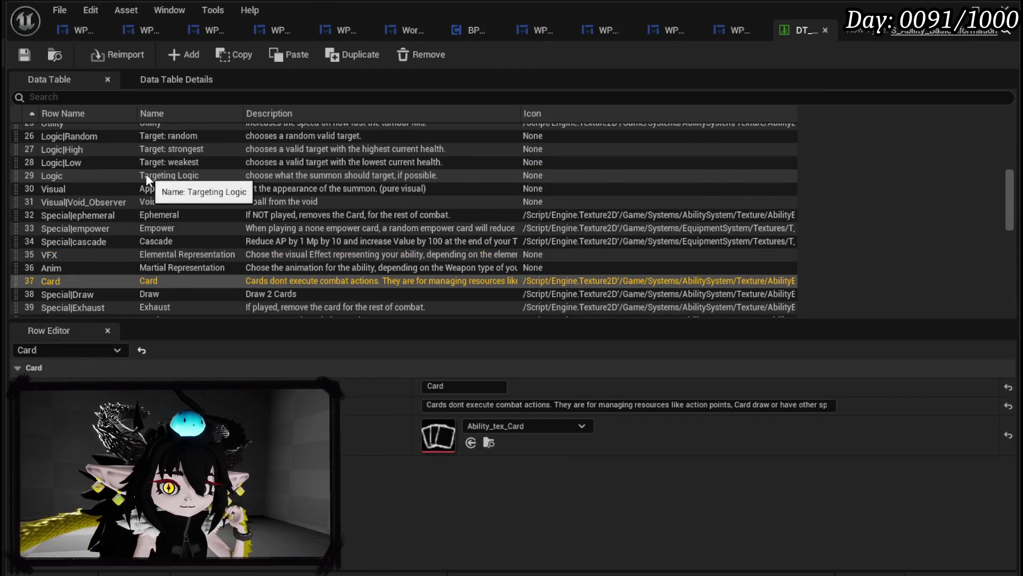
pyautogui.scroll(4, 146, 173)
pyautogui.scroll(-15, 146, 174)
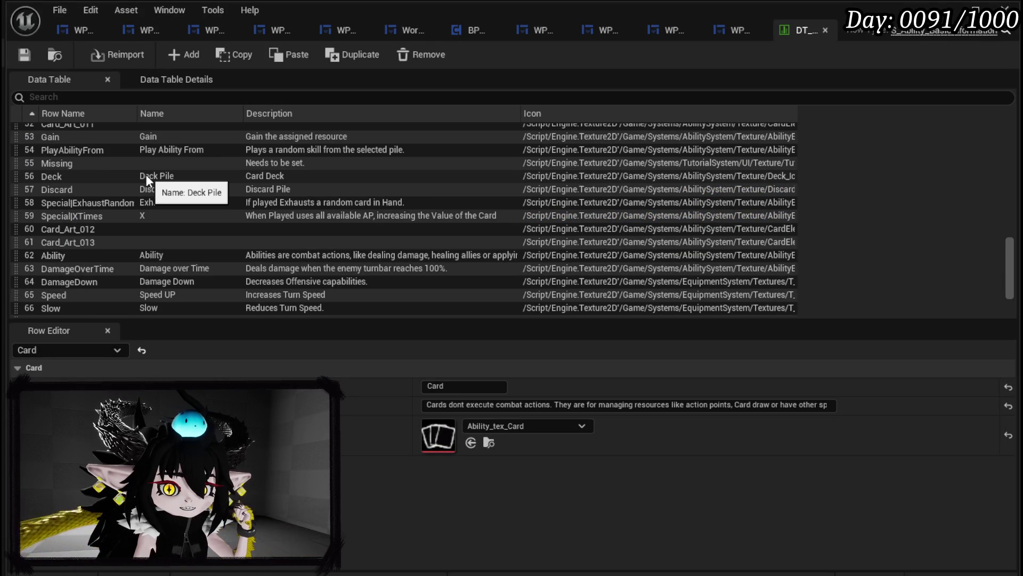
pyautogui.scroll(-3, 147, 179)
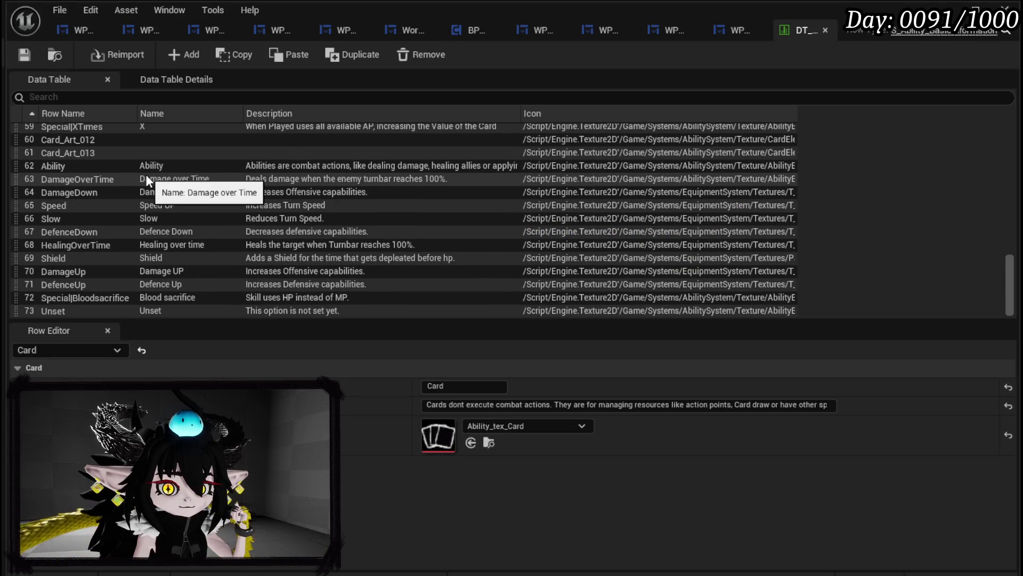
pyautogui.scroll(3, 146, 180)
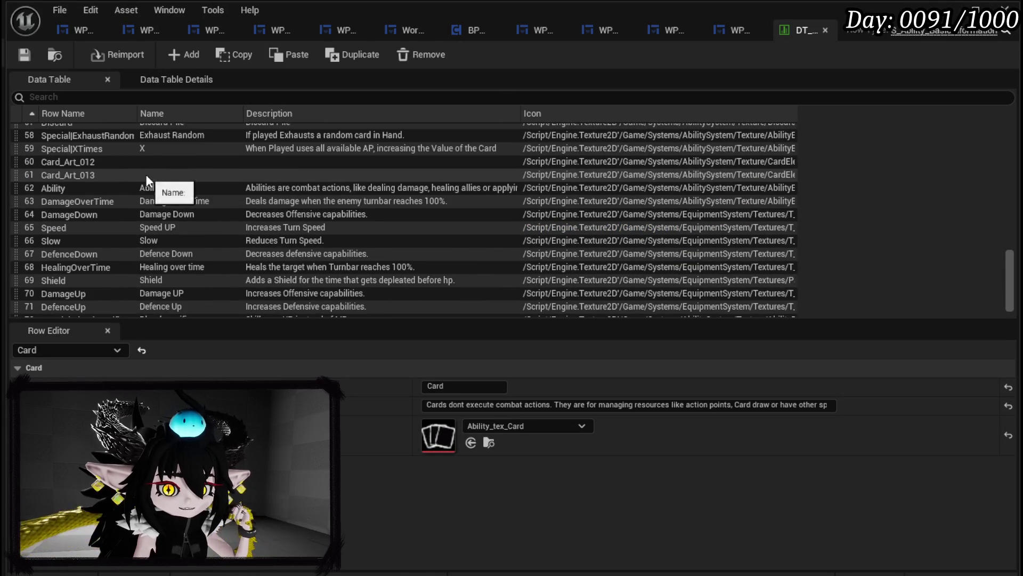
pyautogui.scroll(2, 147, 179)
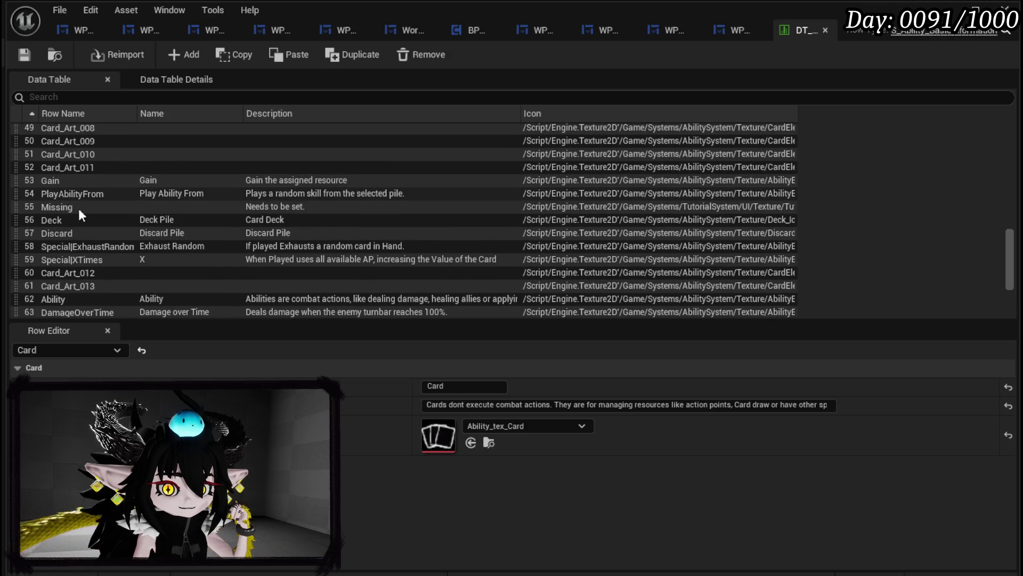
pyautogui.click(62, 221)
pyautogui.scroll(2, 82, 217)
pyautogui.click(78, 225)
pyautogui.click(71, 236)
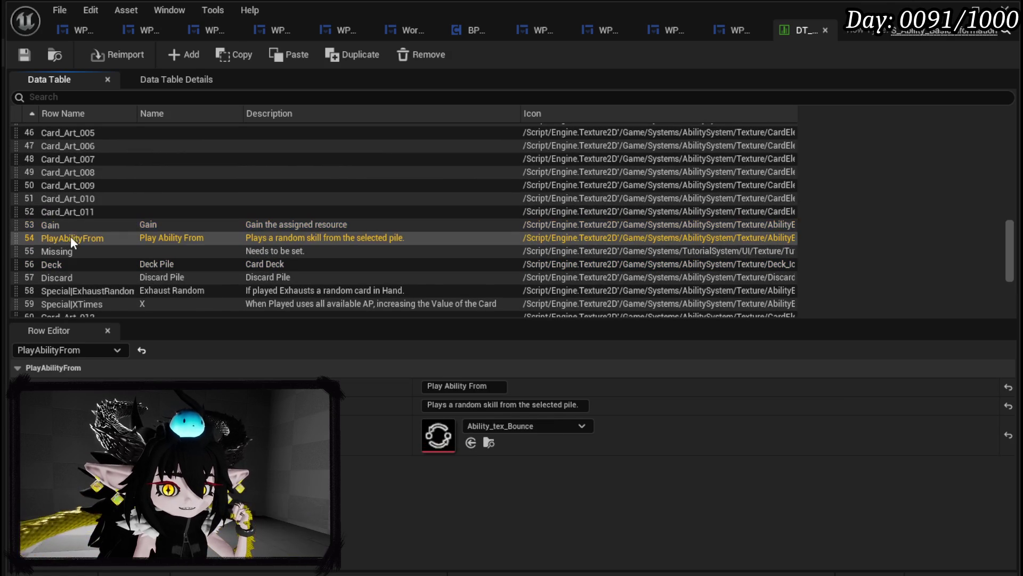
pyautogui.doubleClick(50, 229)
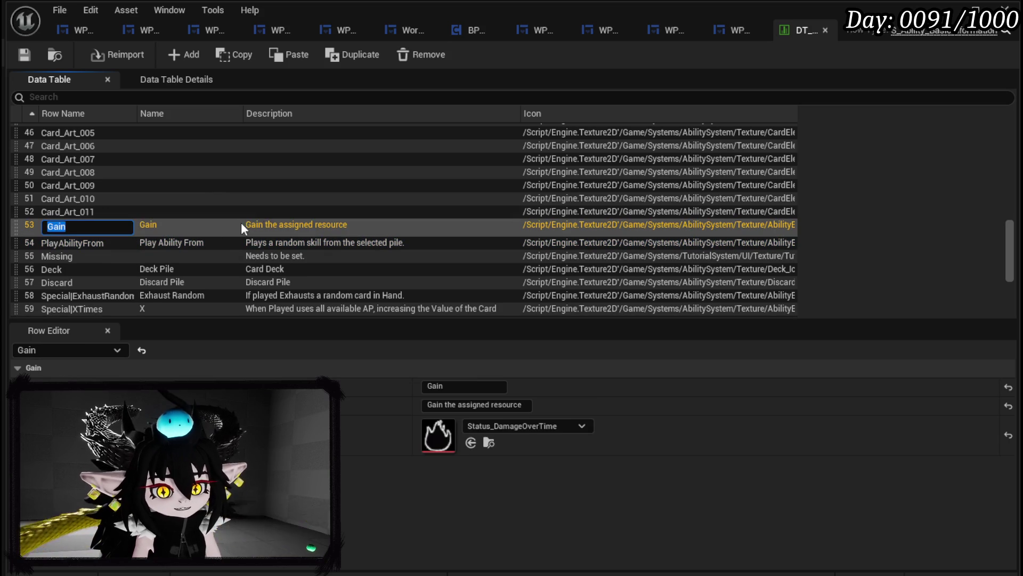
pyautogui.press('Return')
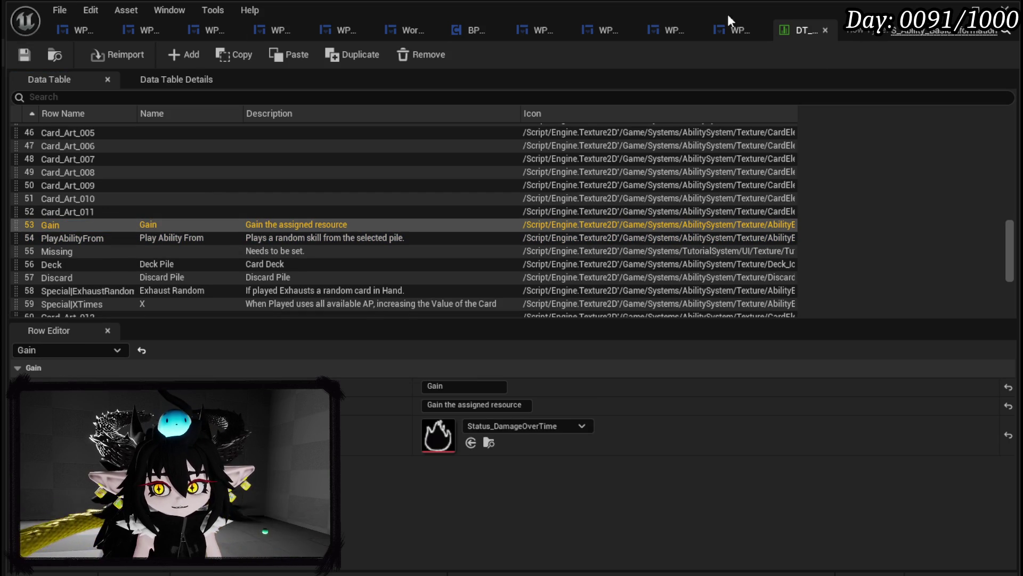
# - Enter Gain as the first Make Array entry and add a second pin
pyautogui.click(140, 27)
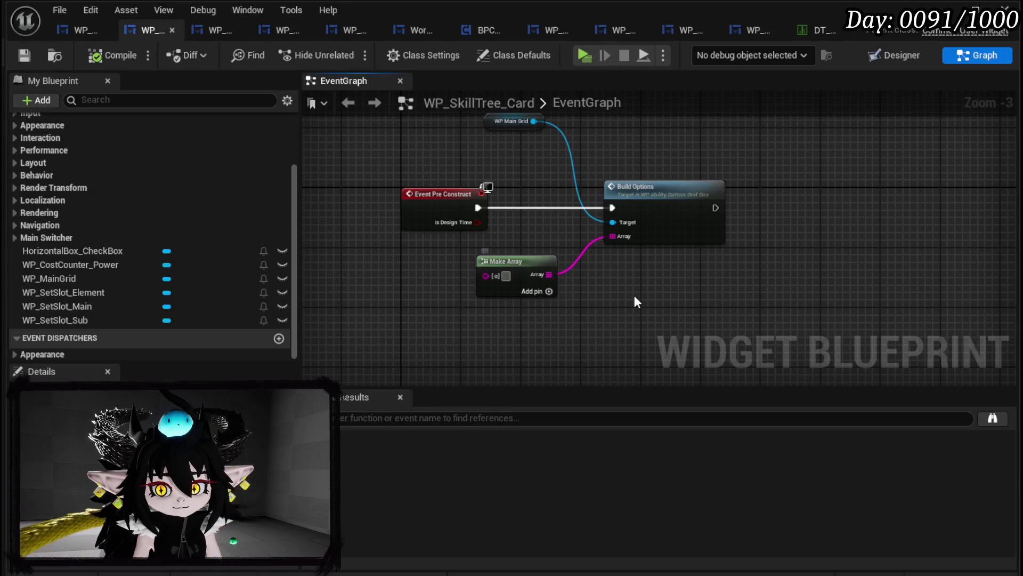
pyautogui.click(506, 276)
pyautogui.write('Gain')
pyautogui.click(549, 291)
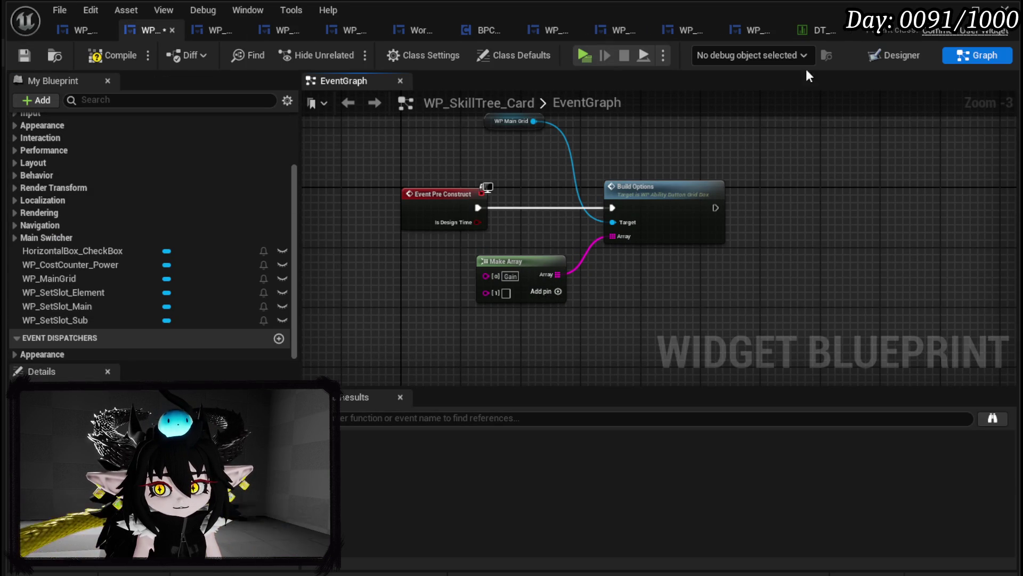
# - Copy the PlayAbilityFrom row name into the second Make Array entry and compile
pyautogui.click(815, 32)
pyautogui.doubleClick(66, 240)
pyautogui.hotkey('ctrl', 'c')
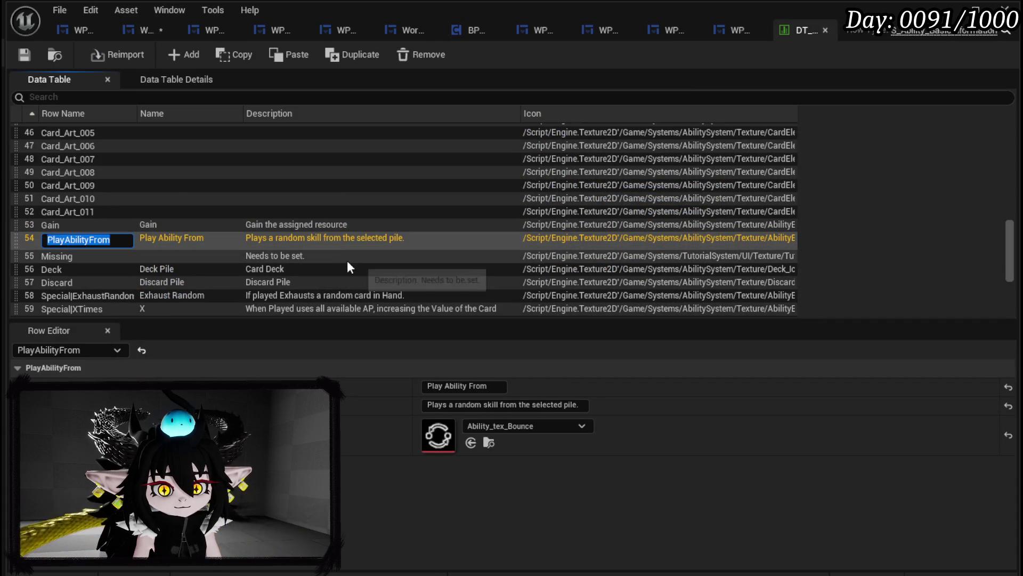
pyautogui.press('Return')
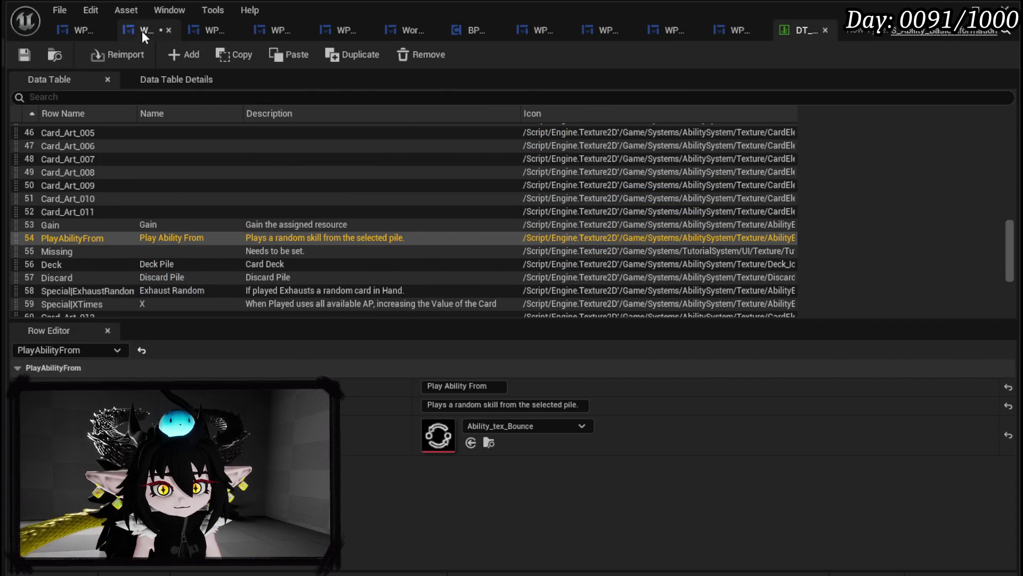
pyautogui.click(142, 31)
pyautogui.click(526, 293)
pyautogui.hotkey('ctrl', 'v')
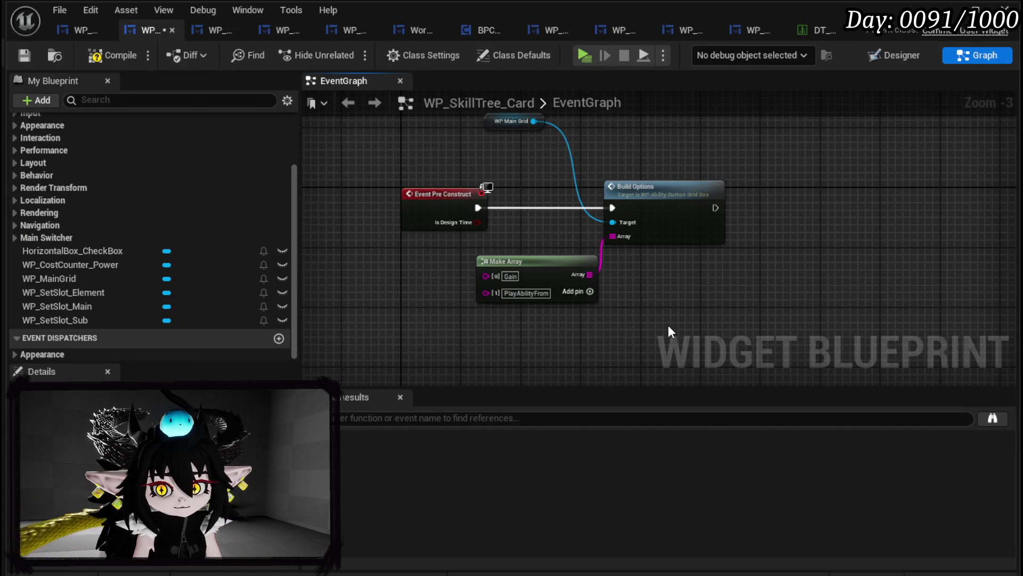
pyautogui.click(113, 55)
# - Save the card, shift Build Options and Make Array left, and save again
pyautogui.click(25, 57)
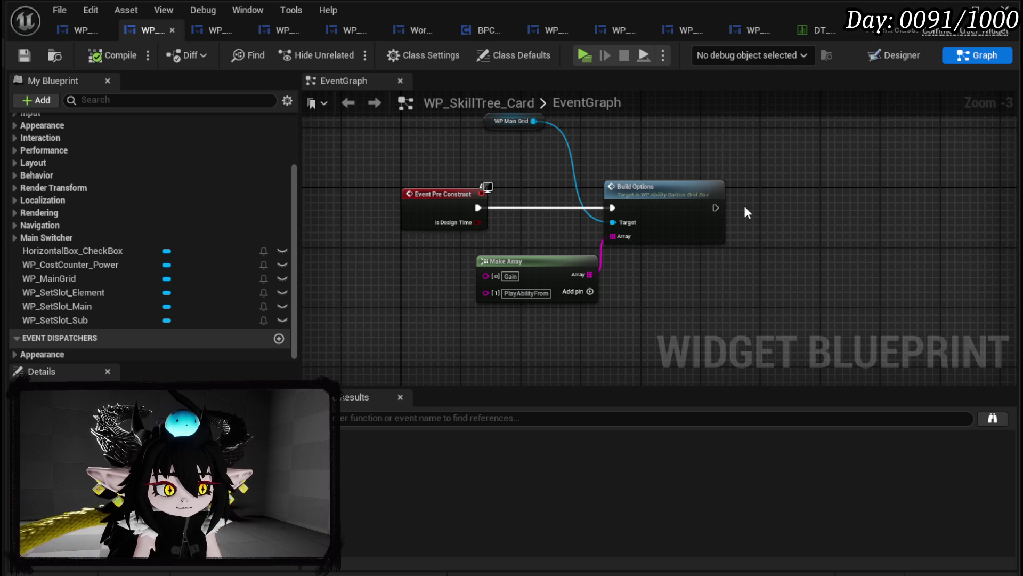
pyautogui.moveTo(766, 281); pyautogui.dragTo(711, 266)
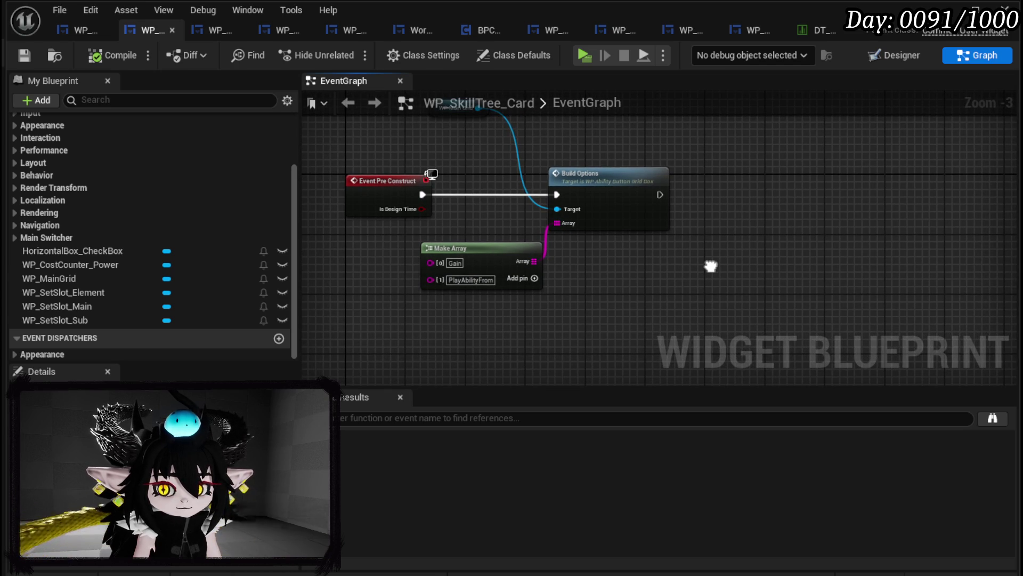
pyautogui.moveTo(462, 315)
pyautogui.mouseDown()
pyautogui.moveTo(625, 210)
pyautogui.moveTo(588, 200)
pyautogui.mouseUp()
pyautogui.click(676, 217)
pyautogui.moveTo(423, 161); pyautogui.dragTo(451, 202)
pyautogui.moveTo(388, 142); pyautogui.dragTo(665, 319)
pyautogui.click(645, 297)
pyautogui.click(25, 56)
pyautogui.moveTo(469, 250); pyautogui.dragTo(462, 174)
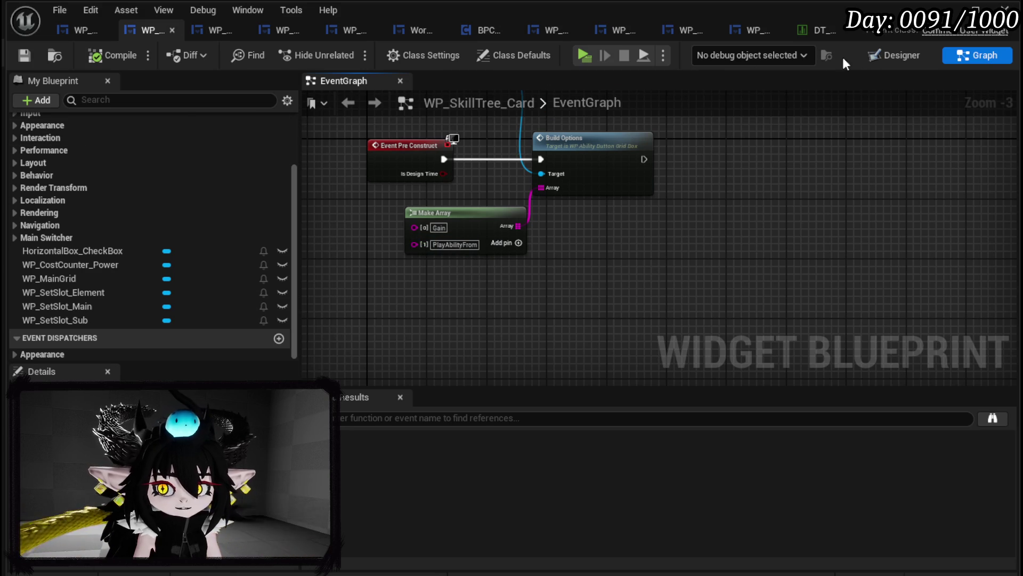
pyautogui.click(894, 55)
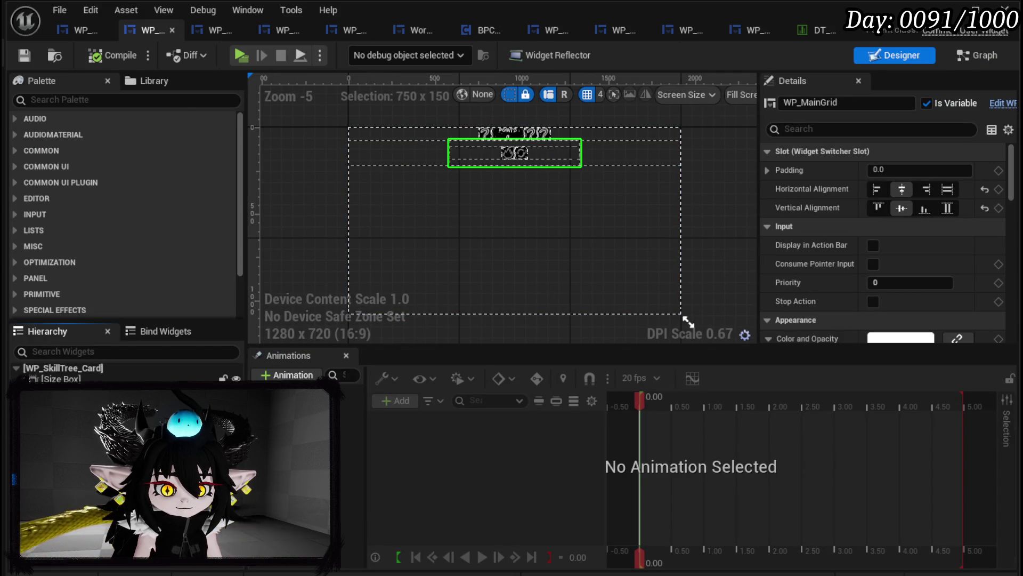
# - Duplicate WP_MainGrid, rename the copy WP_SubType, and save the widget
pyautogui.hotkey('ctrl', 'd')
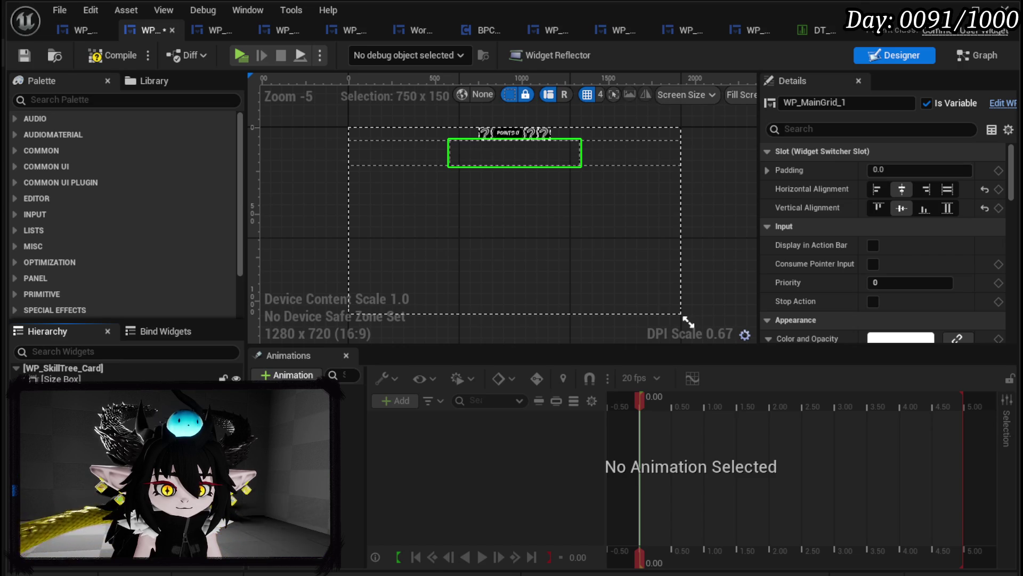
pyautogui.hotkey('ctrl', 'z')
pyautogui.hotkey('ctrl', 'y')
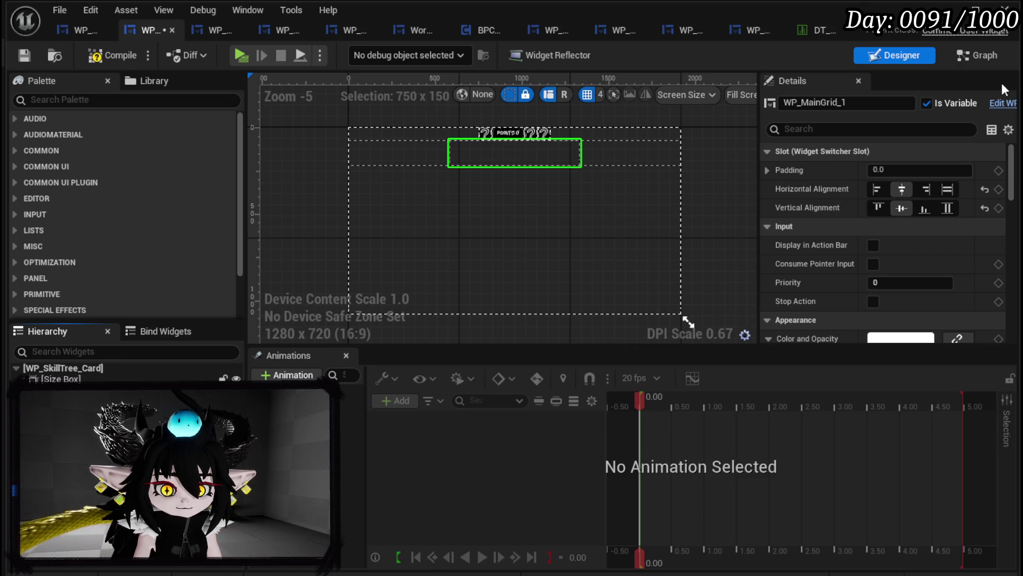
pyautogui.moveTo(804, 103); pyautogui.dragTo(859, 106)
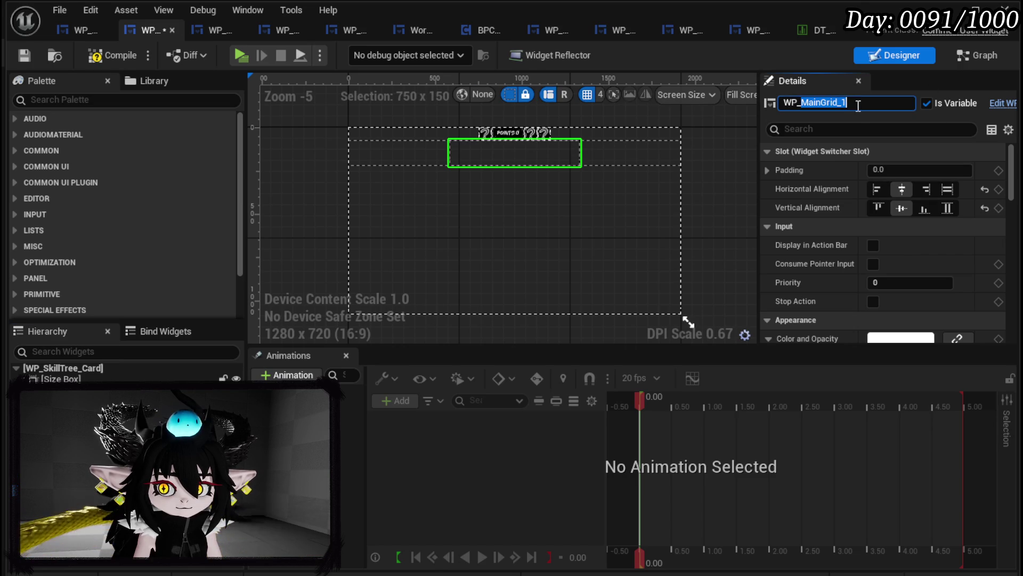
pyautogui.write('SubType')
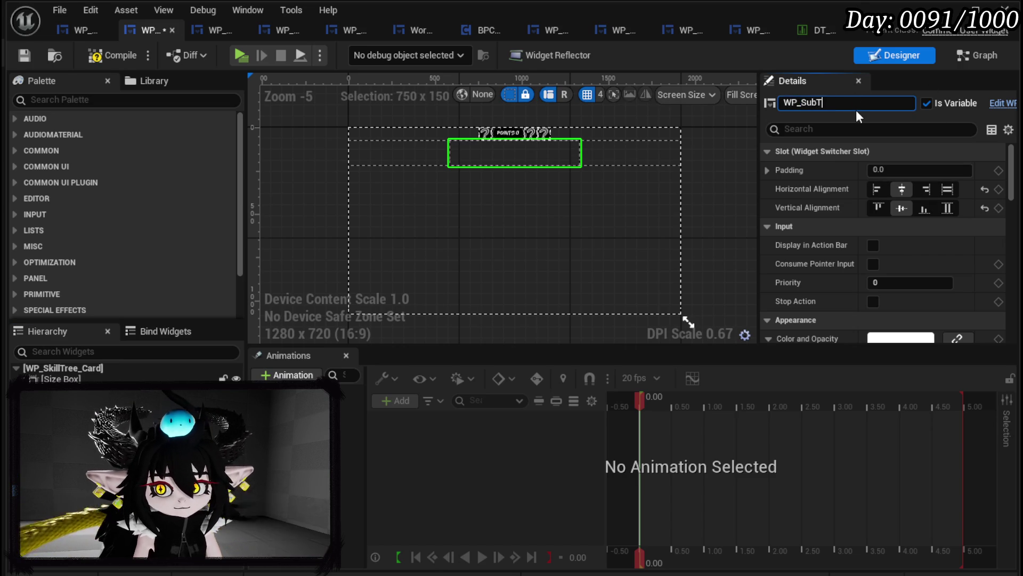
pyautogui.press('Return')
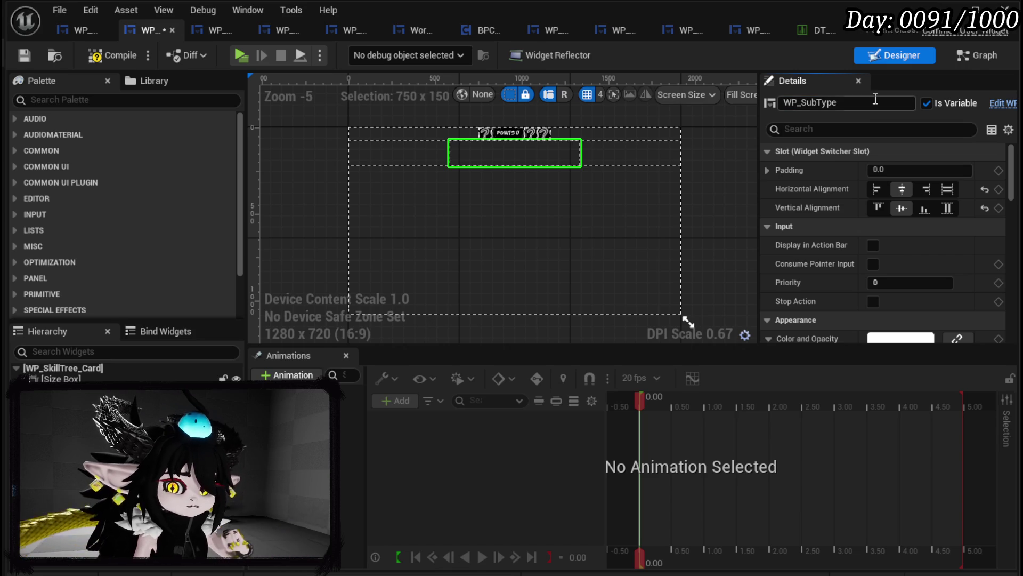
pyautogui.click(25, 56)
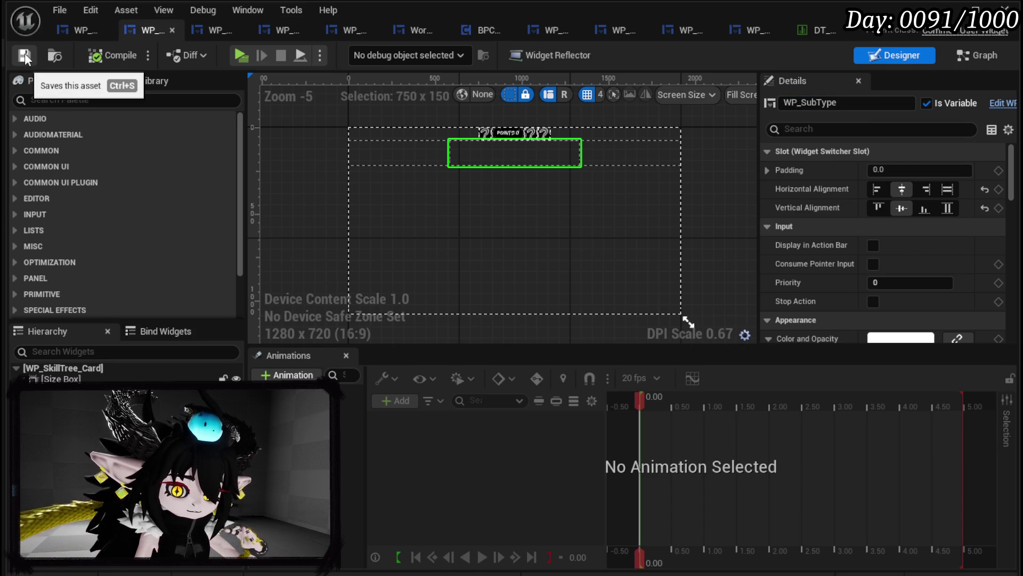
# - In the event graph, nudge Make Array left and try placing WP_SubType, then cancel
pyautogui.click(981, 56)
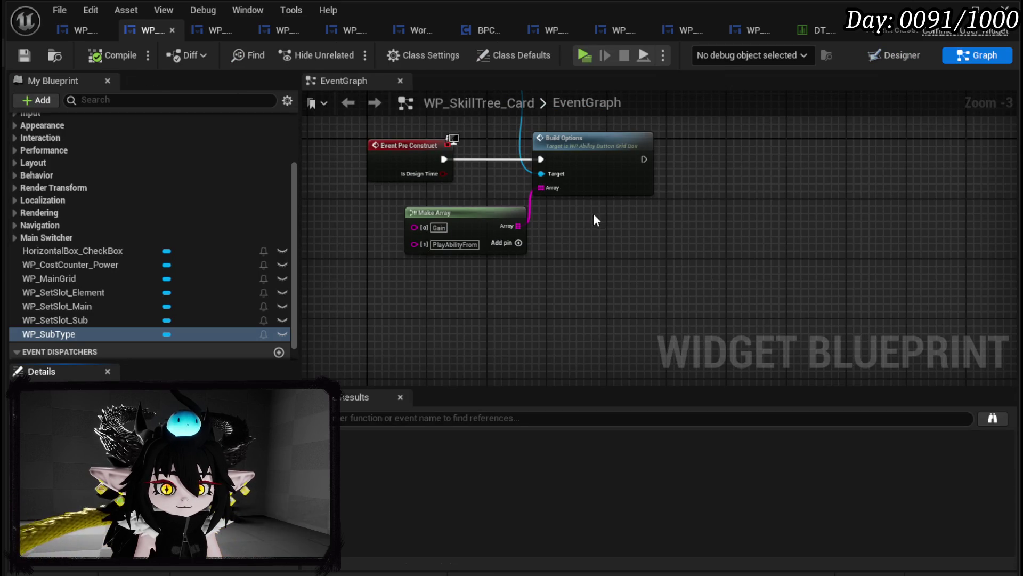
pyautogui.click(614, 162)
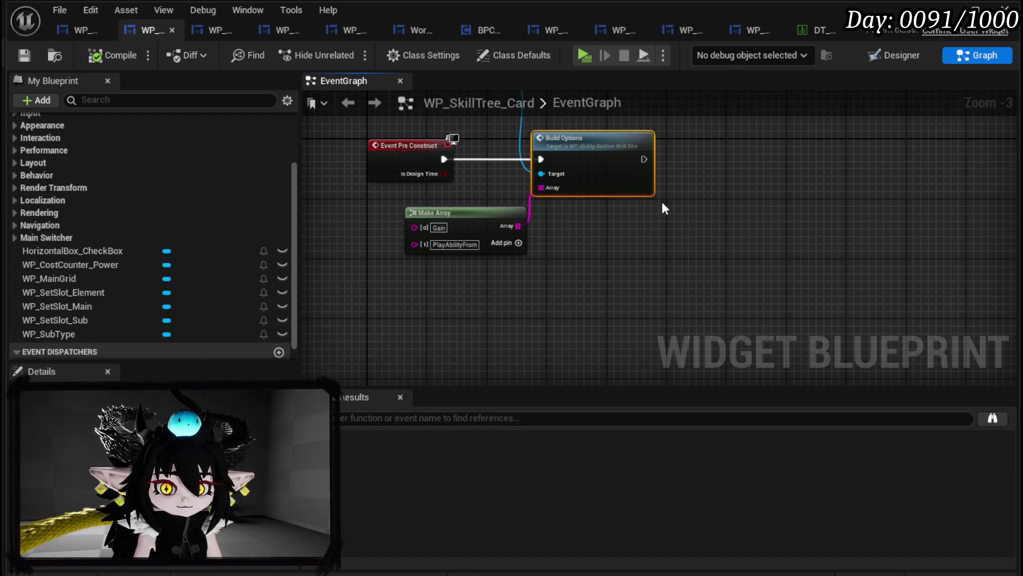
pyautogui.moveTo(490, 213); pyautogui.dragTo(469, 213)
pyautogui.moveTo(618, 227); pyautogui.dragTo(544, 307)
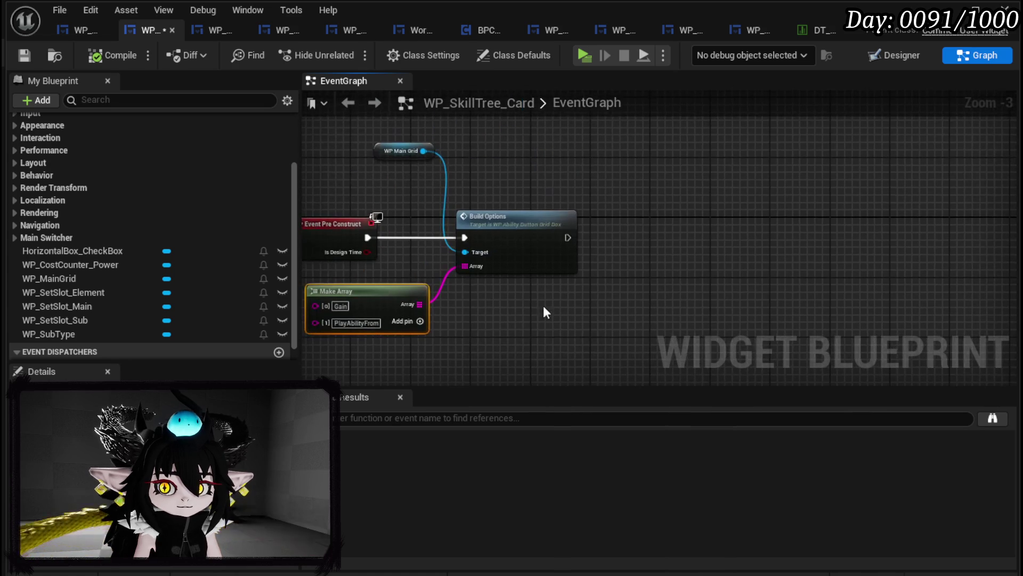
pyautogui.moveTo(66, 338)
pyautogui.mouseDown()
pyautogui.moveTo(542, 146)
pyautogui.moveTo(526, 148)
pyautogui.mouseUp()
pyautogui.press('Escape')
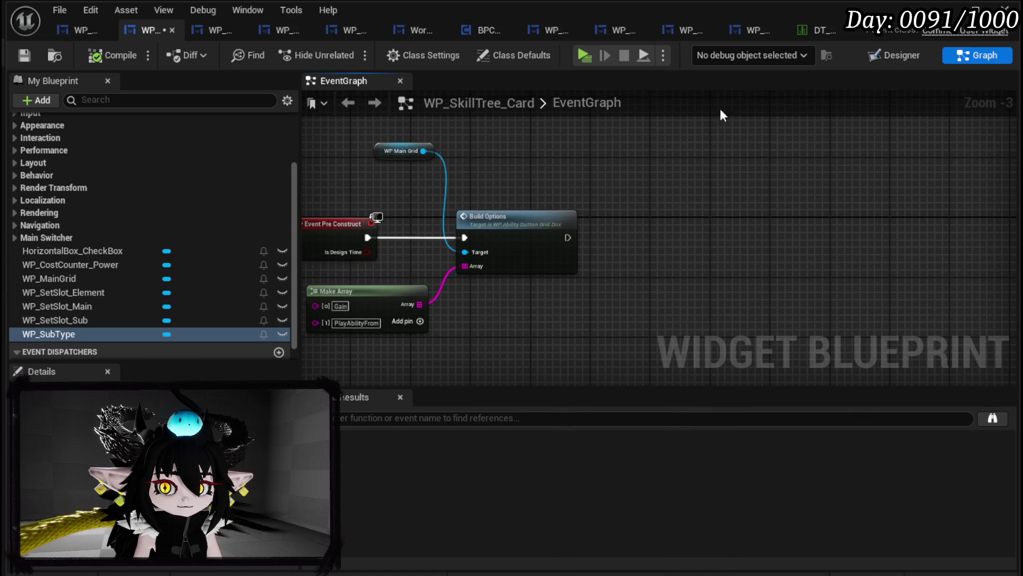
pyautogui.click(885, 57)
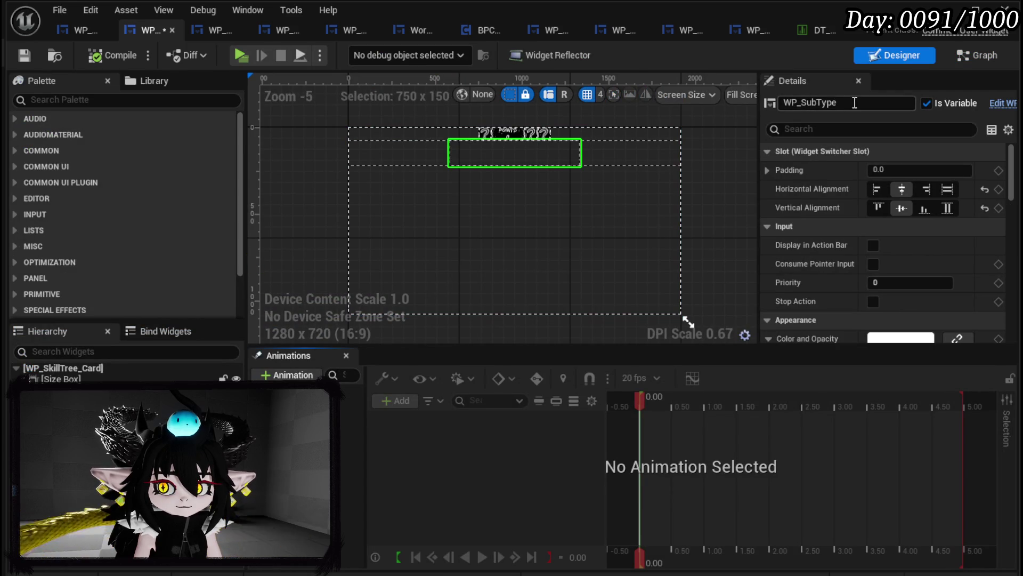
# - Complete the duplicate's name as WP_SubTypeGrid
pyautogui.moveTo(825, 102); pyautogui.dragTo(856, 105)
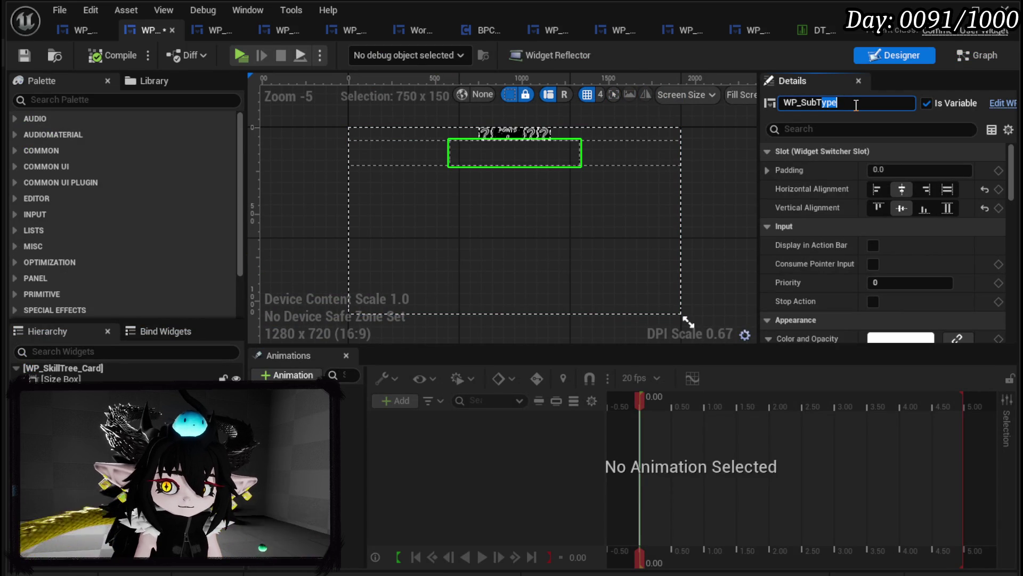
pyautogui.click(856, 105)
pyautogui.write('rid')
pyautogui.press('Return')
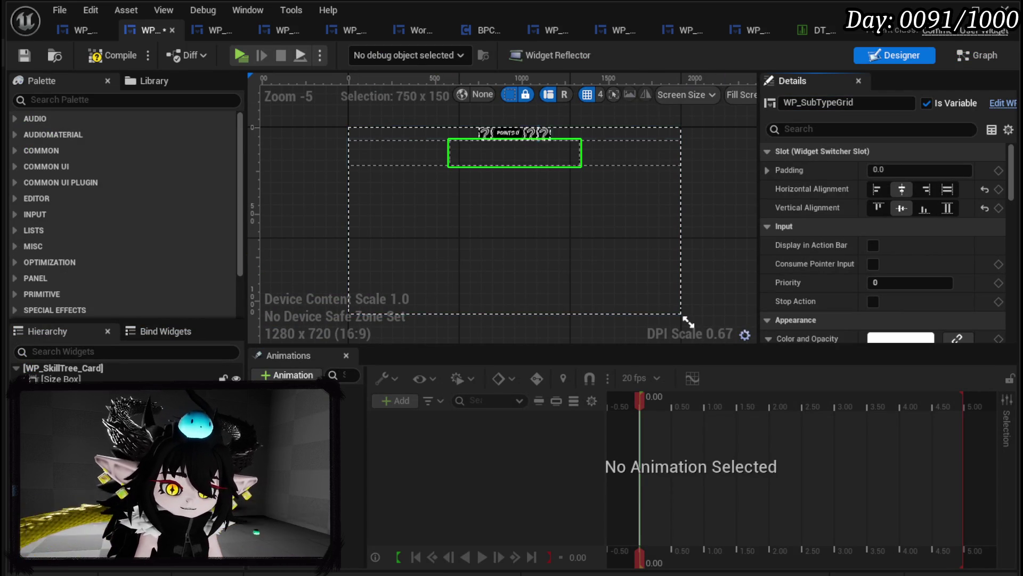
# - Rename the original WP_MainGrid to WP_MainTypeGrid, then compile and save the card
pyautogui.press('Up')
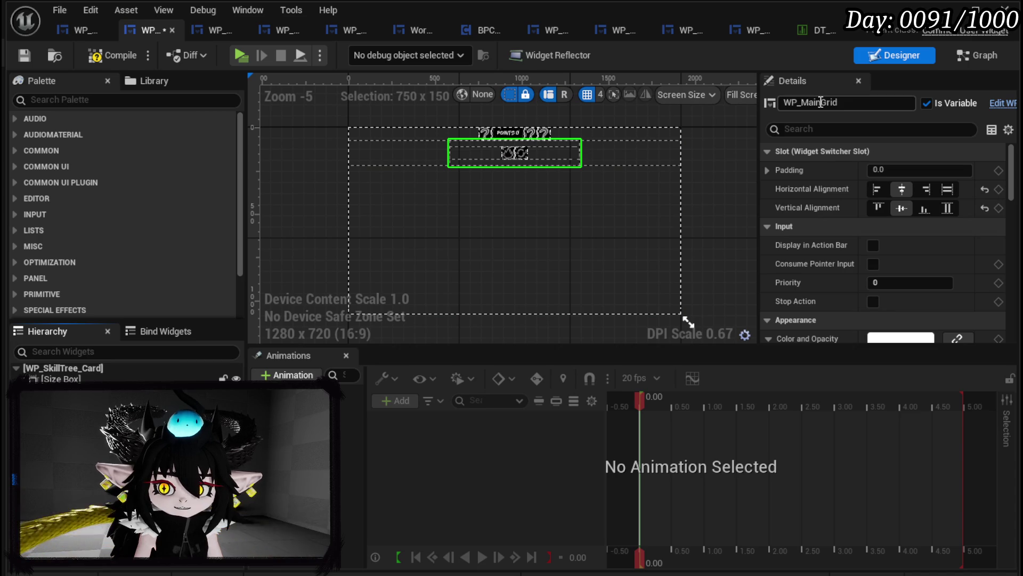
pyautogui.click(568, 177)
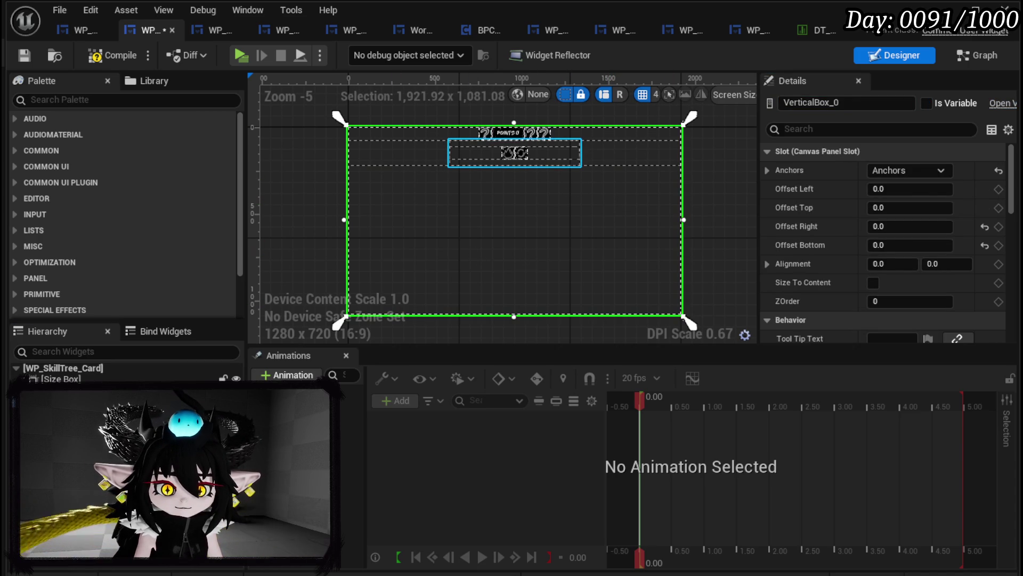
pyautogui.click(514, 153)
pyautogui.click(823, 101)
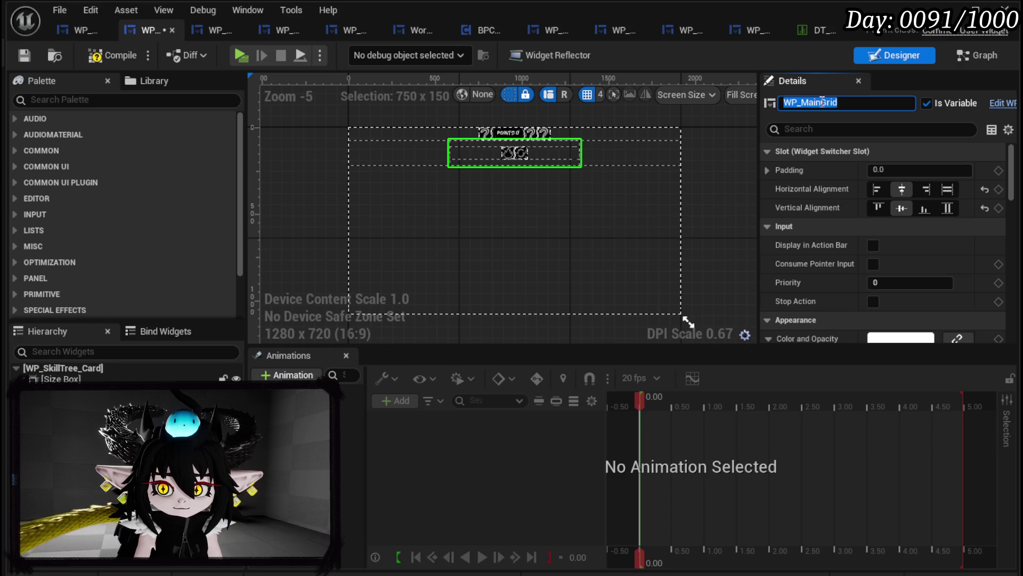
pyautogui.click(822, 102)
pyautogui.write('Type')
pyautogui.press('Return')
pyautogui.click(113, 55)
pyautogui.click(25, 57)
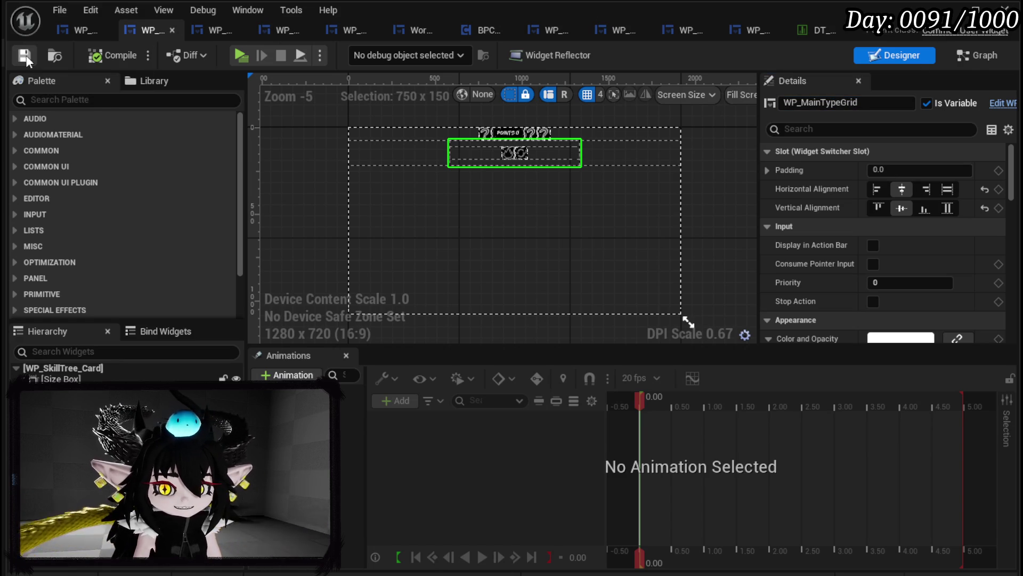
# - Add a WP Sub Type Grid getter feeding its own Build Options, executed after the first call
pyautogui.click(978, 55)
pyautogui.moveTo(88, 334)
pyautogui.mouseDown()
pyautogui.moveTo(520, 200)
pyautogui.moveTo(539, 146)
pyautogui.moveTo(690, 180)
pyautogui.mouseUp()
pyautogui.click(579, 162)
pyautogui.write('Bui')
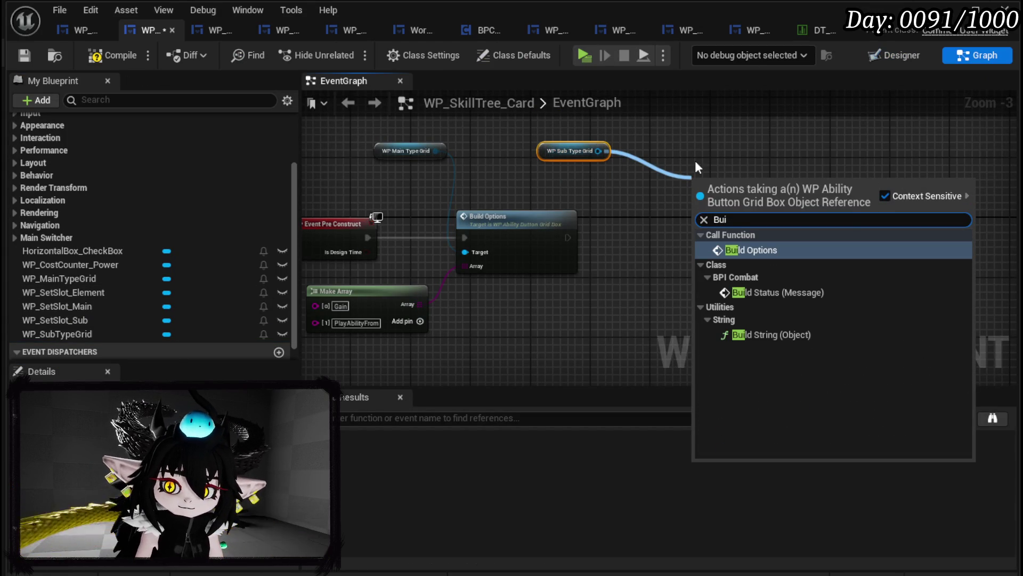
pyautogui.click(742, 250)
pyautogui.moveTo(744, 207); pyautogui.dragTo(736, 243)
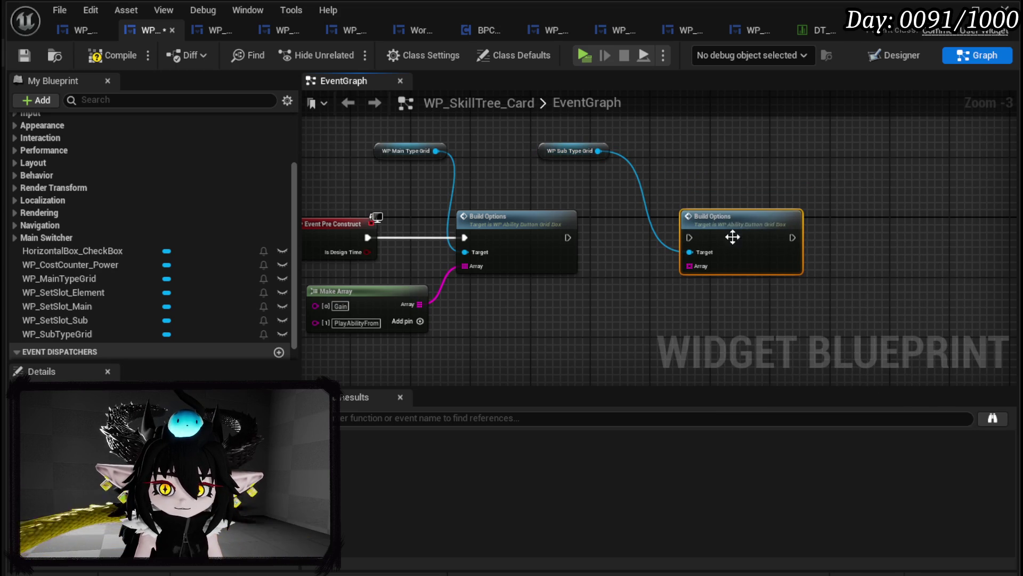
pyautogui.moveTo(568, 237)
pyautogui.mouseDown()
pyautogui.moveTo(709, 247)
pyautogui.moveTo(693, 238)
pyautogui.mouseUp()
pyautogui.moveTo(559, 153); pyautogui.dragTo(707, 191)
pyautogui.moveTo(838, 178); pyautogui.dragTo(602, 169)
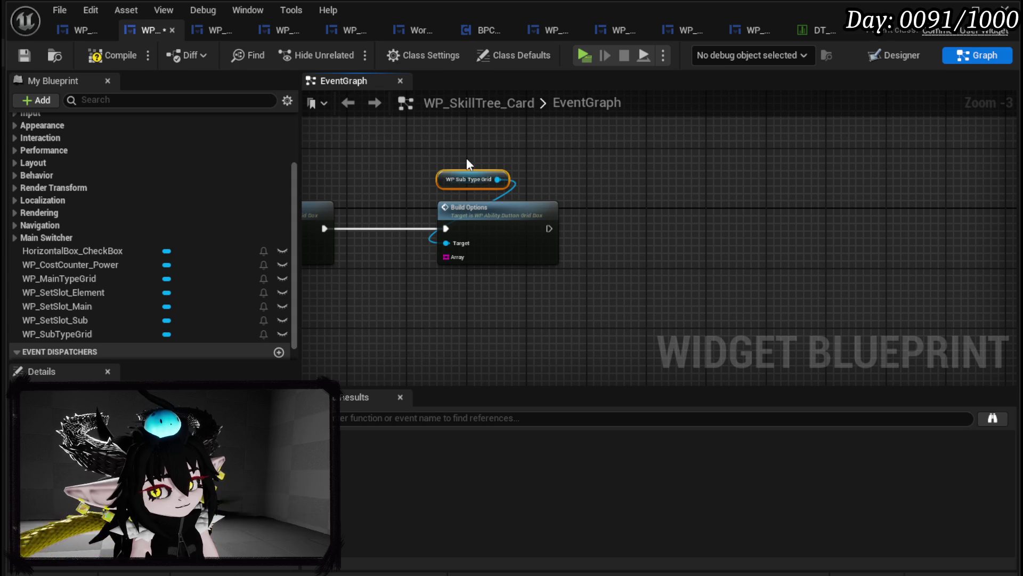
pyautogui.moveTo(440, 187)
pyautogui.mouseDown()
pyautogui.moveTo(755, 155)
pyautogui.moveTo(695, 182)
pyautogui.mouseUp()
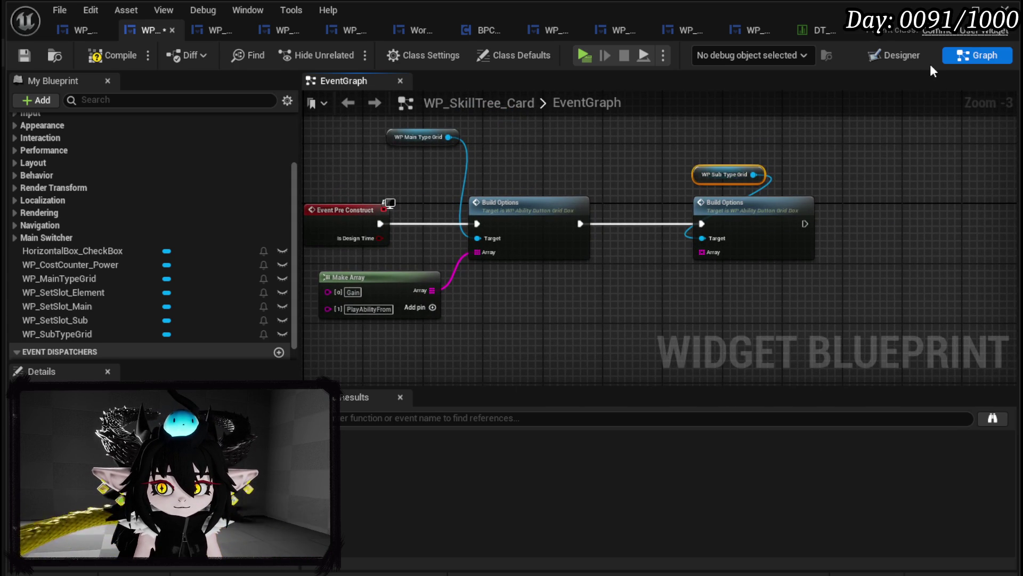
pyautogui.click(893, 56)
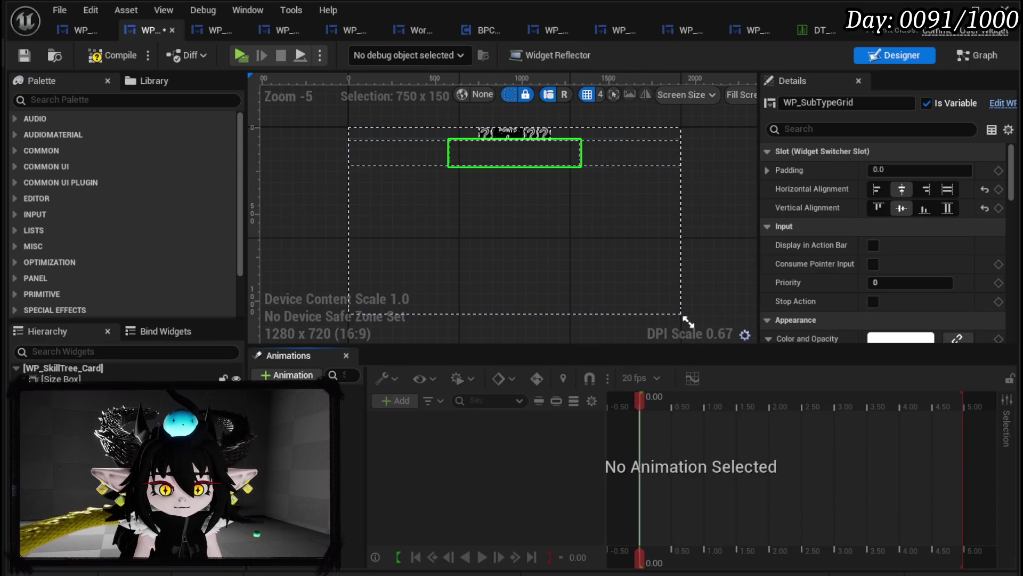
# - Rename WP_SubTypeGrid to WP_GainSubTypeGrid
pyautogui.click(820, 103)
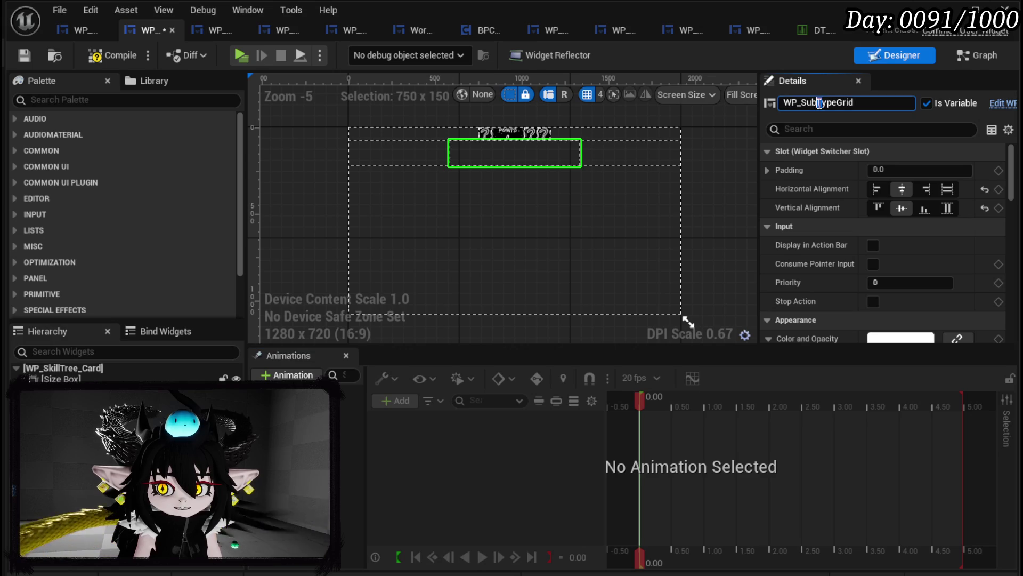
pyautogui.moveTo(817, 103)
pyautogui.mouseDown()
pyautogui.moveTo(806, 103)
pyautogui.moveTo(824, 103)
pyautogui.mouseUp()
pyautogui.click(821, 103)
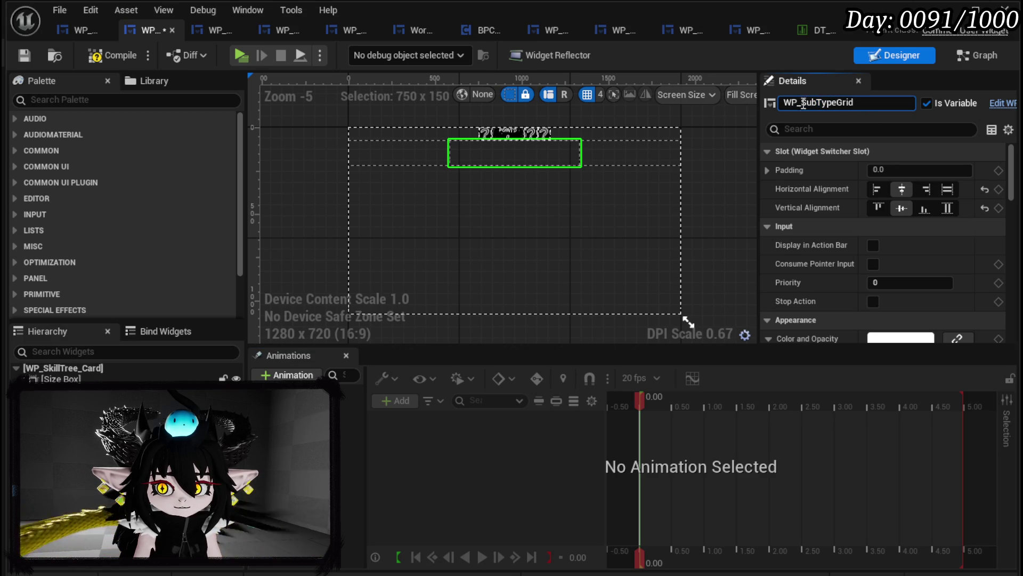
pyautogui.write('Gain')
pyautogui.press('Return')
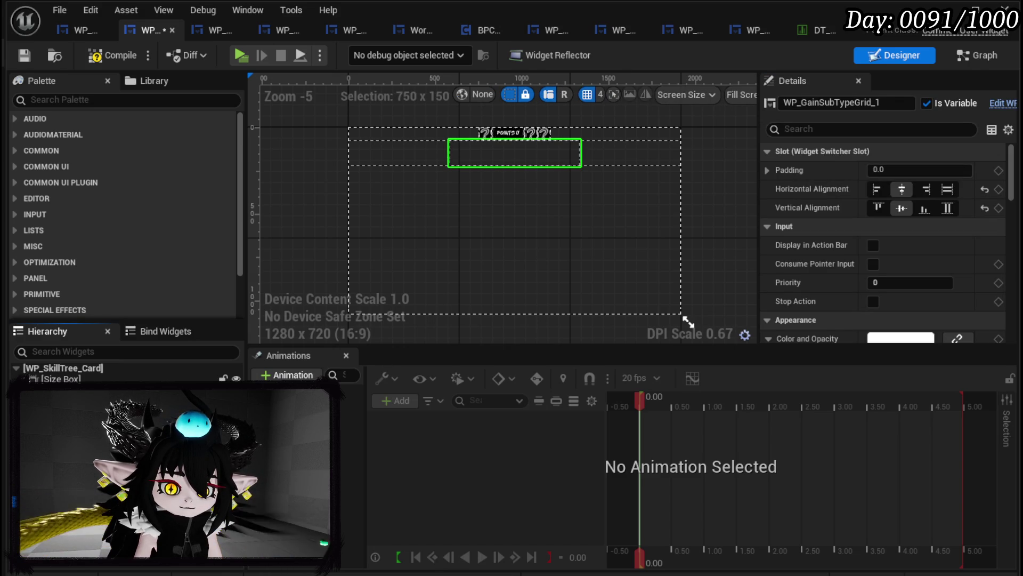
# - Rename the other grid to WP_PlayFromSubTypeGrid and save the card widget blueprint
pyautogui.moveTo(801, 101); pyautogui.dragTo(886, 103)
pyautogui.write('Play')
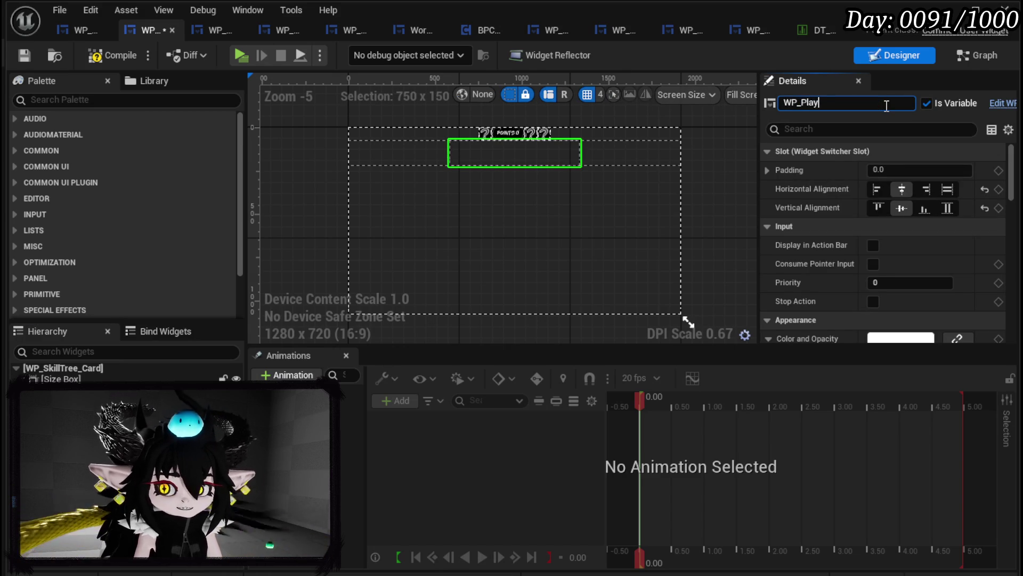
pyautogui.write('FromSu')
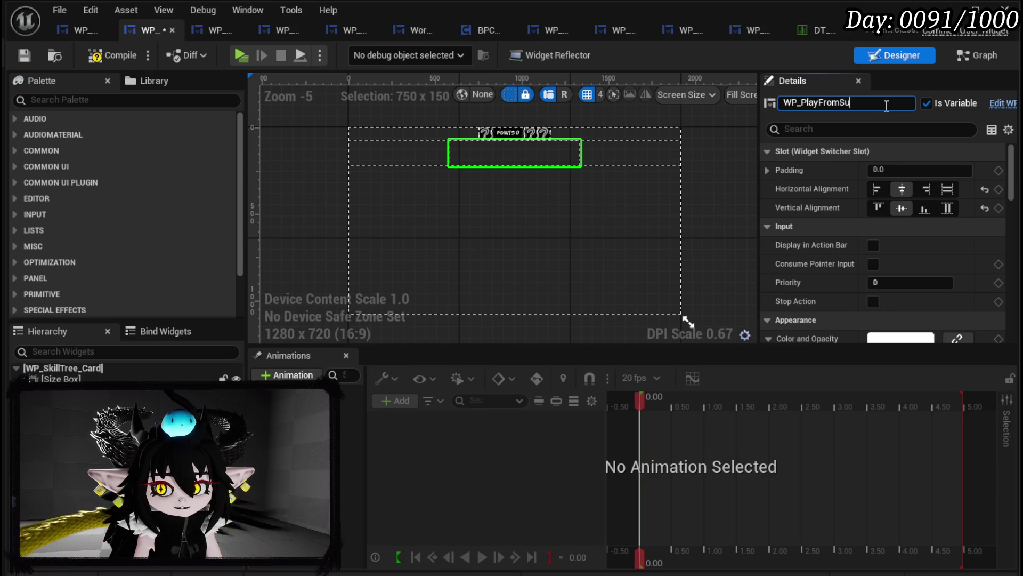
pyautogui.write('bTypeGrid')
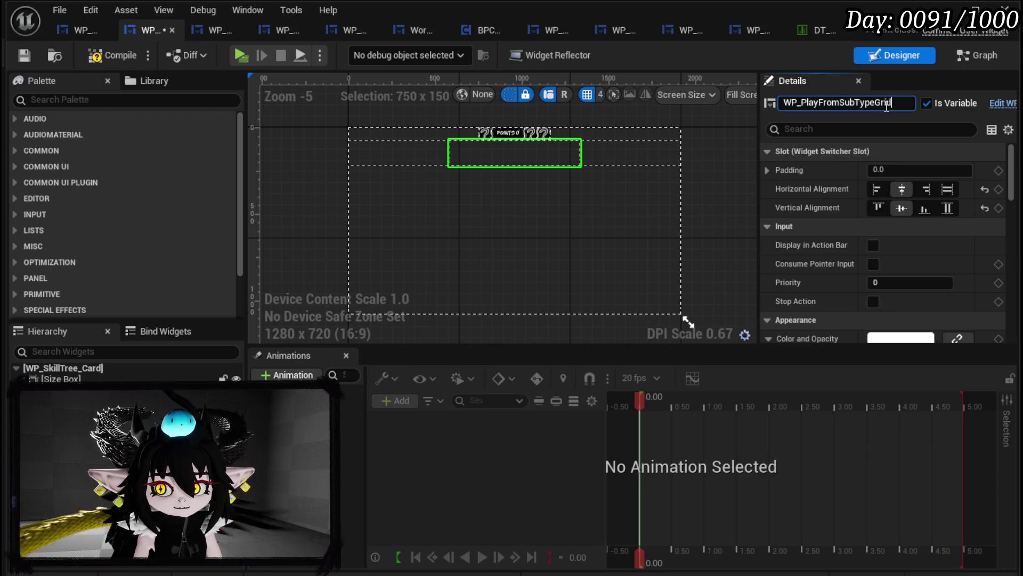
pyautogui.press('Return')
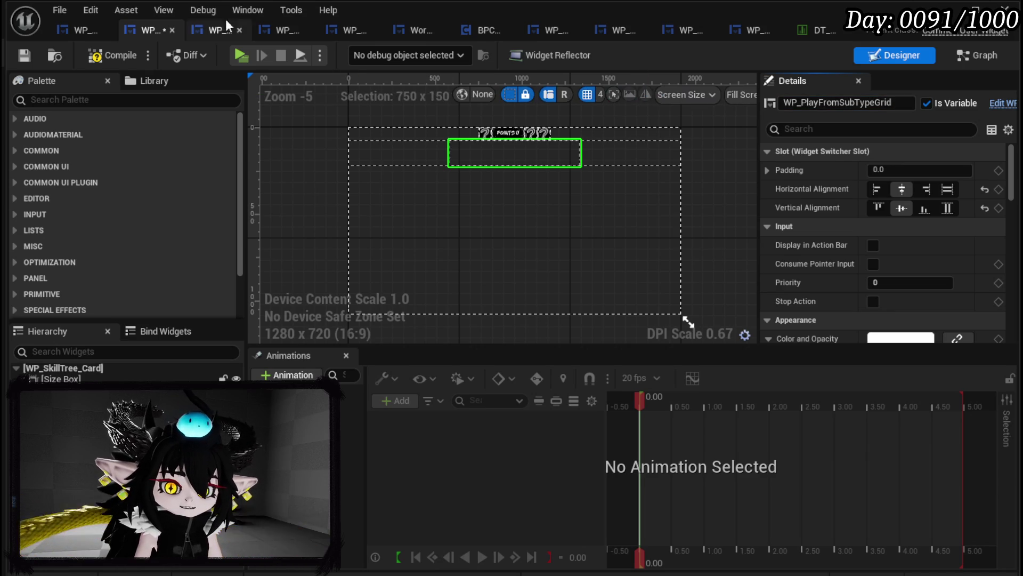
pyautogui.click(21, 55)
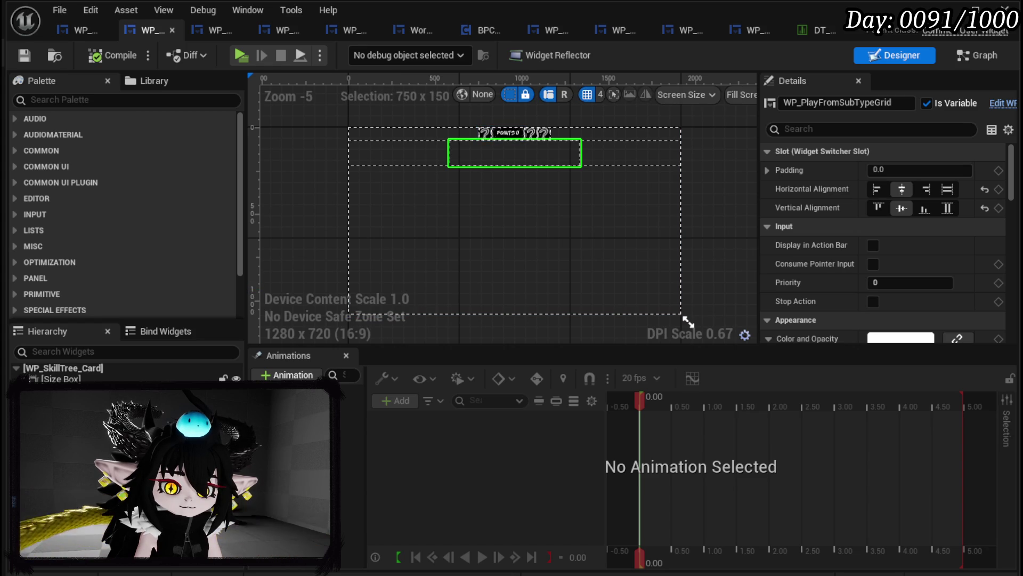
# - Select the parent widget switcher, then drag WP_PlayFromSubTypeGrid into the event graph
pyautogui.click(80, 486)
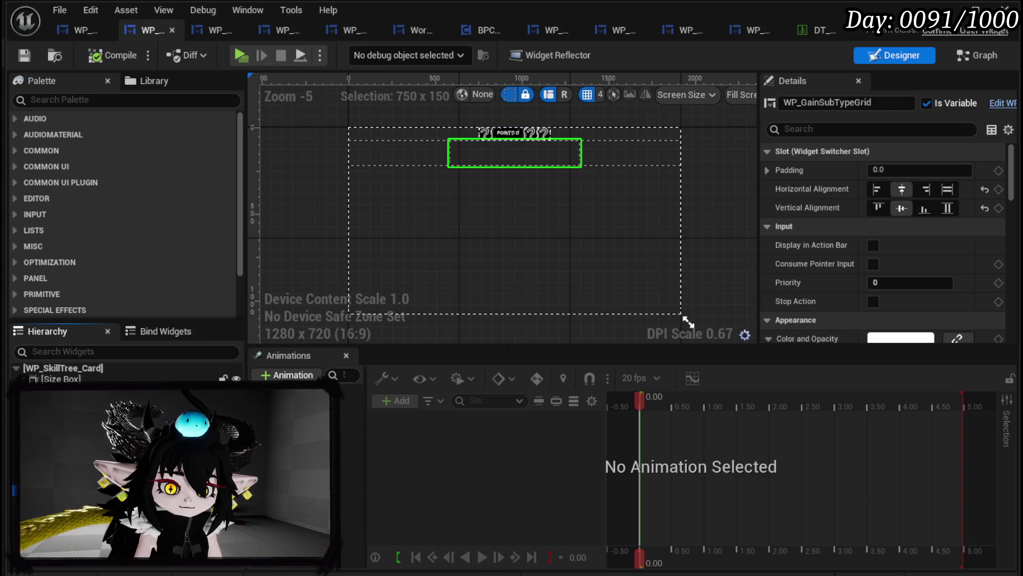
pyautogui.press('Up')
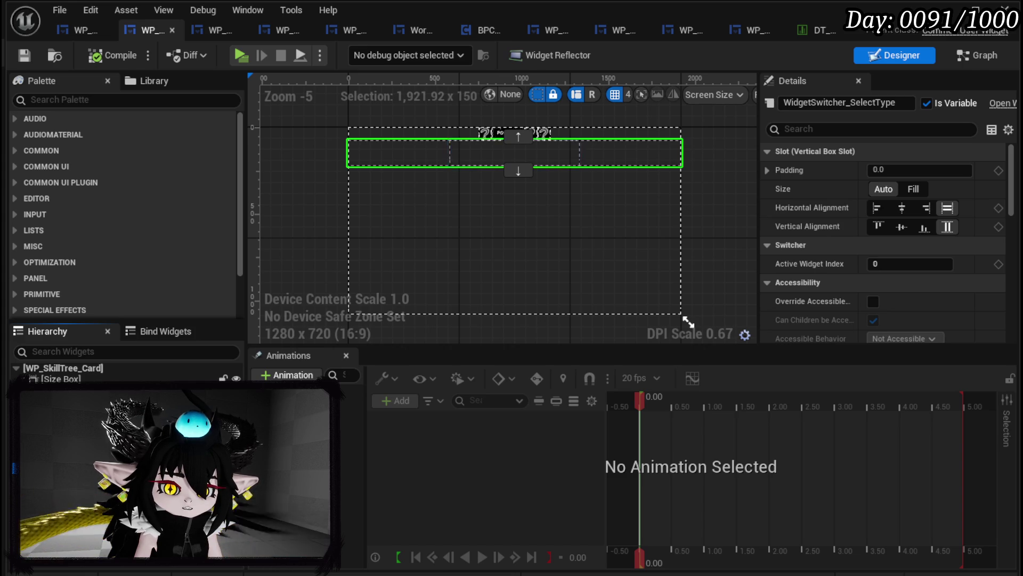
pyautogui.click(962, 58)
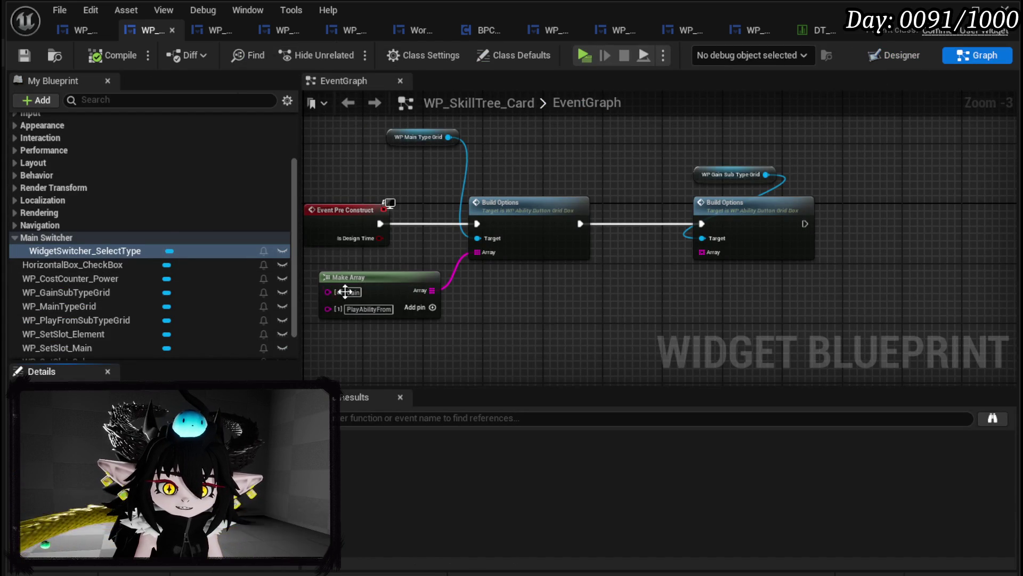
pyautogui.scroll(-2, 137, 274)
pyautogui.click(105, 281)
pyautogui.moveTo(107, 287)
pyautogui.mouseDown()
pyautogui.moveTo(887, 163)
pyautogui.moveTo(821, 172)
pyautogui.mouseUp()
# - Add a WP_PlayFromSubTypeGrid getter and wire it into a copied Build Options node chained after the first
pyautogui.click(850, 199)
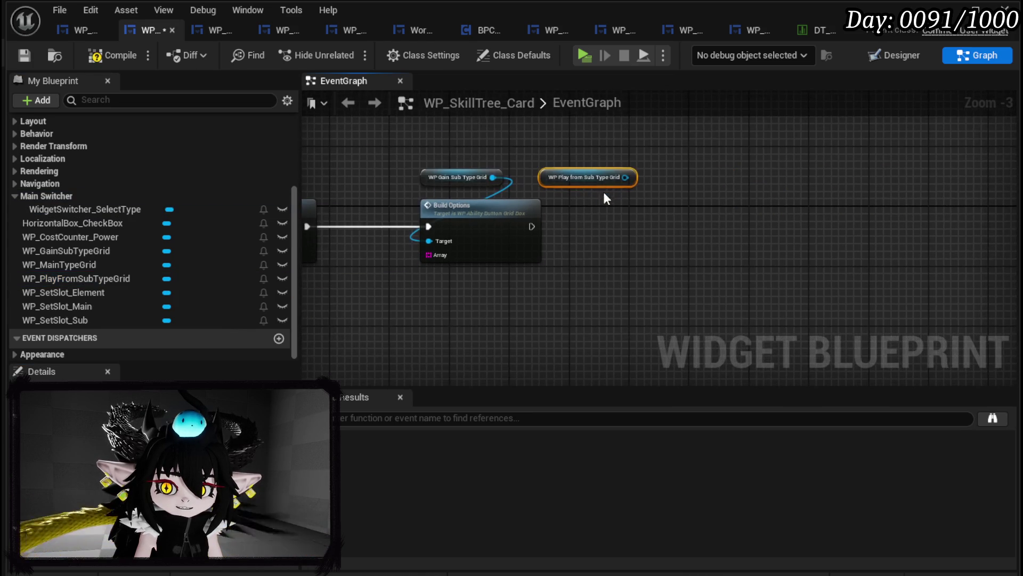
pyautogui.click(451, 258)
pyautogui.hotkey('ctrl', 'c')
pyautogui.hotkey('ctrl', 'v')
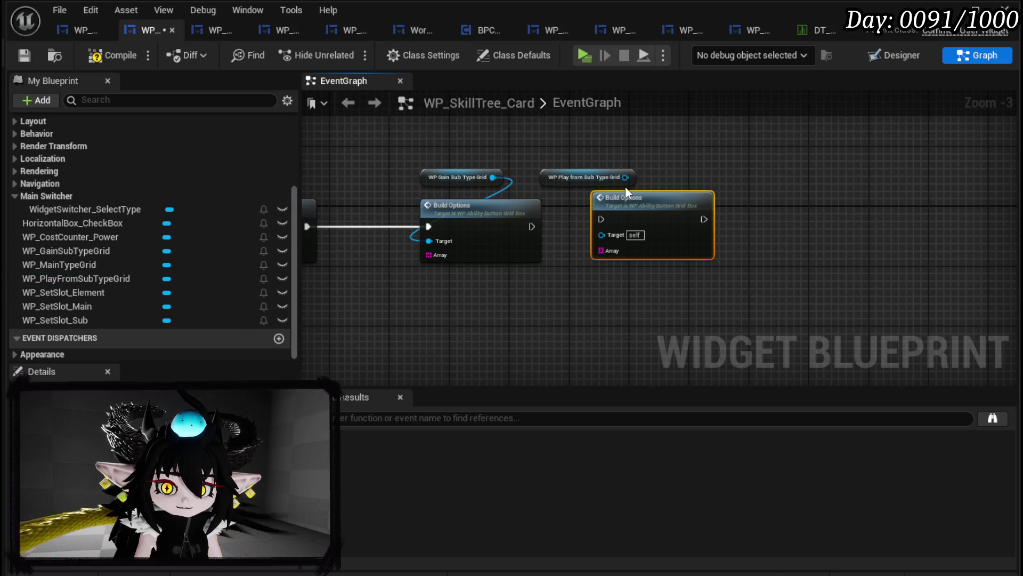
pyautogui.moveTo(626, 178); pyautogui.dragTo(601, 237)
pyautogui.moveTo(531, 226)
pyautogui.mouseDown()
pyautogui.moveTo(600, 219)
pyautogui.moveTo(651, 235)
pyautogui.moveTo(689, 225)
pyautogui.mouseUp()
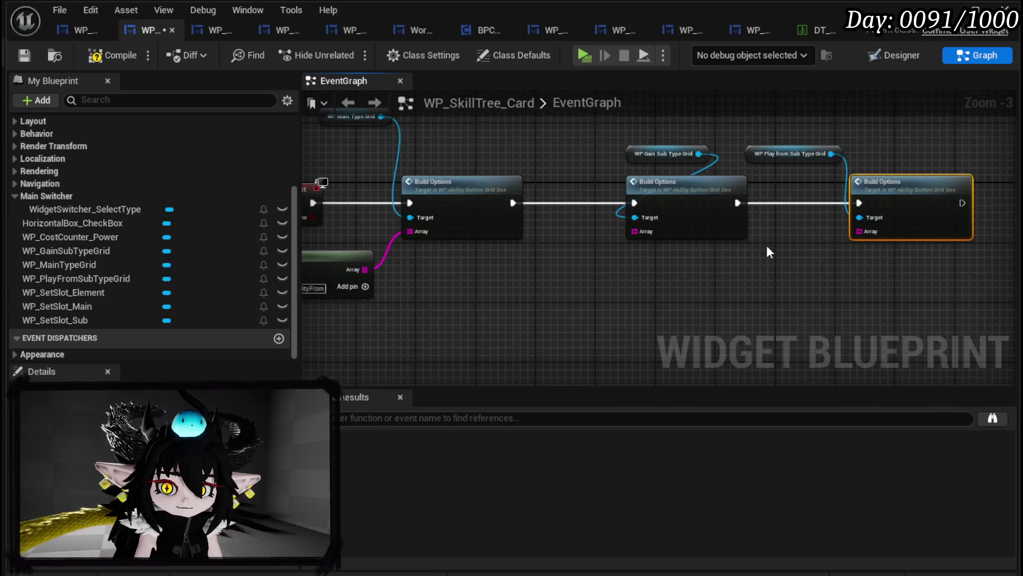
pyautogui.click(597, 272)
# - Paste two Make Array copies and feed them into the Gain and Play-from Build Options nodes
pyautogui.hotkey('ctrl', 'v')
pyautogui.moveTo(704, 281)
pyautogui.mouseDown()
pyautogui.moveTo(690, 217)
pyautogui.moveTo(675, 220)
pyautogui.mouseUp()
pyautogui.moveTo(745, 291); pyautogui.dragTo(548, 281)
pyautogui.hotkey('ctrl', 'v')
pyautogui.moveTo(777, 258)
pyautogui.mouseDown()
pyautogui.moveTo(701, 210)
pyautogui.moveTo(675, 258)
pyautogui.mouseUp()
pyautogui.moveTo(461, 269); pyautogui.dragTo(438, 247)
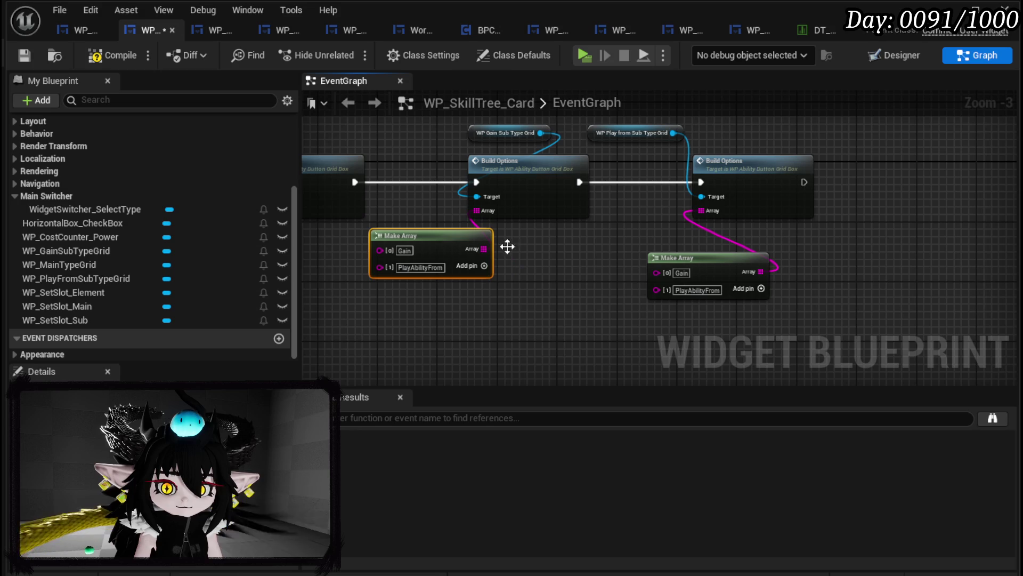
pyautogui.moveTo(722, 259); pyautogui.dragTo(724, 245)
pyautogui.scroll(3, 401, 287)
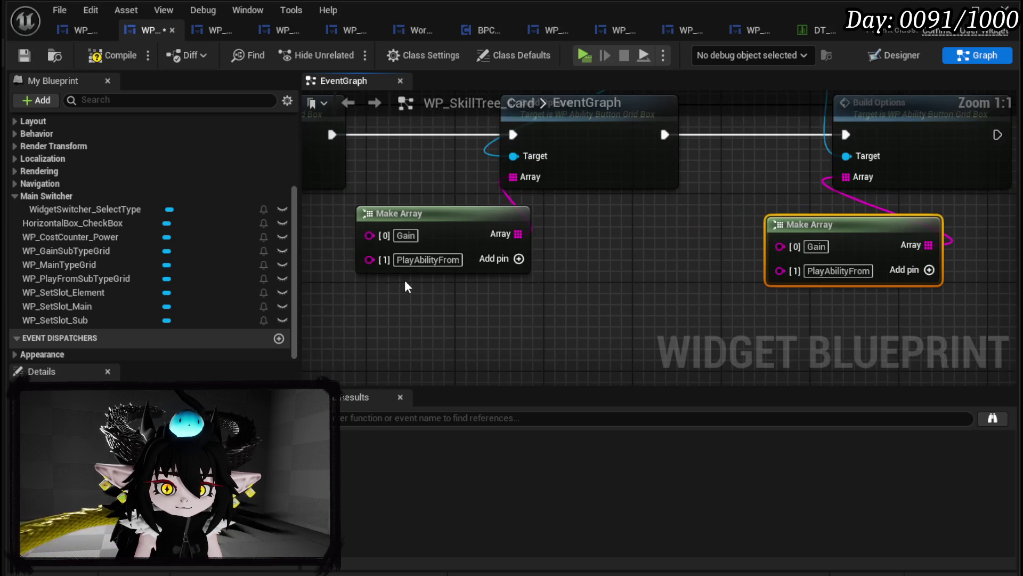
# - Set the Gain array's entries to Cards and AP
pyautogui.click(387, 251)
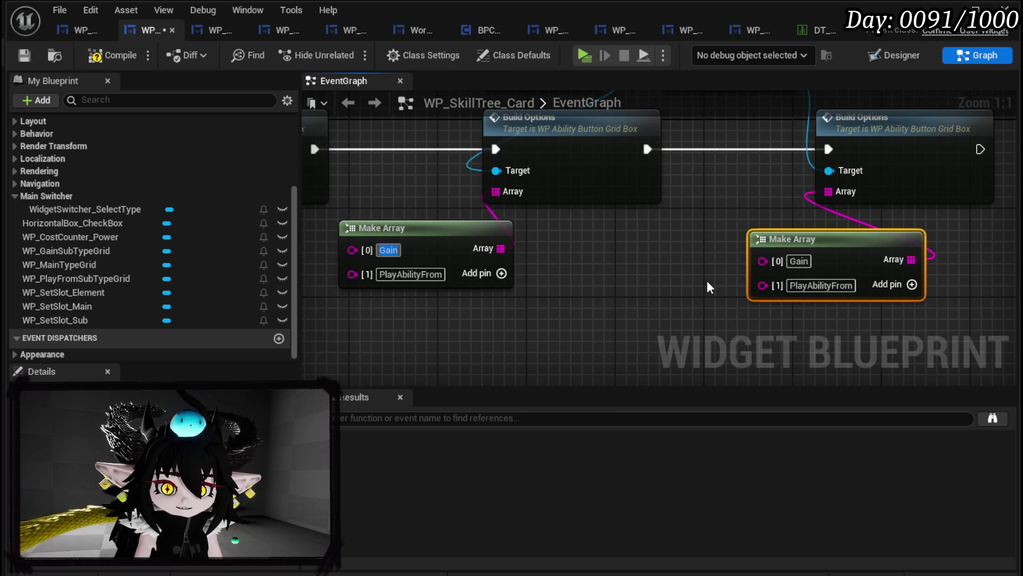
pyautogui.write('Cards')
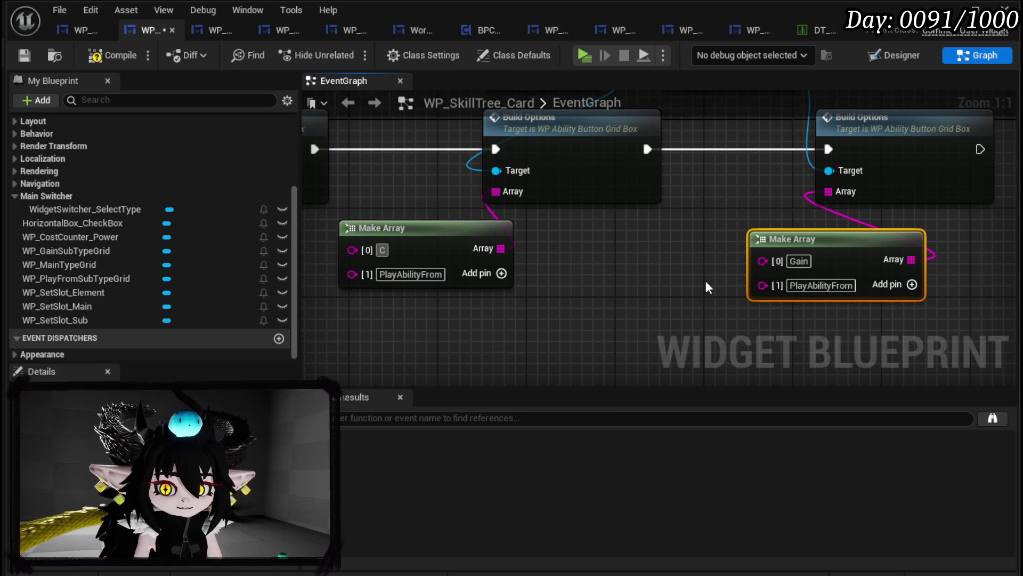
pyautogui.press('Return')
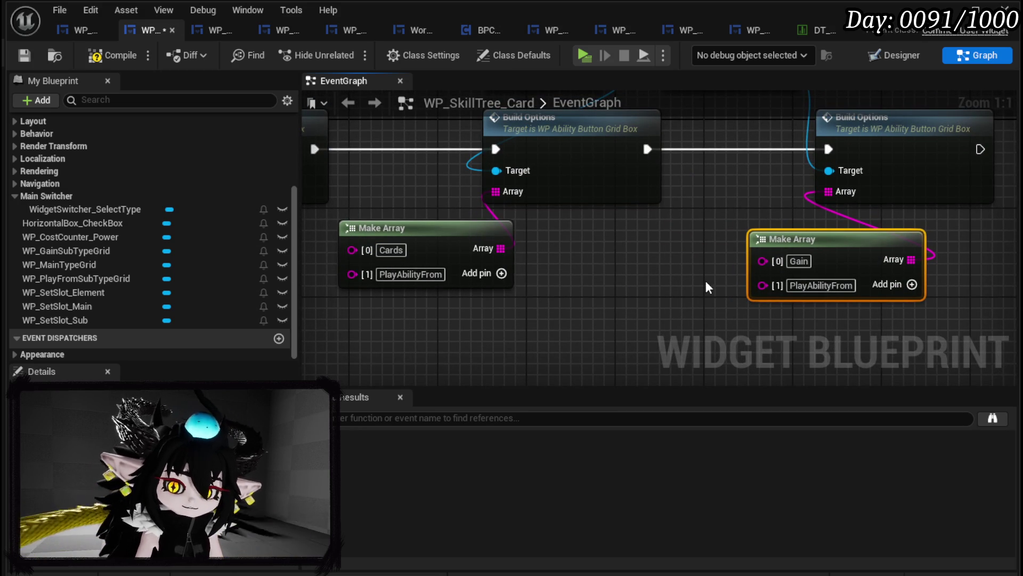
pyautogui.click(424, 276)
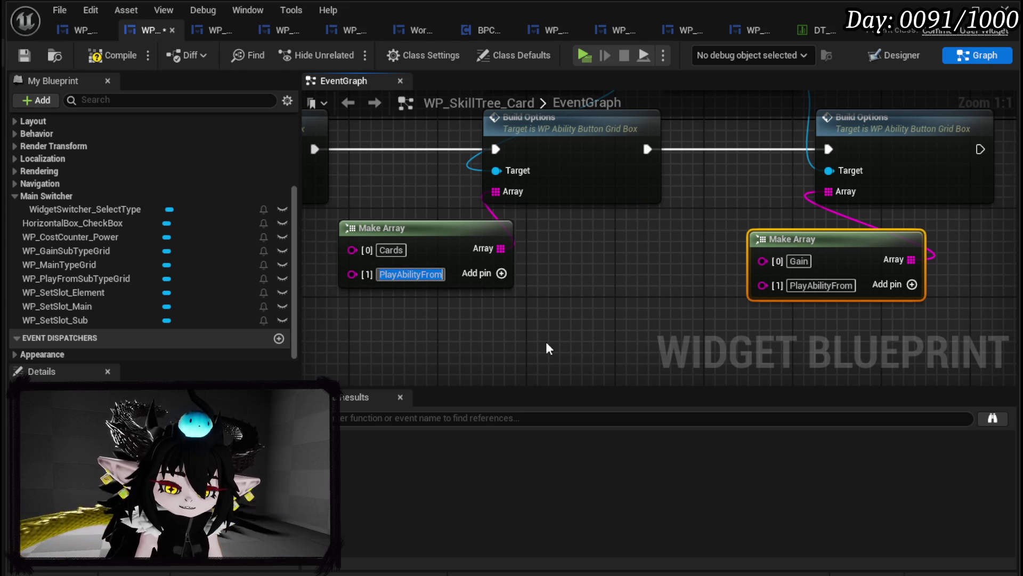
pyautogui.write('AP')
pyautogui.press('Return')
# - Compile and save the card widget blueprint, then return to the data table
pyautogui.click(113, 56)
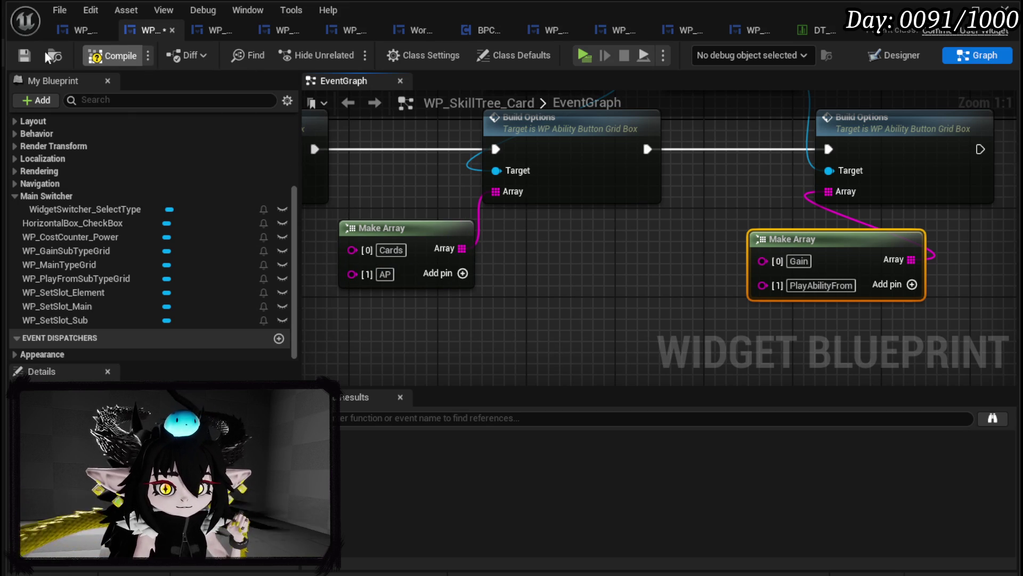
pyautogui.click(23, 56)
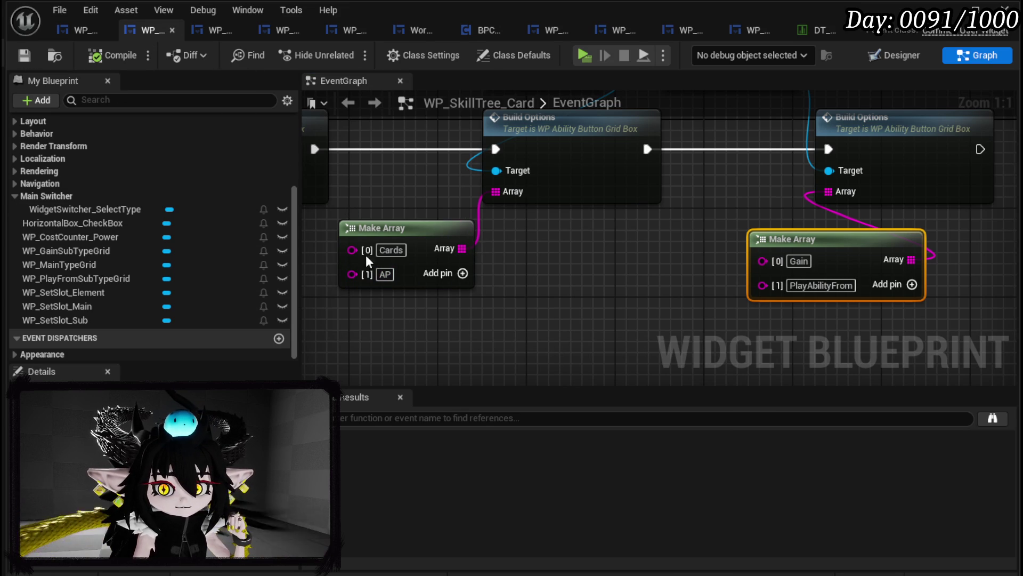
pyautogui.click(808, 31)
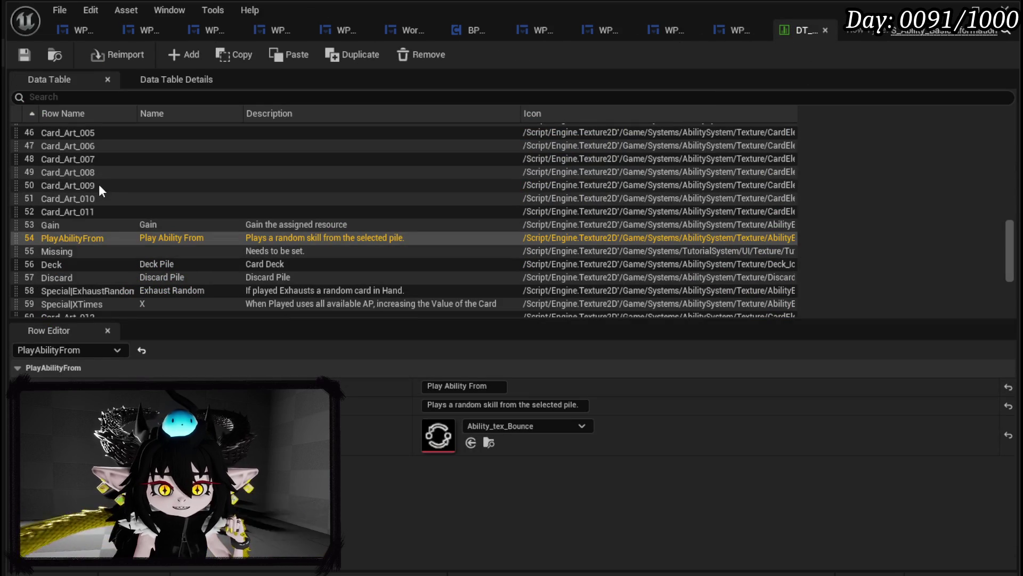
# - Look over the Card row's description in the Row Editor
pyautogui.scroll(6, 92, 259)
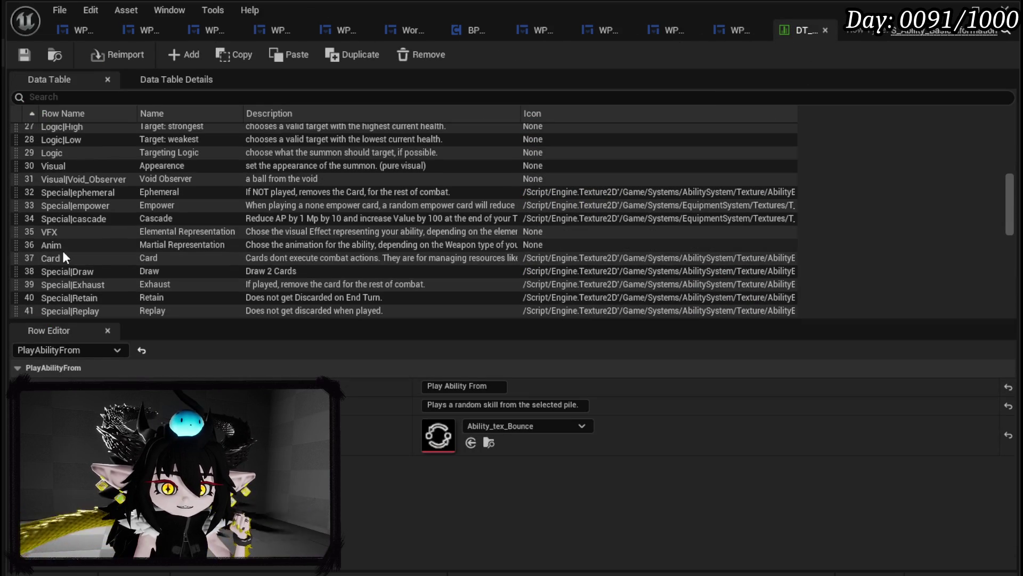
pyautogui.click(74, 263)
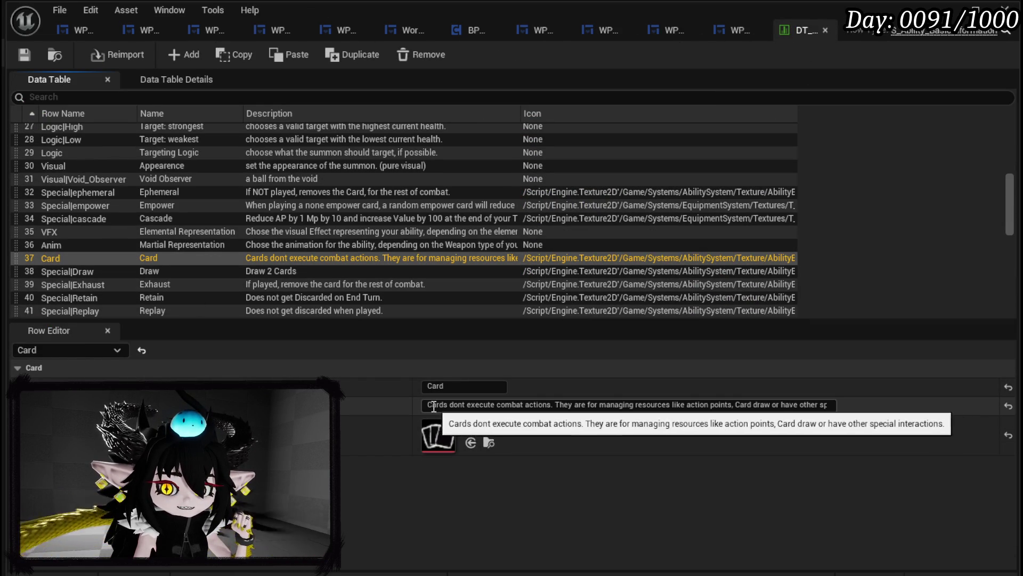
pyautogui.moveTo(431, 408)
pyautogui.mouseDown()
pyautogui.moveTo(873, 396)
pyautogui.moveTo(424, 406)
pyautogui.mouseUp()
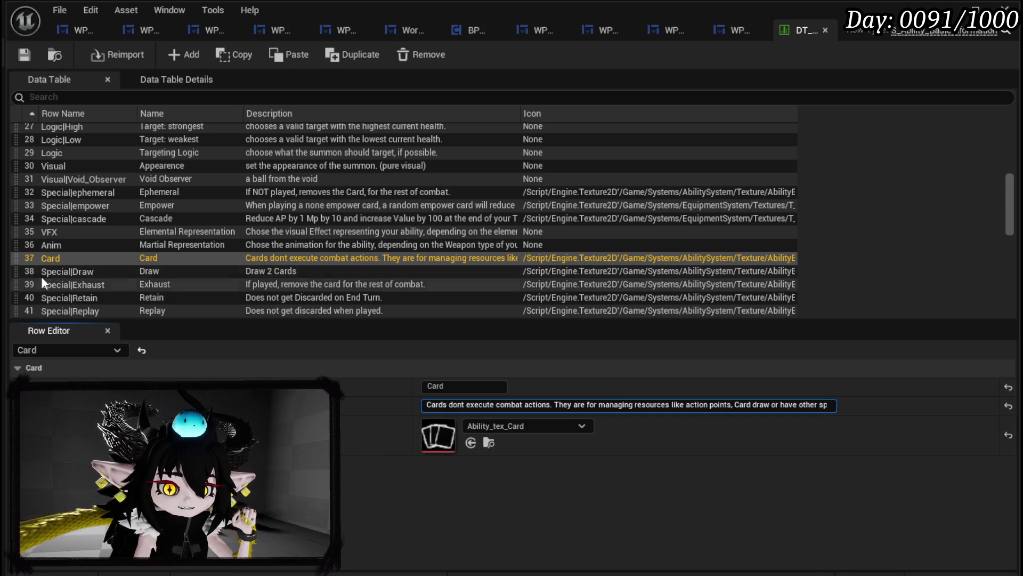
pyautogui.scroll(5, 106, 290)
pyautogui.scroll(-4, 106, 290)
pyautogui.scroll(-5, 105, 290)
pyautogui.scroll(3, 105, 290)
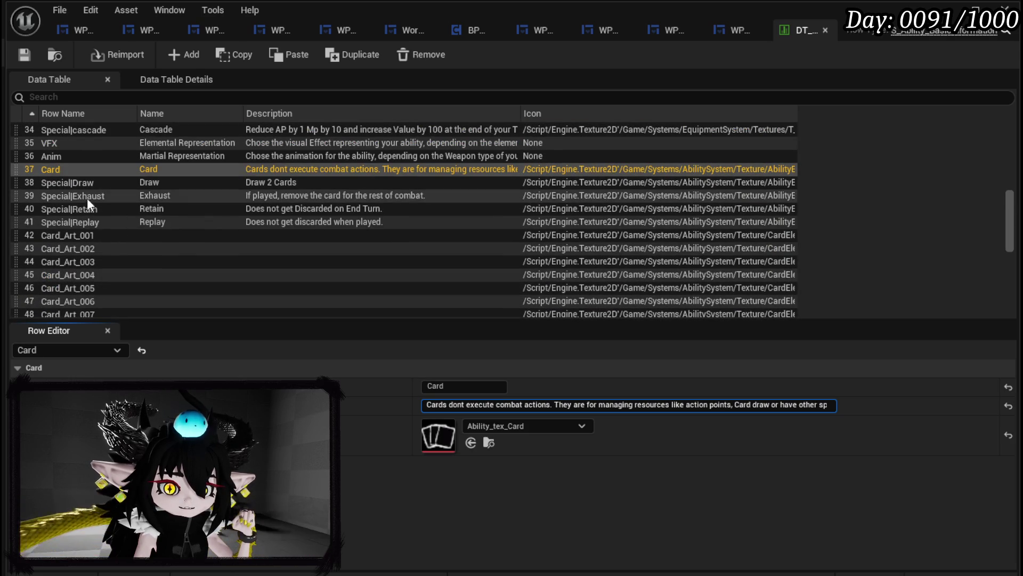
# - Replace 'Cards' in the Draw row's description with 'Skills from your deck'
pyautogui.click(96, 183)
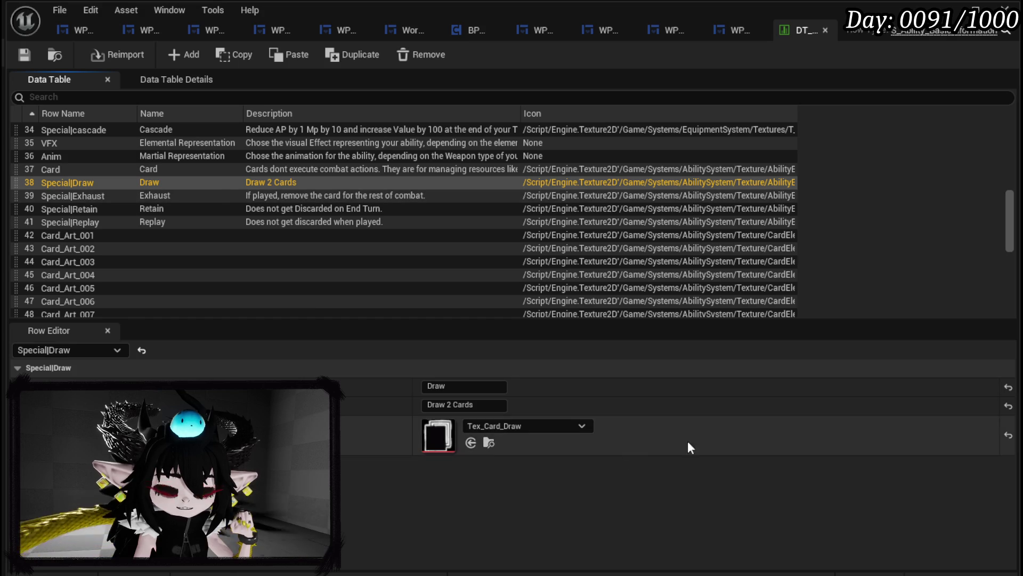
pyautogui.click(462, 404)
pyautogui.doubleClick(462, 404)
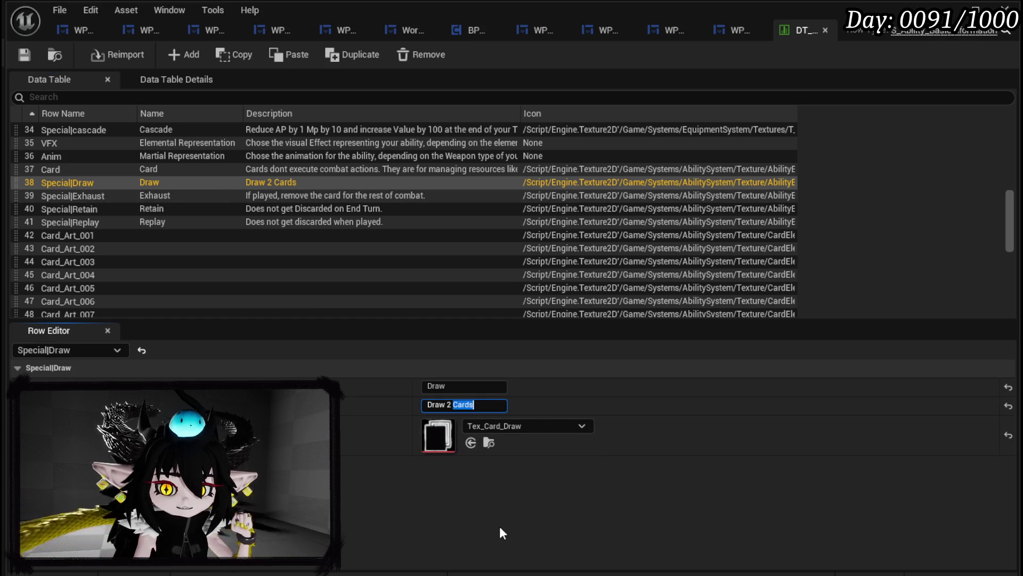
pyautogui.write('Skil')
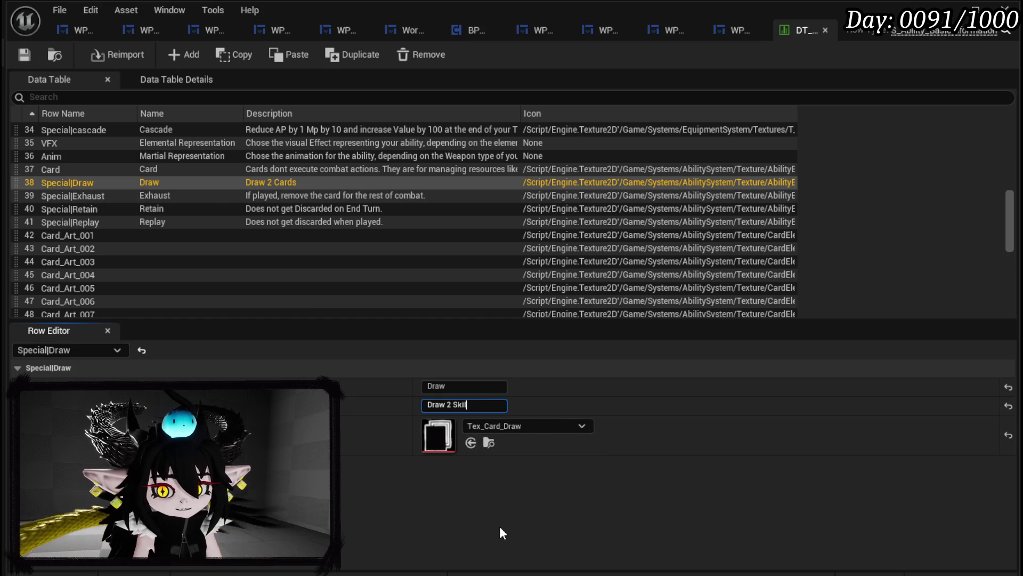
pyautogui.write('ls fro')
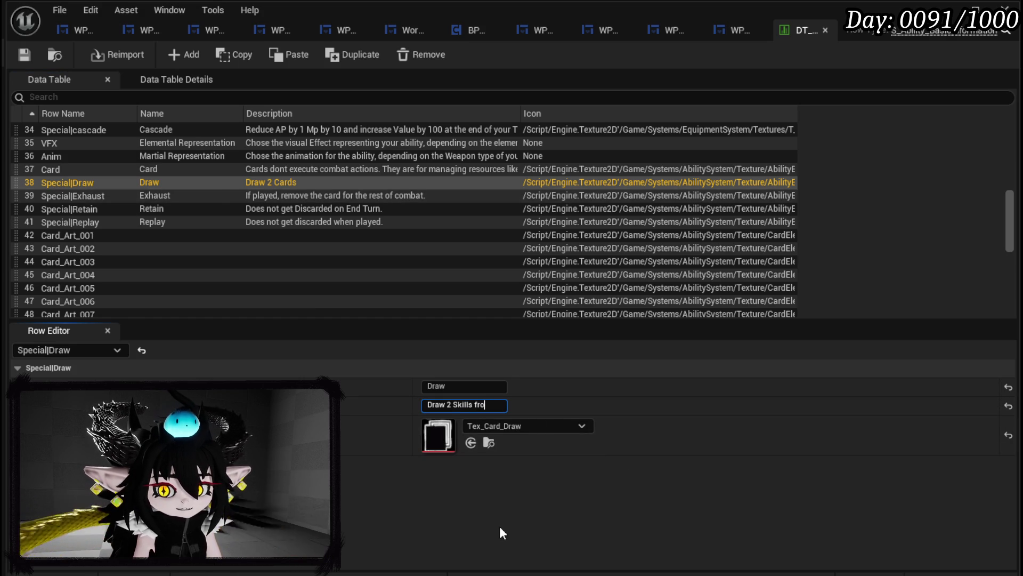
pyautogui.write('m y')
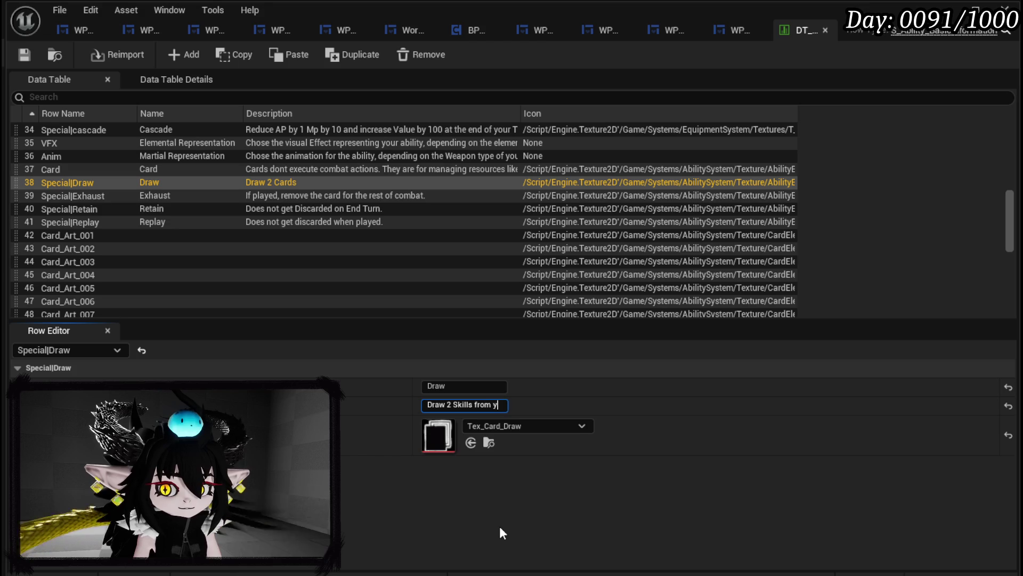
pyautogui.write('our deck')
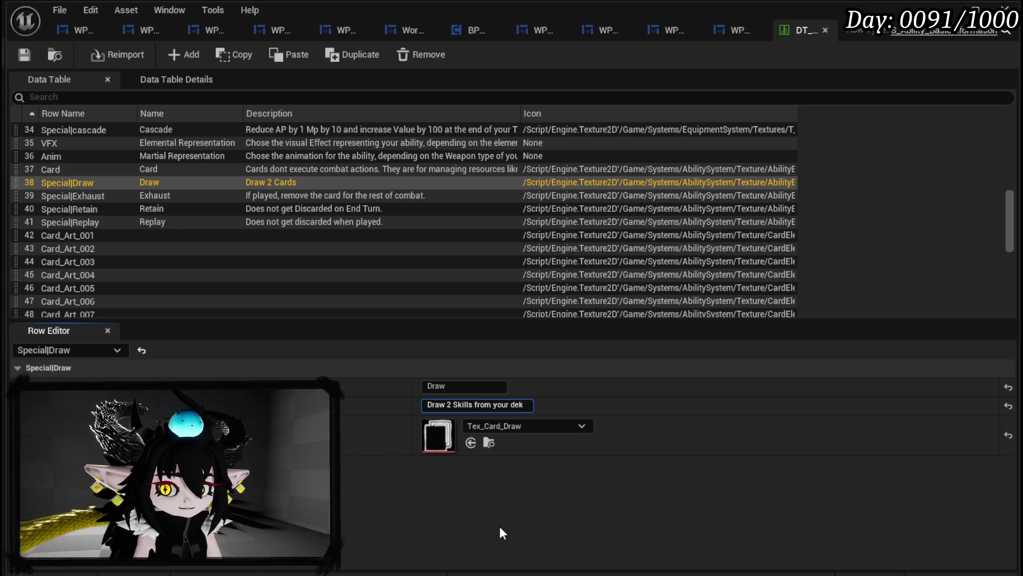
pyautogui.press('Return')
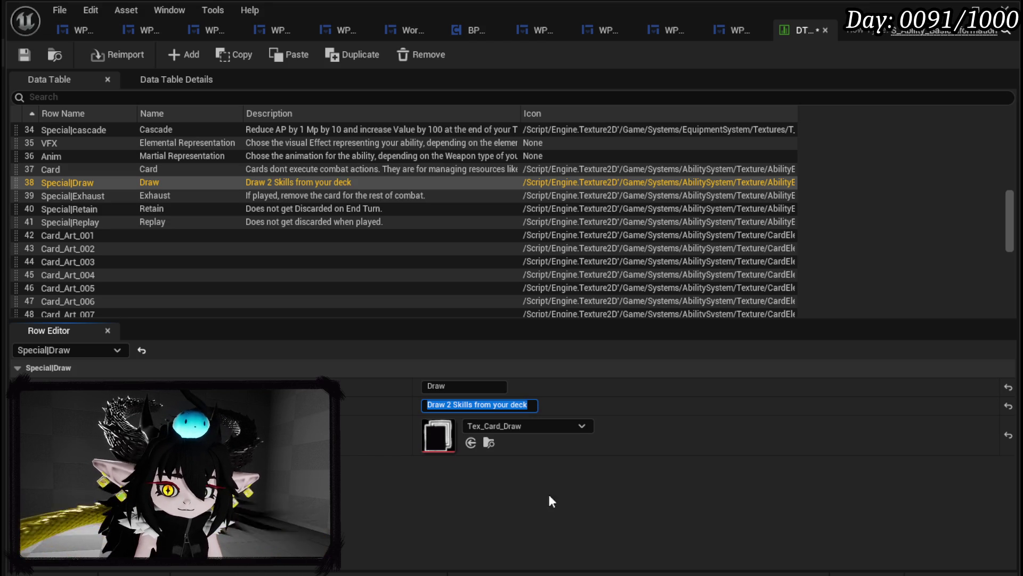
# - Add a closing period, lowercase 'skills', and save the data table
pyautogui.click(526, 406)
pyautogui.write('.')
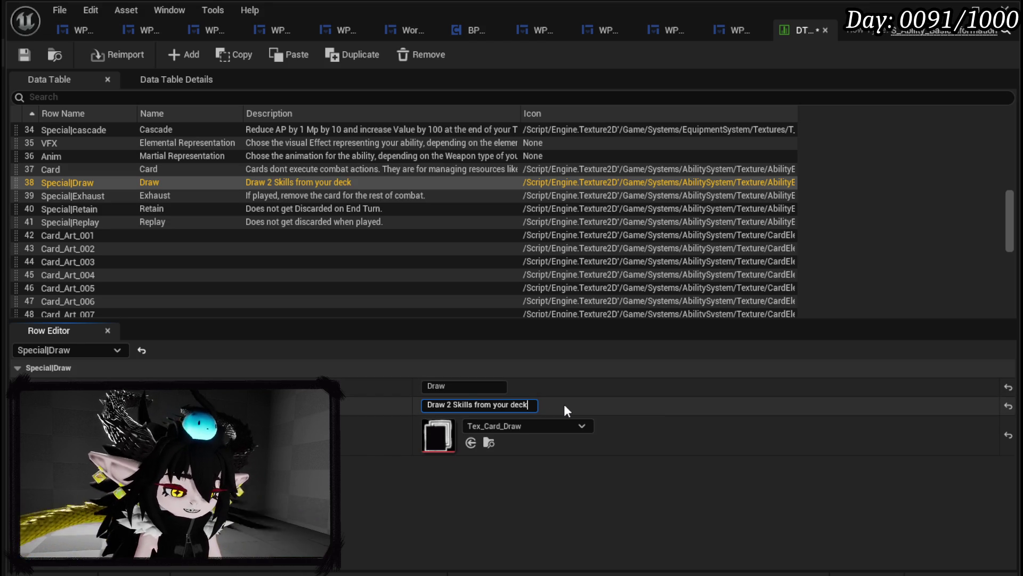
pyautogui.click(457, 405)
pyautogui.press('BackSpace')
pyautogui.write('s')
pyautogui.press('Return')
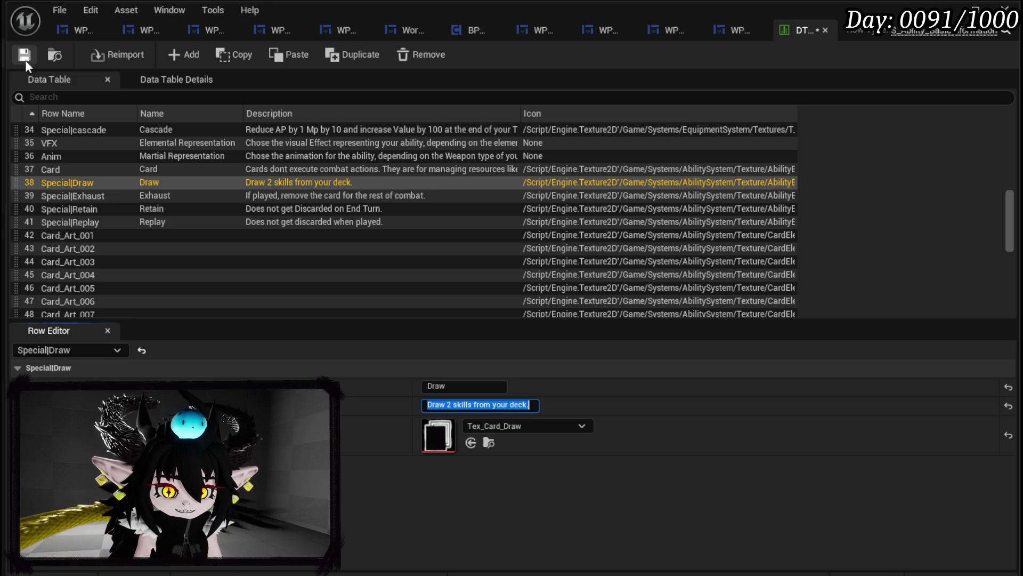
pyautogui.click(28, 63)
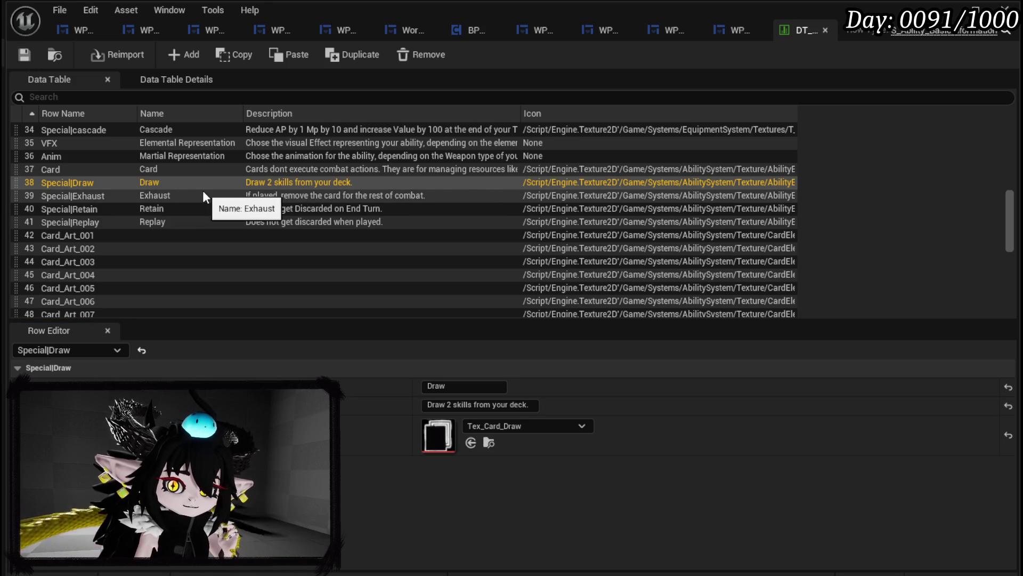
# - Add a new data table row named Cards
pyautogui.scroll(3, 203, 190)
pyautogui.scroll(-8, 203, 190)
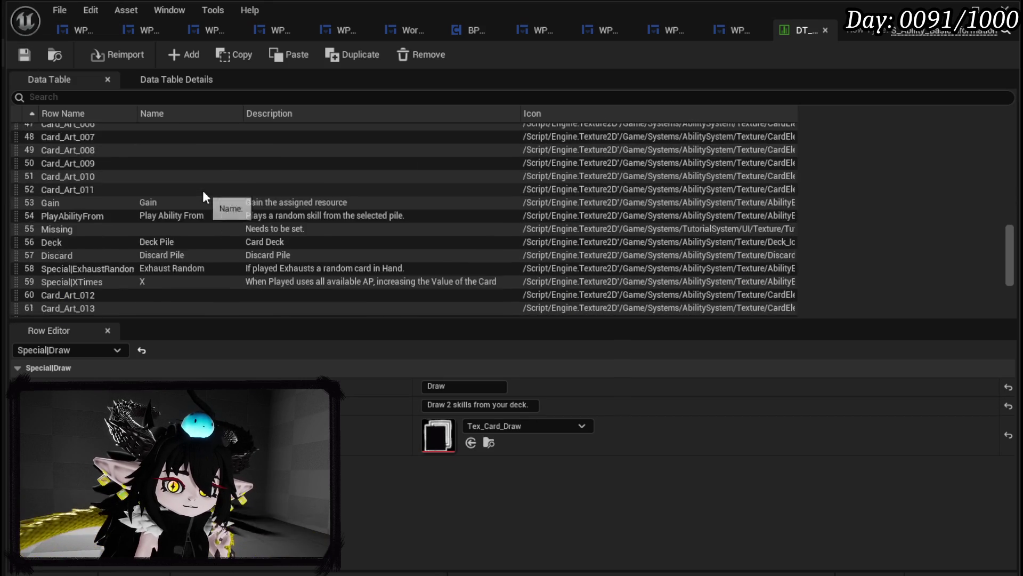
pyautogui.scroll(-2, 204, 197)
pyautogui.scroll(2, 203, 190)
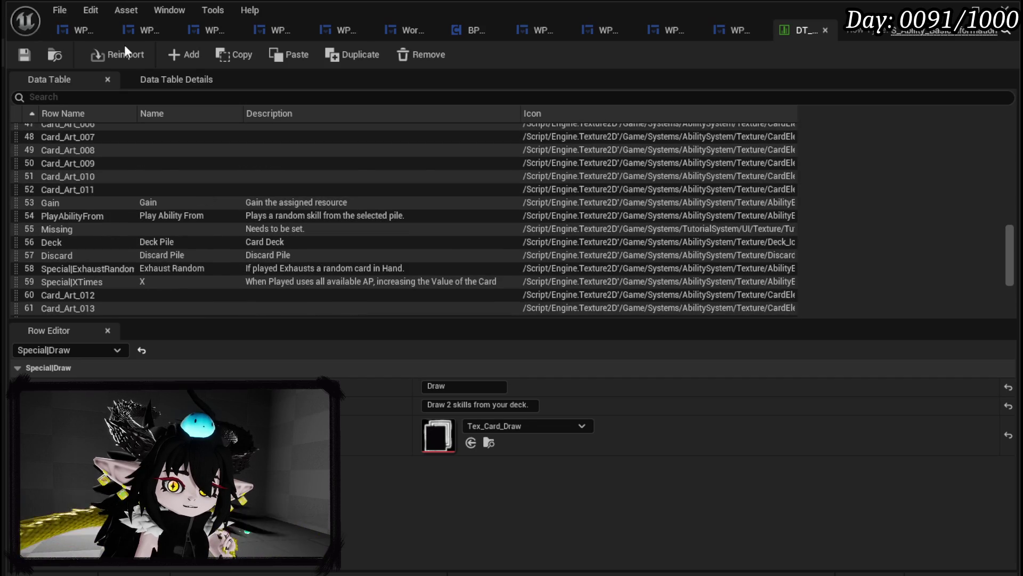
pyautogui.click(184, 55)
pyautogui.click(44, 310)
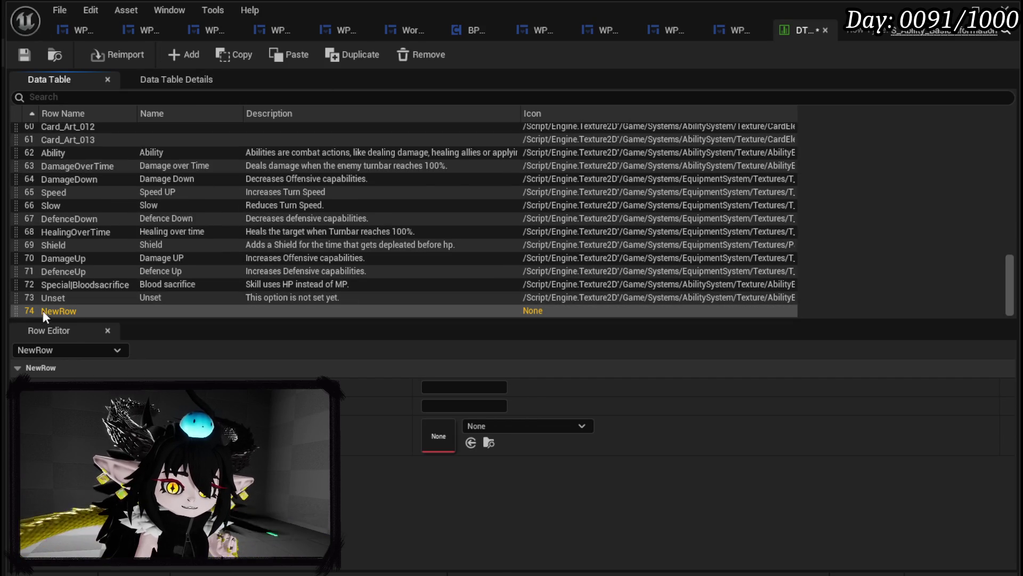
pyautogui.write('Cards')
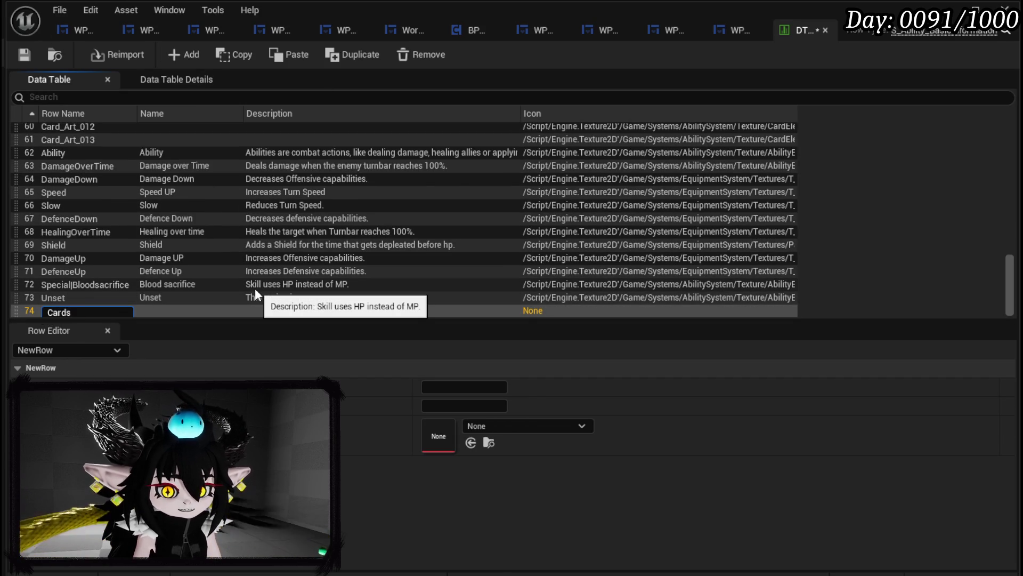
pyautogui.press('Return')
# - Give the Cards row the name Cards and description 'Draw skills from your deck.'
pyautogui.click(448, 388)
pyautogui.write('ards')
pyautogui.click(474, 407)
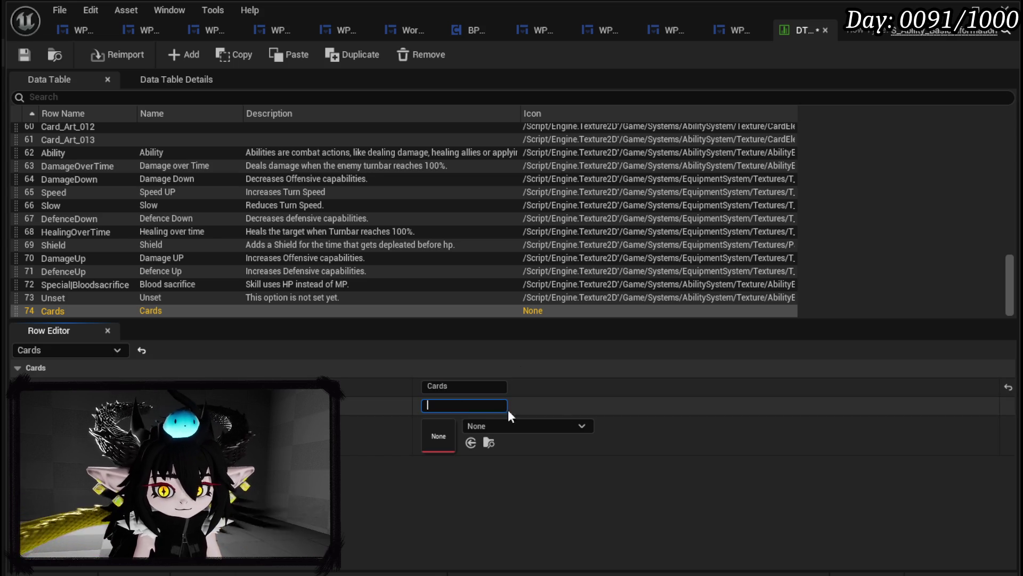
pyautogui.write('Draw')
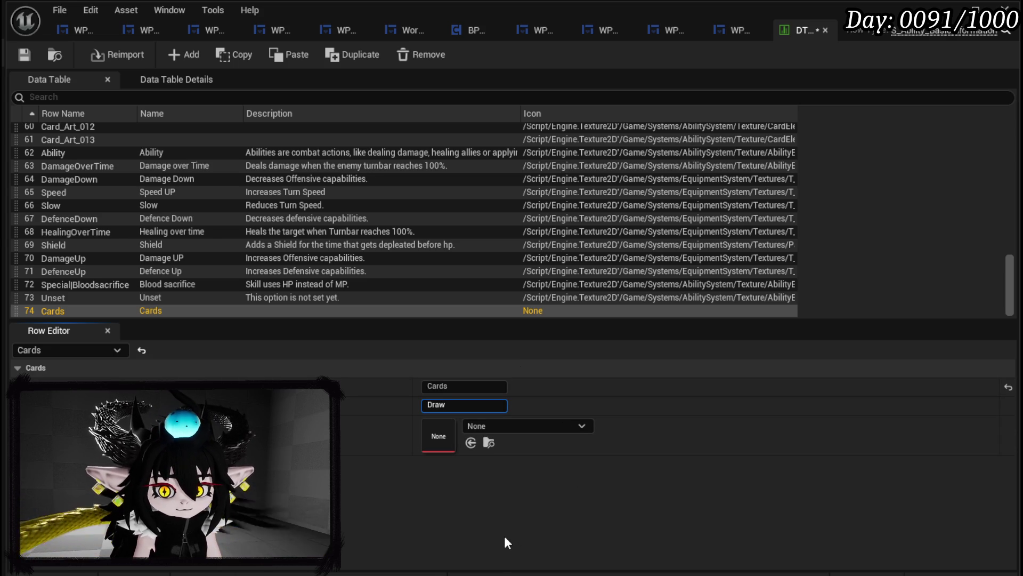
pyautogui.write(' cards from the')
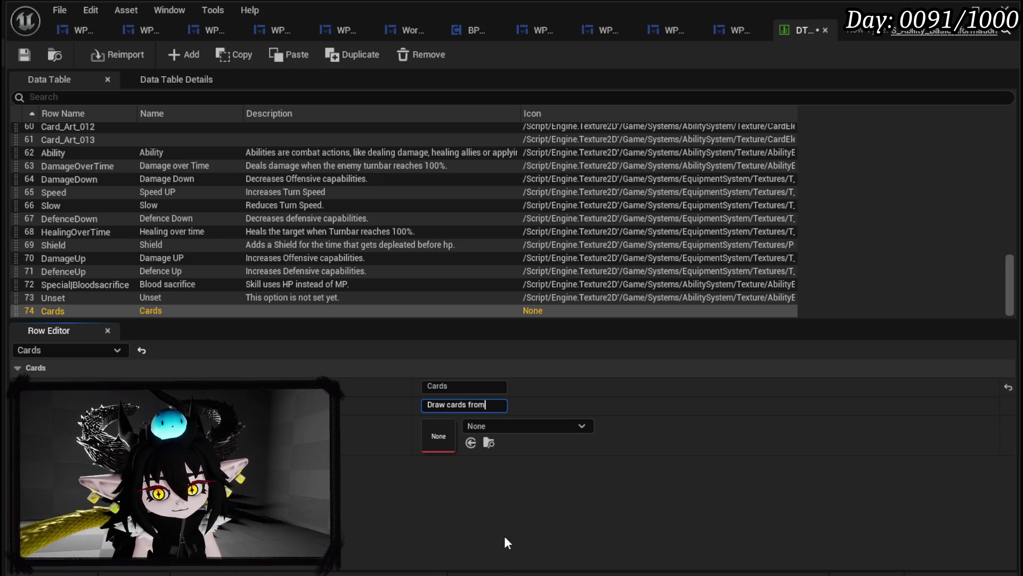
pyautogui.press('BackSpace')
pyautogui.press('BackSpace')
pyautogui.press('BackSpace')
pyautogui.press('BackSpace')
pyautogui.press('BackSpace')
pyautogui.press('BackSpace')
pyautogui.write('skills from your de')
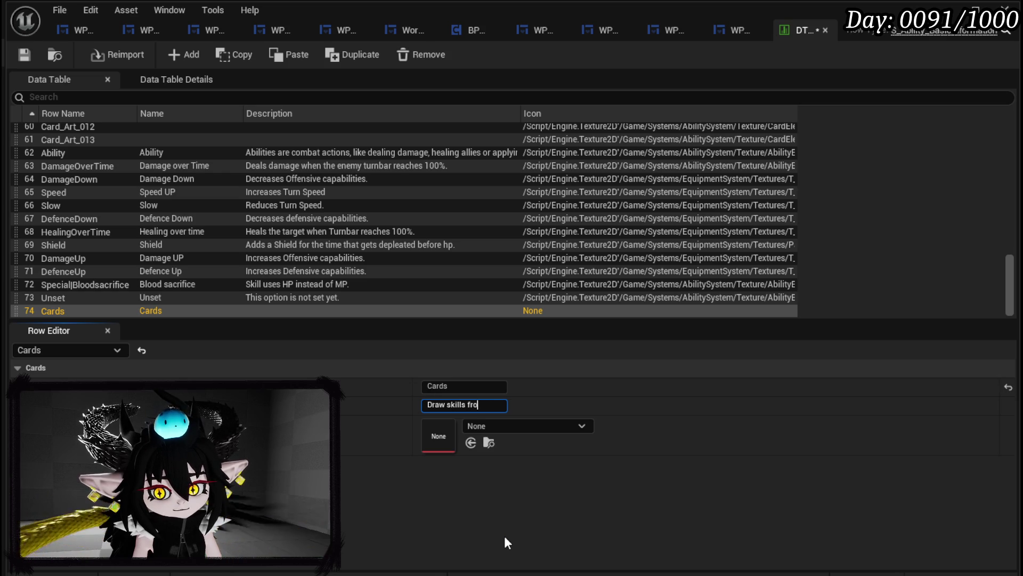
pyautogui.write('ck.')
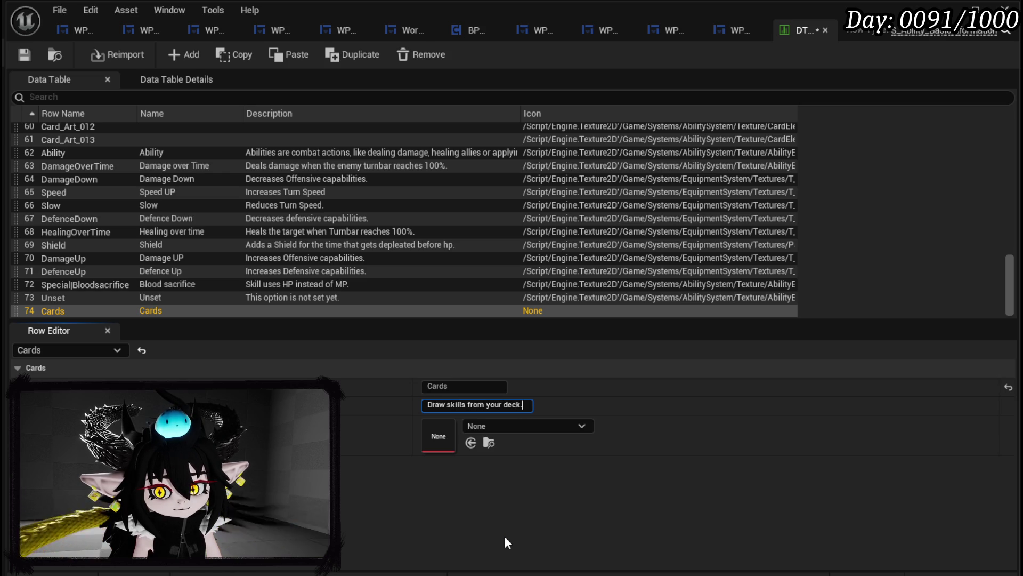
# - Set the Cards row icon to Ability_tex_Card and save the data table
pyautogui.click(546, 427)
pyautogui.write('Card')
pyautogui.click(539, 260)
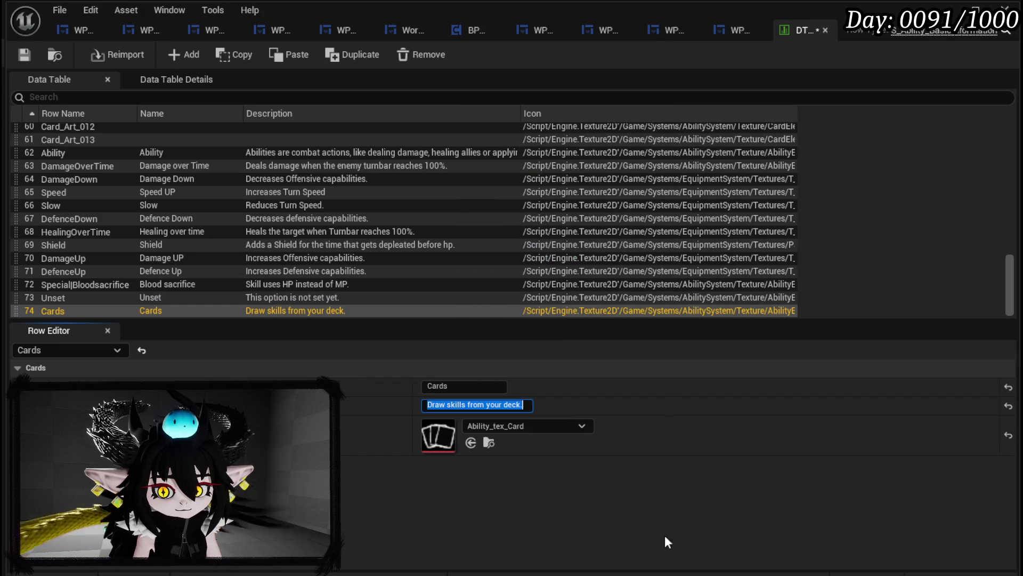
pyautogui.click(21, 54)
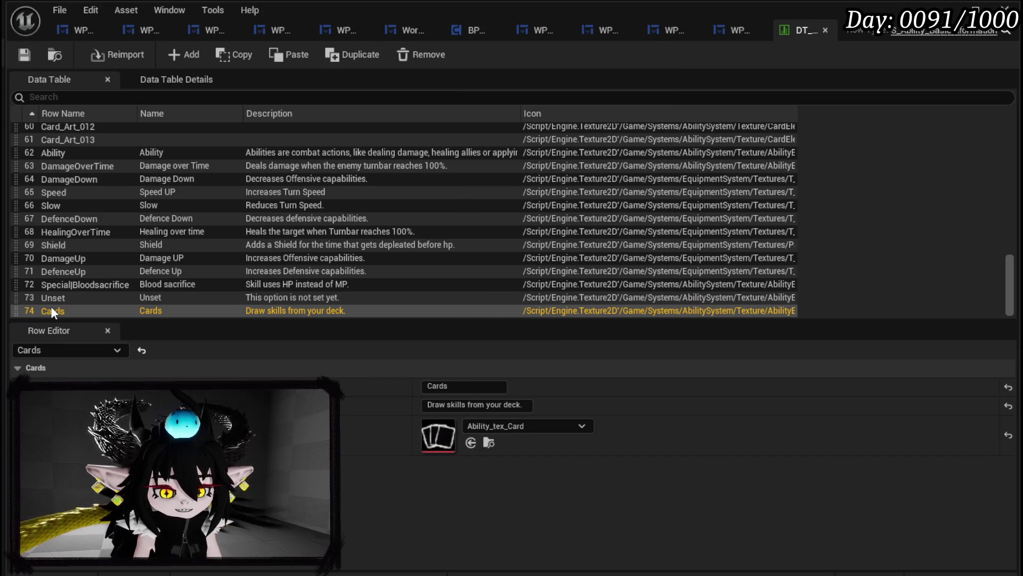
# - Check the AP row's entries for reference, then add another new row
pyautogui.scroll(3, 61, 280)
pyautogui.scroll(15, 62, 280)
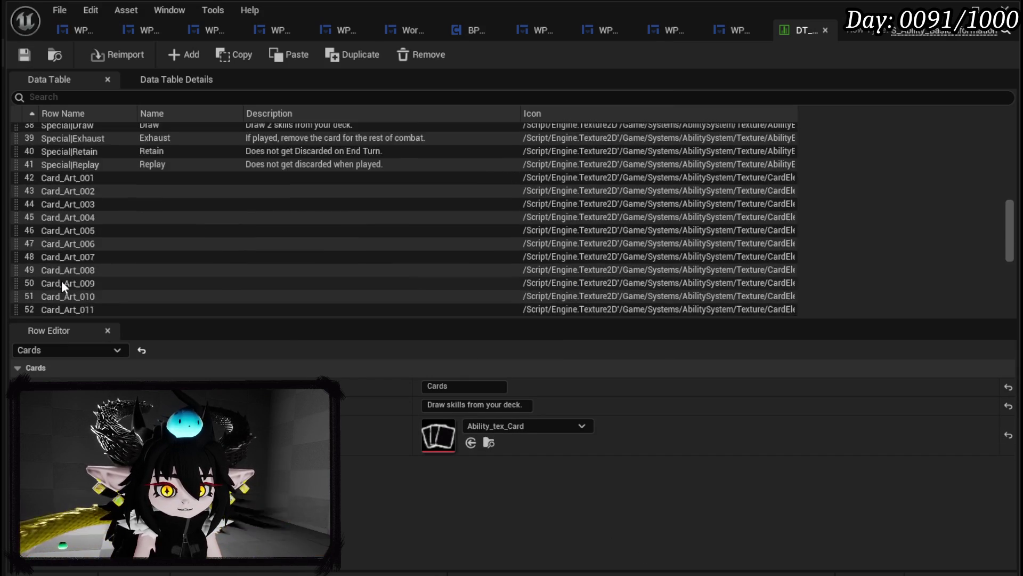
pyautogui.scroll(5, 61, 281)
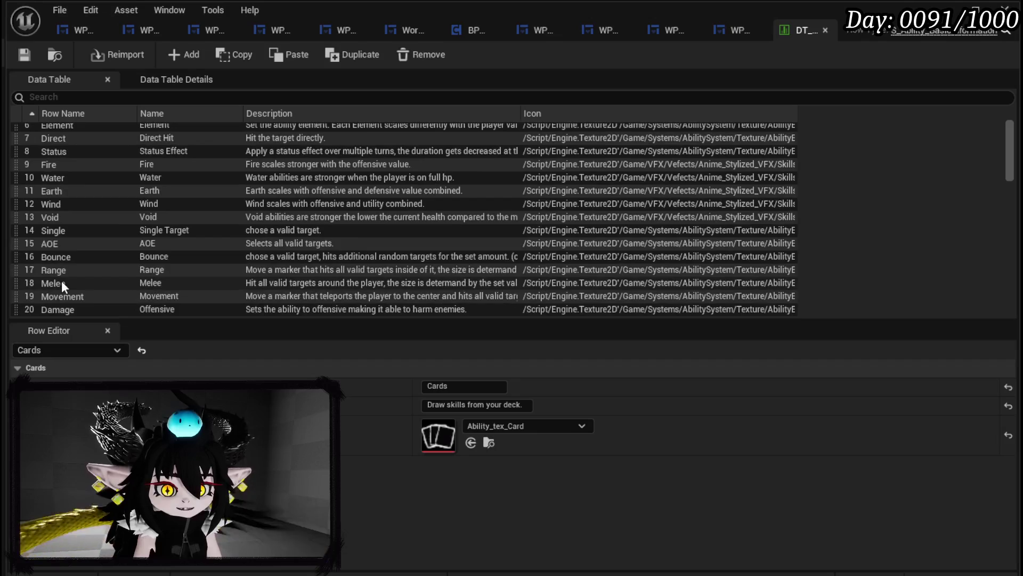
pyautogui.click(62, 133)
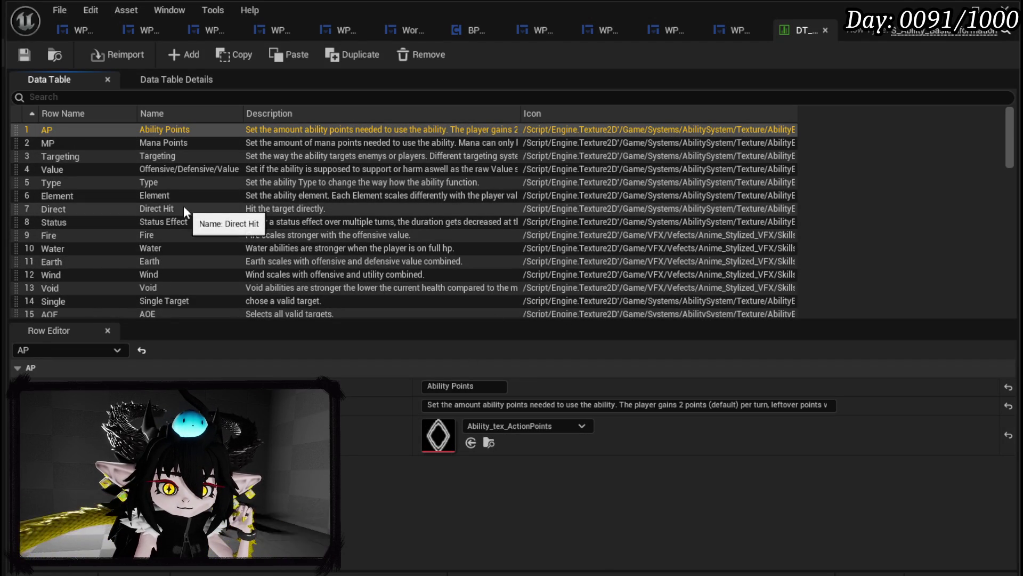
pyautogui.scroll(-20, 142, 194)
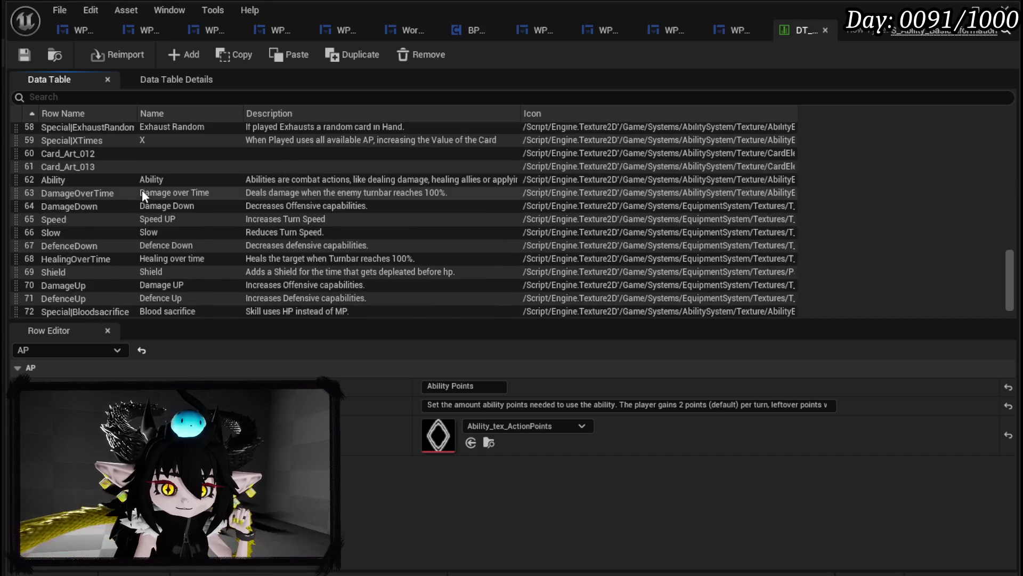
pyautogui.click(184, 55)
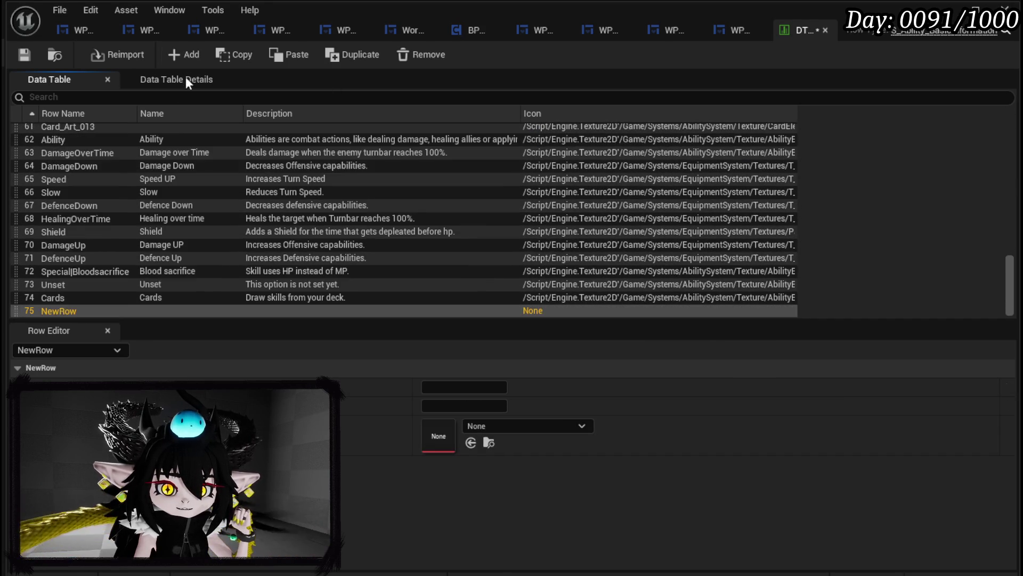
# - Rename the new row APs and set its display name to Action Points
pyautogui.doubleClick(61, 312)
pyautogui.write('APs')
pyautogui.press('Return')
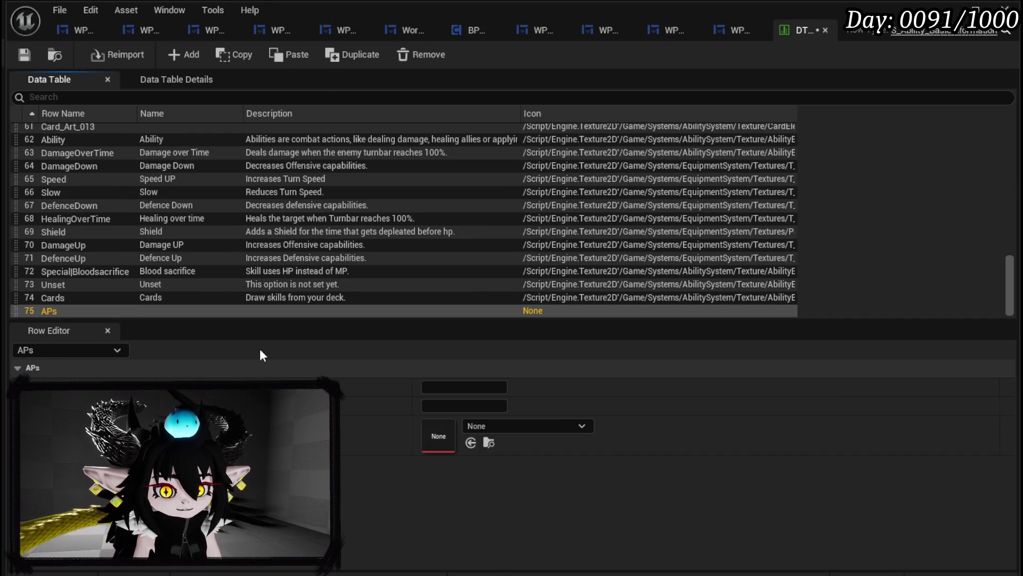
pyautogui.click(453, 388)
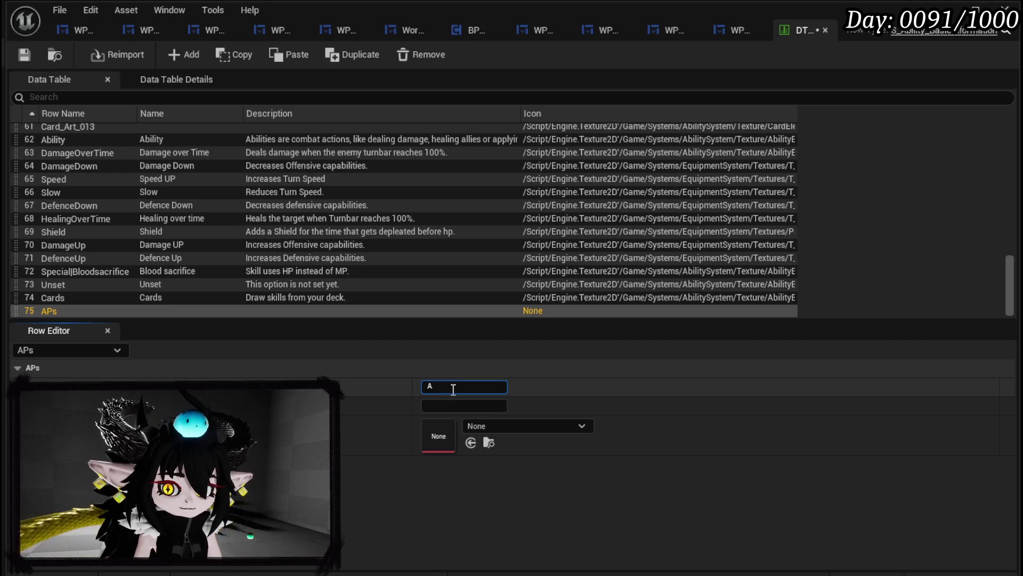
pyautogui.write('Action p')
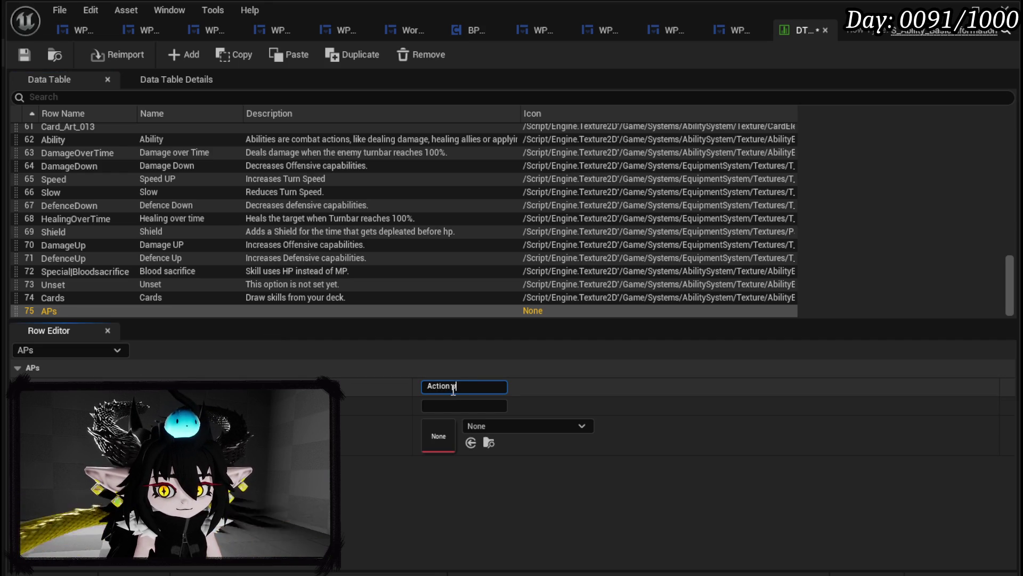
pyautogui.write('oint')
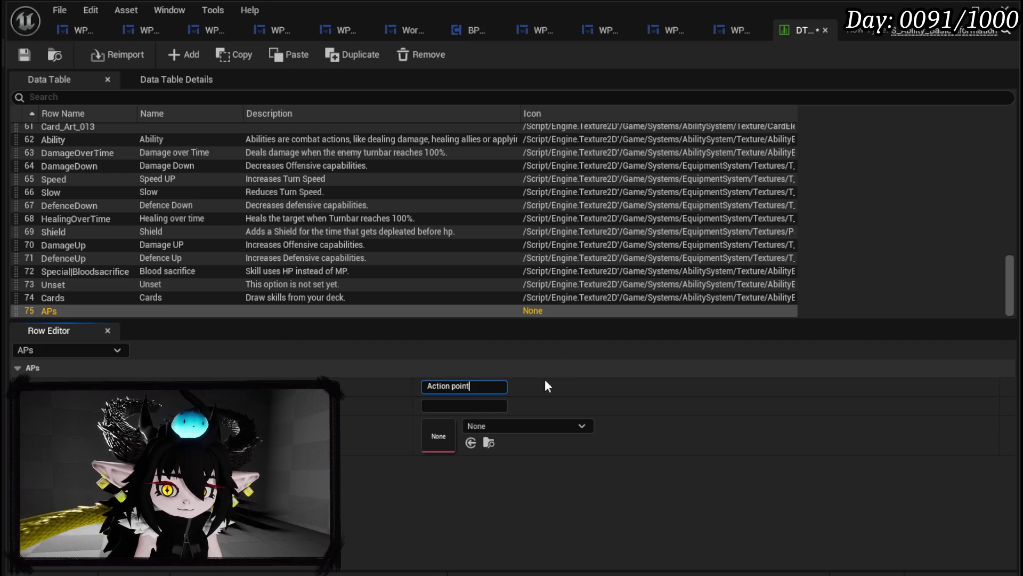
pyautogui.doubleClick(462, 385)
pyautogui.write('Points')
pyautogui.press('Return')
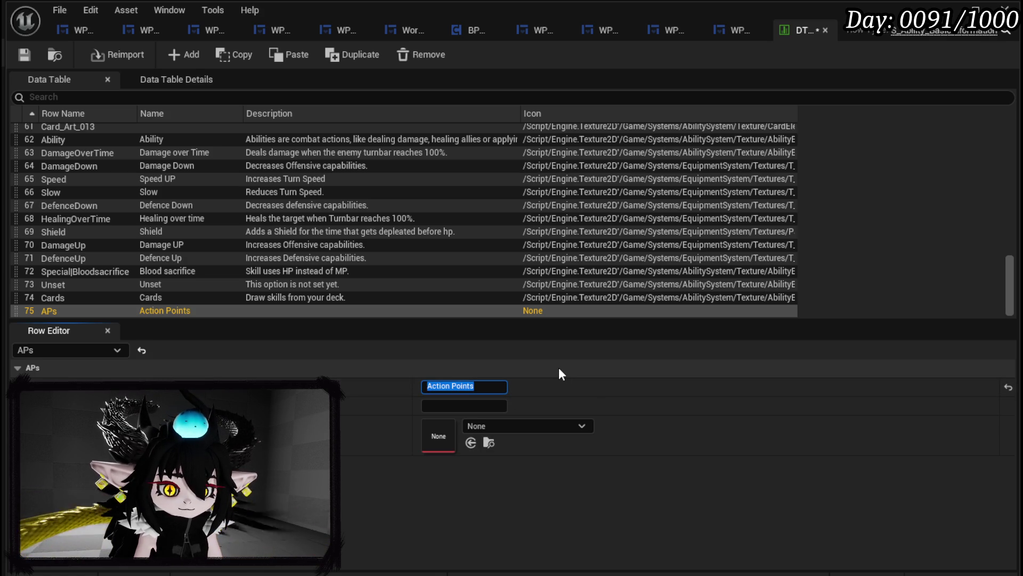
# - Set the APs description to 'Gain action points.' and save the data table
pyautogui.click(490, 406)
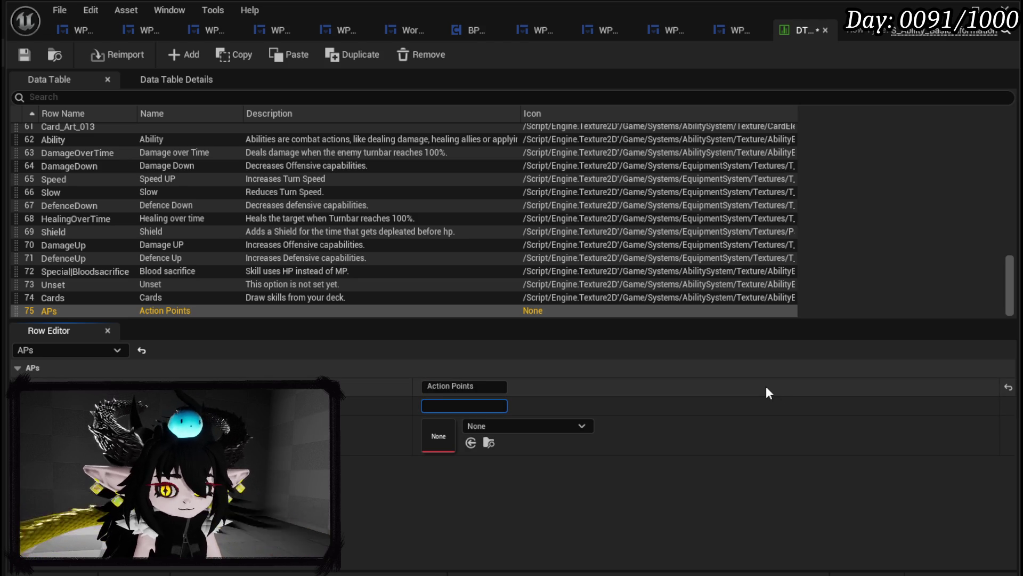
pyautogui.write('Gain ')
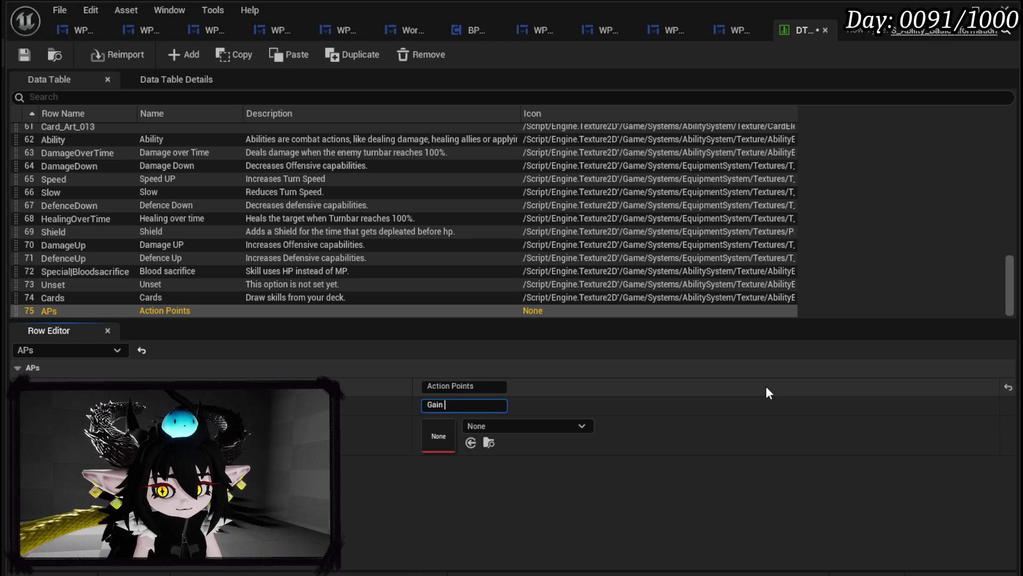
pyautogui.write('action poi')
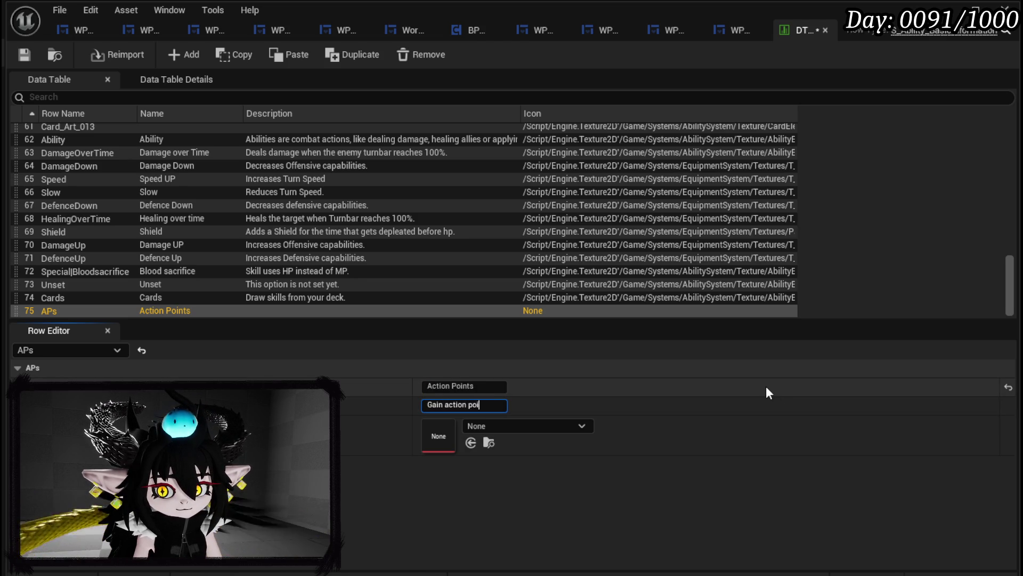
pyautogui.write('nts.')
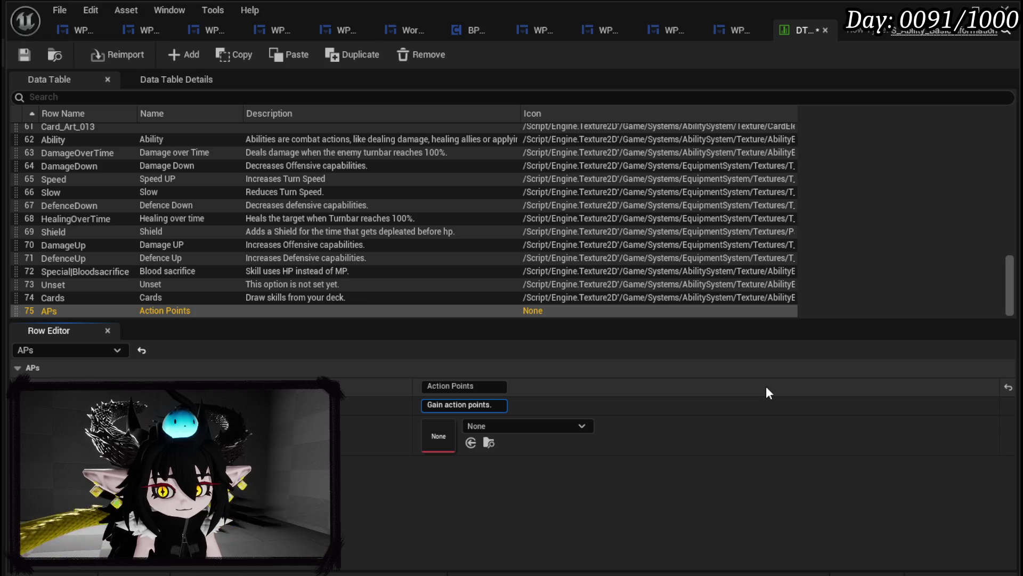
pyautogui.press('Return')
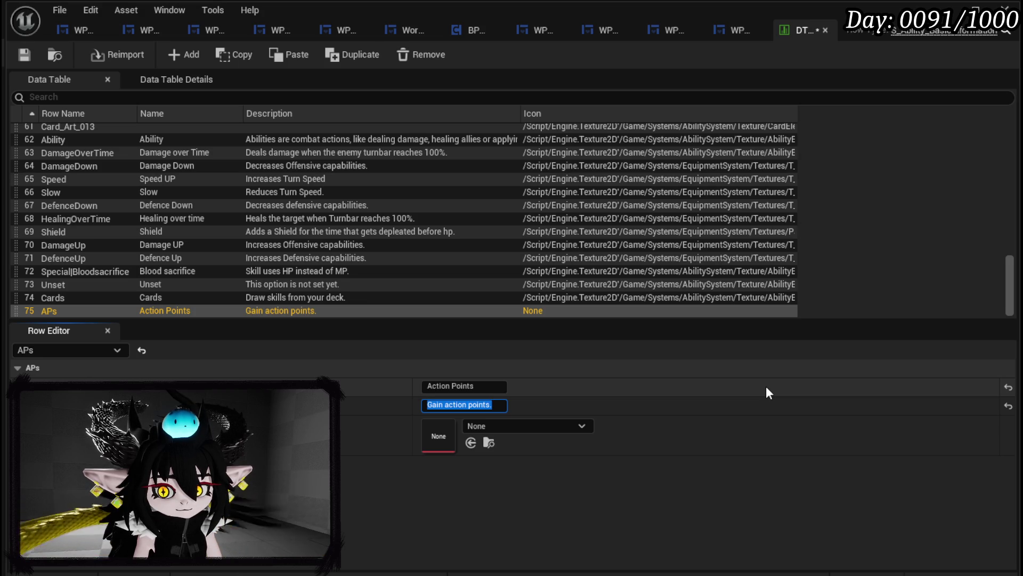
pyautogui.click(29, 56)
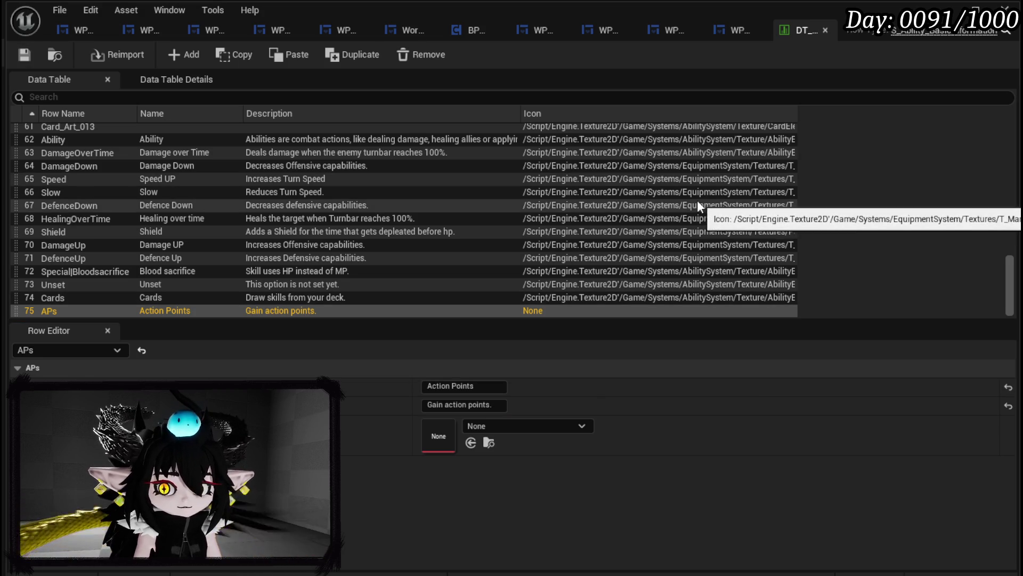
# - Set the APs row icon to Ability_tex_ActionPoints
pyautogui.click(523, 426)
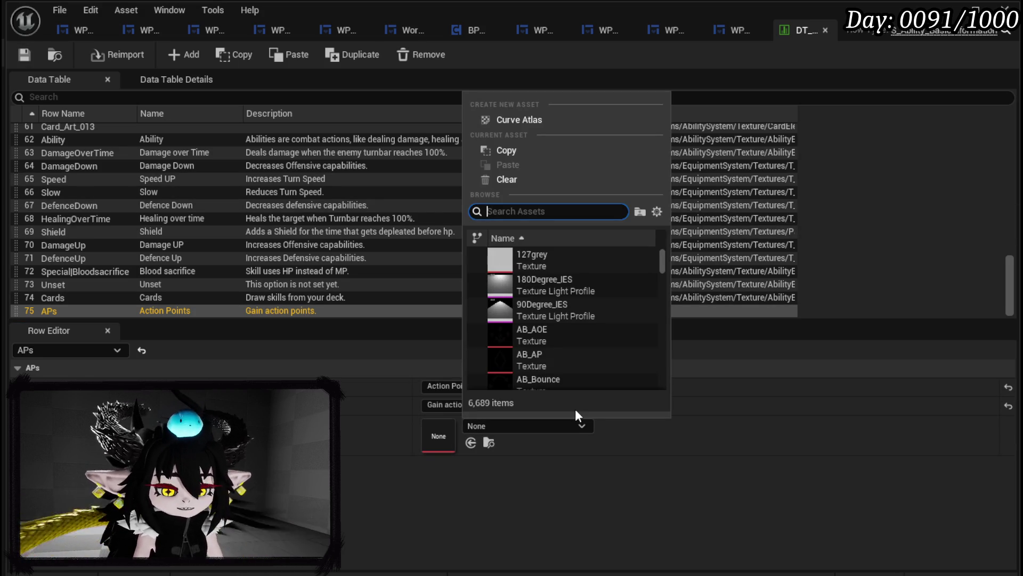
pyautogui.write('Action')
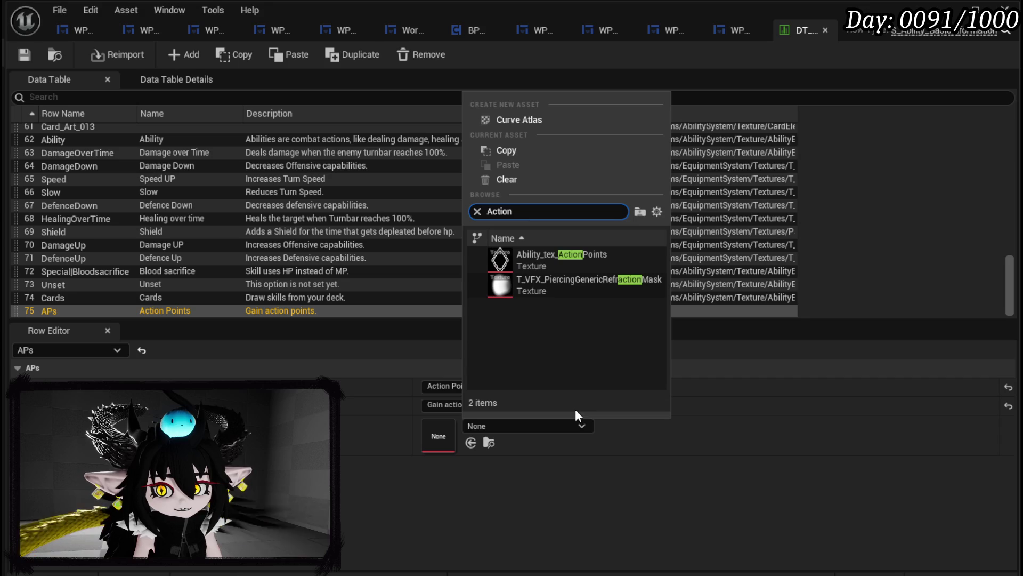
pyautogui.click(575, 262)
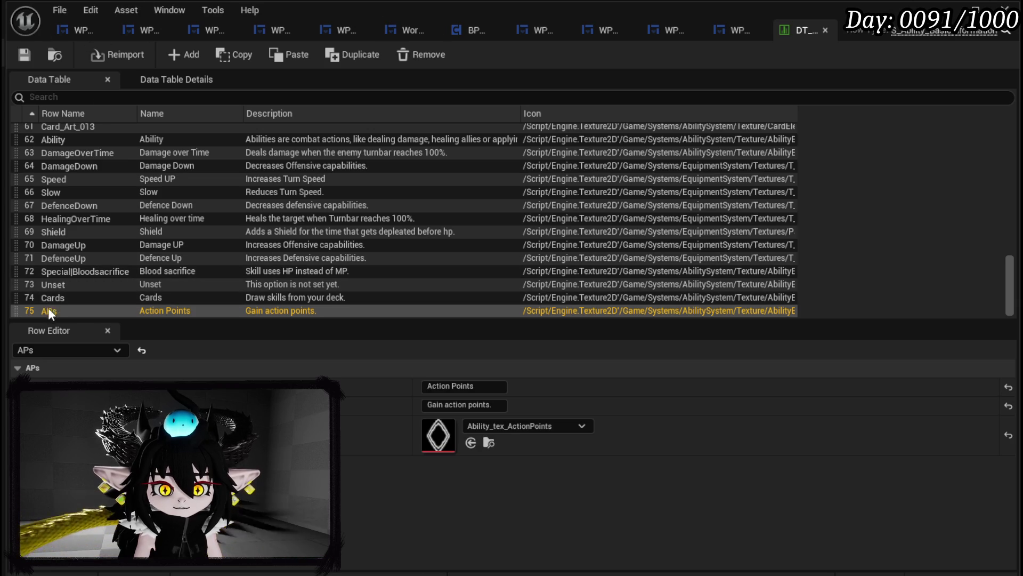
# - In WP_SkillTree_Card, change the Make Array entry AP to APs, compile, save, and return to the data table
pyautogui.click(138, 34)
pyautogui.moveTo(647, 302)
pyautogui.mouseDown()
pyautogui.moveTo(475, 297)
pyautogui.moveTo(525, 305)
pyautogui.mouseUp()
pyautogui.click(435, 272)
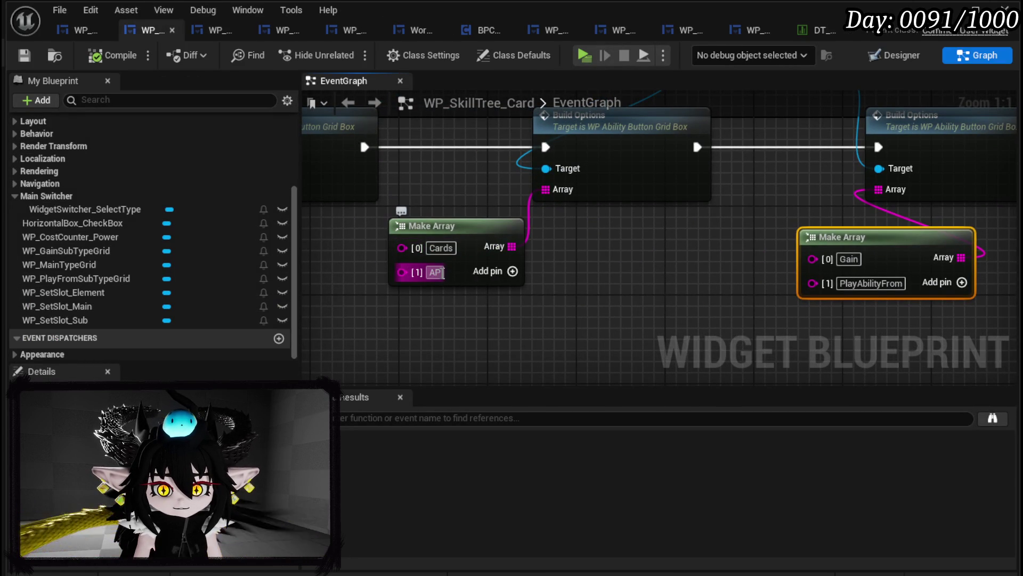
pyautogui.press('Right')
pyautogui.write('s')
pyautogui.click(590, 280)
pyautogui.click(113, 55)
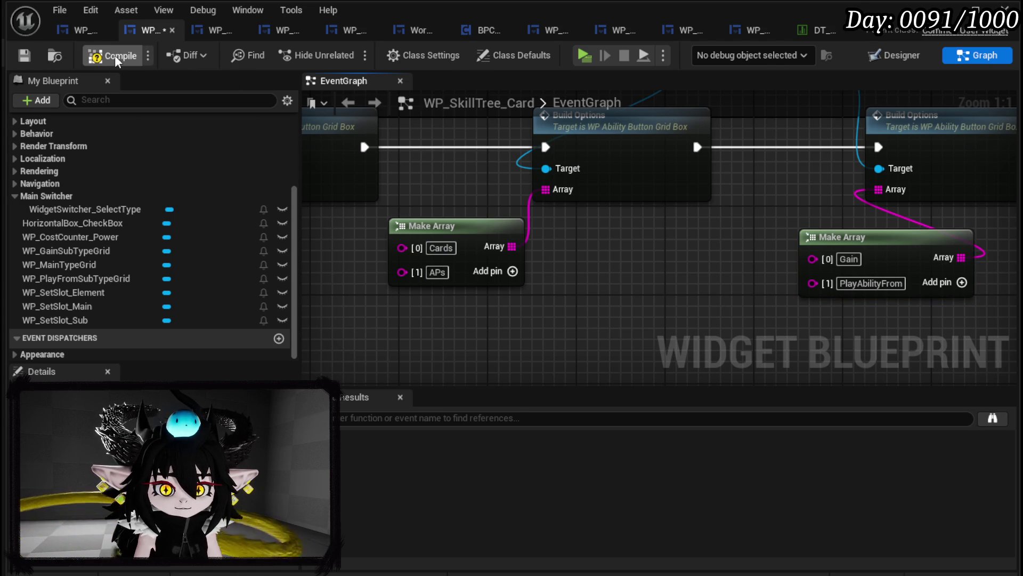
pyautogui.click(24, 56)
pyautogui.moveTo(668, 251)
pyautogui.mouseDown()
pyautogui.moveTo(343, 250)
pyautogui.moveTo(745, 243)
pyautogui.moveTo(512, 248)
pyautogui.mouseUp()
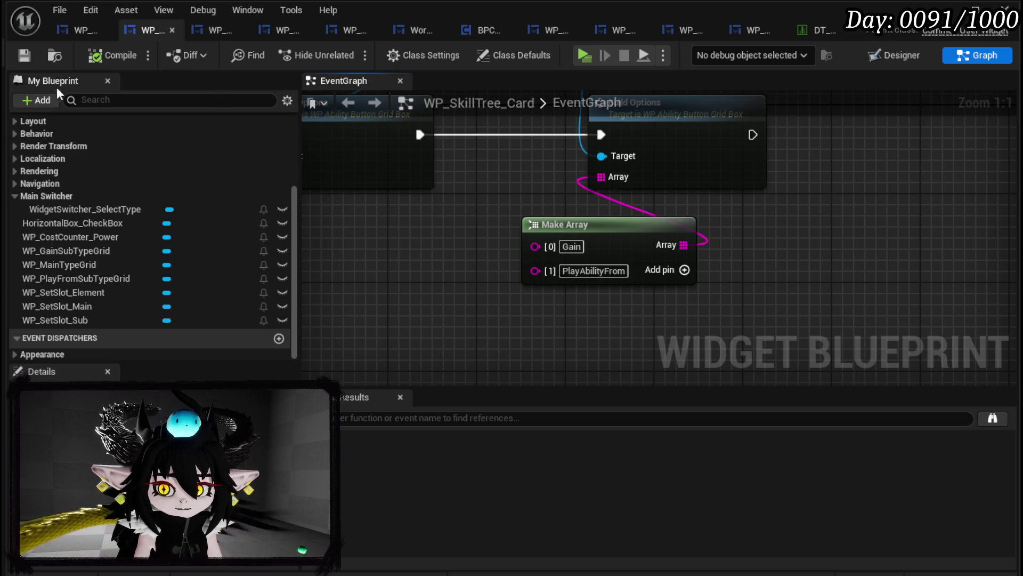
pyautogui.click(814, 37)
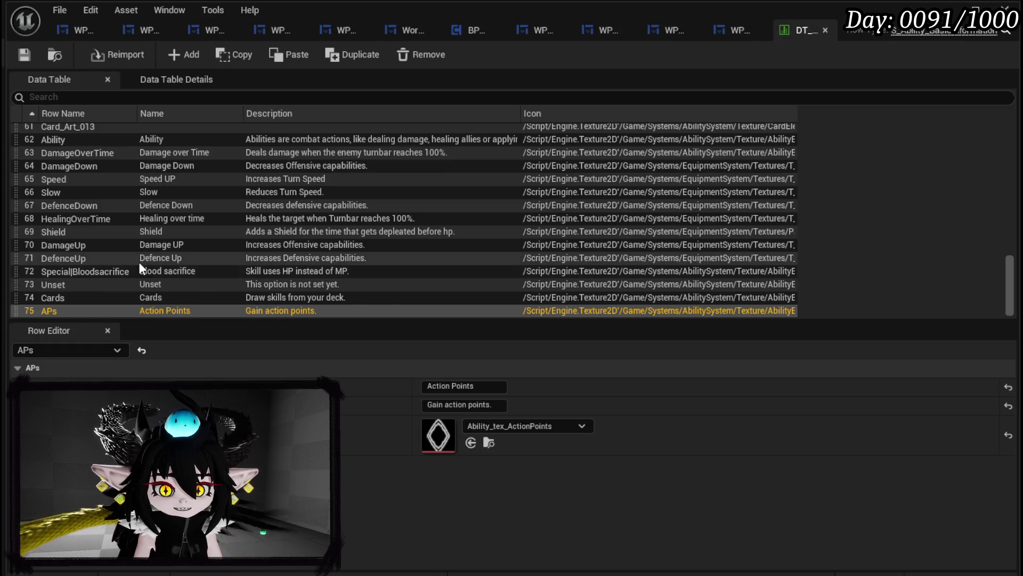
# - Compare the Deck and Discard rows, leaving Discard's fields shown in the Row Editor
pyautogui.scroll(3, 50, 230)
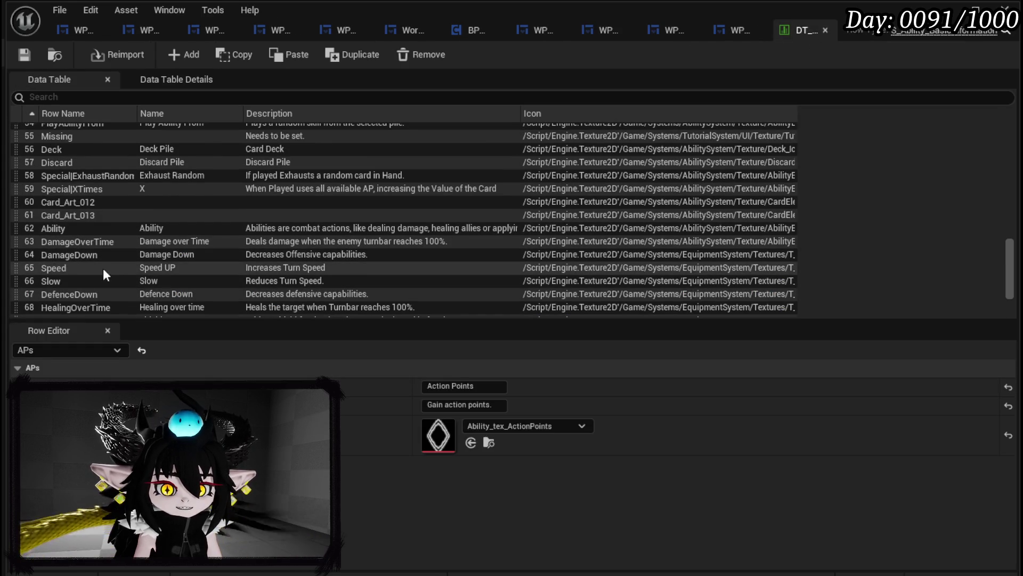
pyautogui.scroll(-1, 114, 273)
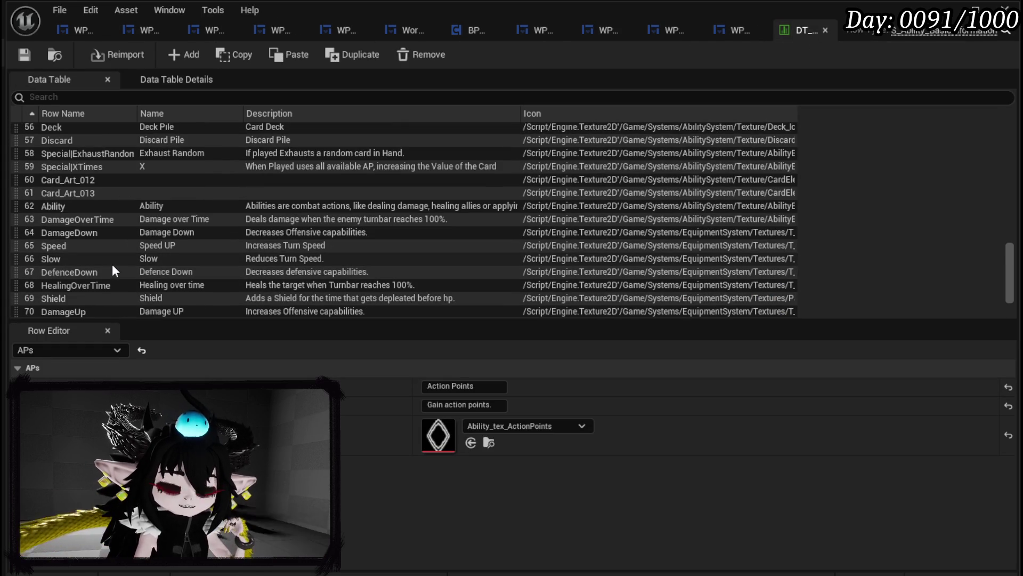
pyautogui.scroll(-3, 112, 260)
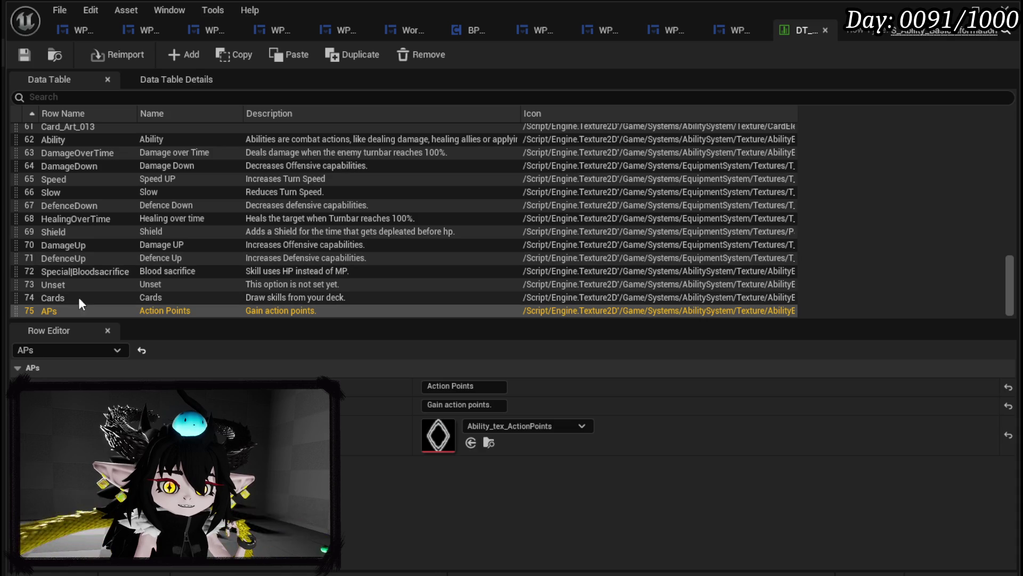
pyautogui.scroll(4, 73, 273)
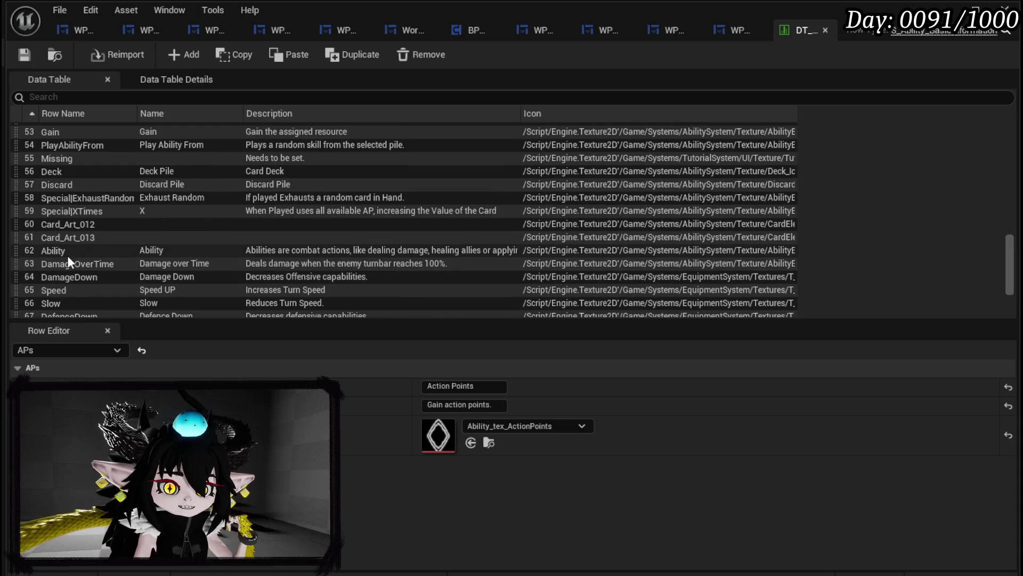
pyautogui.scroll(2, 68, 254)
pyautogui.click(67, 234)
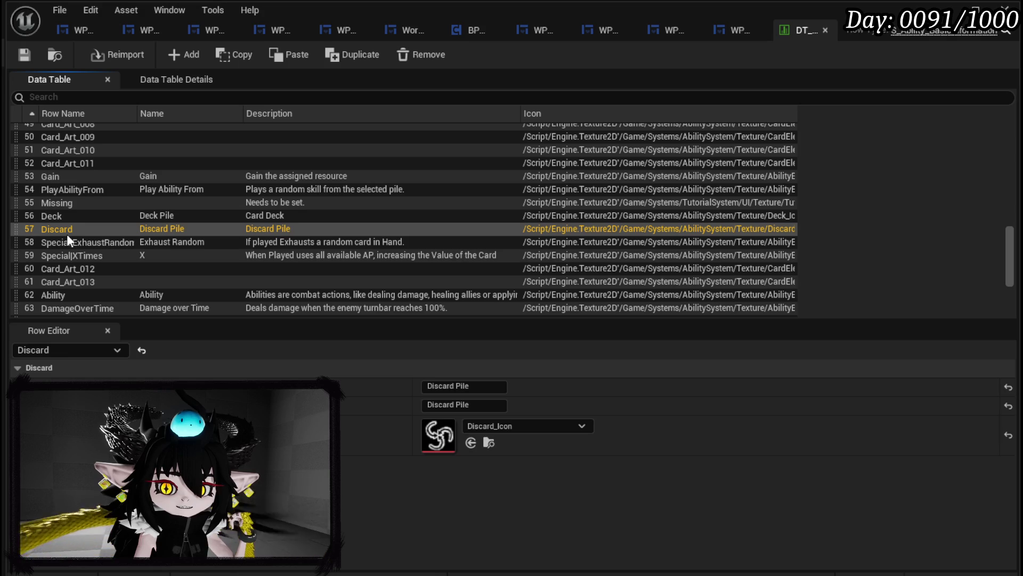
pyautogui.click(65, 216)
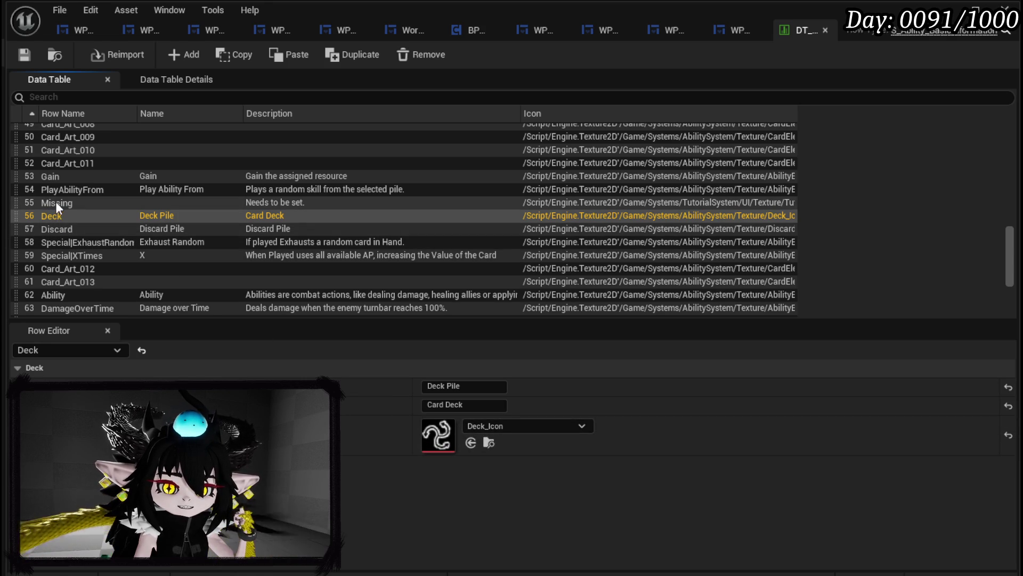
pyautogui.click(60, 228)
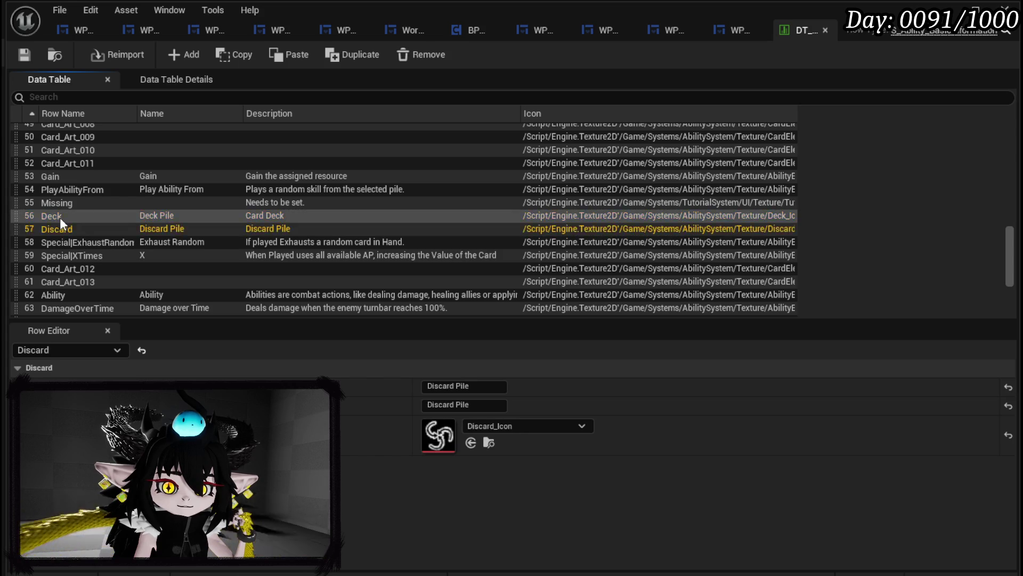
pyautogui.click(60, 219)
pyautogui.click(58, 229)
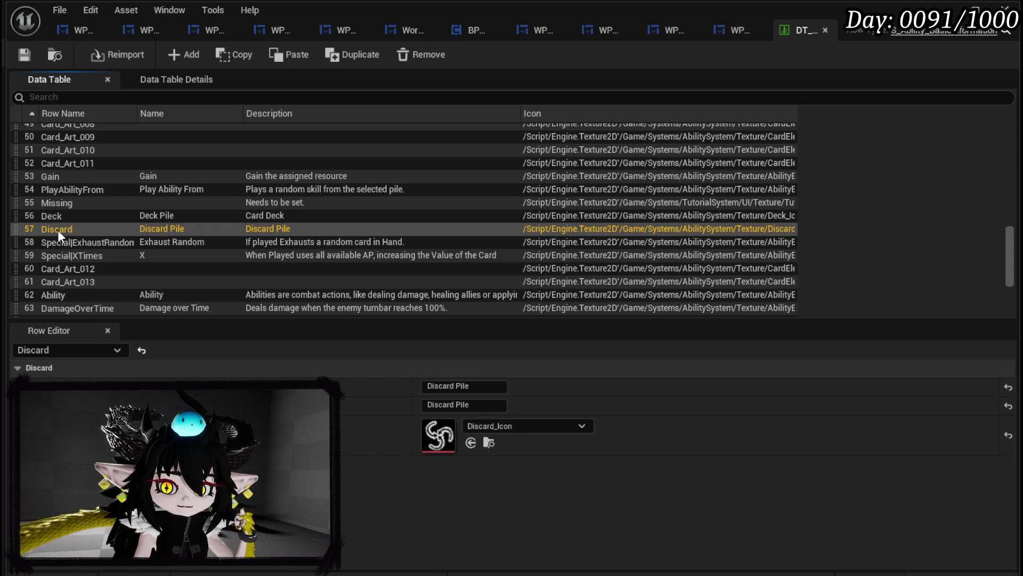
pyautogui.click(59, 216)
pyautogui.click(59, 228)
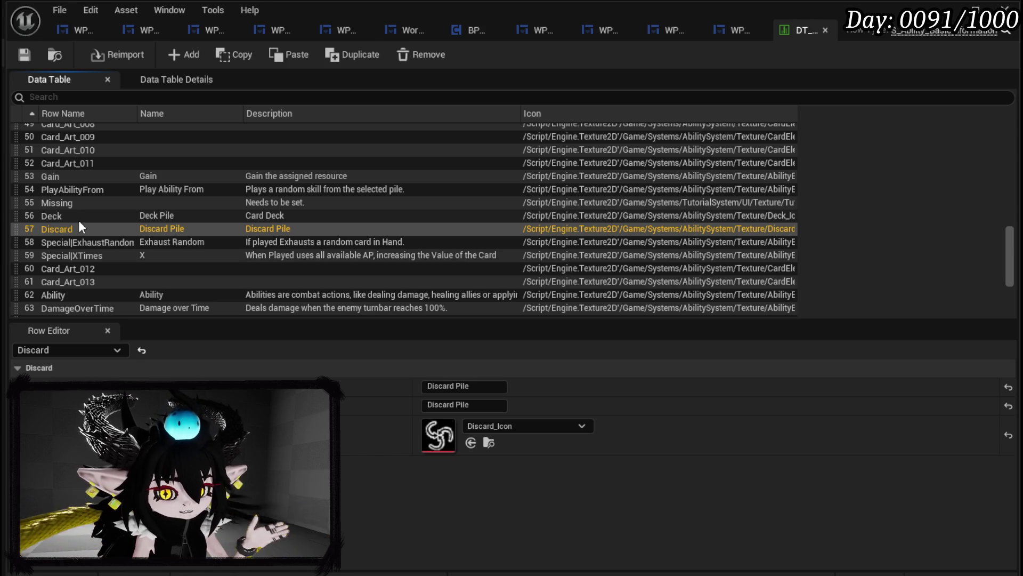
pyautogui.click(76, 240)
pyautogui.click(75, 230)
pyautogui.click(75, 219)
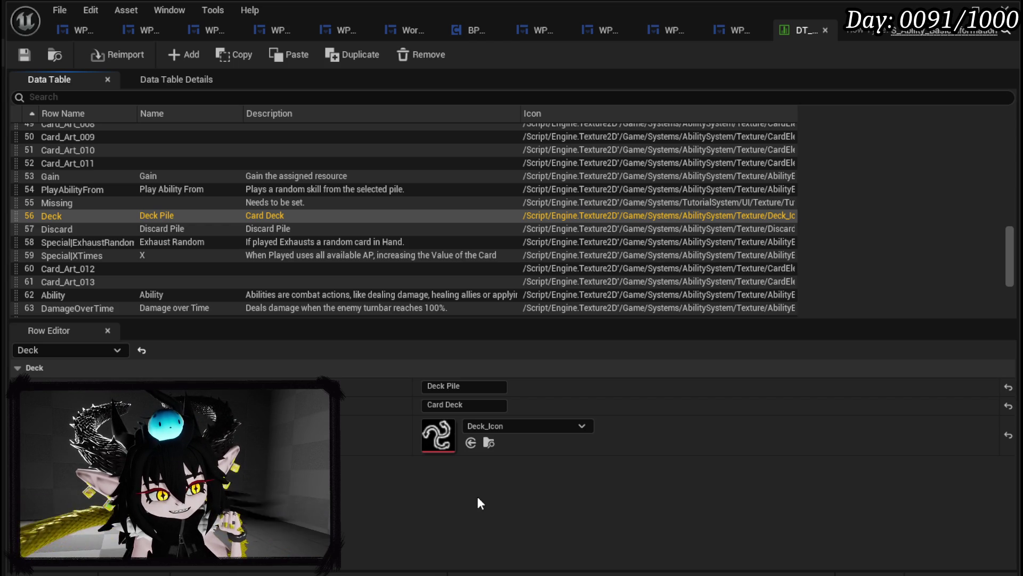
pyautogui.click(56, 229)
pyautogui.click(57, 216)
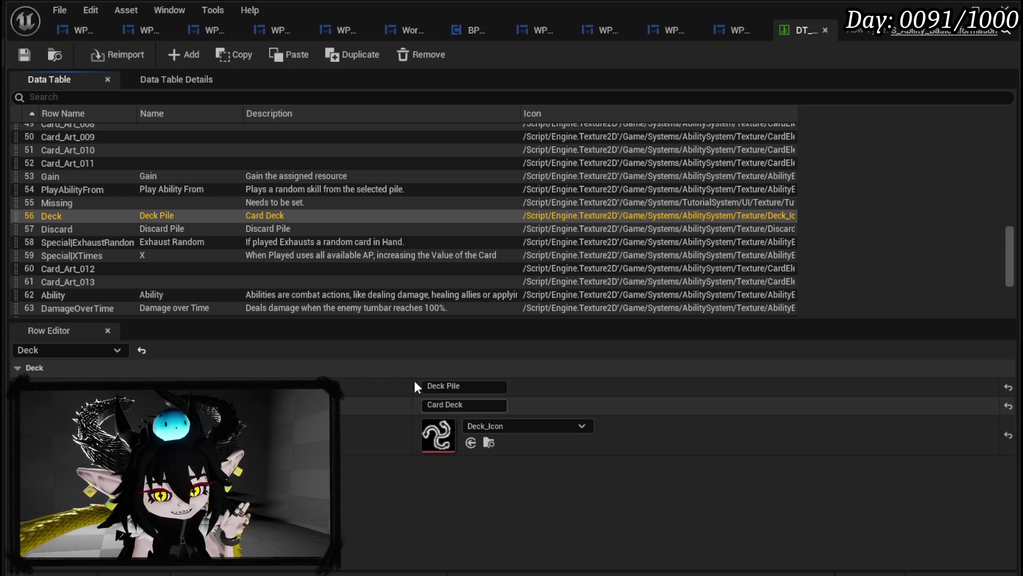
pyautogui.scroll(-3, 257, 248)
pyautogui.scroll(2, 78, 162)
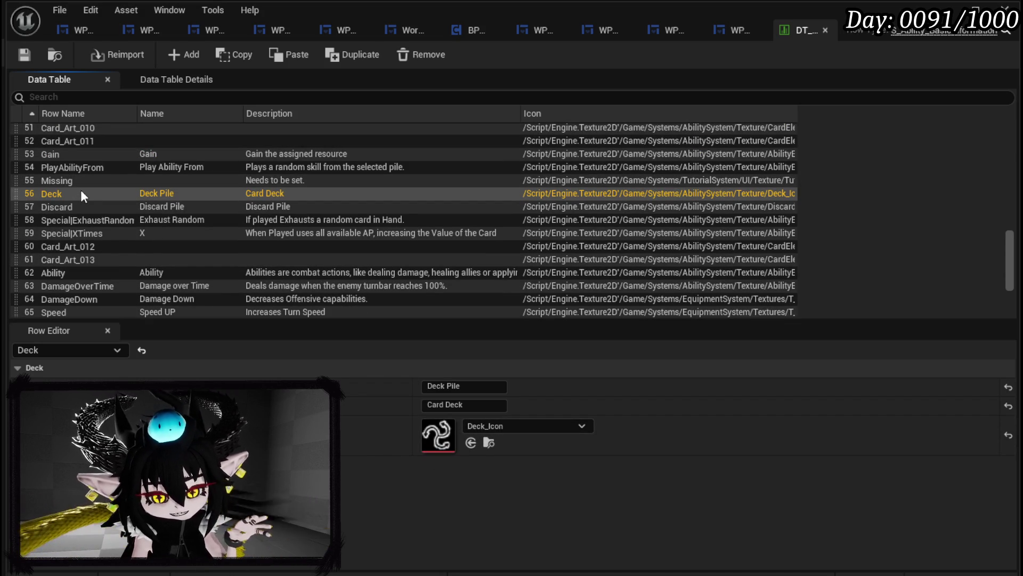
pyautogui.click(131, 207)
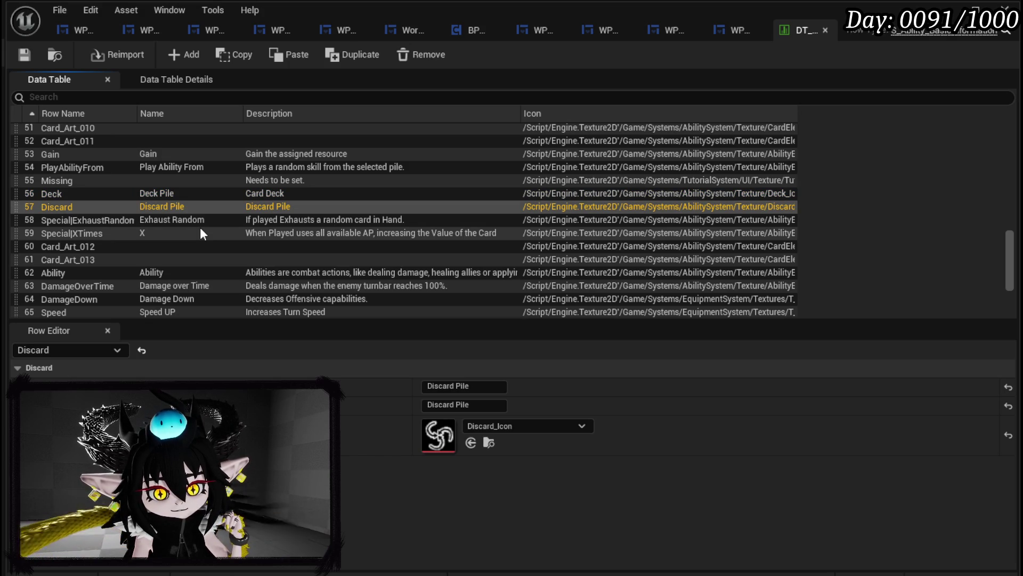
# - Rewrite the Discard description: played cards go to the discard pile, reshuffled into the deck pile
pyautogui.click(462, 405)
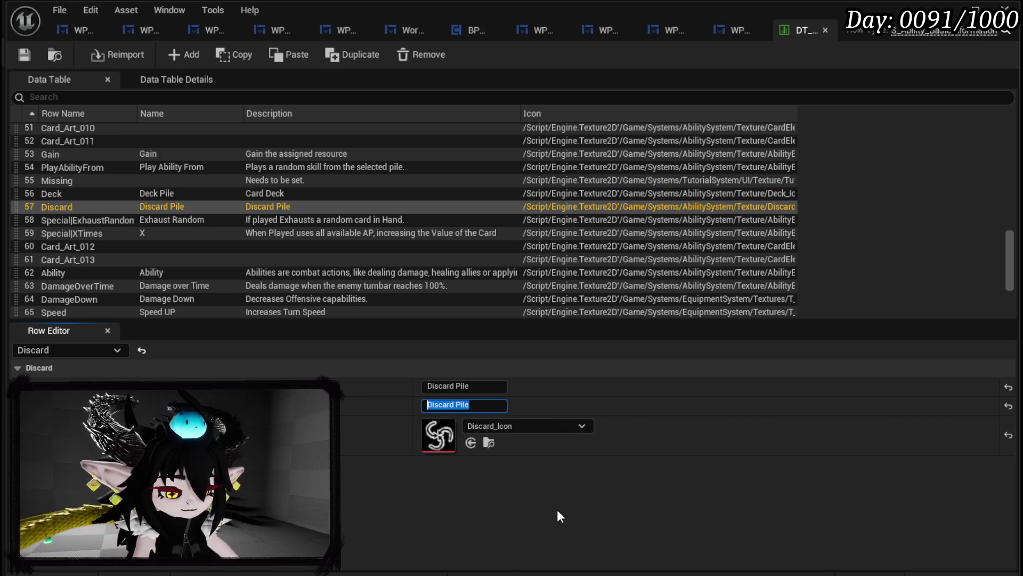
pyautogui.write('When ')
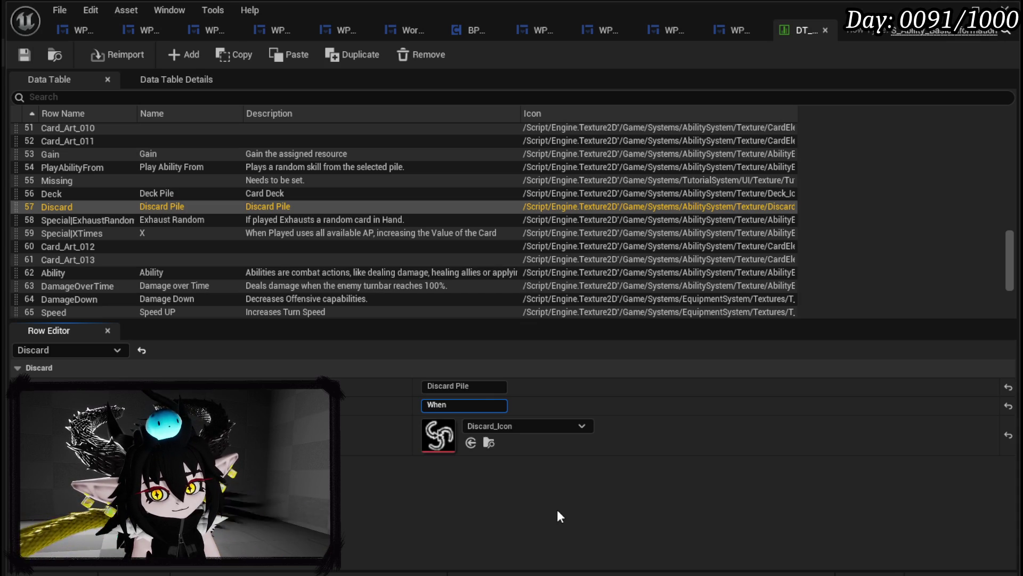
pyautogui.write('playing ')
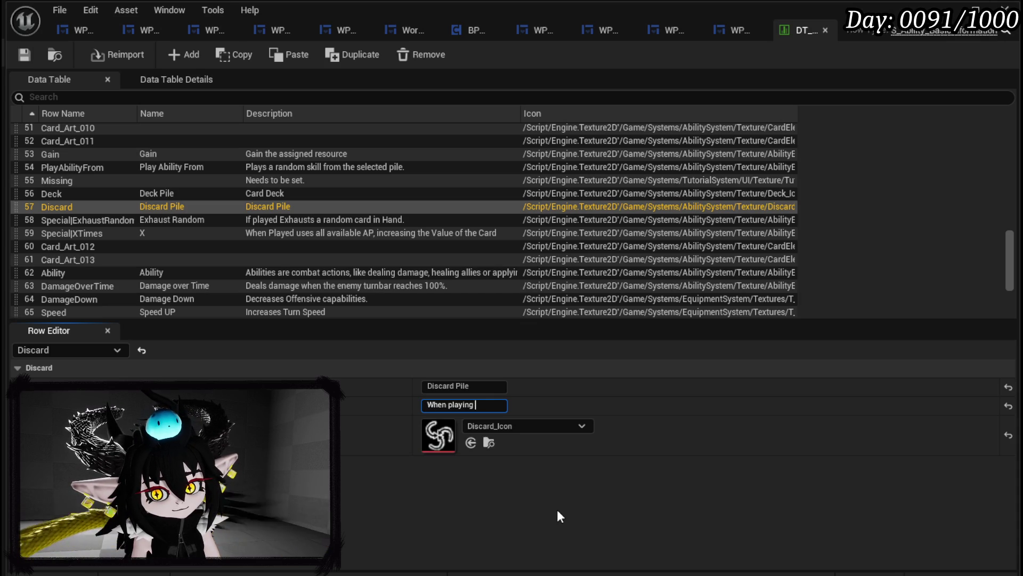
pyautogui.write('a card')
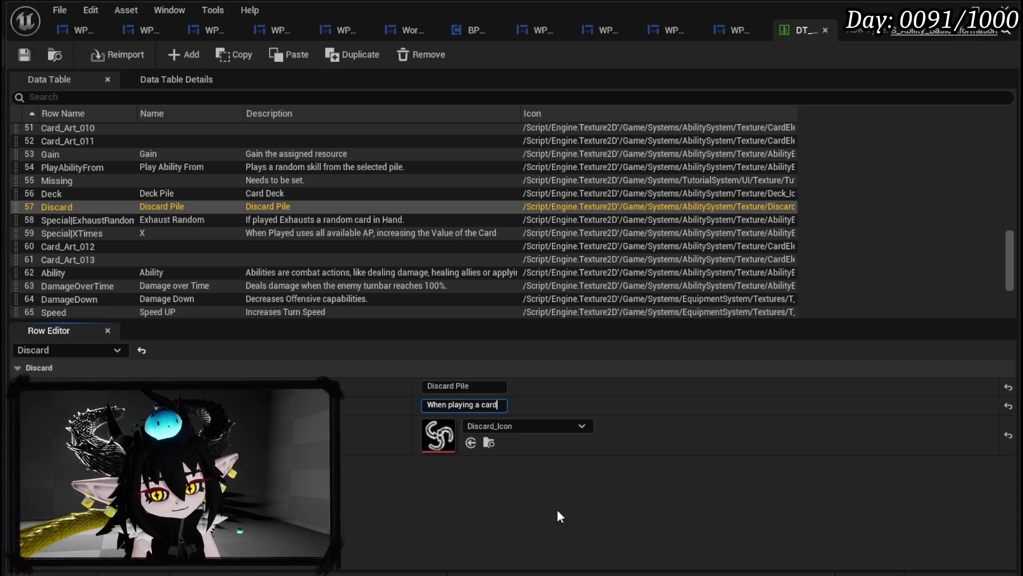
pyautogui.write(' it will be pl')
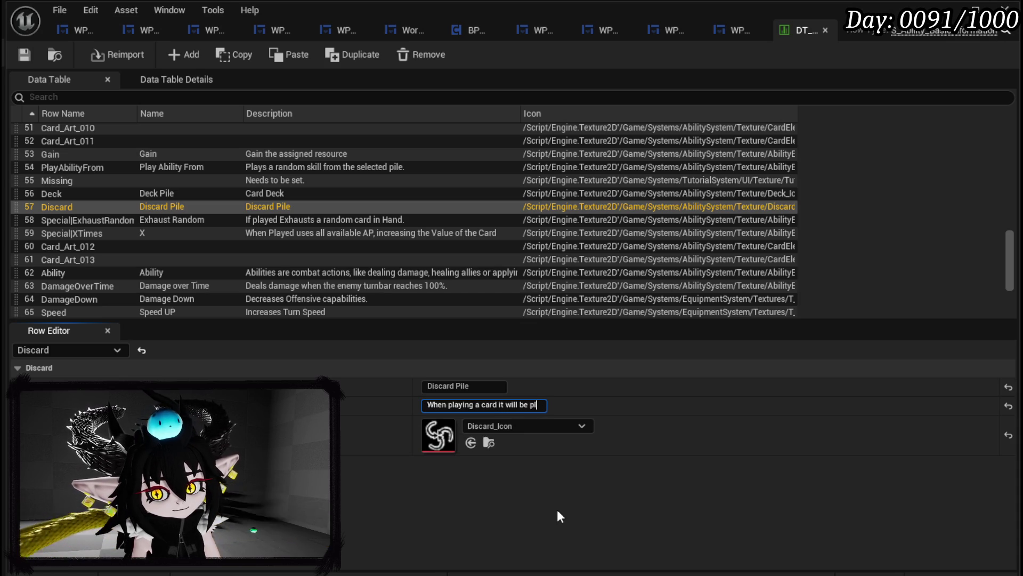
pyautogui.write('aced in')
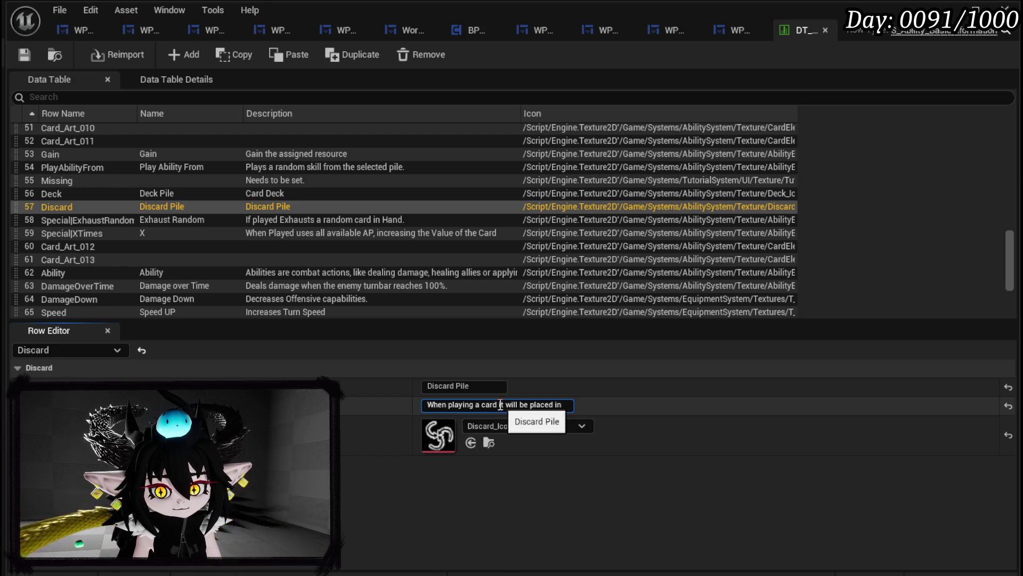
pyautogui.moveTo(500, 404); pyautogui.dragTo(597, 410)
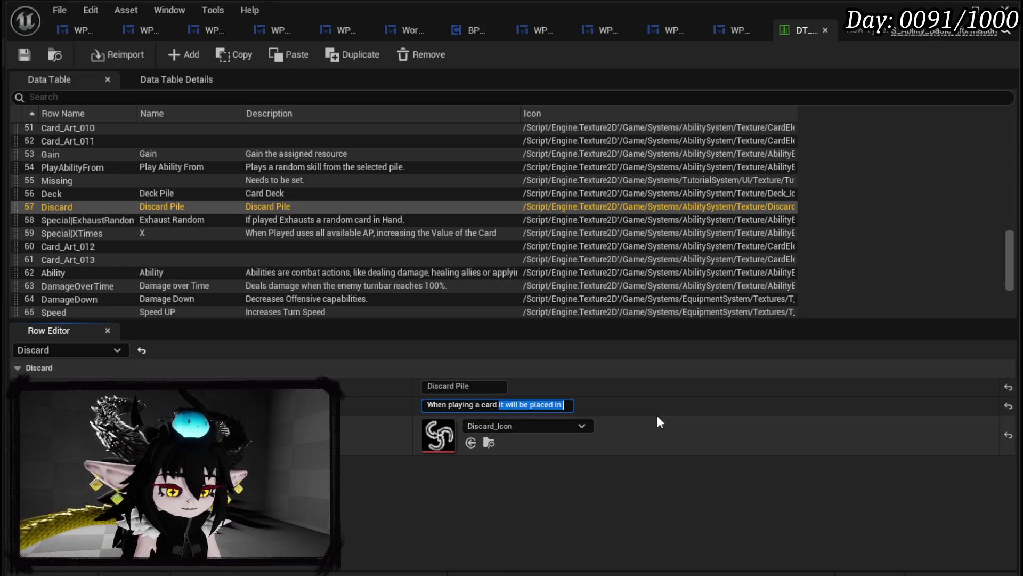
pyautogui.write('or when ending your turn, your cards')
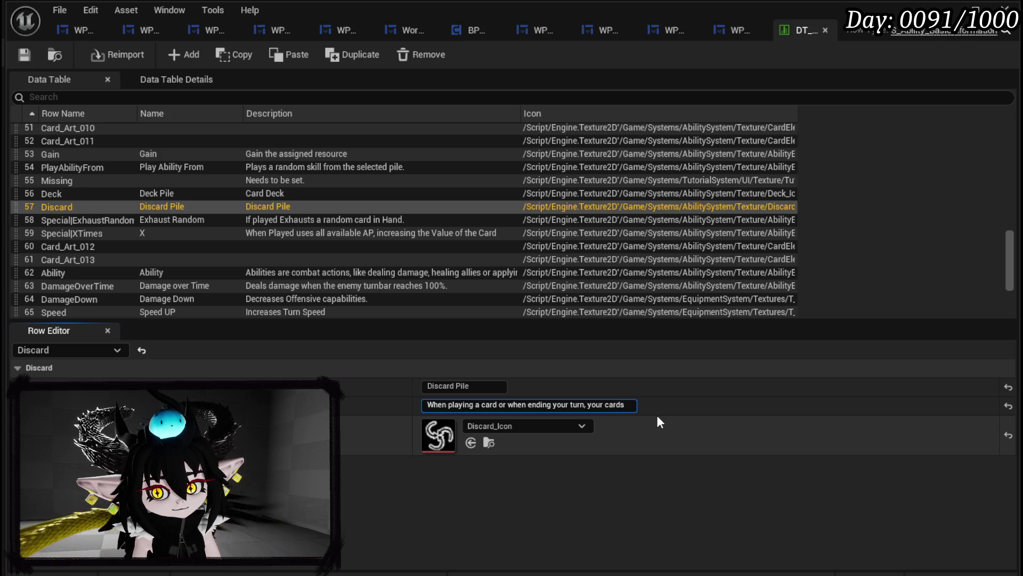
pyautogui.write(' in')
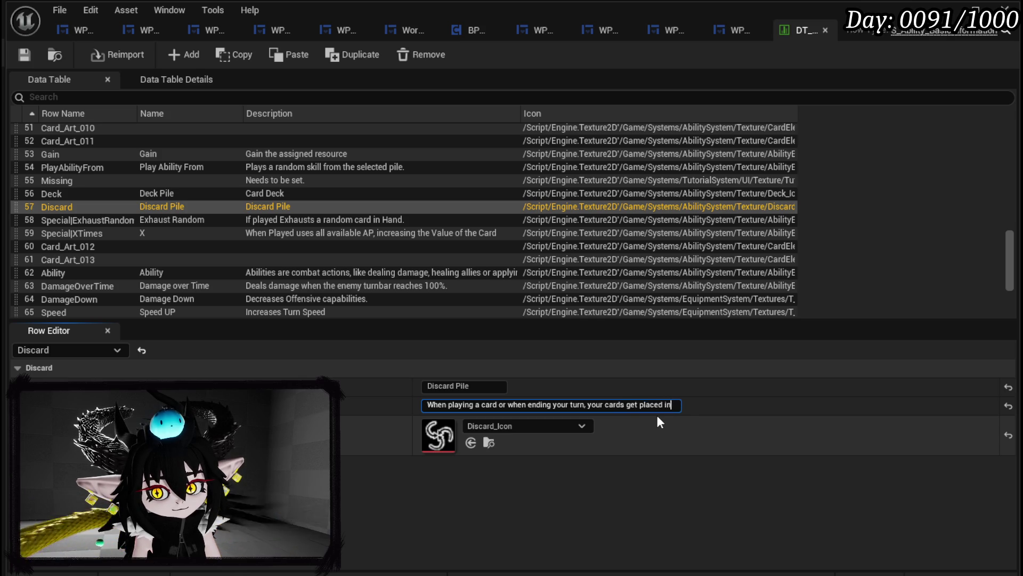
pyautogui.write(' the discard ')
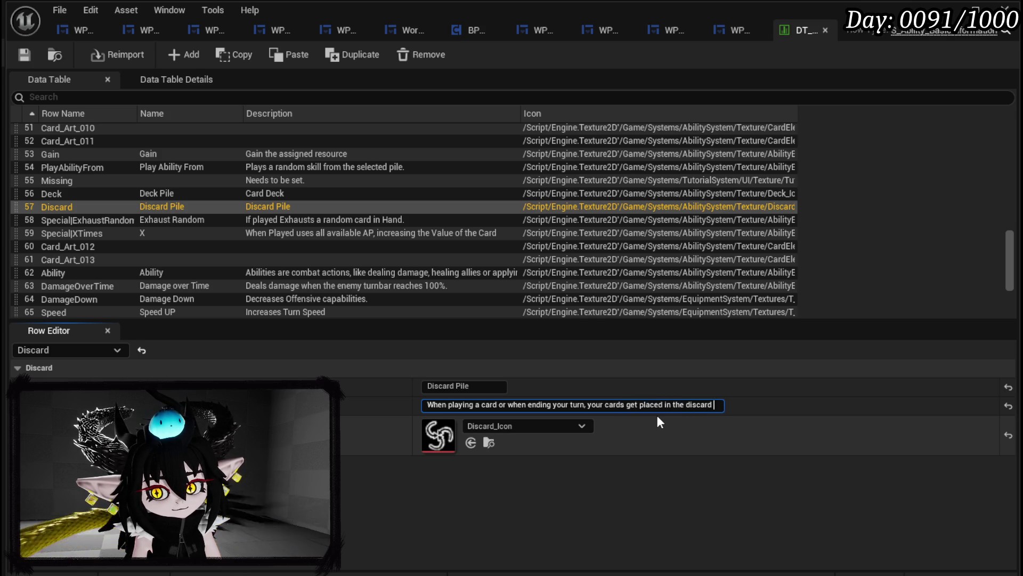
pyautogui.write('pile. w')
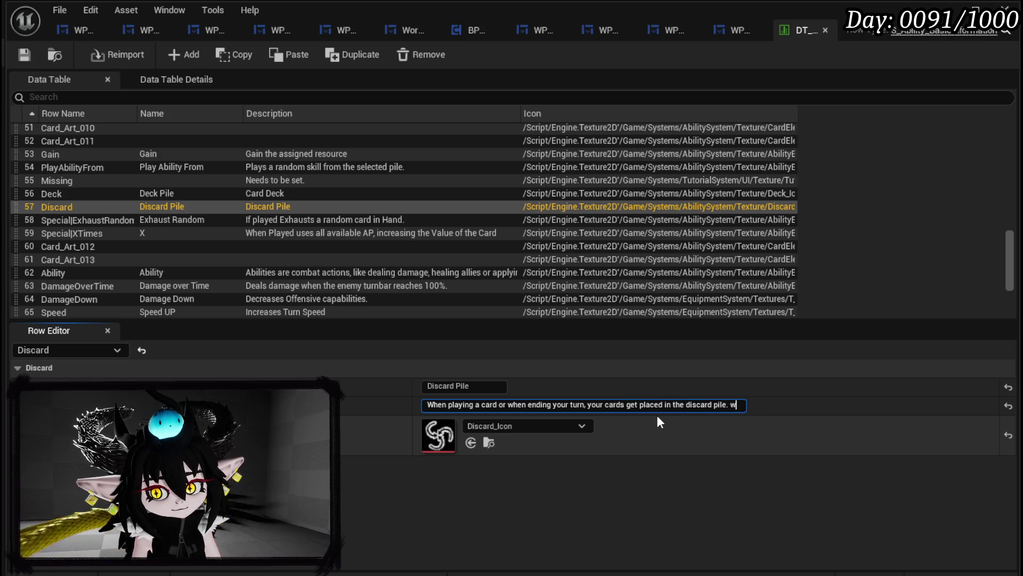
pyautogui.write('hen your deck')
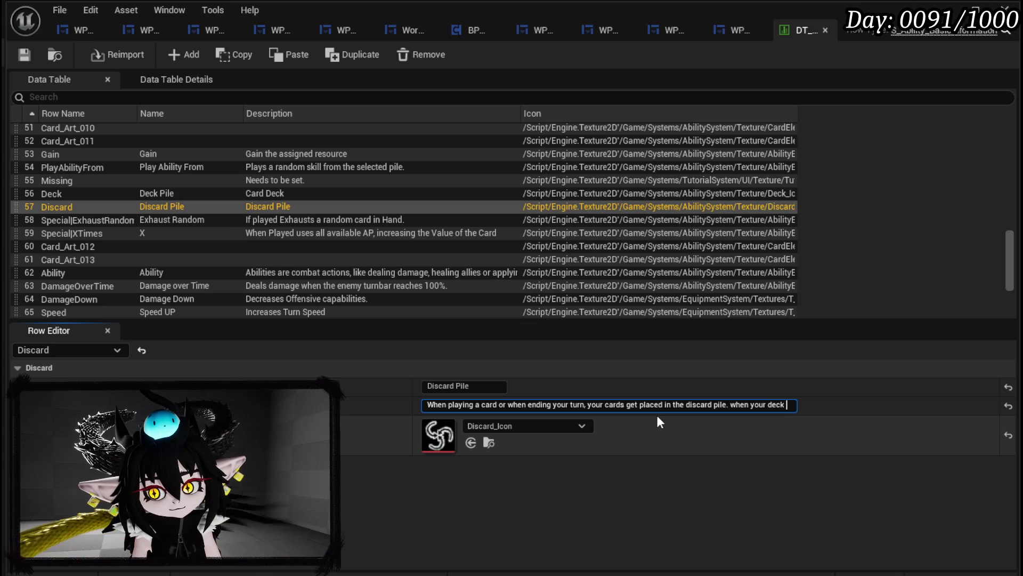
pyautogui.write(' has n')
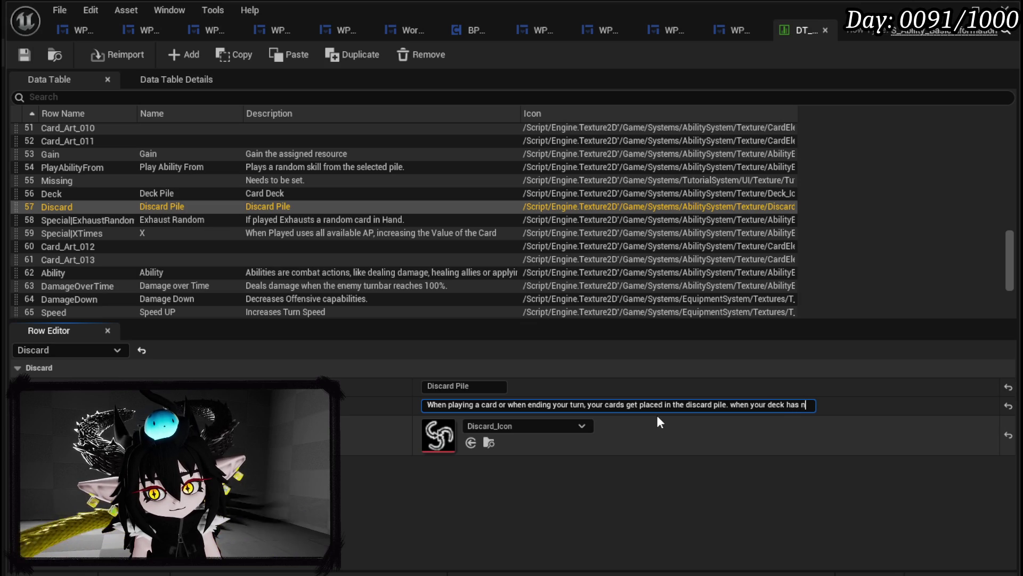
pyautogui.write('o more cards to draw')
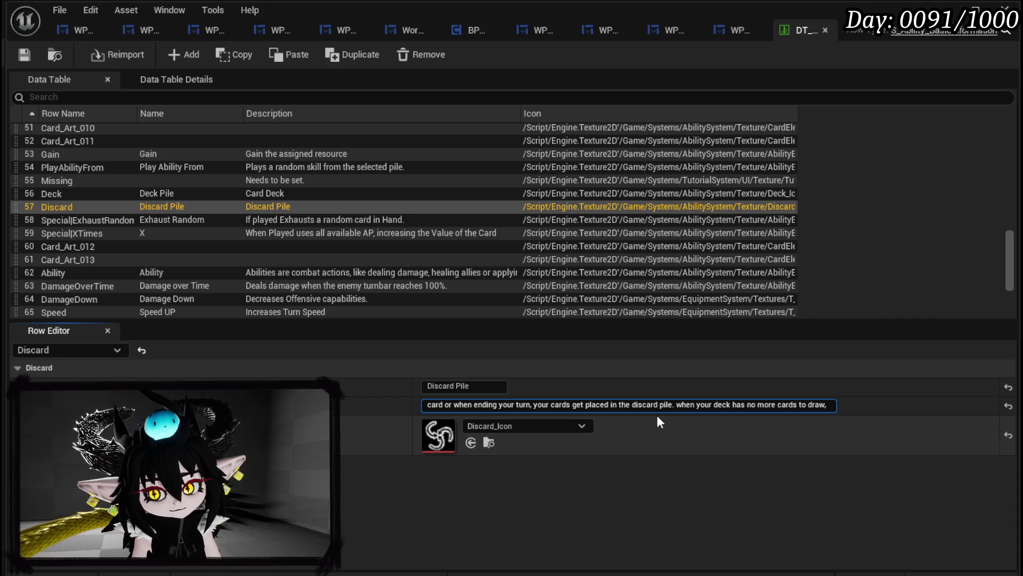
pyautogui.write(', the discard pil')
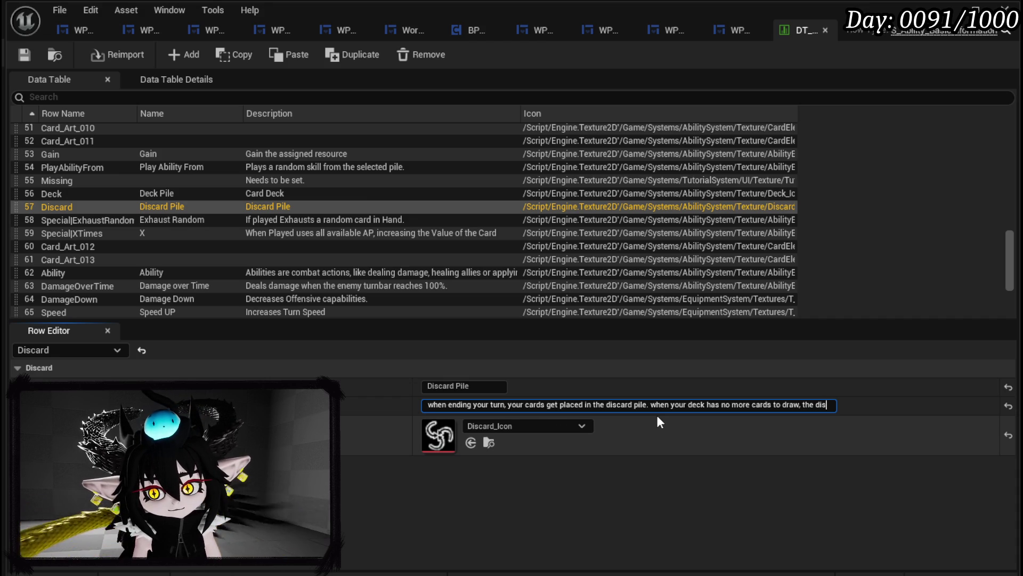
pyautogui.write('e g')
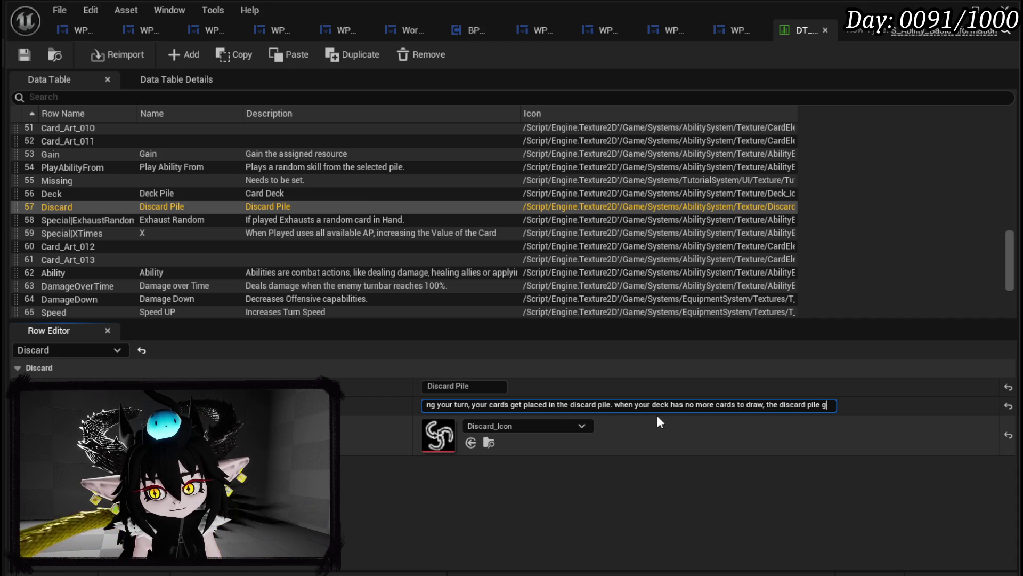
pyautogui.write('ets shuffled i')
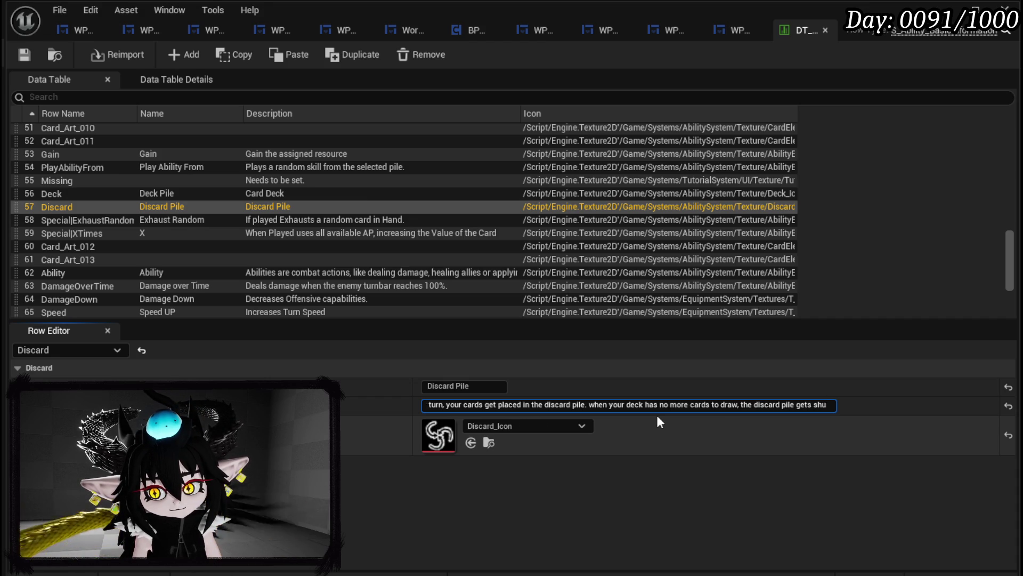
pyautogui.press('BackSpace')
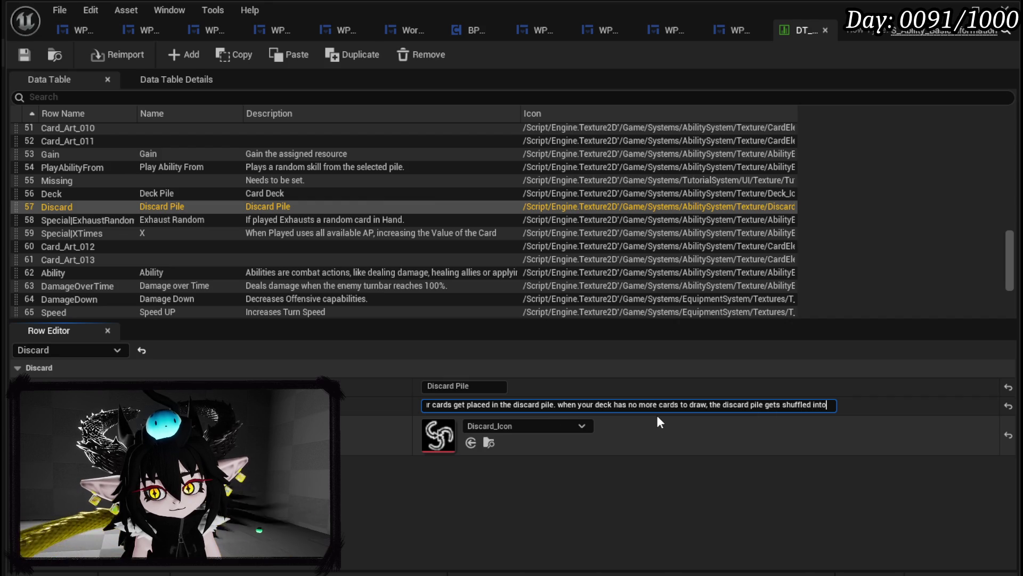
pyautogui.write('back')
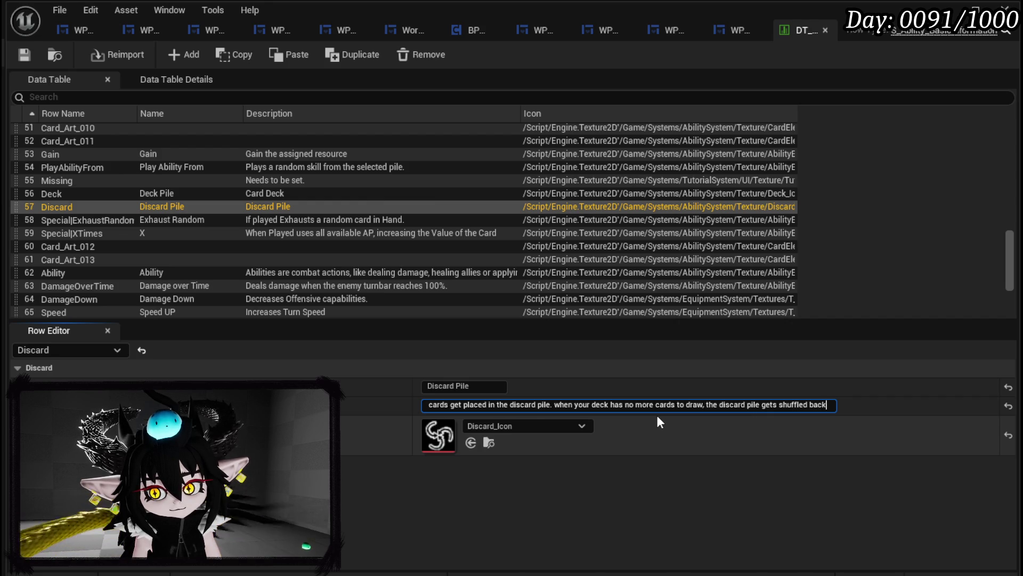
pyautogui.write(' into the de')
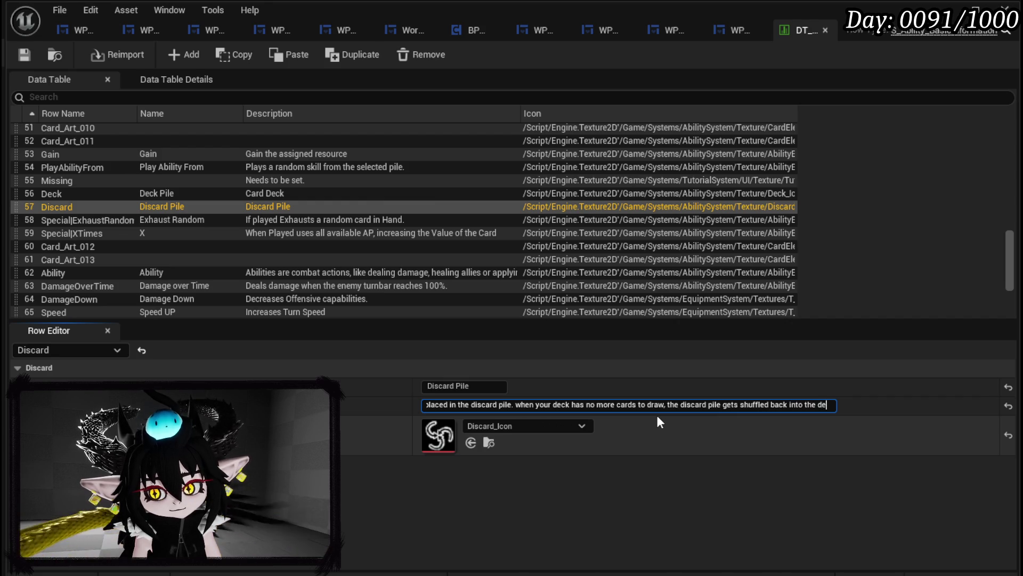
pyautogui.write('ck')
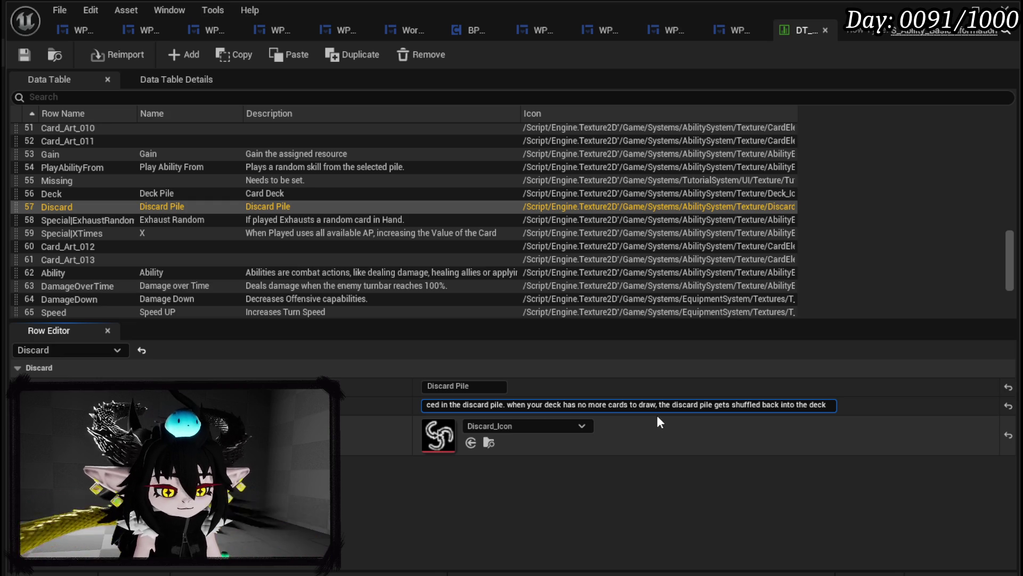
pyautogui.write(' pil')
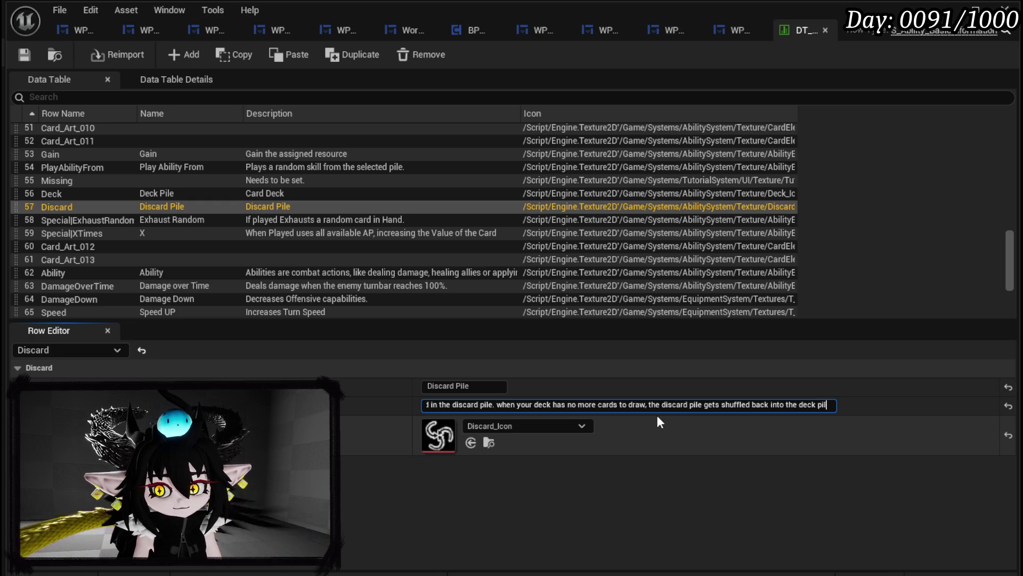
pyautogui.write('e')
pyautogui.press('BackSpace')
pyautogui.press('BackSpace')
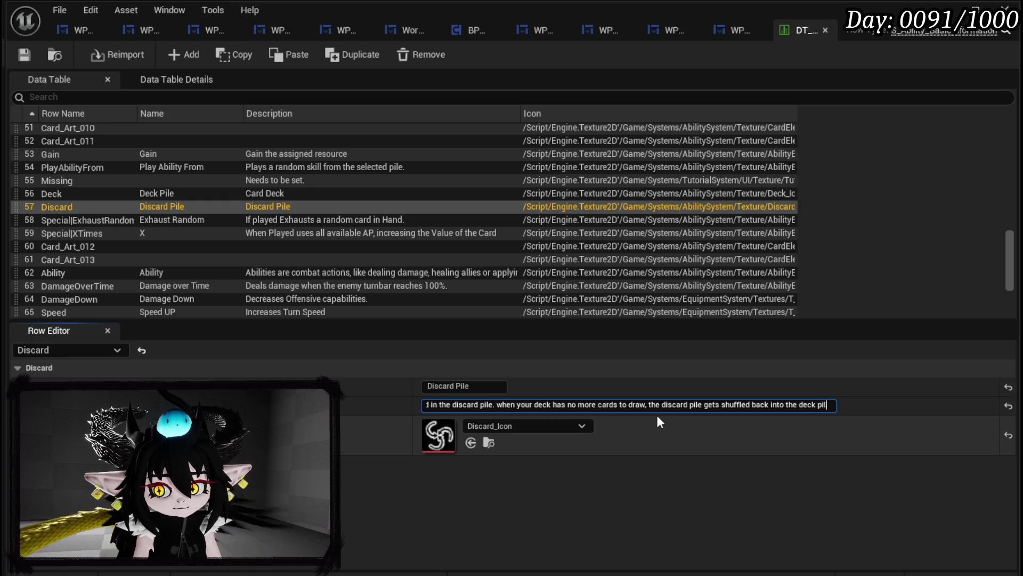
pyautogui.write('le.')
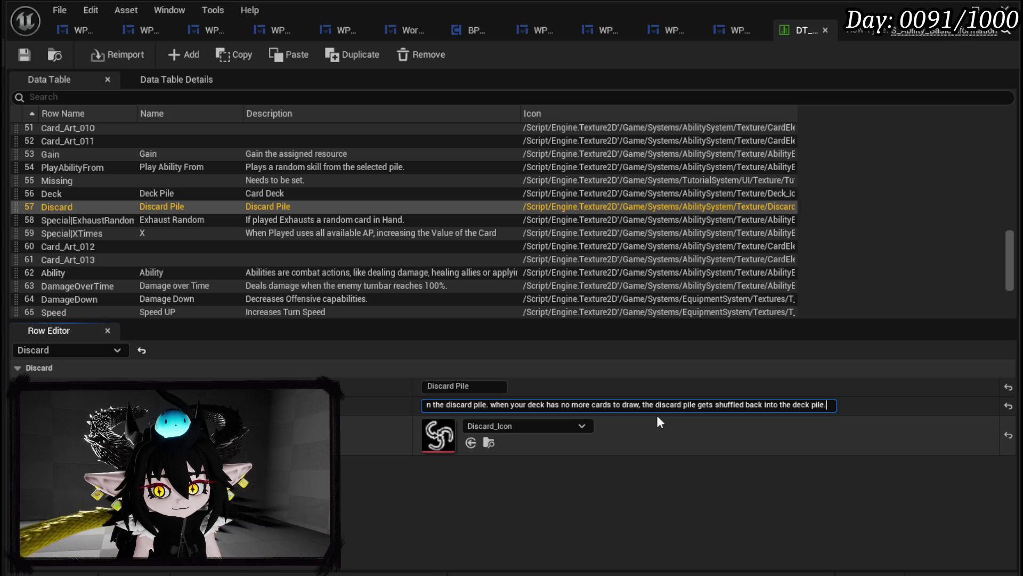
pyautogui.press('Return')
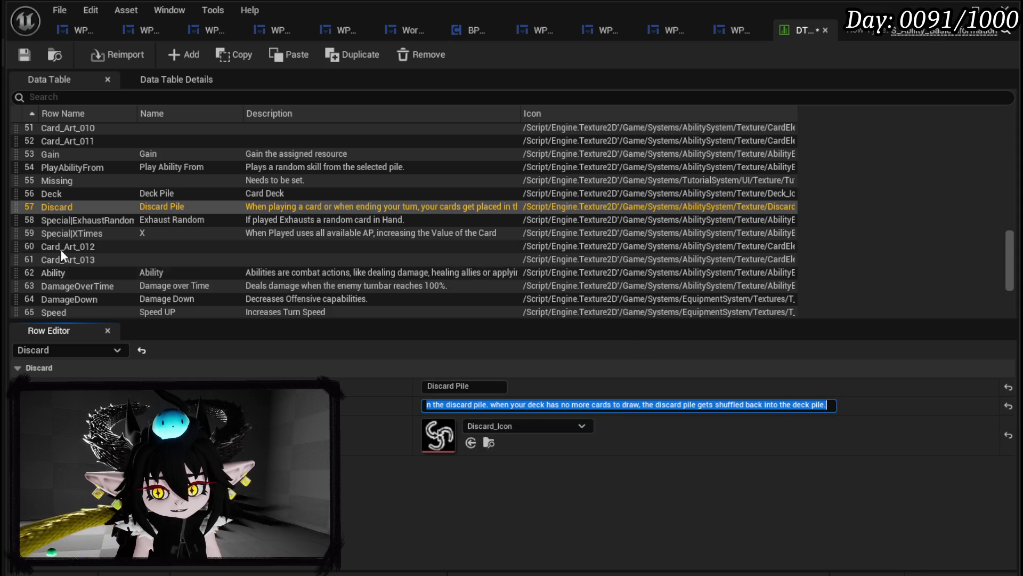
pyautogui.click(83, 191)
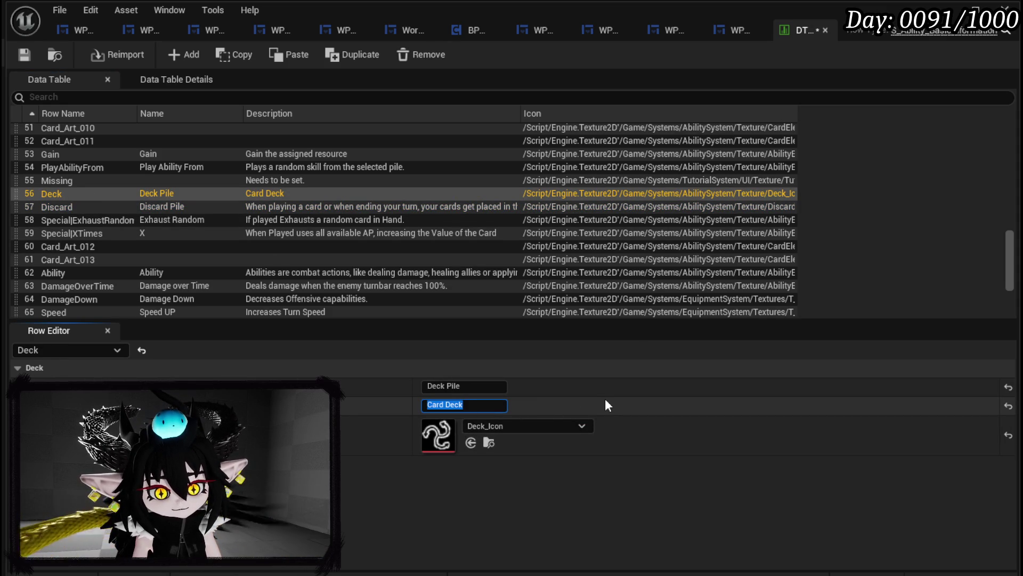
# - Draft a new Deck description, trimming it back to 'you draw cards from your deck pile,'
pyautogui.write('At ')
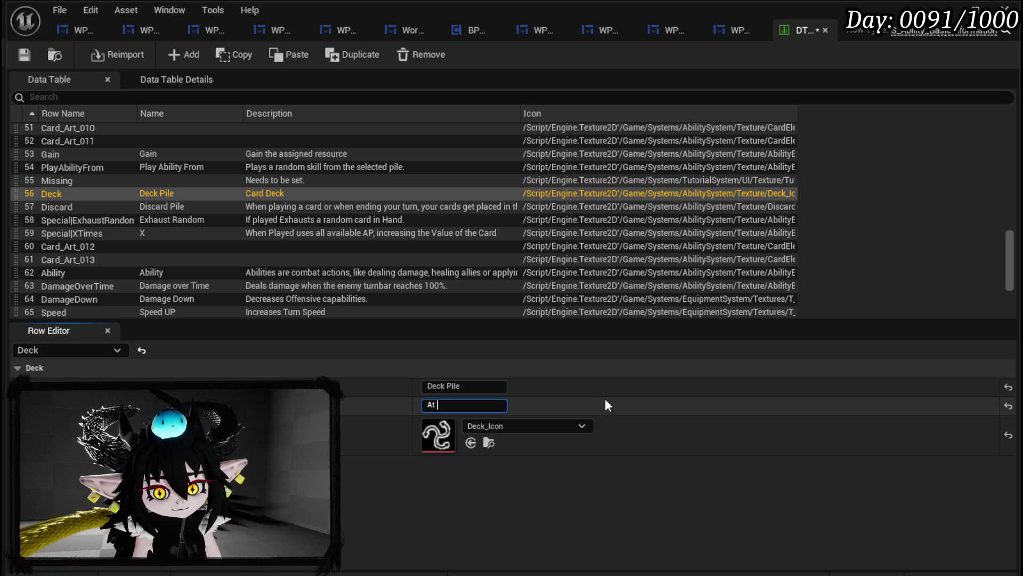
pyautogui.write('the start ')
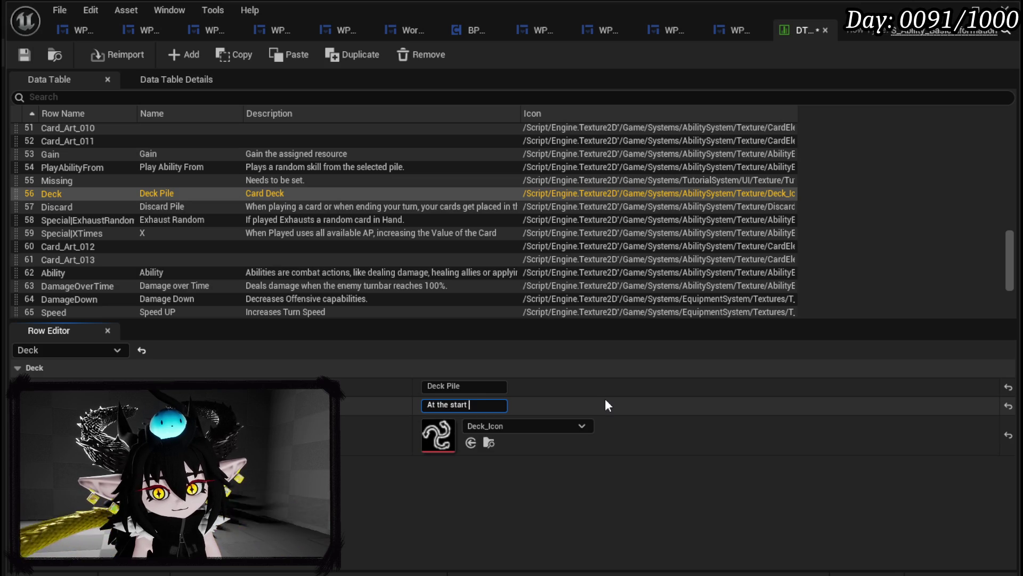
pyautogui.write('of your turn ')
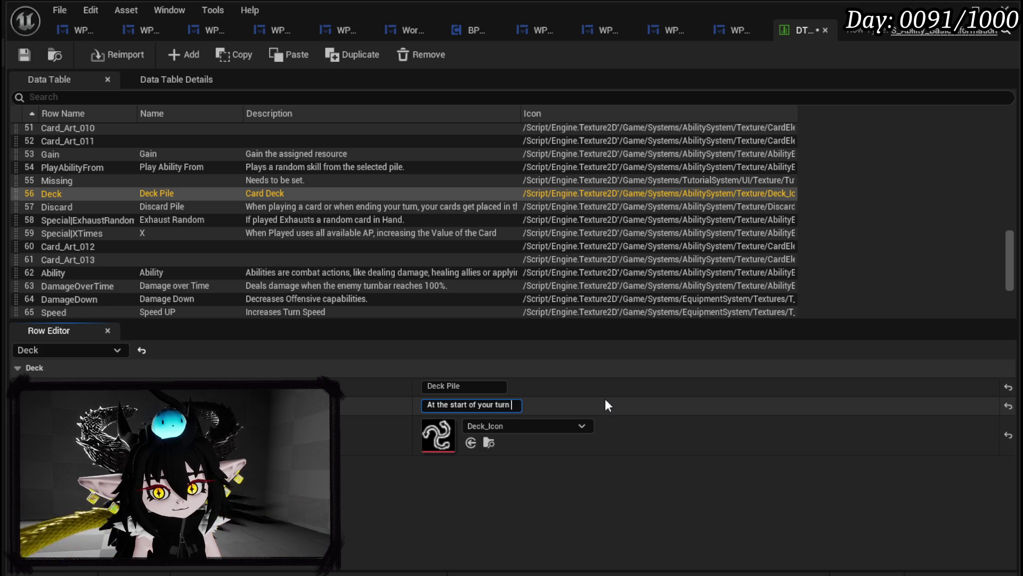
pyautogui.write('draw')
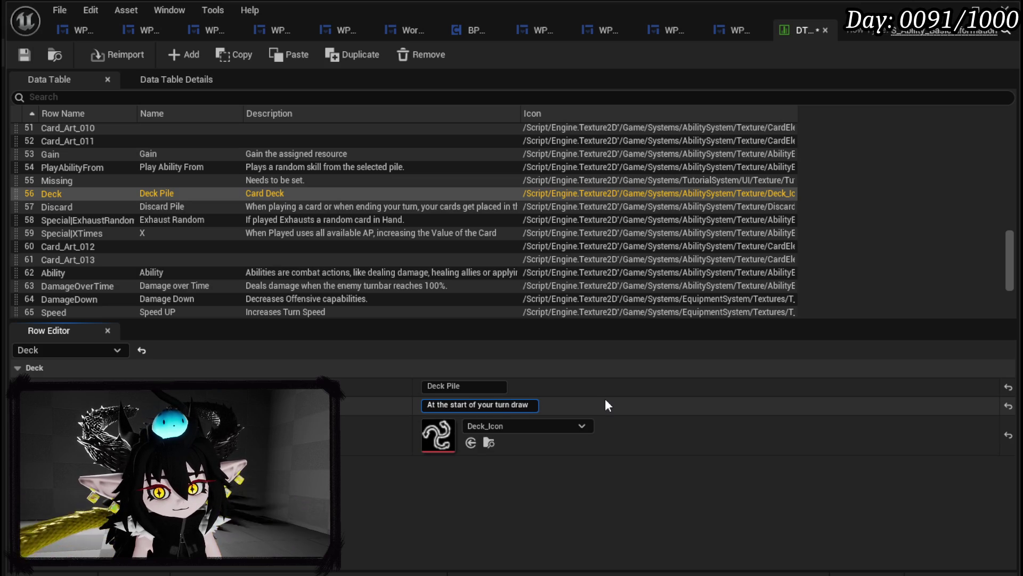
pyautogui.write(' 5')
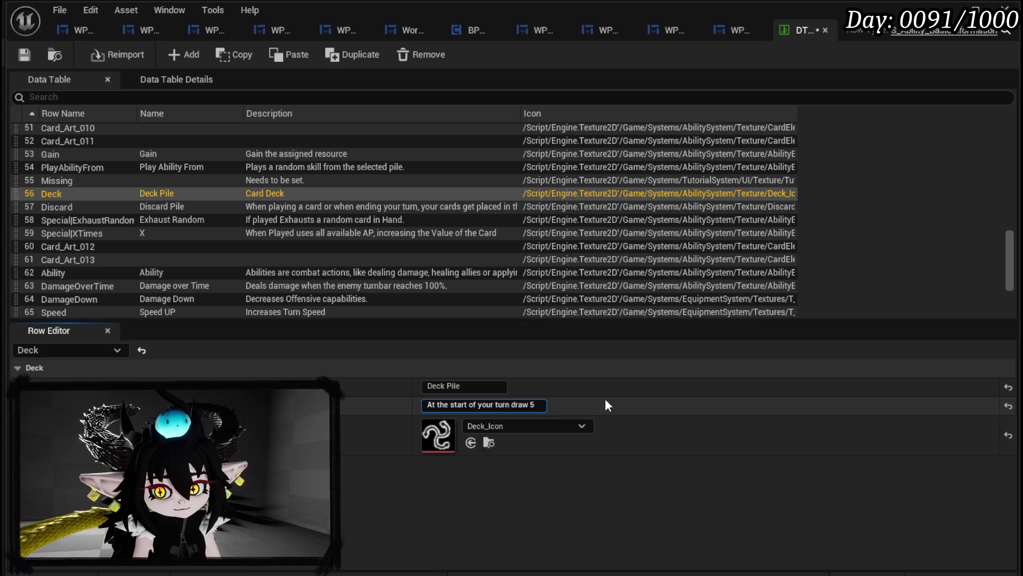
pyautogui.write(' cards')
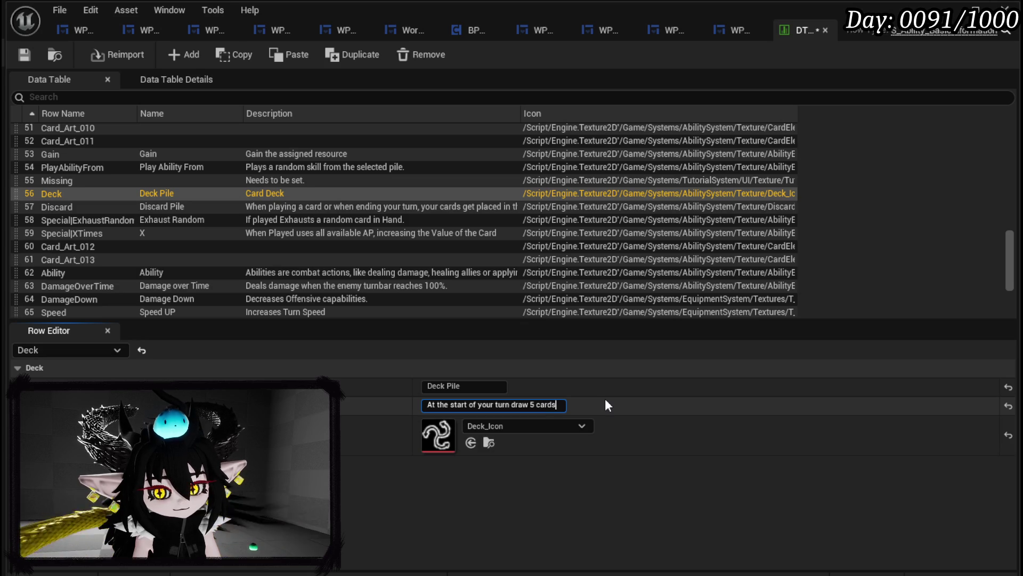
pyautogui.write(' from')
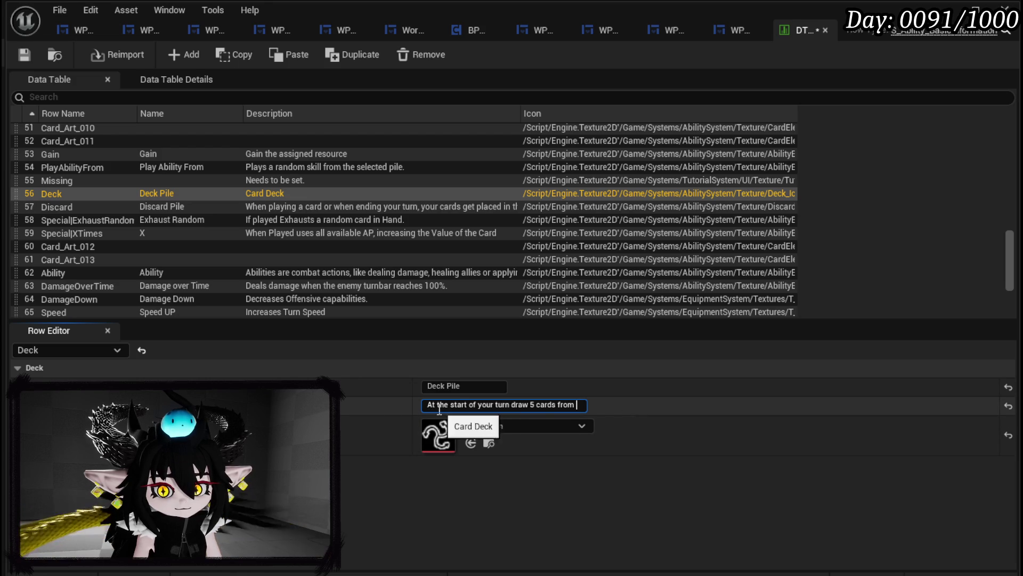
pyautogui.moveTo(426, 404); pyautogui.dragTo(670, 407)
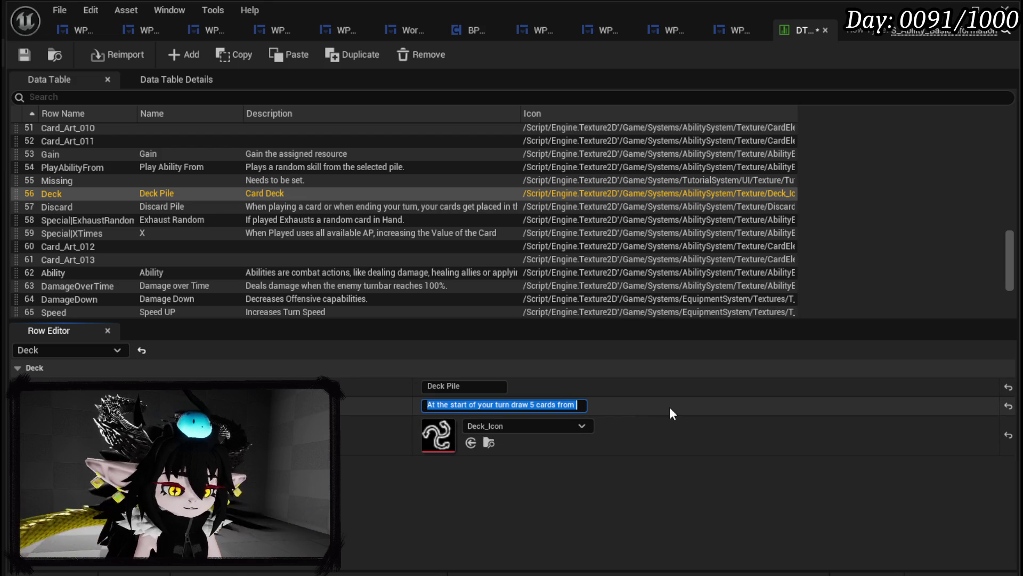
pyautogui.write('you draw')
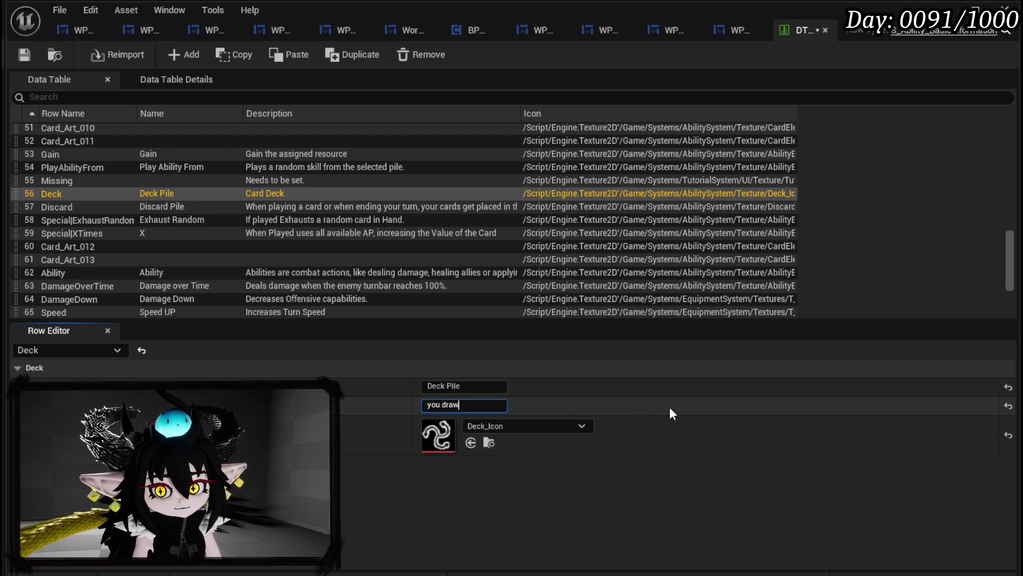
pyautogui.write(' cards from ')
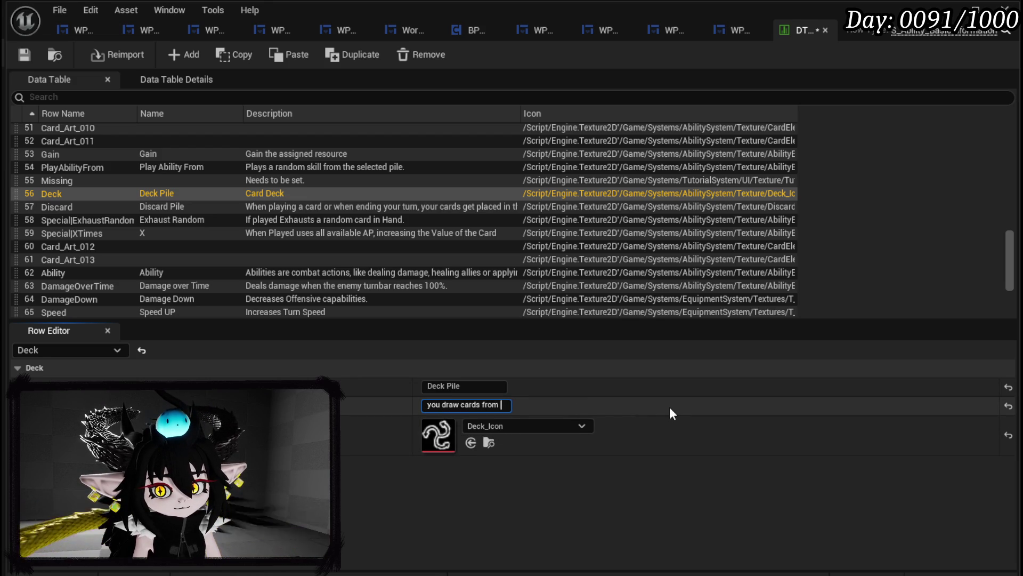
pyautogui.write('your de')
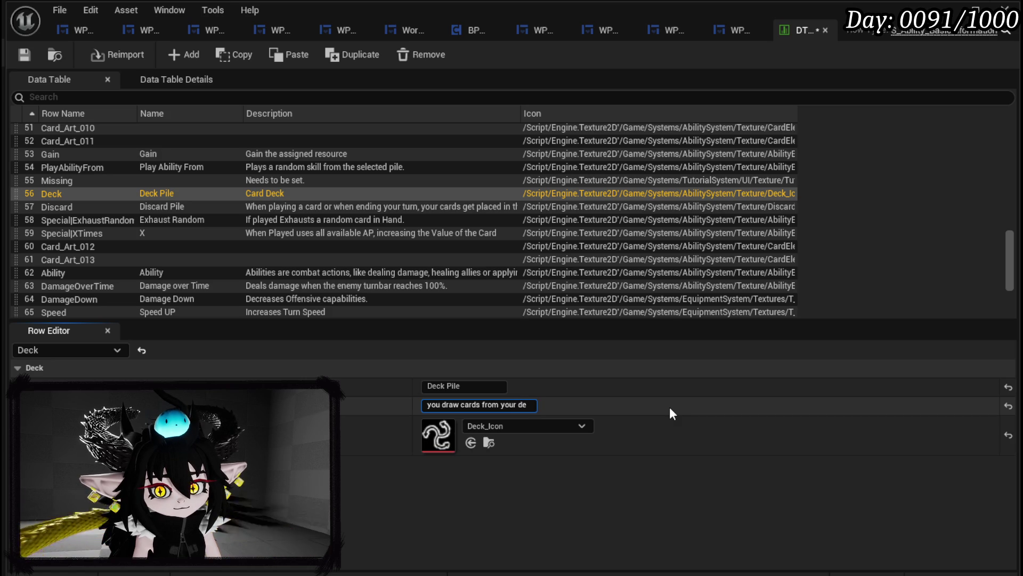
pyautogui.write('ck pil')
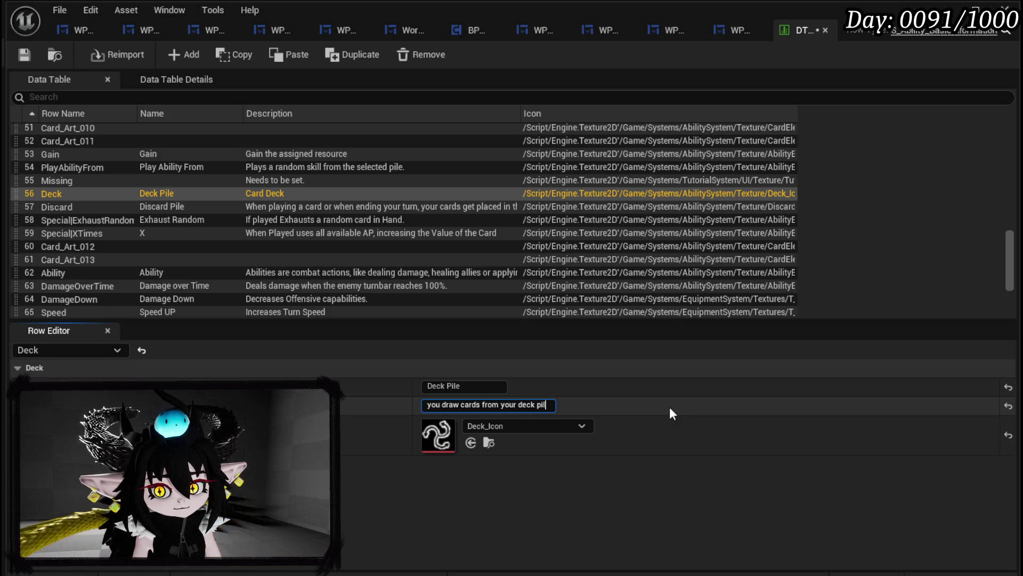
pyautogui.write('e, when the de')
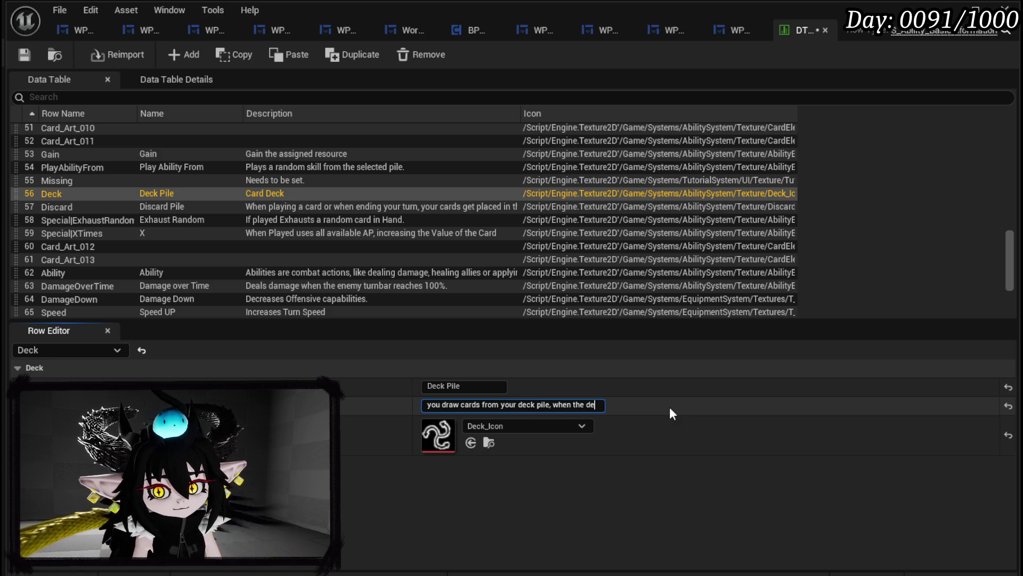
pyautogui.write('ck pil')
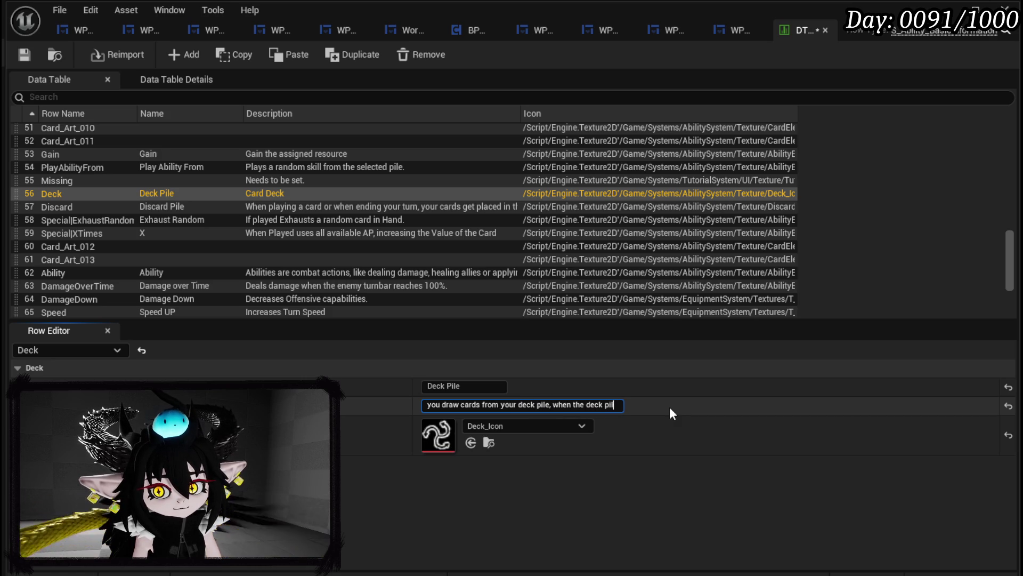
pyautogui.write('e is emp')
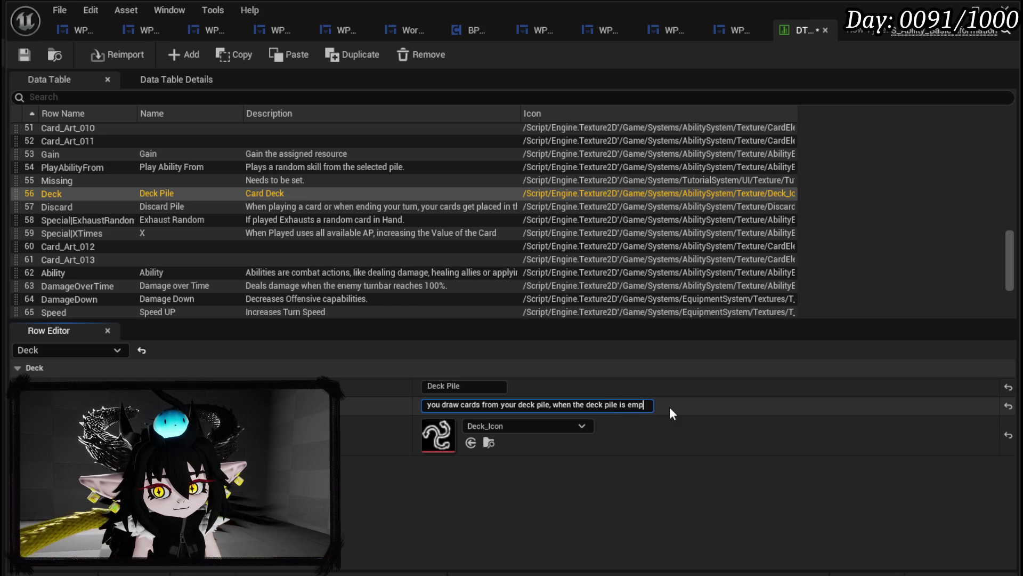
pyautogui.write('ty the')
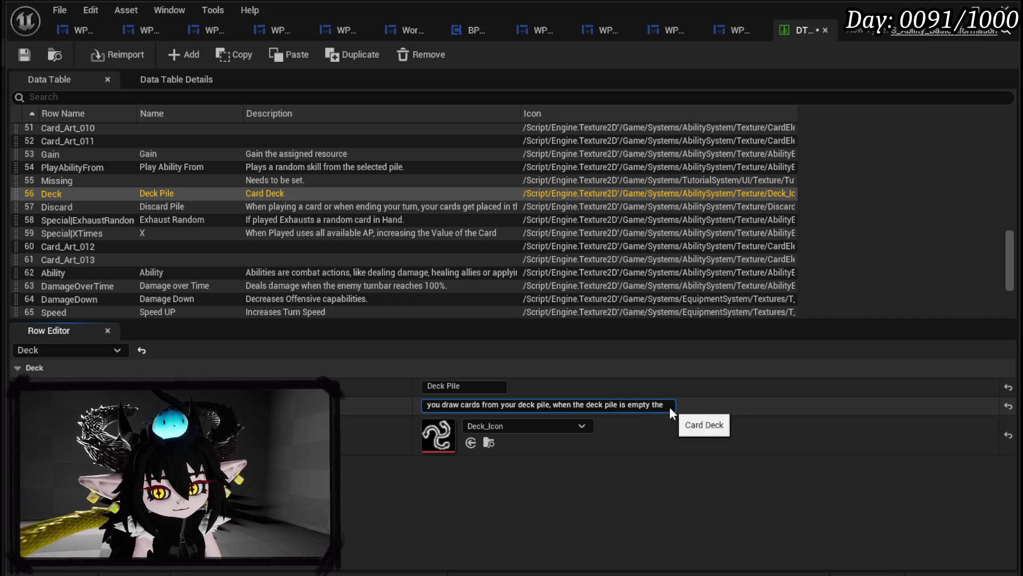
pyautogui.write(' discard p')
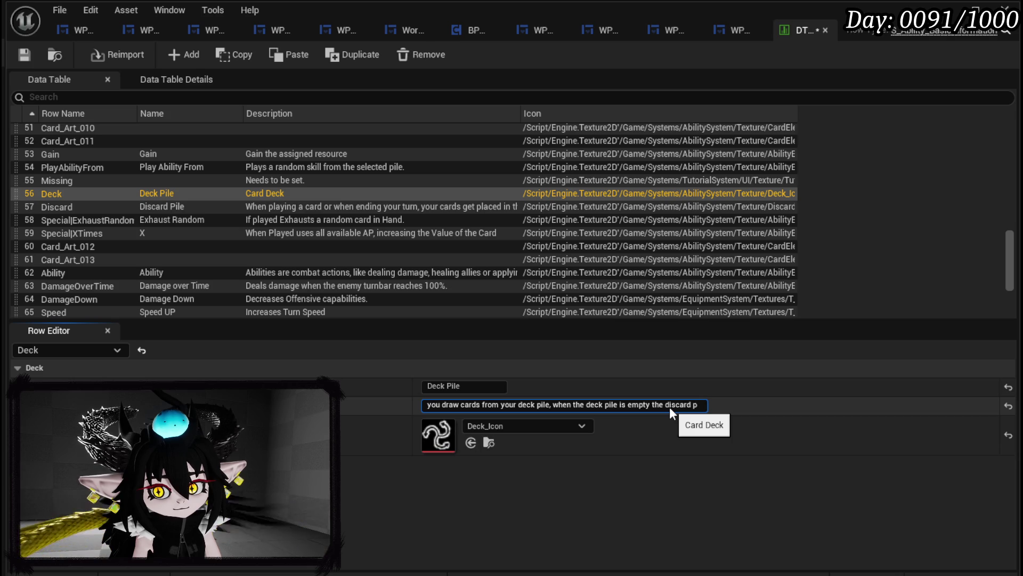
pyautogui.write('ile will be ')
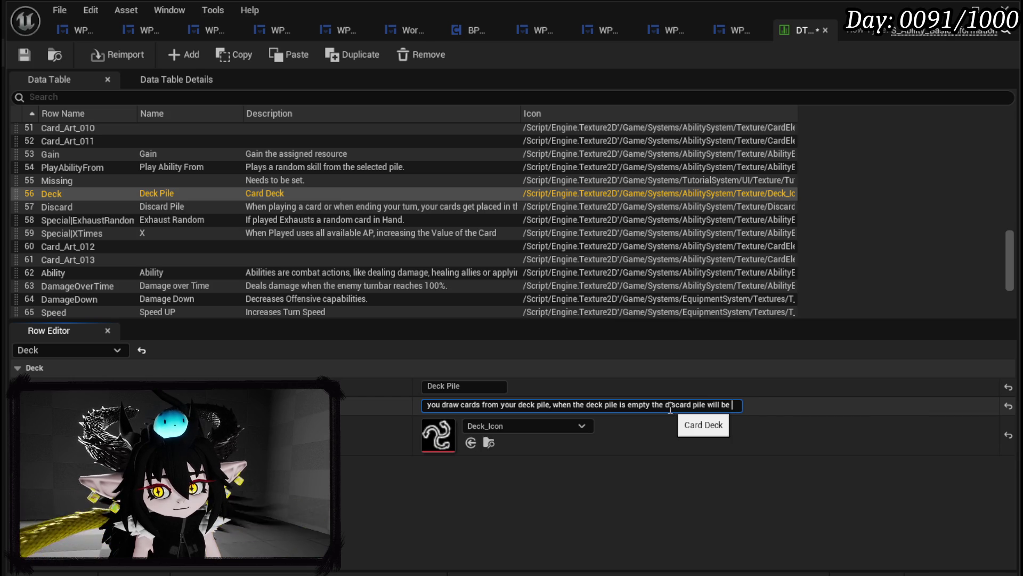
pyautogui.write('shuffeld back')
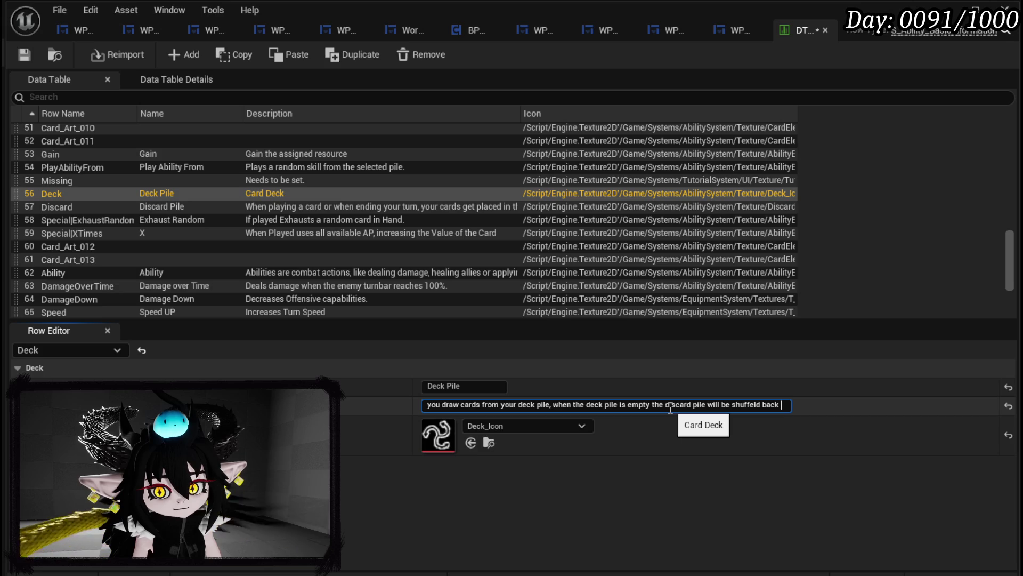
pyautogui.hotkey('ctrl', 'z')
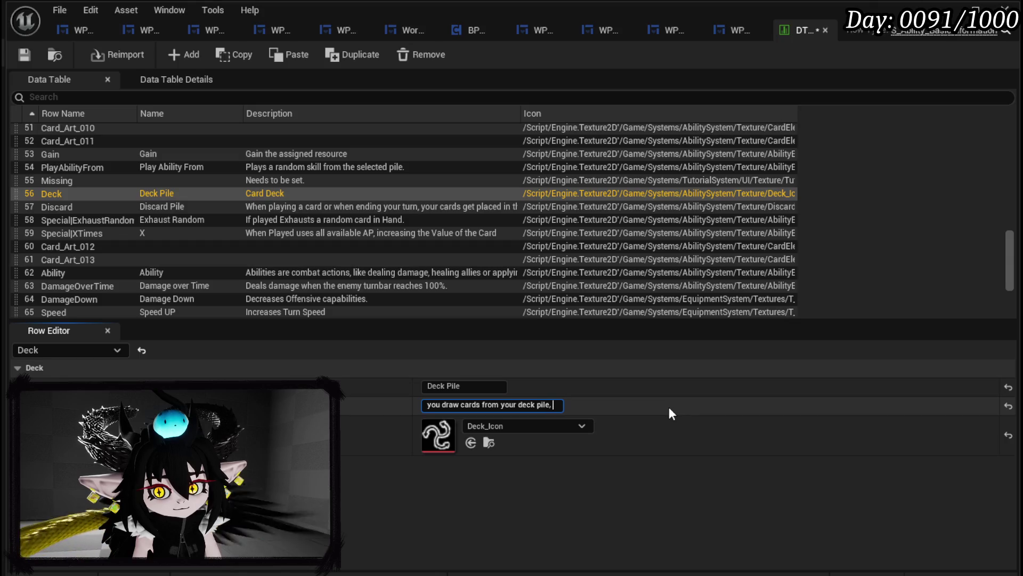
# - Finish the Deck description (5 cards per turn, discard reshuffled when empty) and save the table
pyautogui.write('the def')
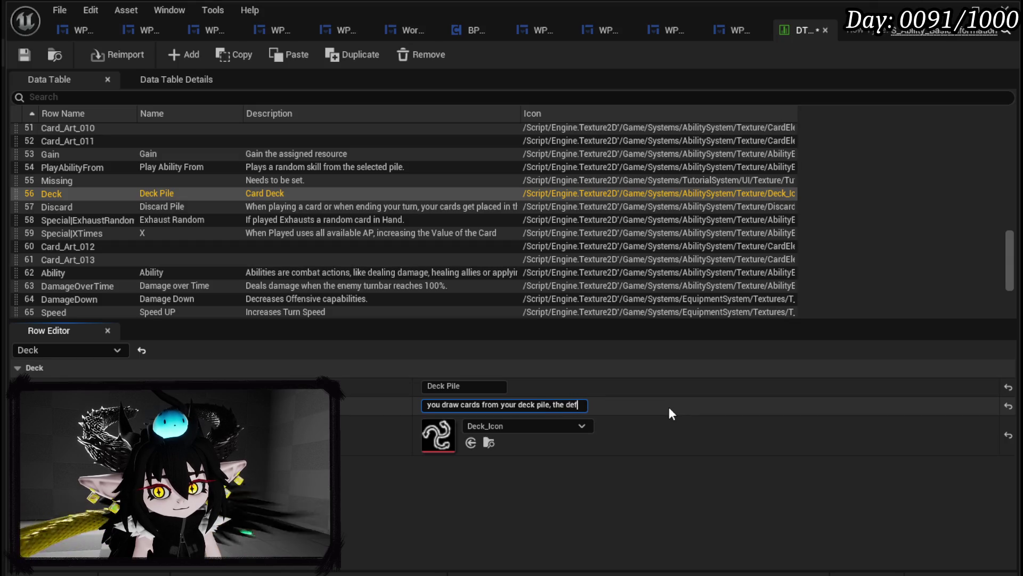
pyautogui.write('ault amo')
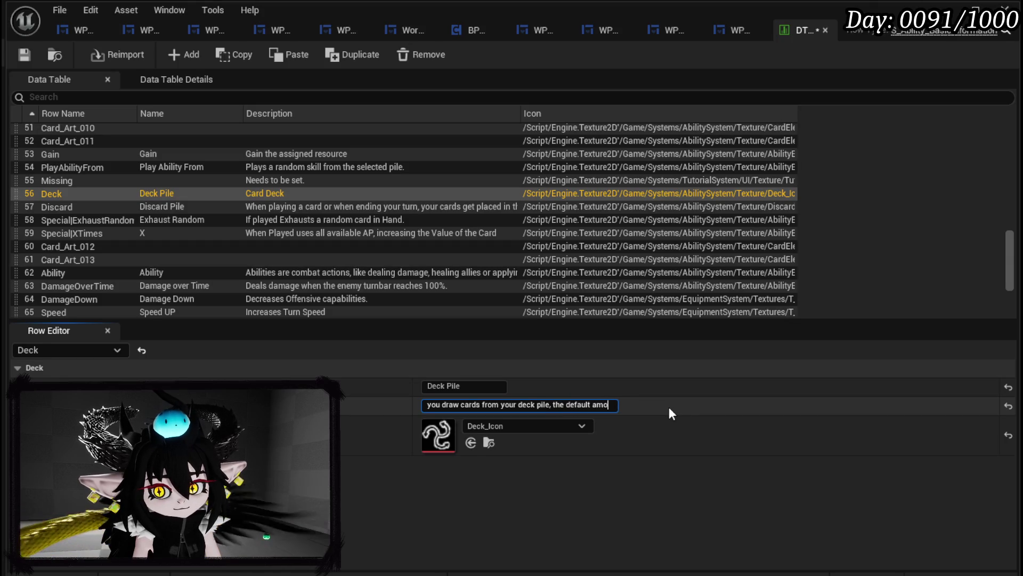
pyautogui.write('unt on ')
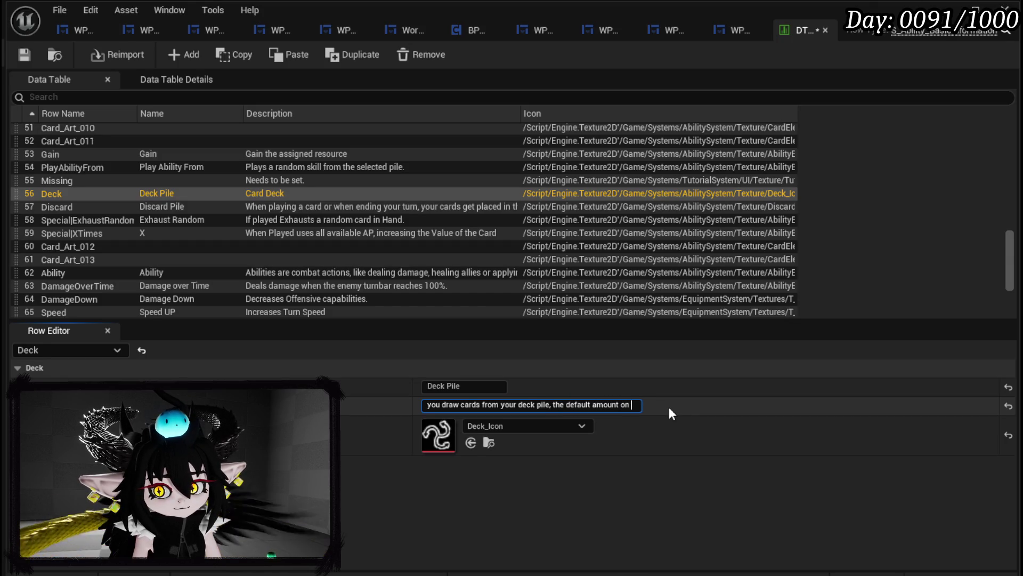
pyautogui.write('yturn st')
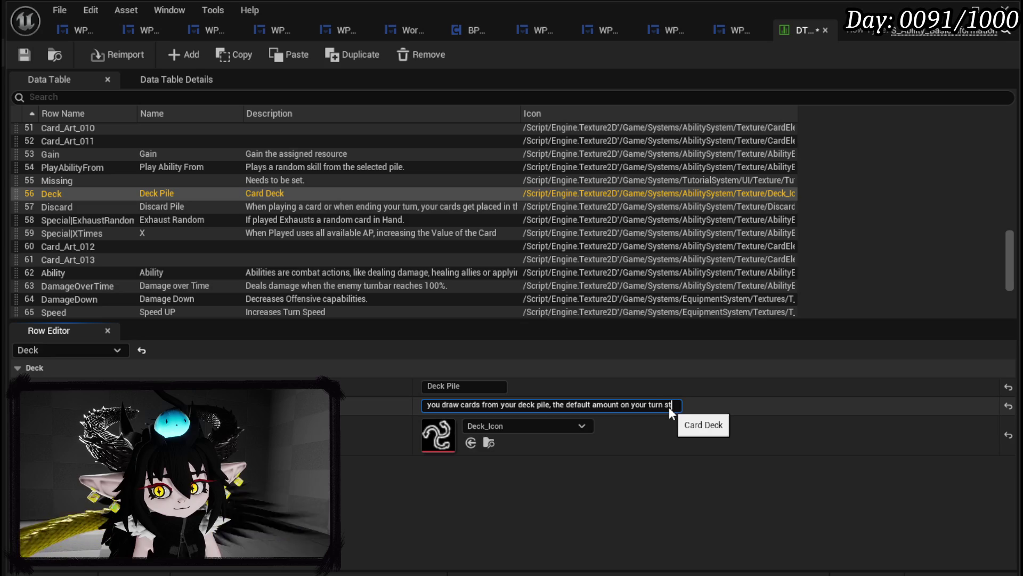
pyautogui.write('art is 5 ')
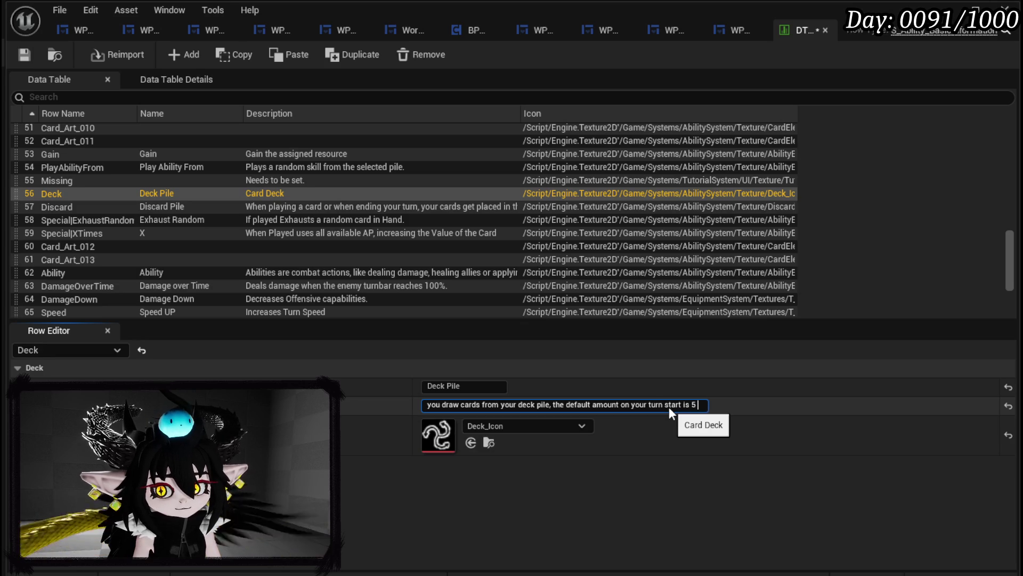
pyautogui.write('cards.')
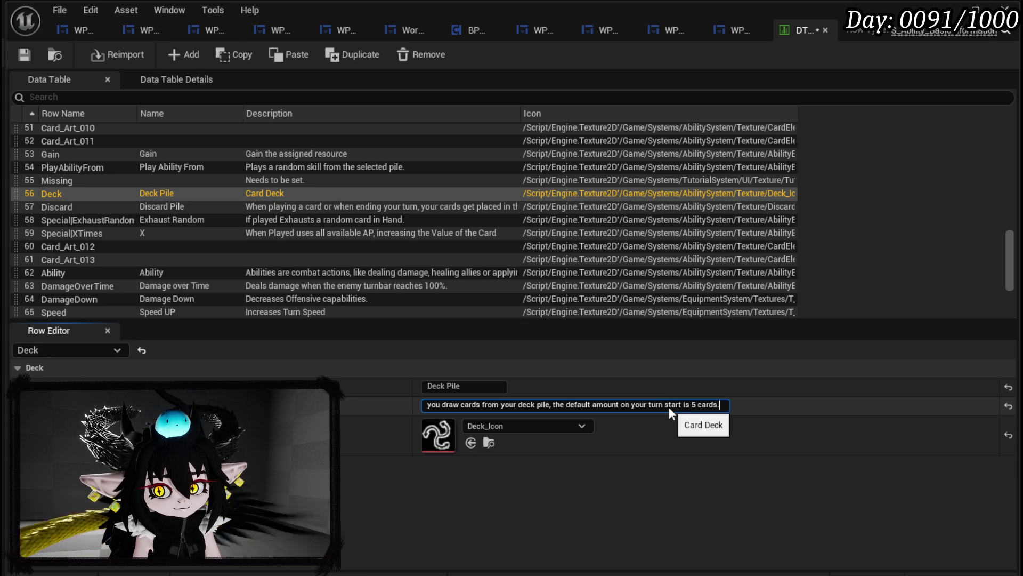
pyautogui.write(' w')
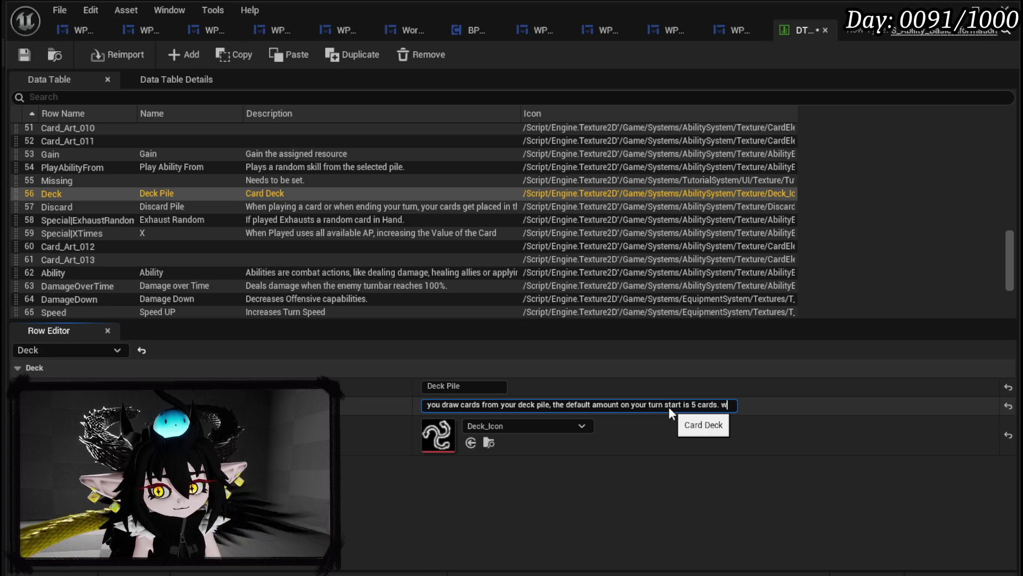
pyautogui.write('hen the deck ')
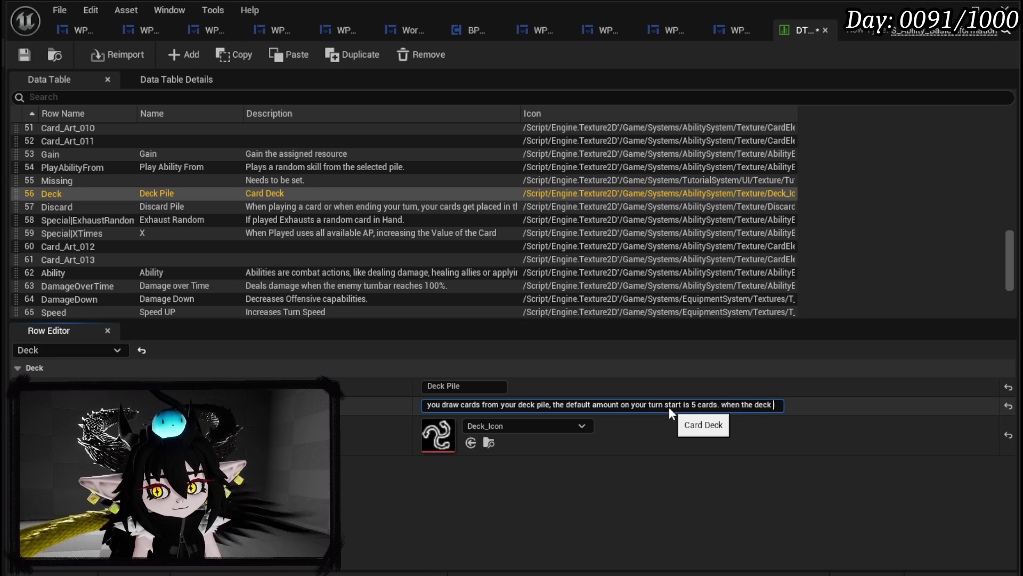
pyautogui.write('has no mor')
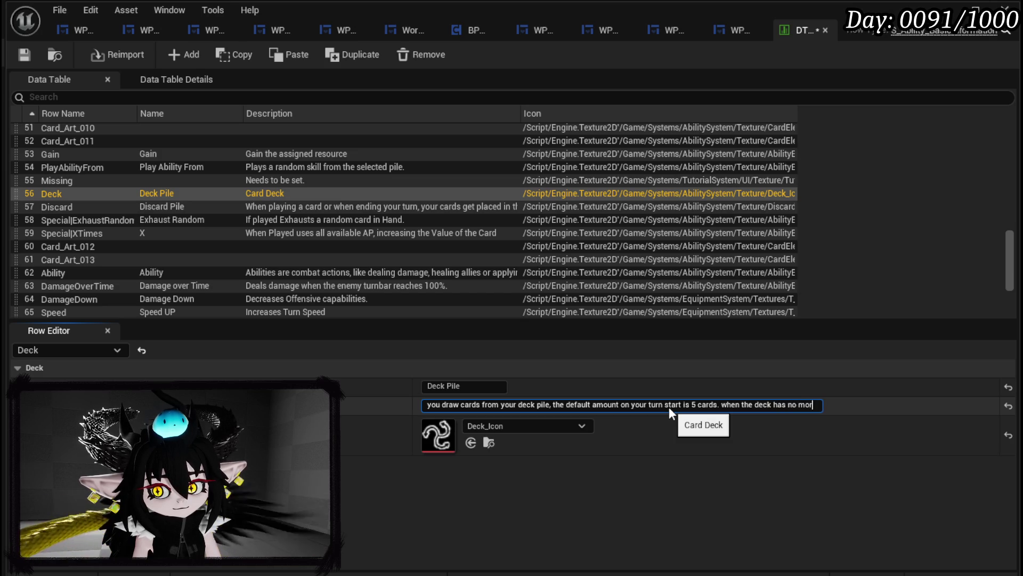
pyautogui.write('e cards to d')
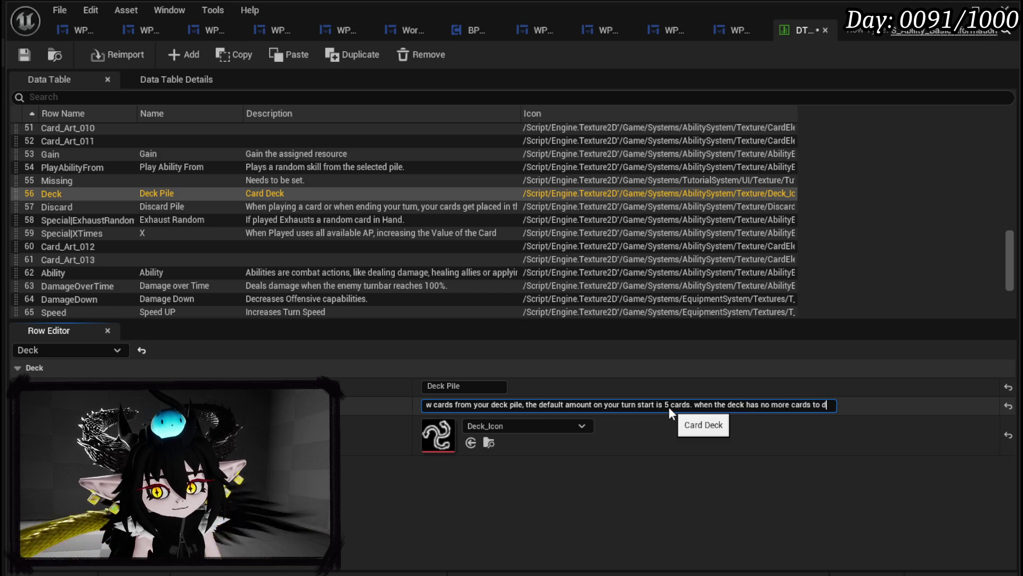
pyautogui.write('raw, the disc')
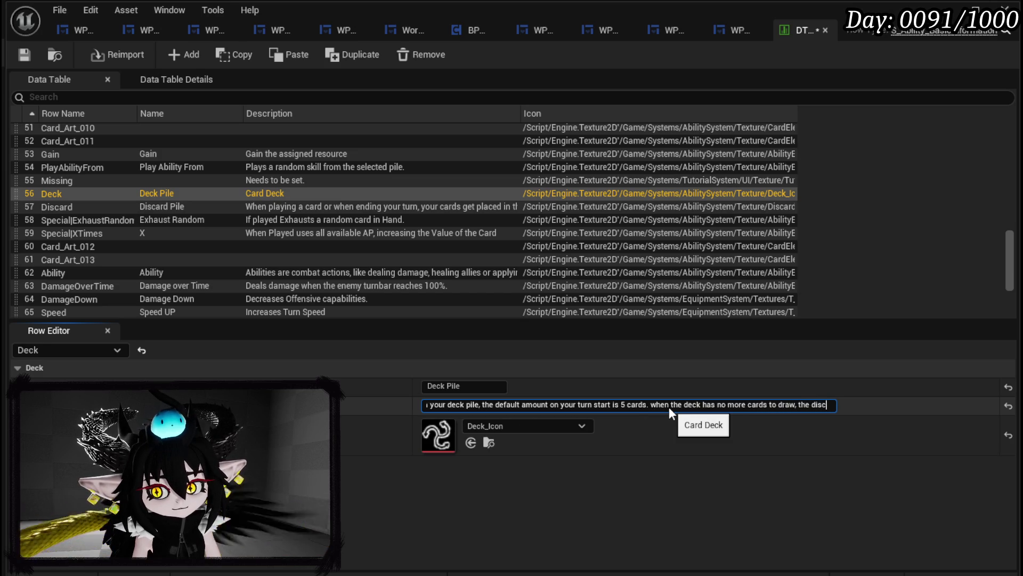
pyautogui.write('ard p')
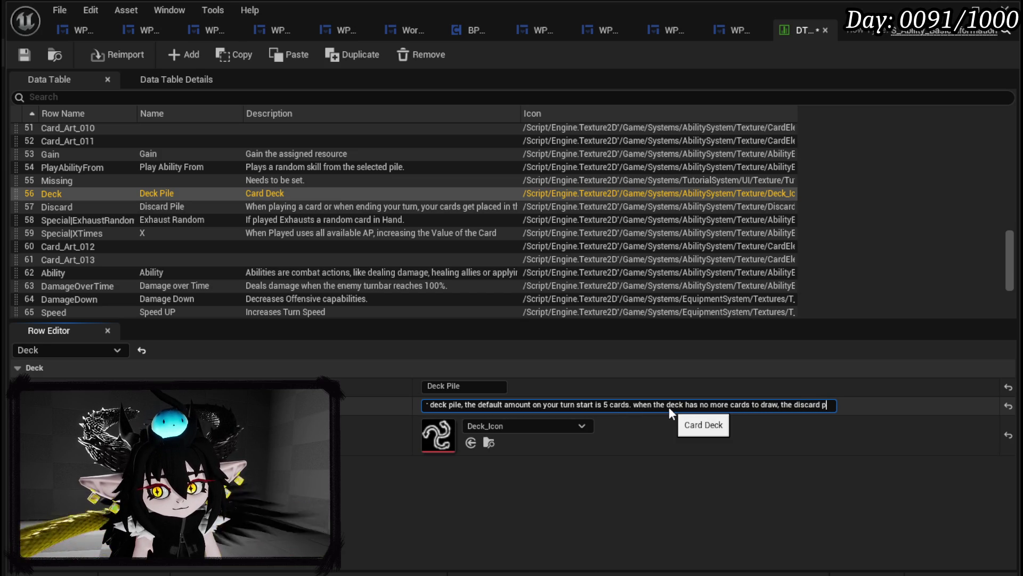
pyautogui.write('ile gets shu')
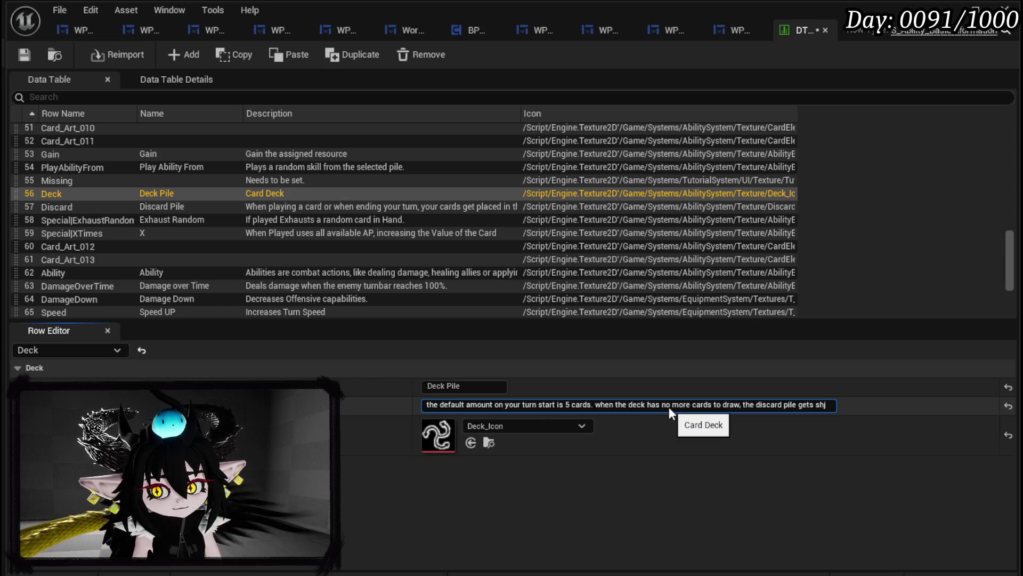
pyautogui.write('ffled ')
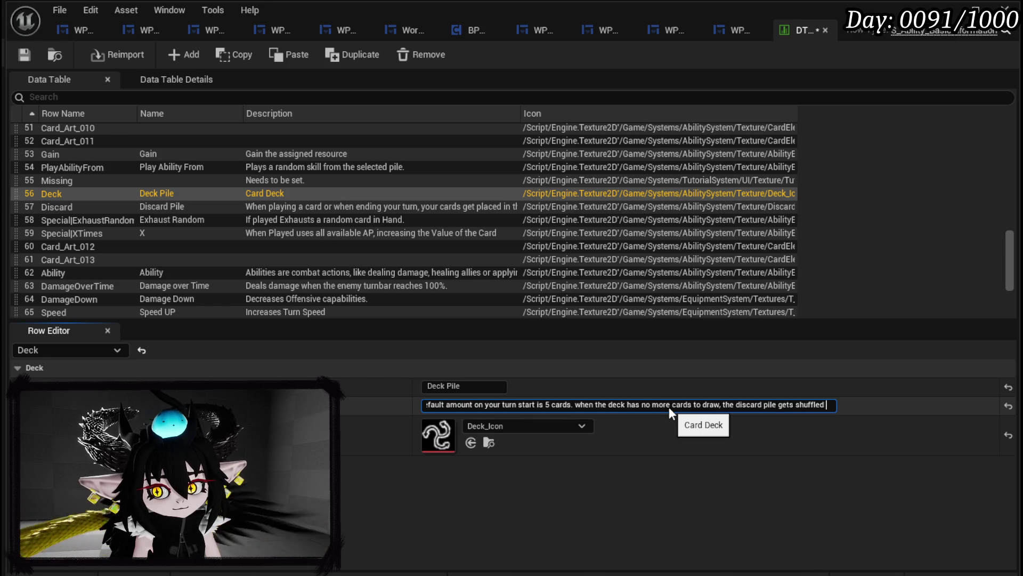
pyautogui.write('into your dekc')
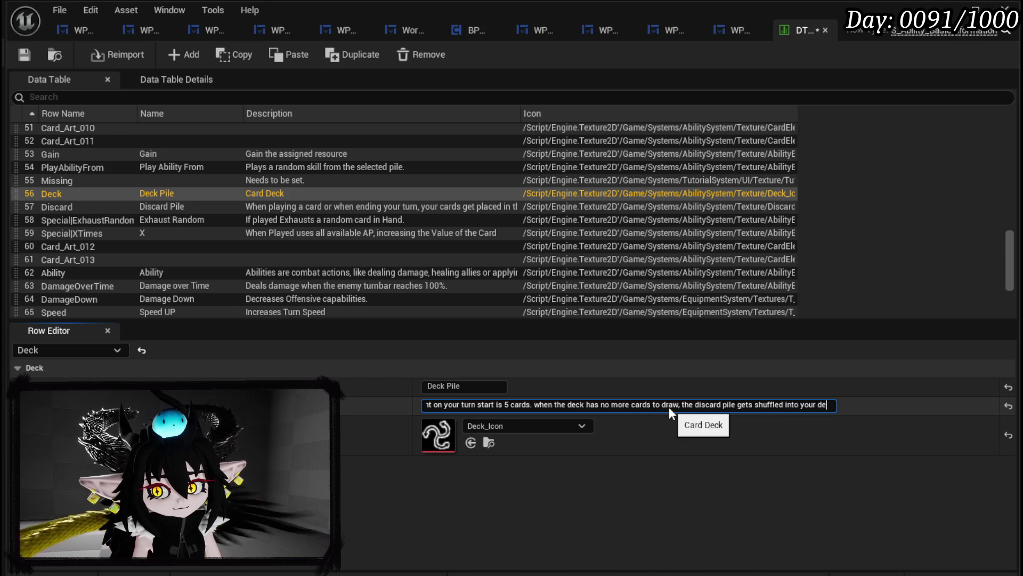
pyautogui.press('BackSpace')
pyautogui.write('k to fi')
pyautogui.write('ll it bac')
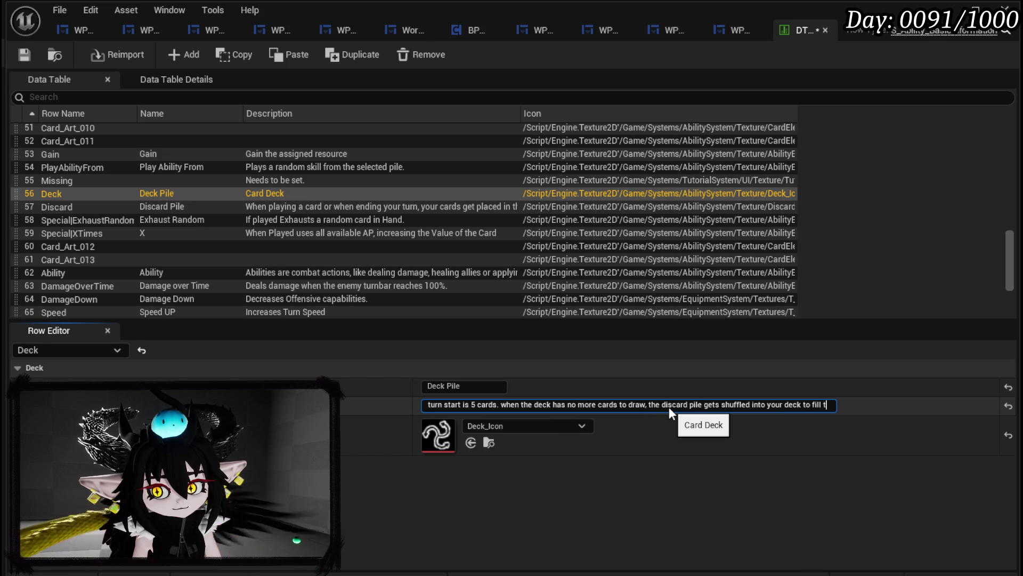
pyautogui.write('k up.')
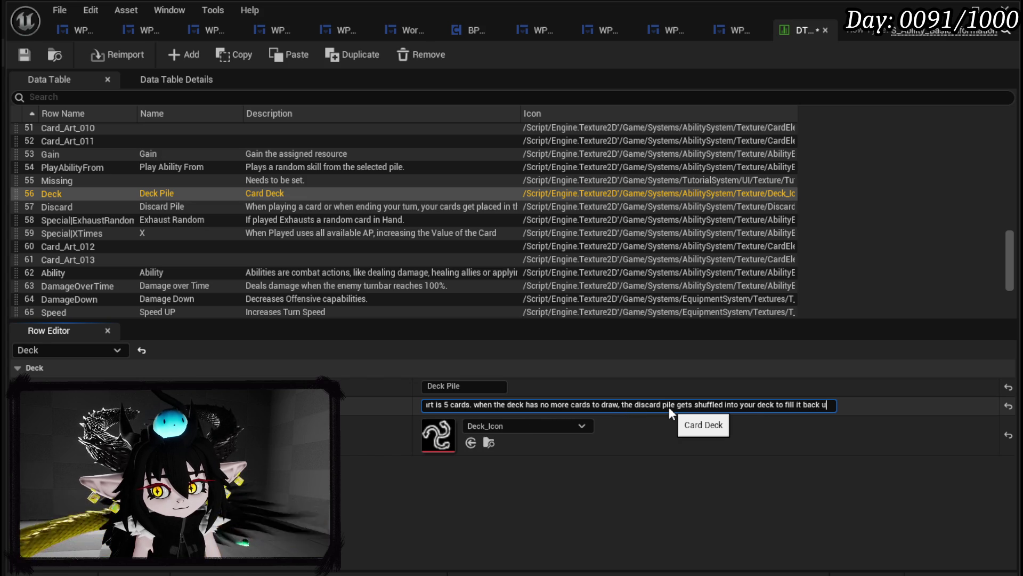
pyautogui.press('Return')
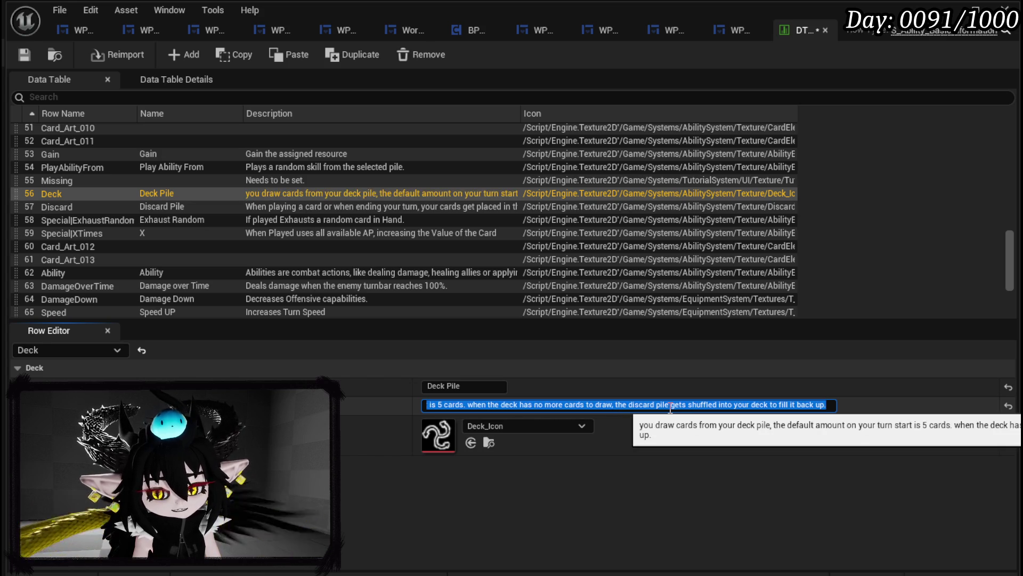
pyautogui.click(30, 47)
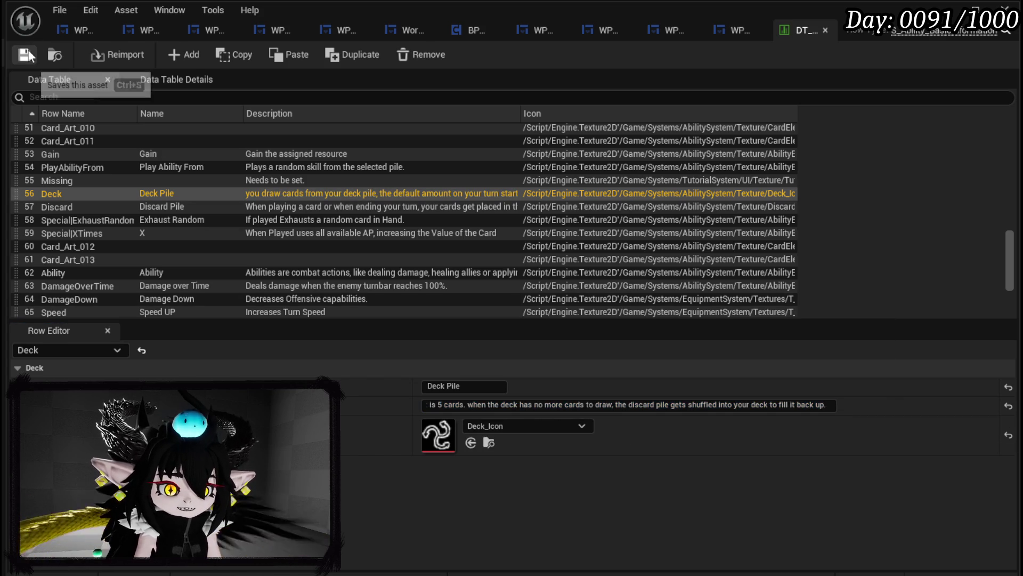
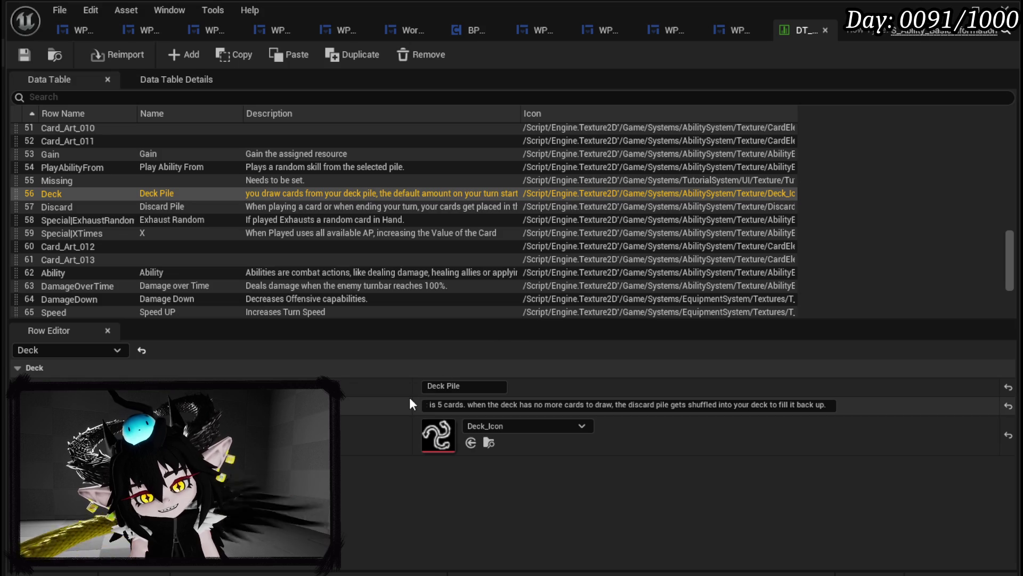
# - Replace the Deck description's leading lowercase 'y' with a capital 'Y' and save the data table
pyautogui.click(434, 404)
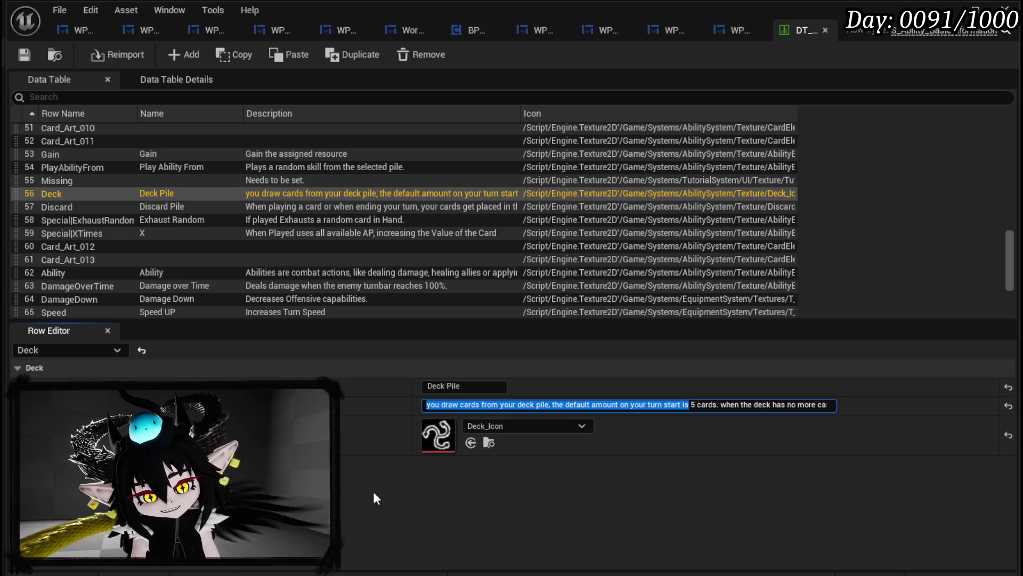
pyautogui.click(389, 469)
pyautogui.moveTo(426, 405); pyautogui.dragTo(452, 404)
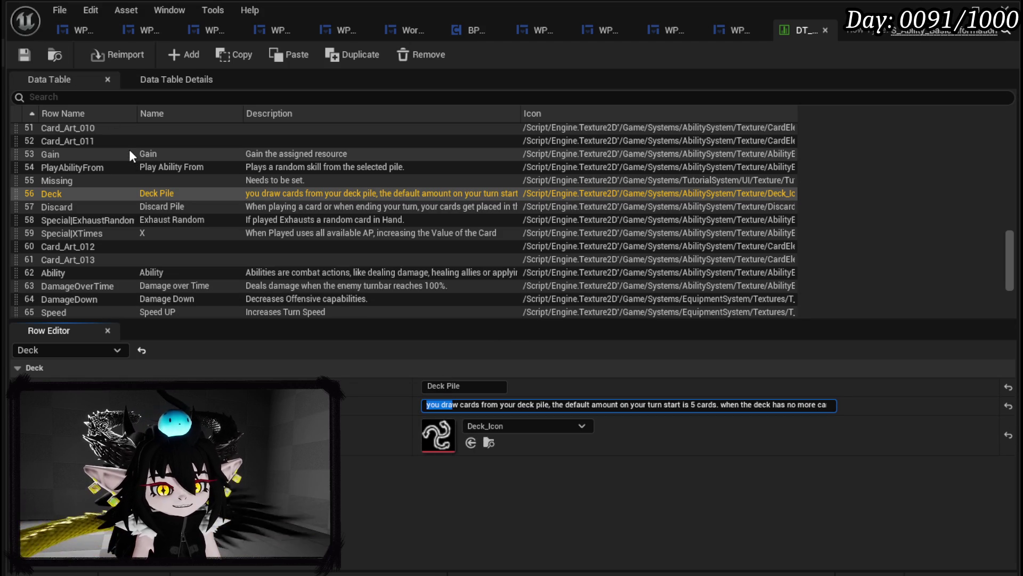
pyautogui.click(428, 405)
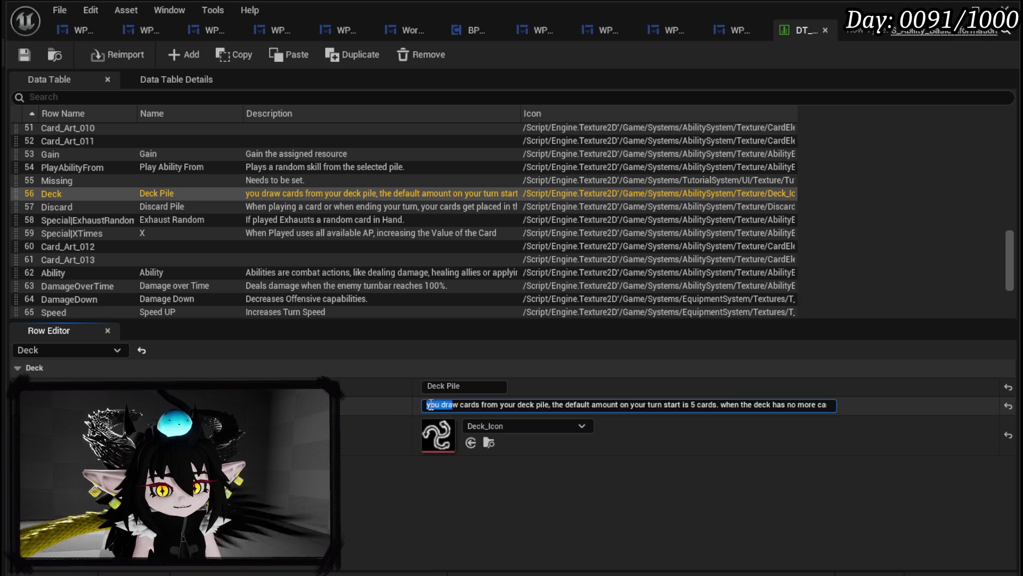
pyautogui.write('Y')
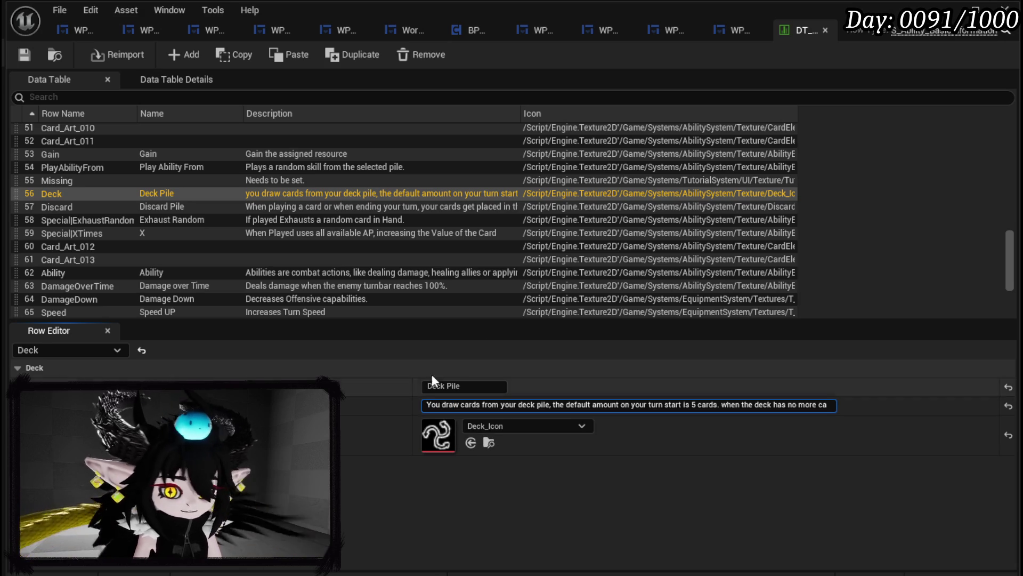
pyautogui.press('Return')
pyautogui.click(24, 54)
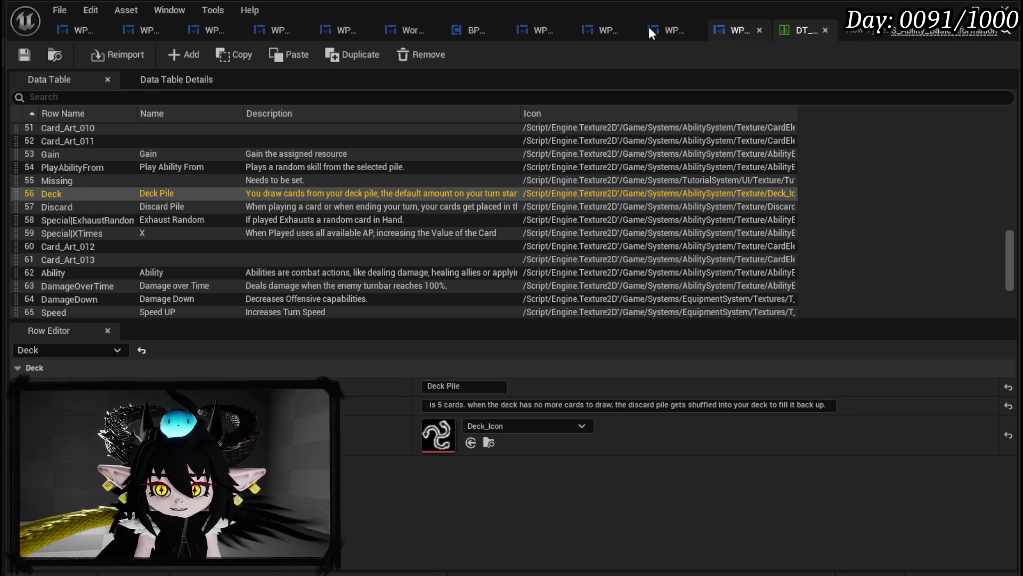
pyautogui.click(139, 32)
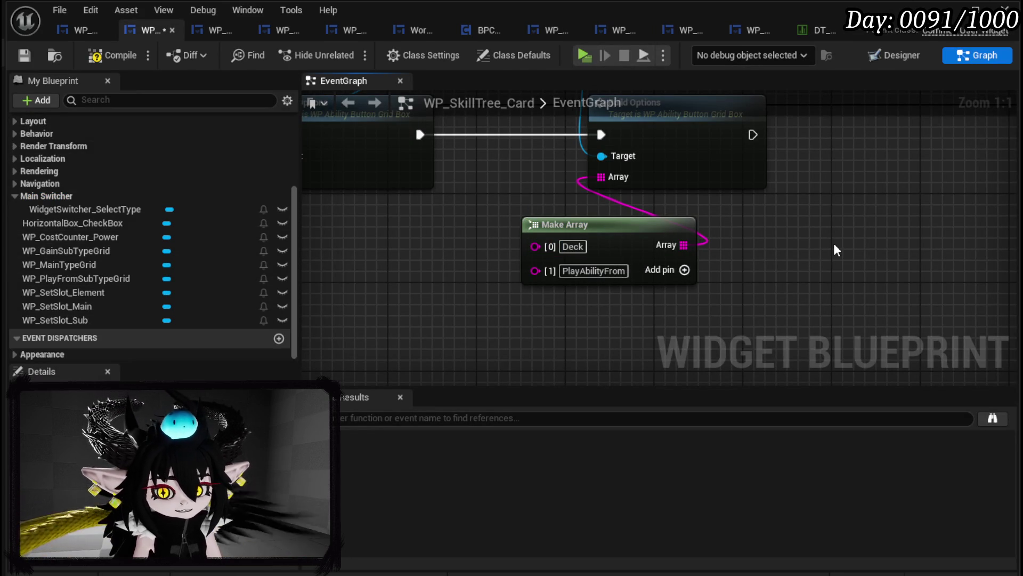
# - Change the Make Array's second entry to Discard and compile and save the card blueprint
pyautogui.click(607, 271)
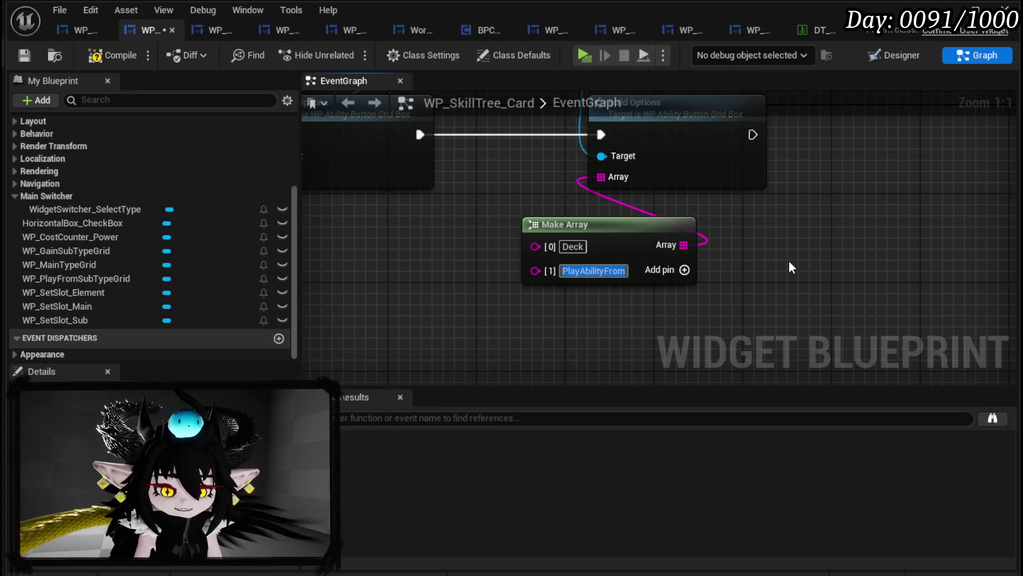
pyautogui.write('Disc')
pyautogui.press('BackSpace')
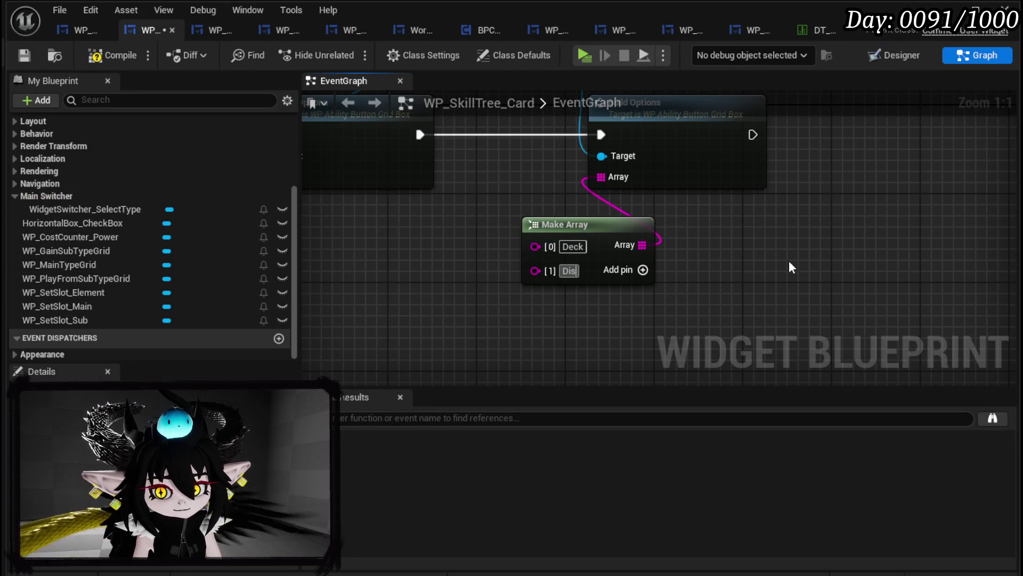
pyautogui.write('scard')
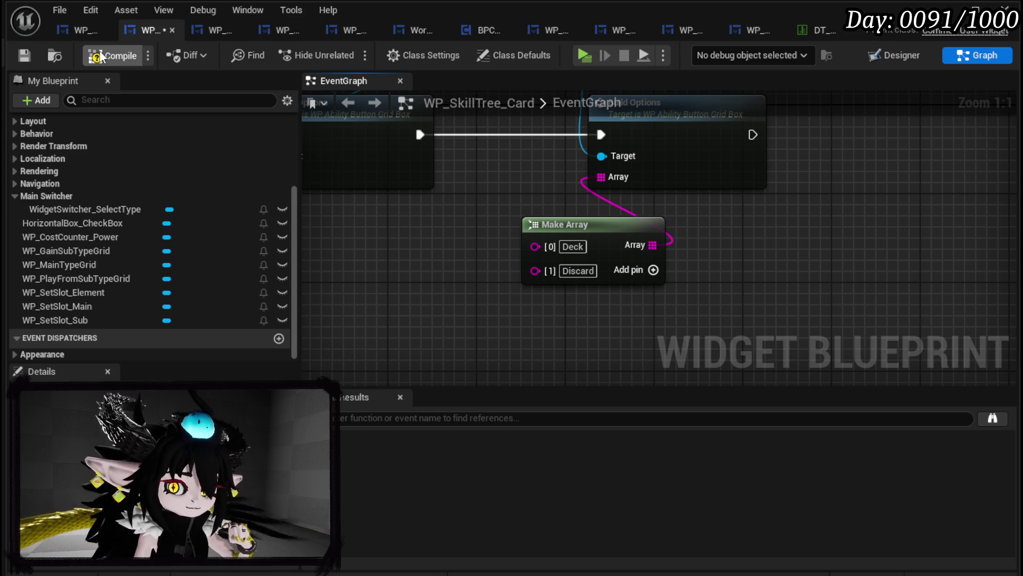
pyautogui.click(24, 55)
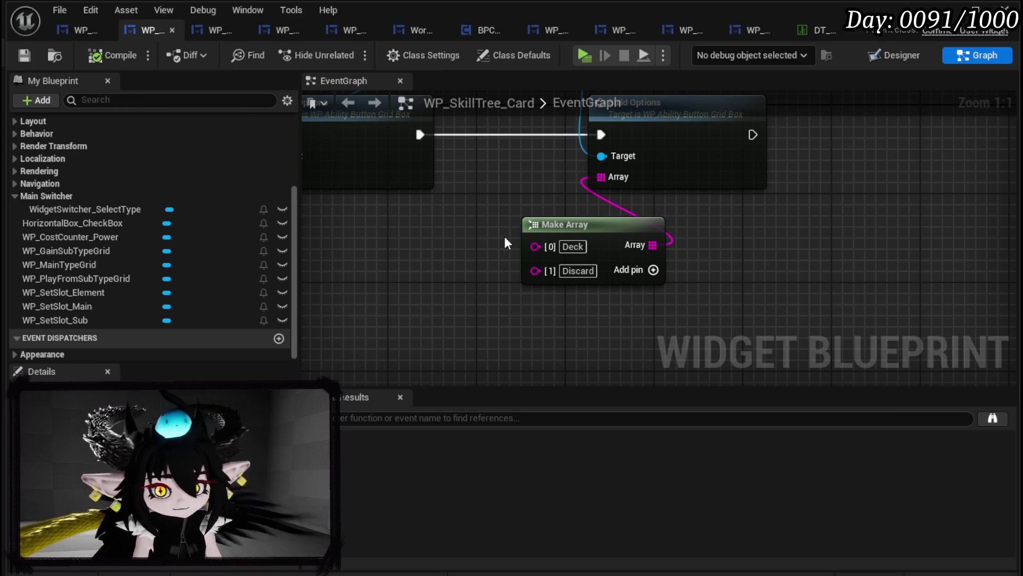
# - Nudge the middle Make Array node slightly right in the construct chain
pyautogui.scroll(-3, 510, 236)
pyautogui.moveTo(462, 251); pyautogui.dragTo(789, 286)
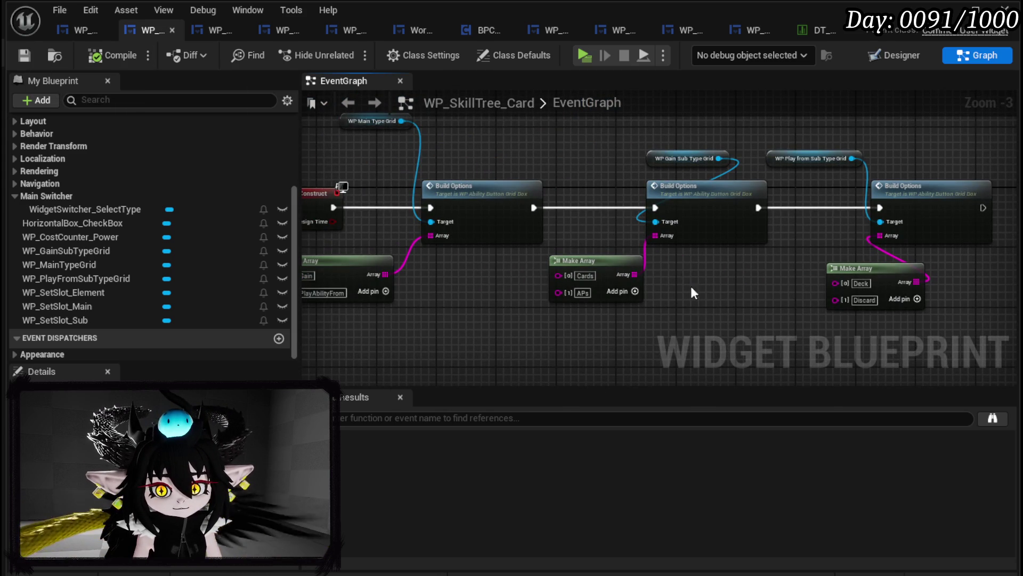
pyautogui.moveTo(591, 261); pyautogui.dragTo(651, 267)
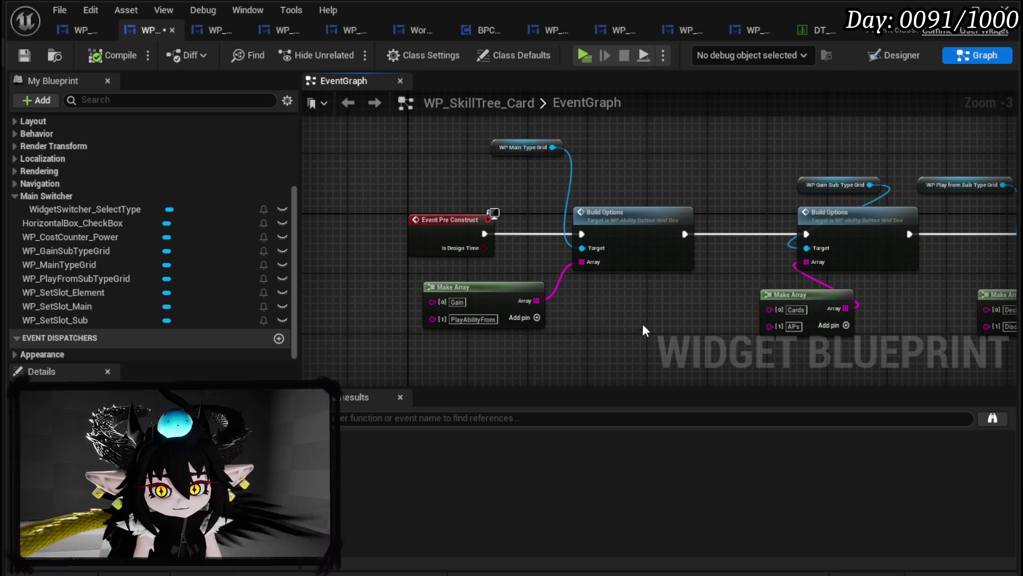
pyautogui.click(647, 333)
pyautogui.scroll(5, 98, 219)
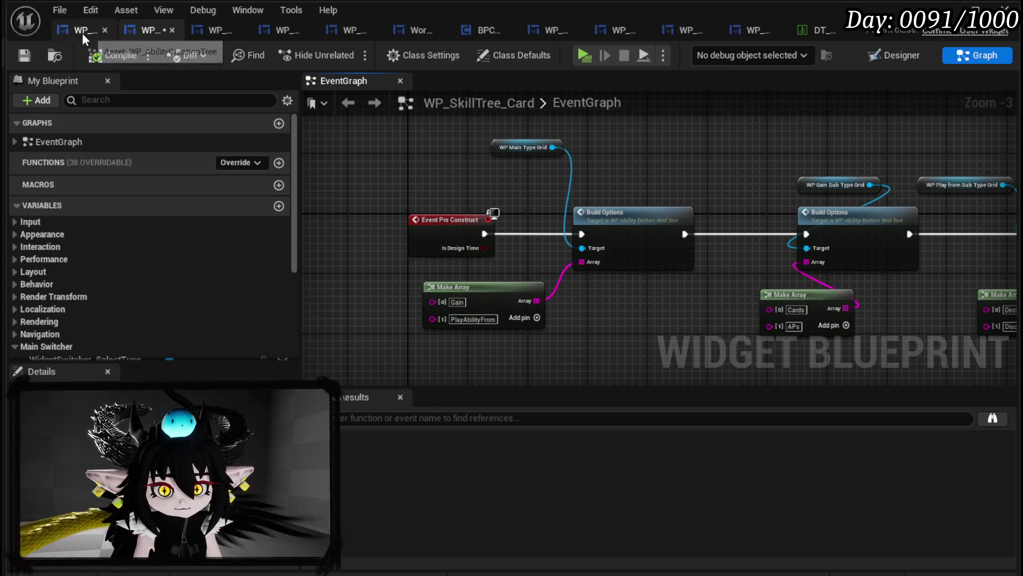
# - Review WP_SkillTree_Ability's BindEvent function graph, then add a new graph to WP_SkillTree_Card
pyautogui.click(209, 28)
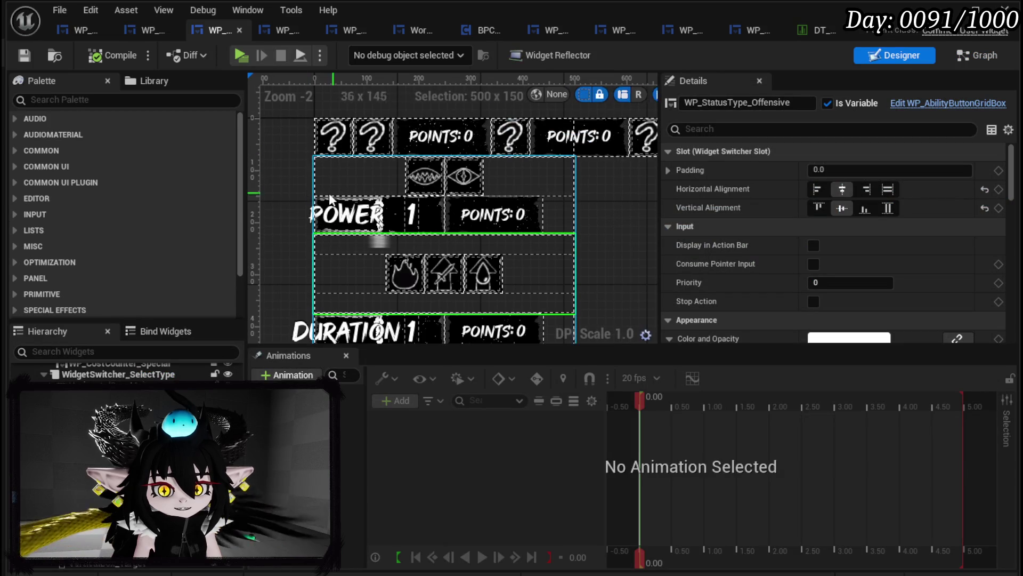
pyautogui.click(958, 59)
pyautogui.scroll(10, 129, 192)
pyautogui.scroll(10, 129, 190)
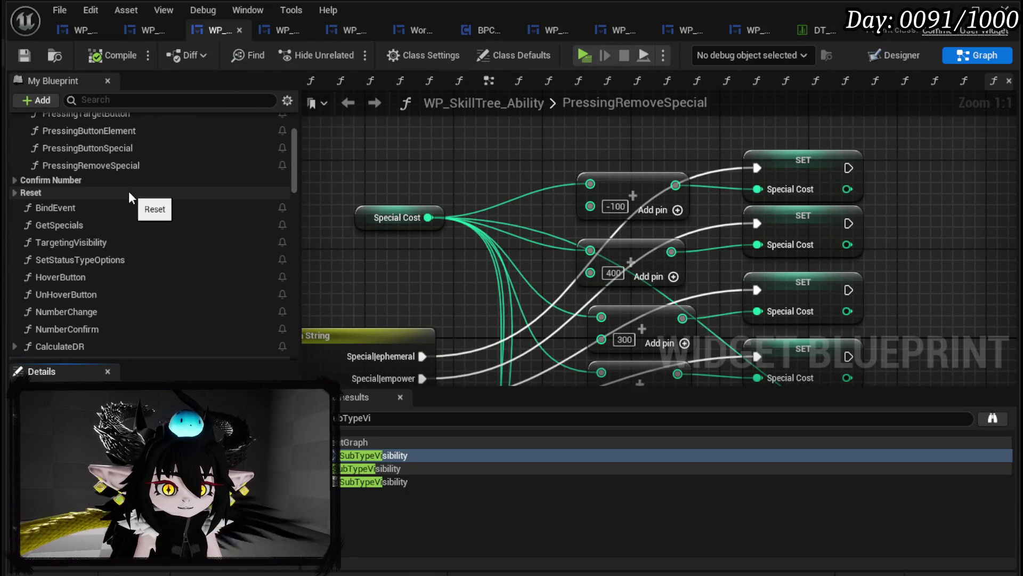
pyautogui.click(101, 209)
pyautogui.doubleClick(91, 209)
pyautogui.scroll(-6, 509, 246)
pyautogui.scroll(-1, 510, 239)
pyautogui.moveTo(509, 238)
pyautogui.mouseDown()
pyautogui.moveTo(804, 233)
pyautogui.moveTo(679, 206)
pyautogui.moveTo(688, 162)
pyautogui.mouseUp()
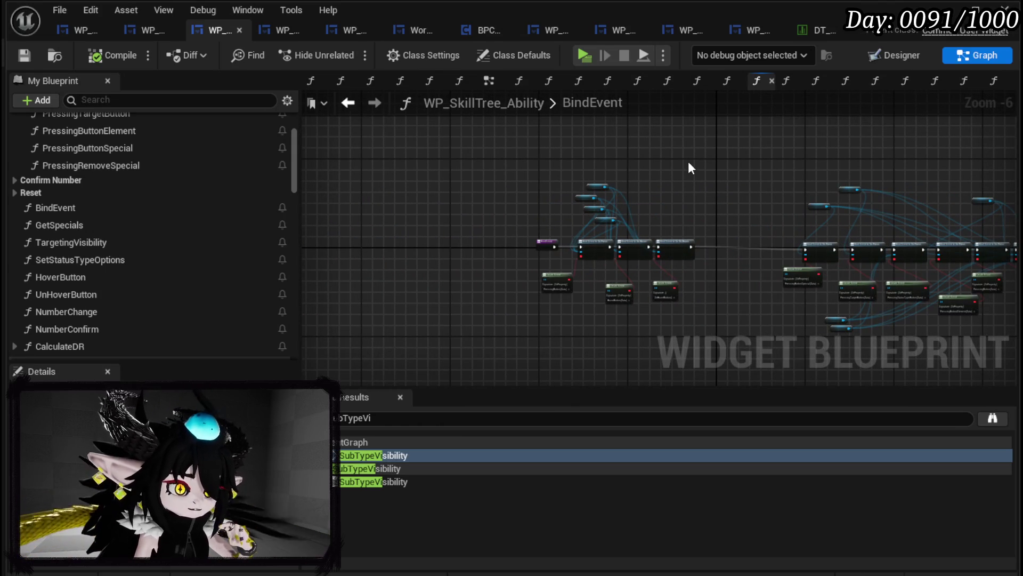
pyautogui.click(140, 32)
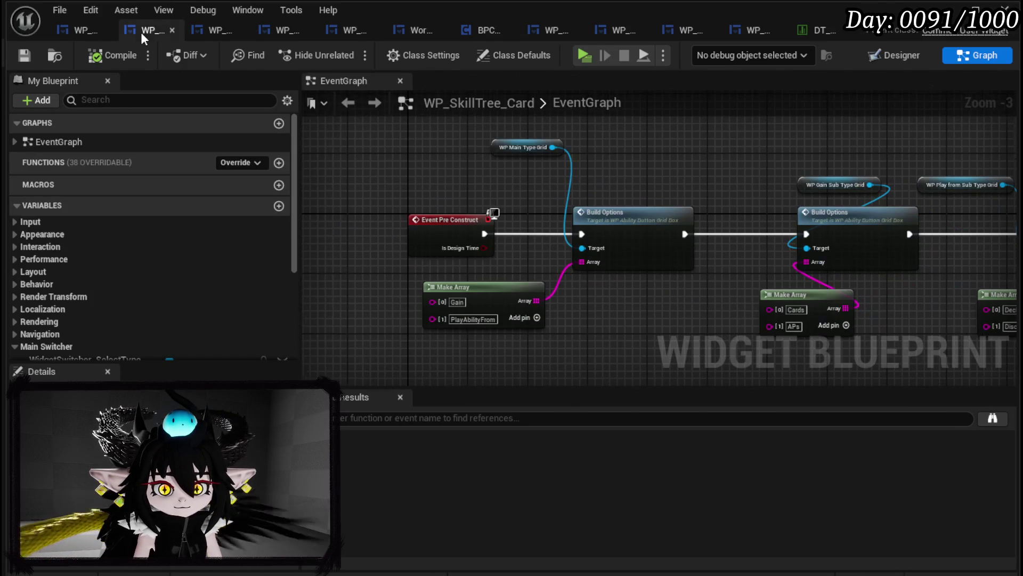
pyautogui.click(278, 123)
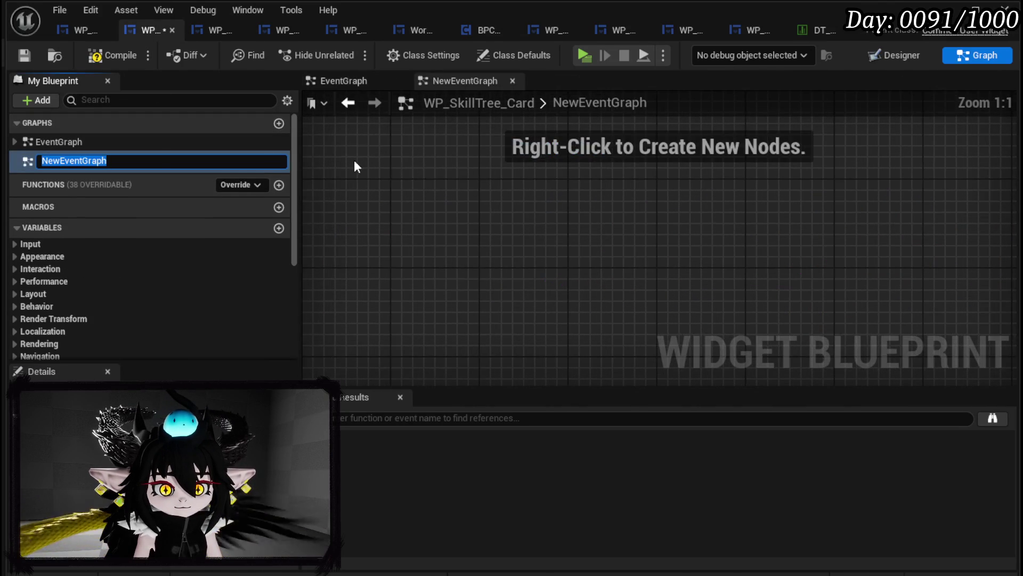
# - Delete the unwanted new graph, create a BindEvent function, and compile and save
pyautogui.press('Escape')
pyautogui.click(92, 161)
pyautogui.press('Delete')
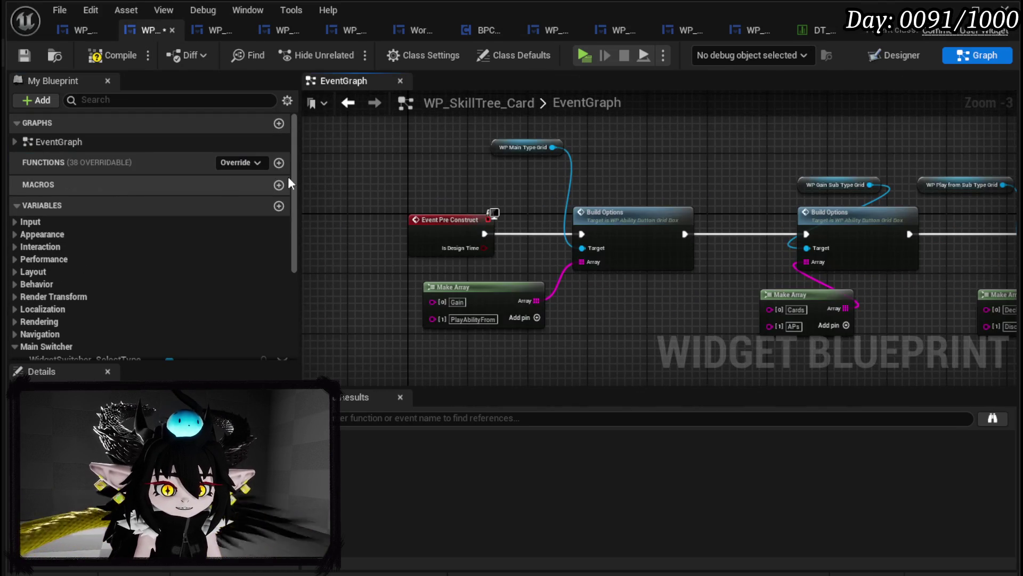
pyautogui.click(278, 163)
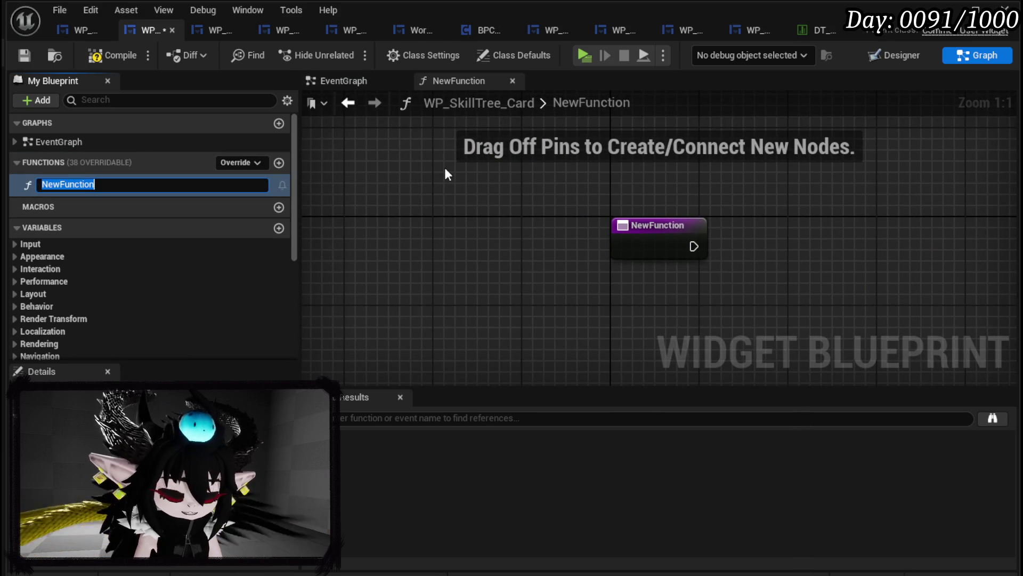
pyautogui.write('BindEvent')
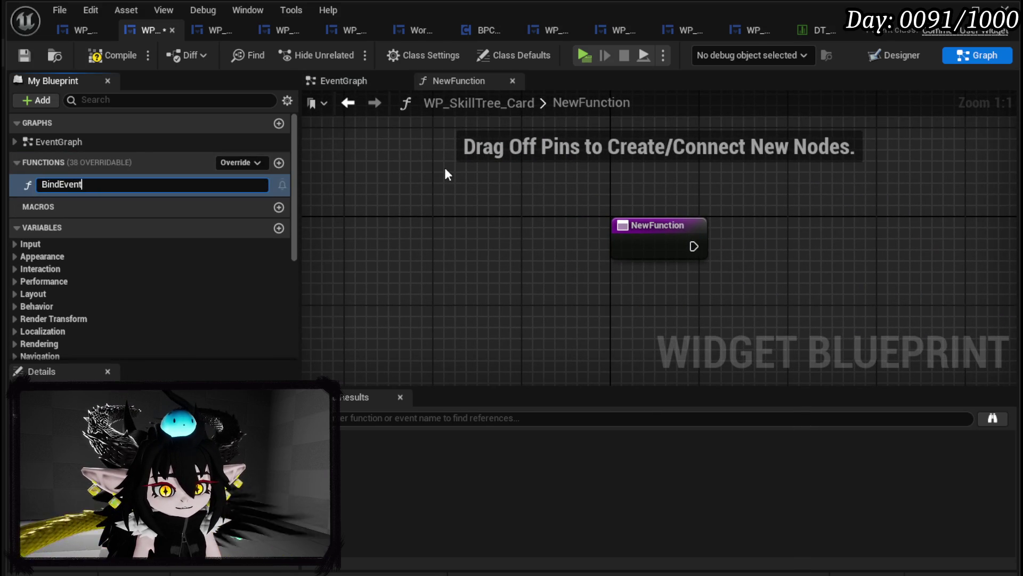
pyautogui.press('Return')
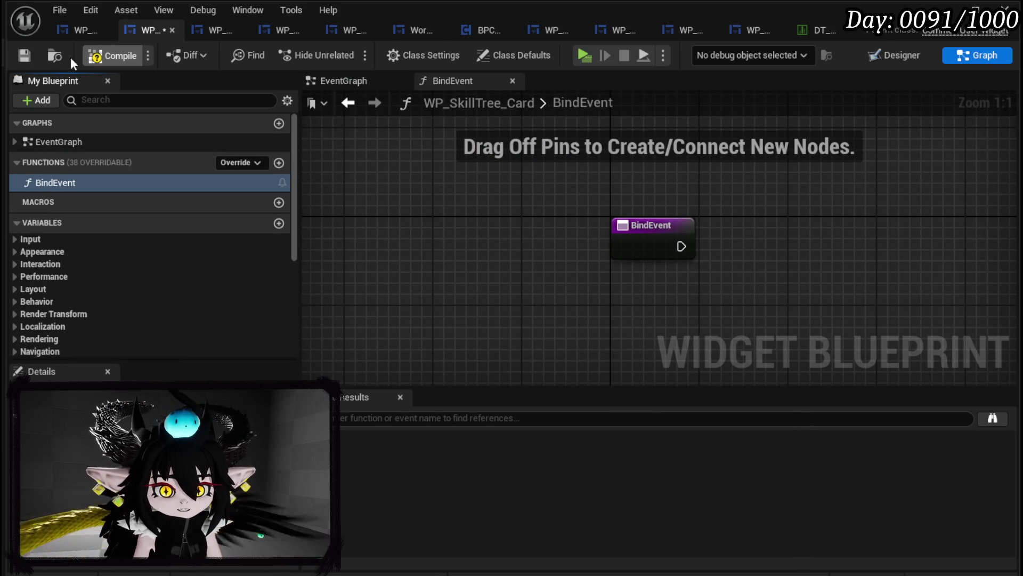
pyautogui.click(25, 57)
# - Add getters for WP_SetSlot_Element, WP_SetSlot_Main and WP_SetSlot_Sub to BindEvent and save
pyautogui.moveTo(747, 204)
pyautogui.mouseDown()
pyautogui.moveTo(407, 155)
pyautogui.moveTo(514, 167)
pyautogui.moveTo(444, 201)
pyautogui.mouseUp()
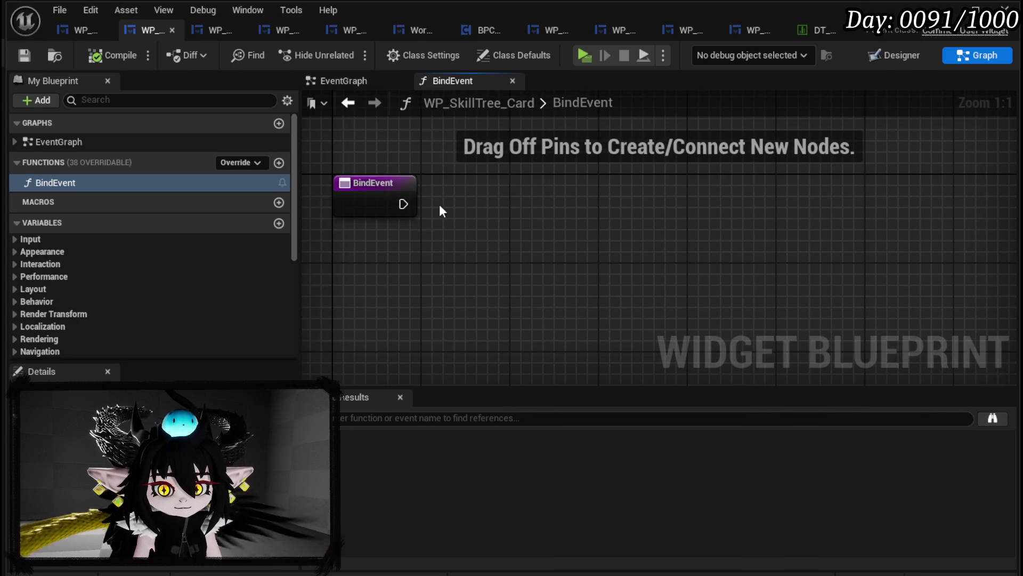
pyautogui.scroll(-4, 181, 184)
pyautogui.scroll(-3, 181, 185)
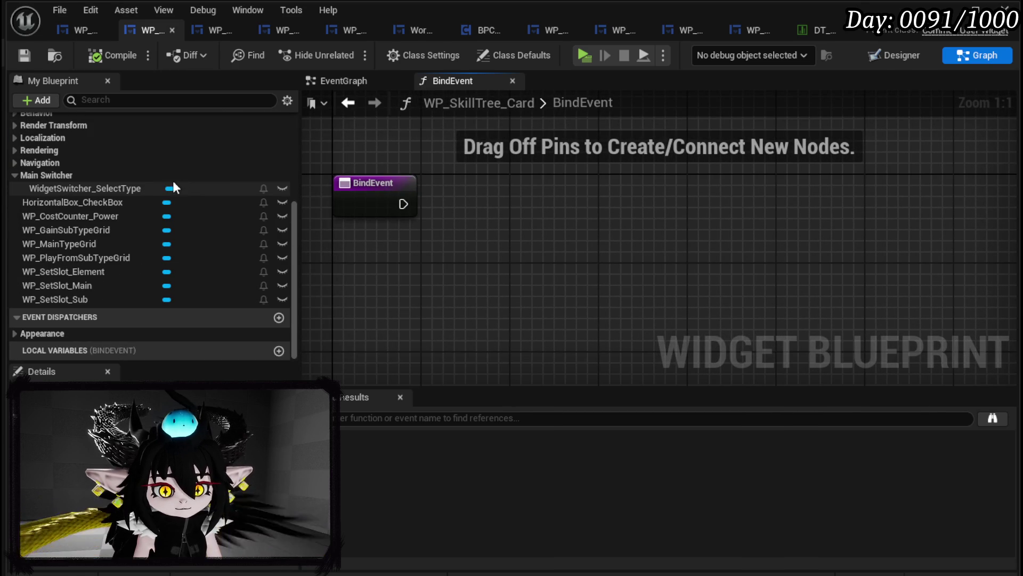
pyautogui.moveTo(85, 271); pyautogui.dragTo(398, 225)
pyautogui.click(421, 258)
pyautogui.moveTo(79, 285); pyautogui.dragTo(421, 273)
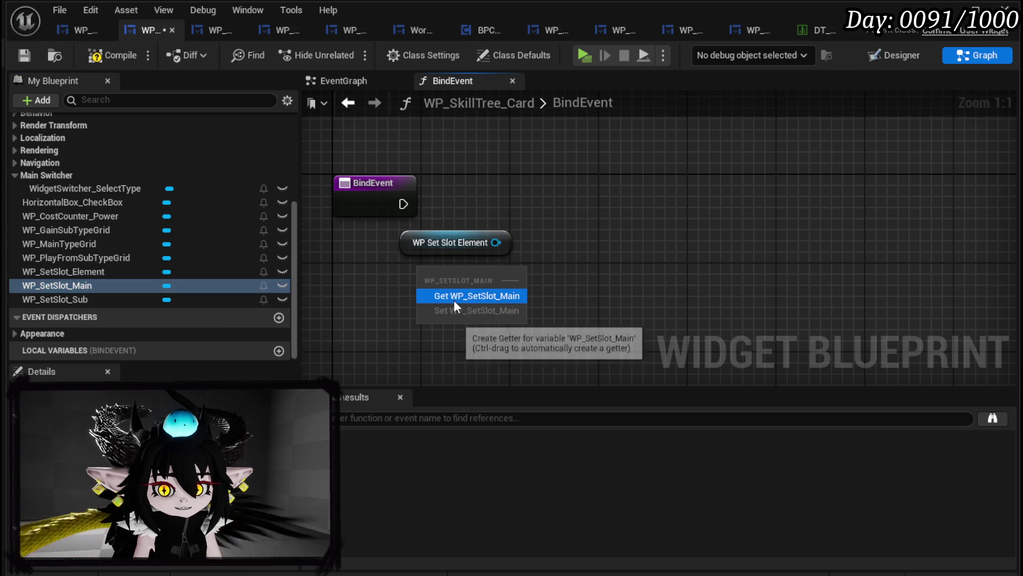
pyautogui.click(453, 299)
pyautogui.moveTo(69, 299); pyautogui.dragTo(394, 325)
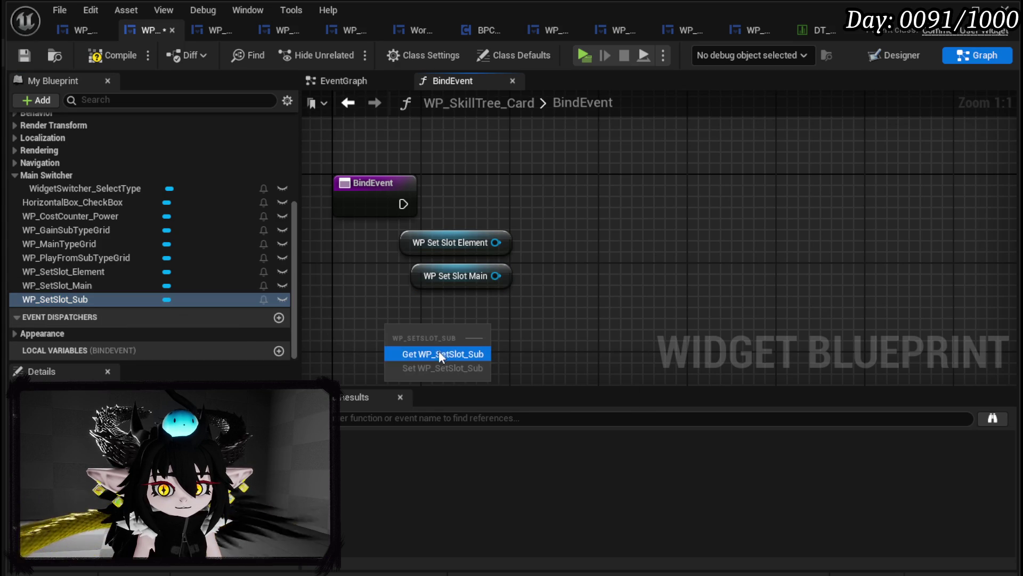
pyautogui.click(439, 352)
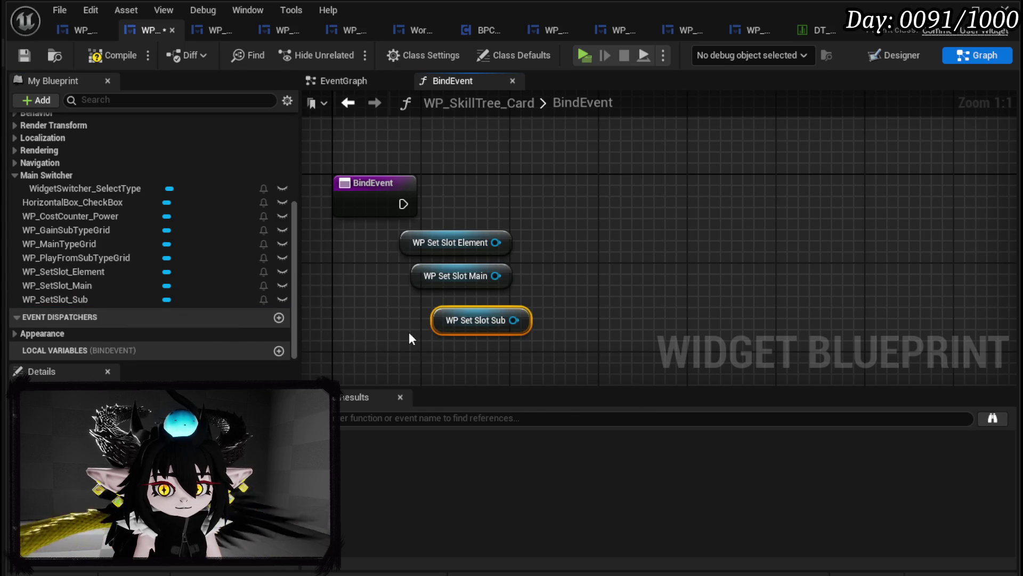
pyautogui.moveTo(407, 333); pyautogui.dragTo(526, 254)
pyautogui.click(526, 254)
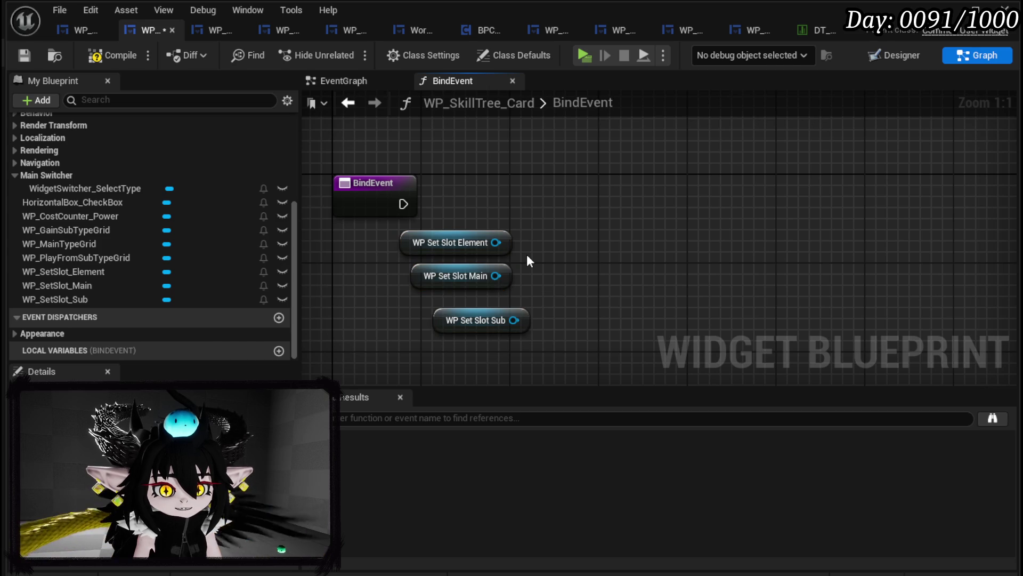
pyautogui.click(27, 53)
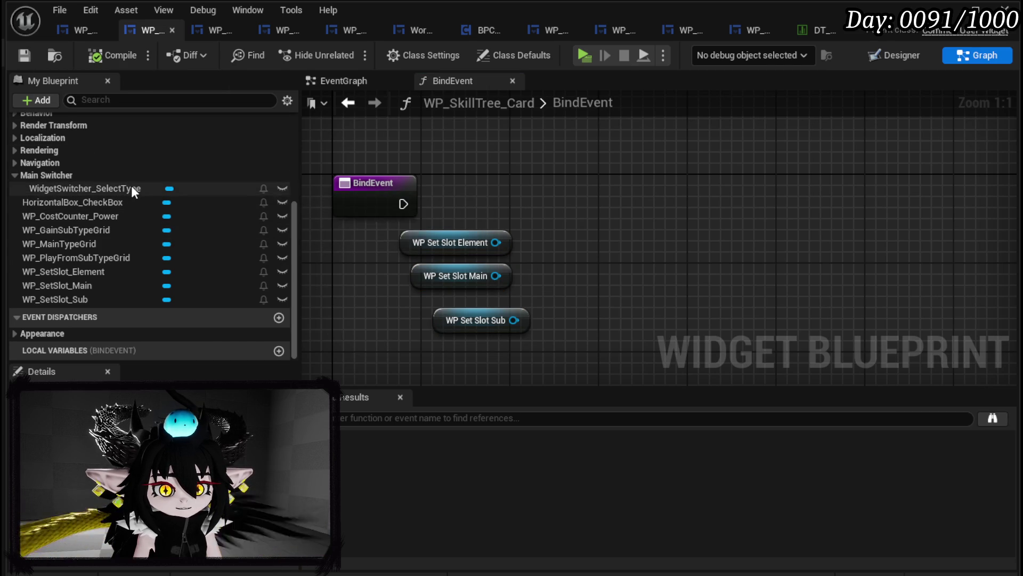
# - Add WP_GainSubTypeGrid, WP_PlayFromSubTypeGrid and WP_MainTypeGrid getters and line them up in a row
pyautogui.moveTo(105, 227); pyautogui.dragTo(520, 148)
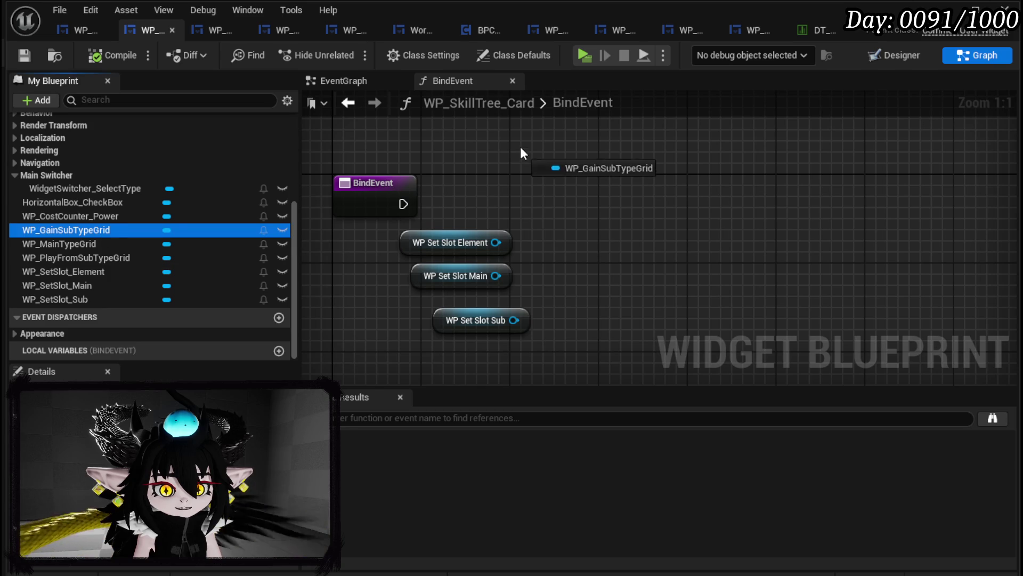
pyautogui.click(551, 178)
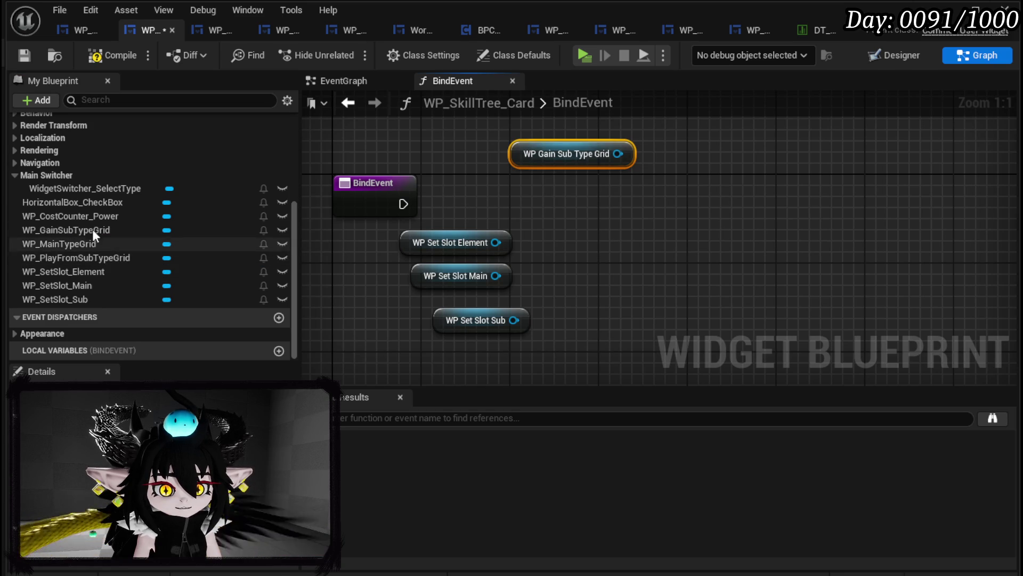
pyautogui.moveTo(128, 261)
pyautogui.mouseDown()
pyautogui.moveTo(430, 229)
pyautogui.moveTo(676, 146)
pyautogui.mouseUp()
pyautogui.click(705, 176)
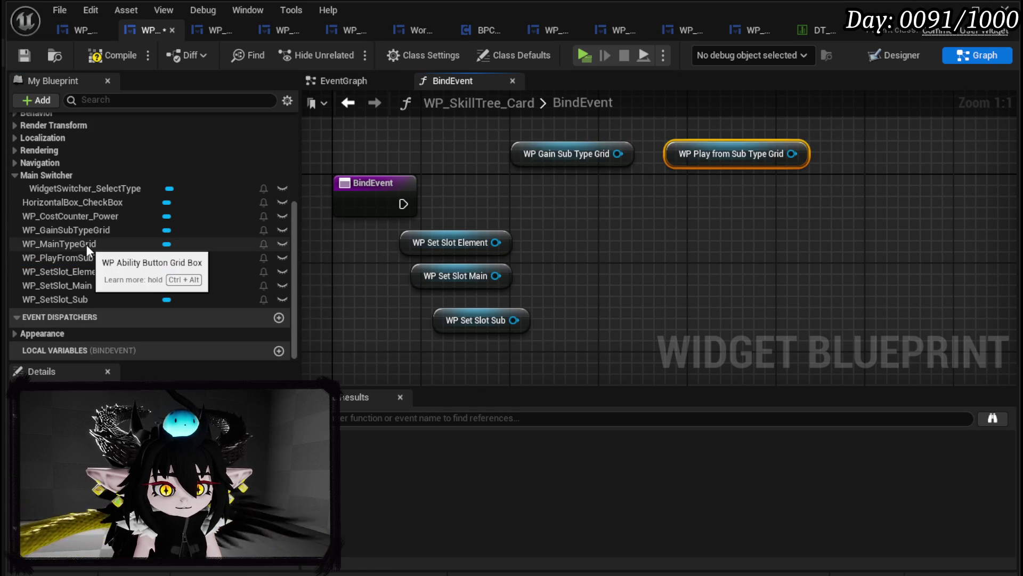
pyautogui.moveTo(86, 245)
pyautogui.mouseDown()
pyautogui.moveTo(578, 190)
pyautogui.moveTo(613, 207)
pyautogui.moveTo(562, 181)
pyautogui.moveTo(434, 148)
pyautogui.mouseUp()
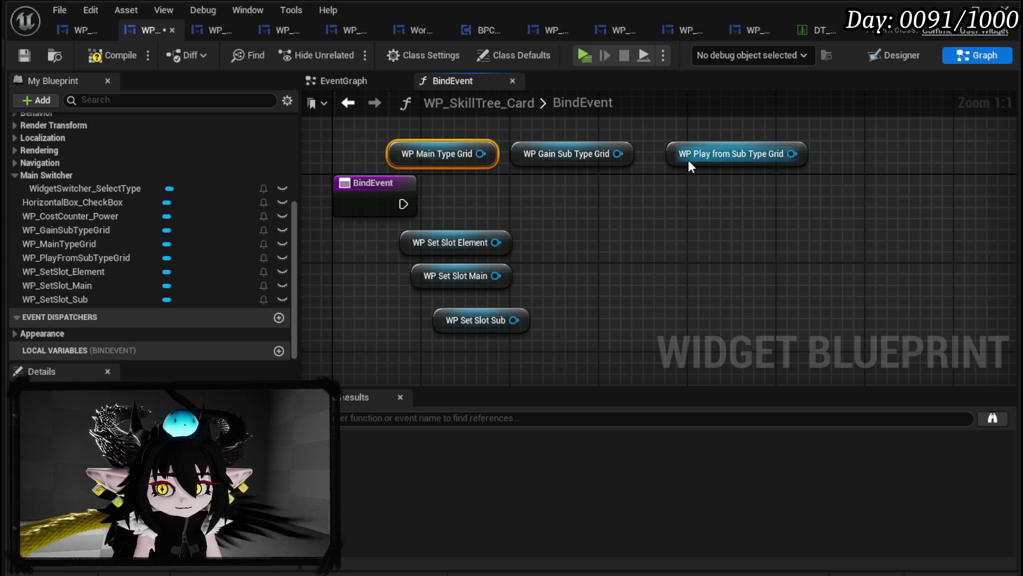
pyautogui.moveTo(703, 164); pyautogui.dragTo(680, 163)
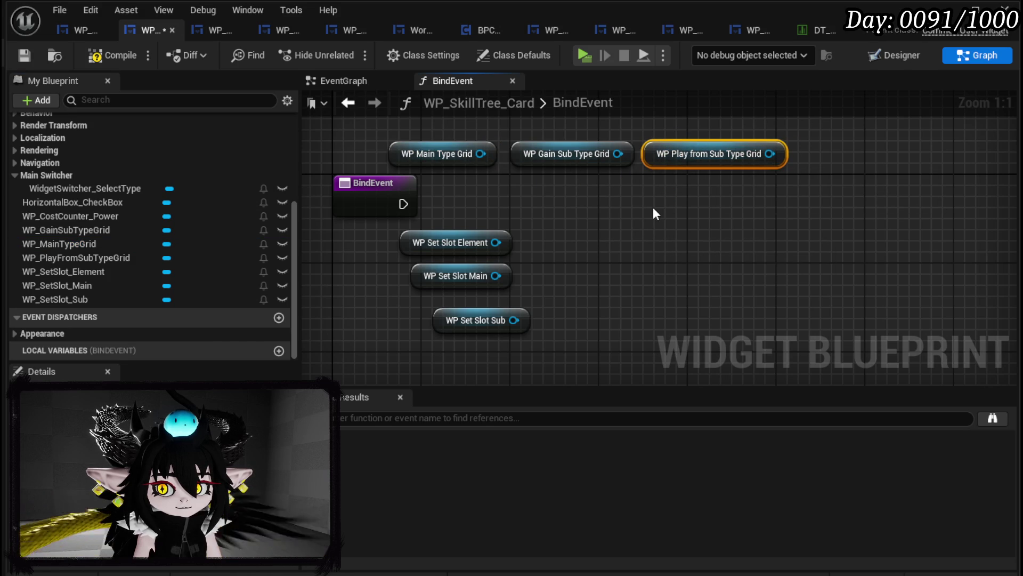
pyautogui.moveTo(481, 191); pyautogui.dragTo(683, 155)
pyautogui.moveTo(683, 154)
pyautogui.mouseDown()
pyautogui.moveTo(722, 152)
pyautogui.moveTo(756, 120)
pyautogui.mouseUp()
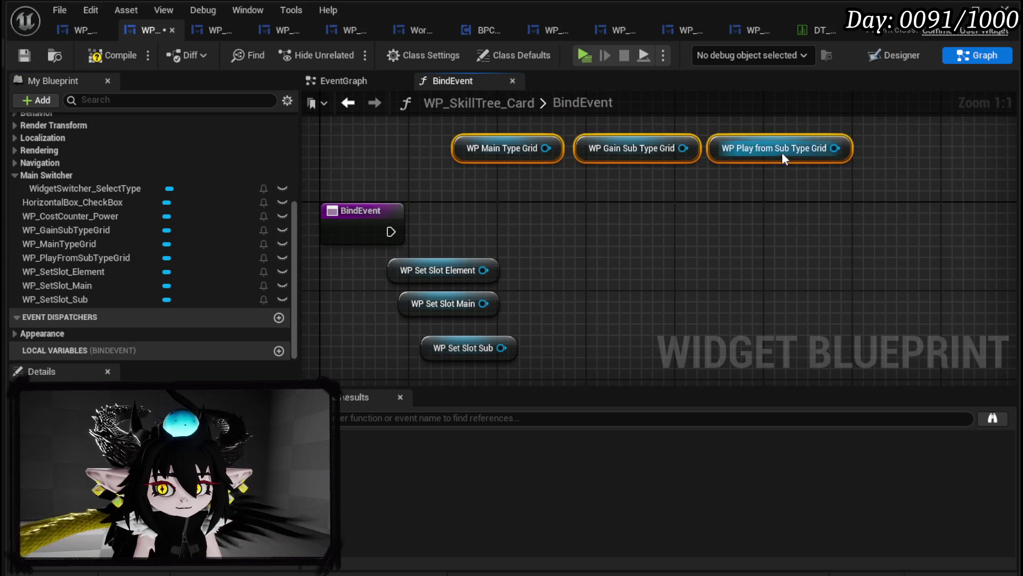
pyautogui.moveTo(782, 154); pyautogui.dragTo(793, 143)
pyautogui.click(676, 177)
pyautogui.moveTo(610, 256); pyautogui.dragTo(458, 235)
pyautogui.scroll(5, 127, 167)
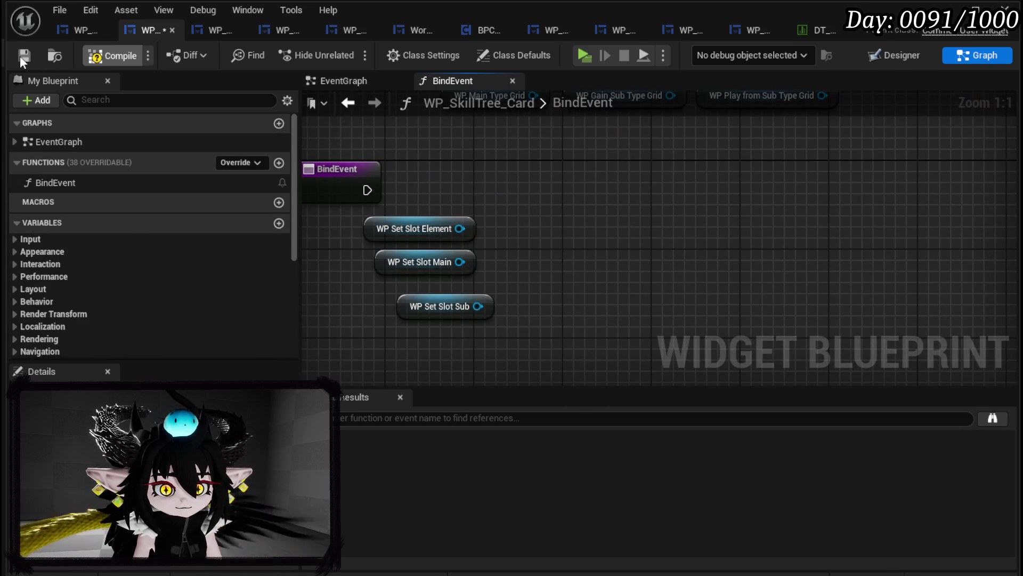
pyautogui.click(279, 163)
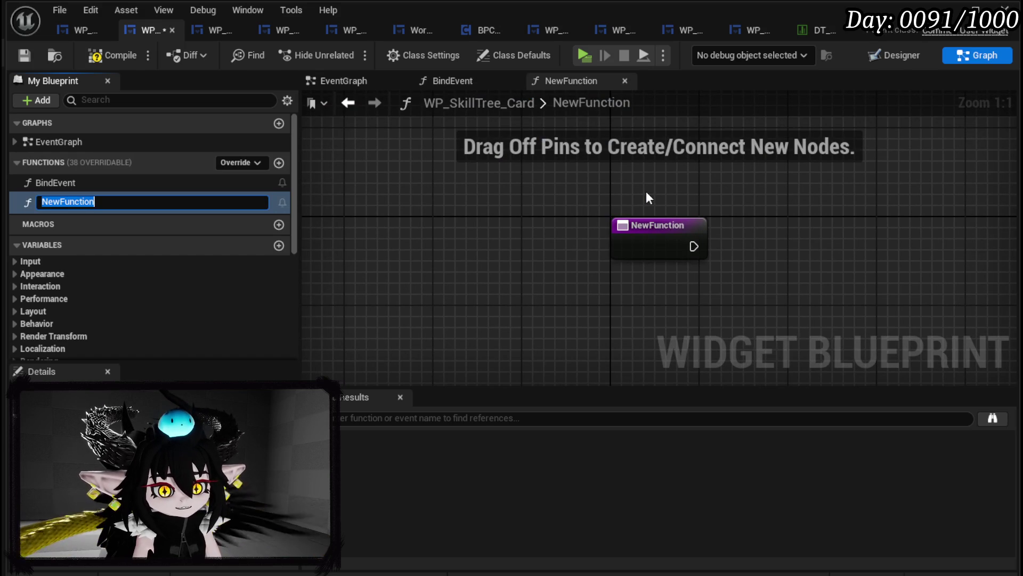
# - Create two new functions named HoverButton and UnHoverButton
pyautogui.write('on')
pyautogui.press('Return')
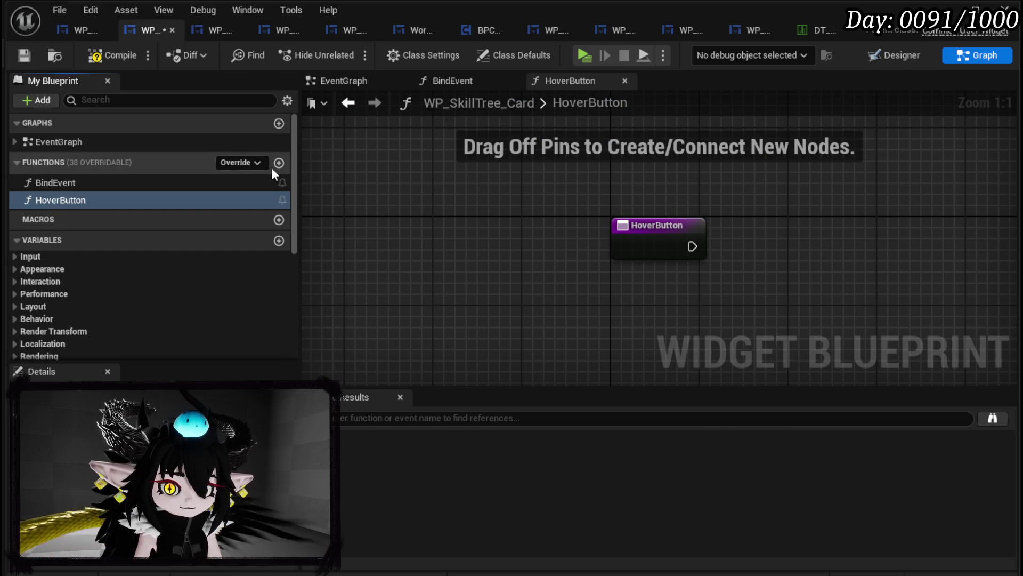
pyautogui.click(278, 162)
pyautogui.write('UnHoverButto')
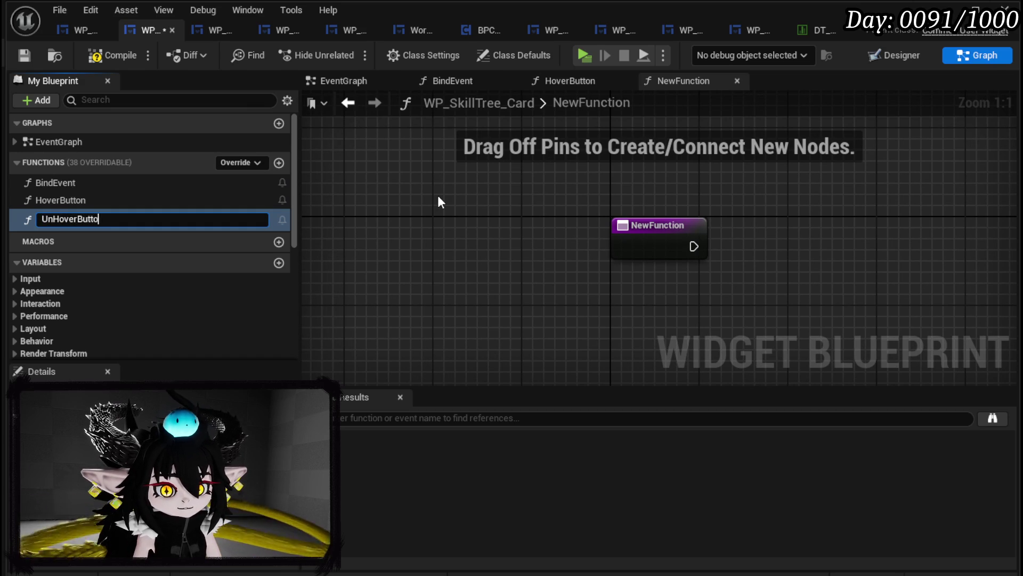
pyautogui.write('n')
pyautogui.press('Return')
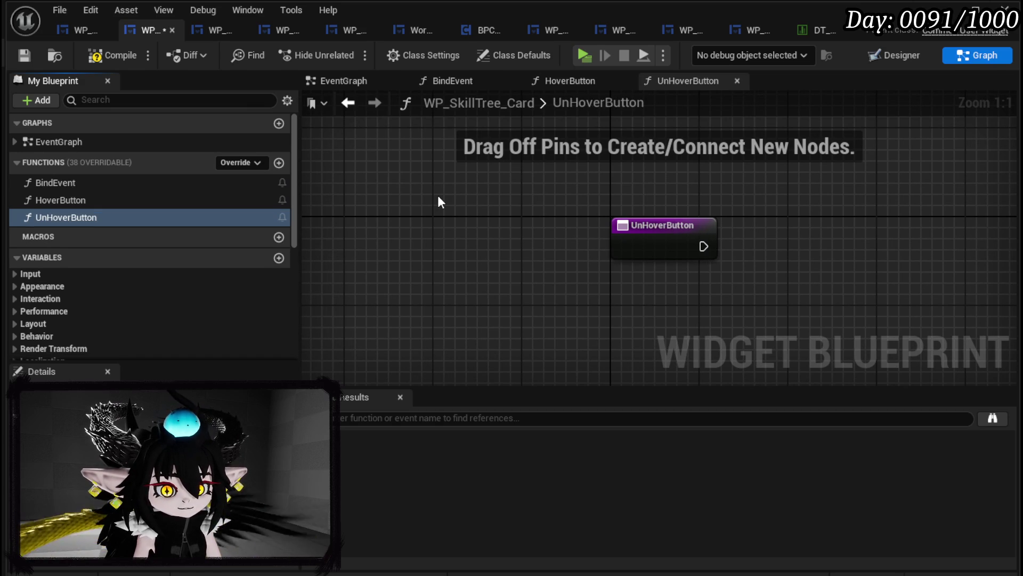
# - Compile and save WP_SkillTree_Card, then reopen its BindEvent graph
pyautogui.click(89, 200)
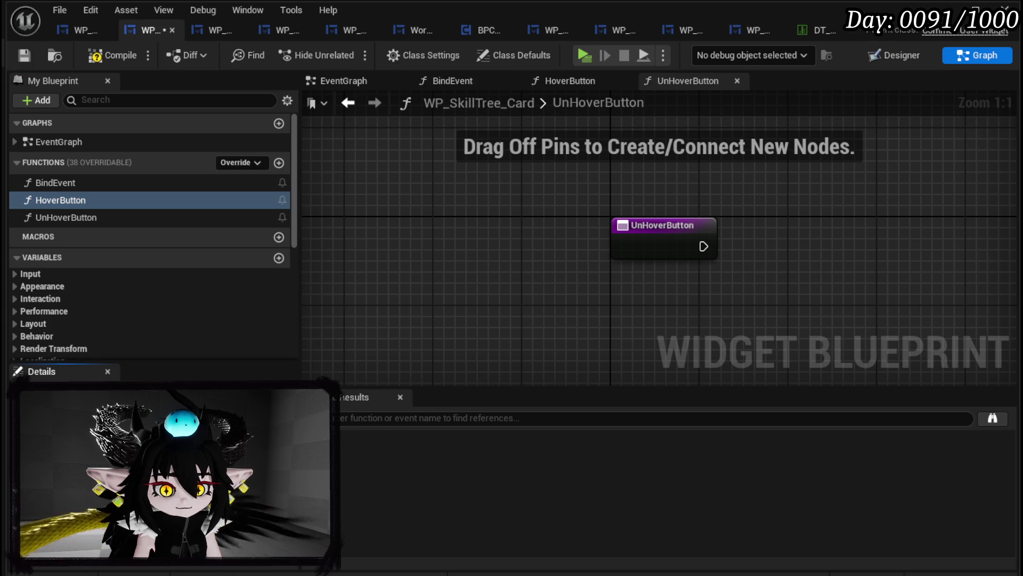
pyautogui.click(160, 392)
pyautogui.click(160, 315)
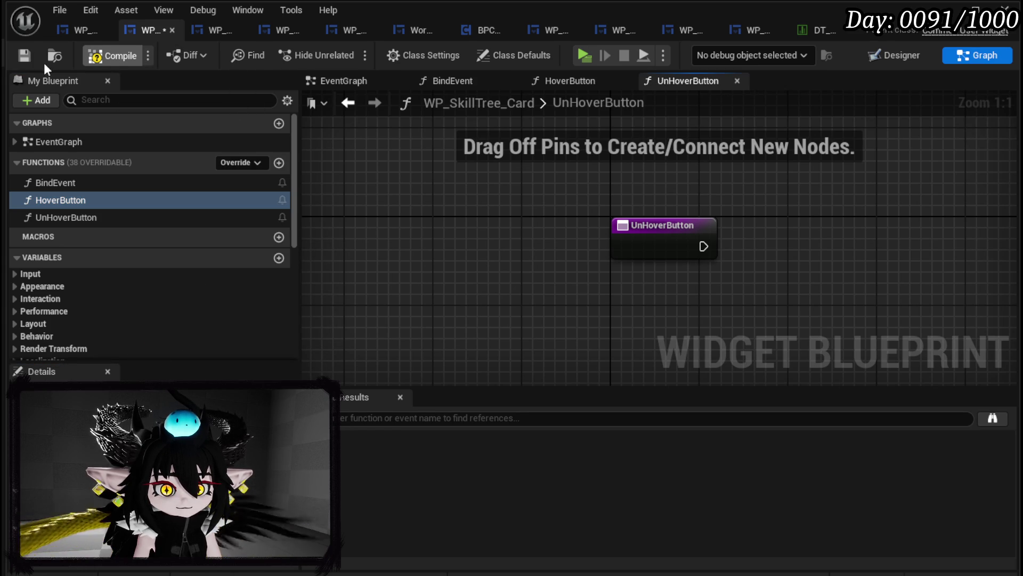
pyautogui.click(18, 57)
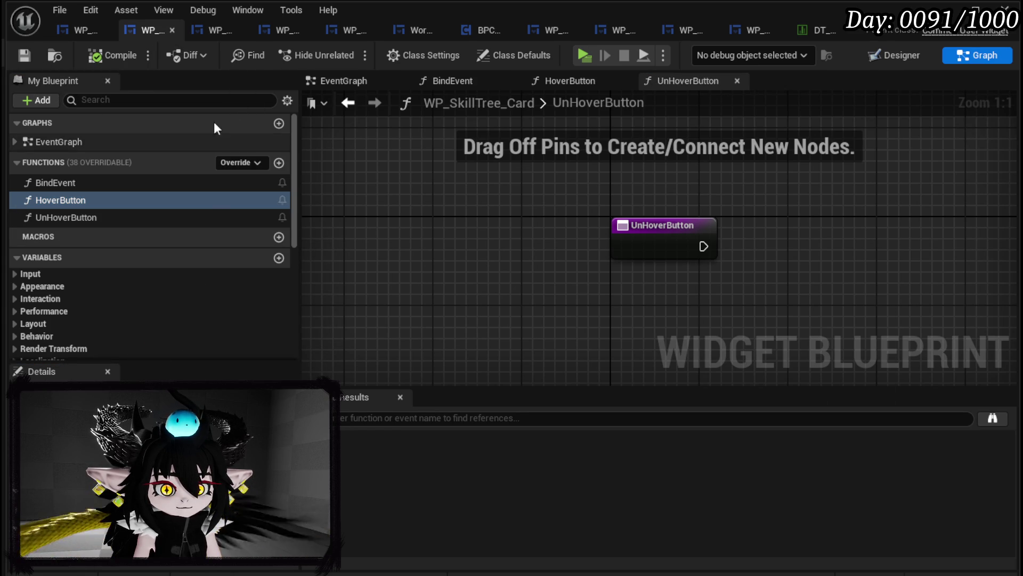
pyautogui.click(218, 34)
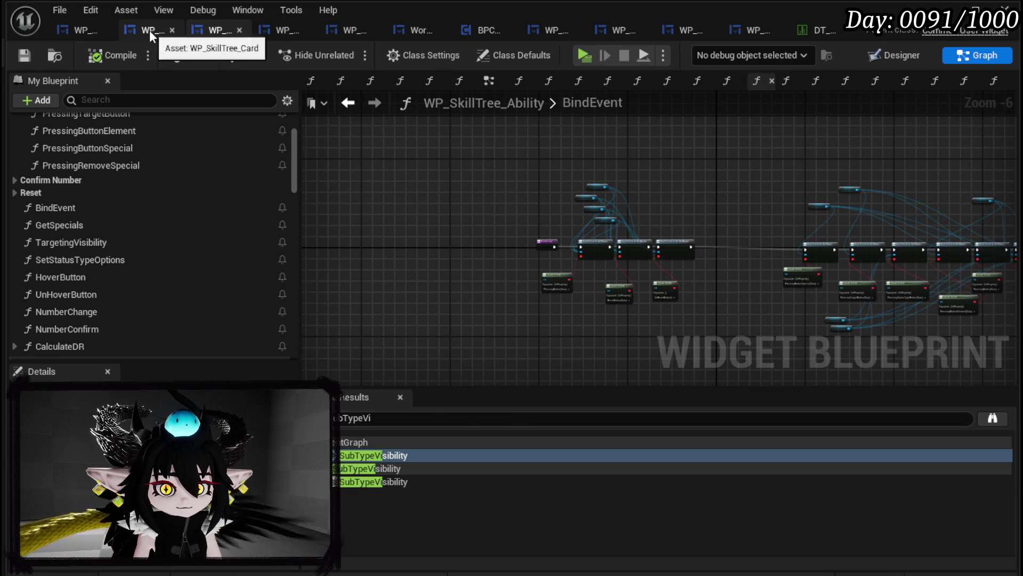
pyautogui.click(149, 30)
pyautogui.doubleClick(60, 182)
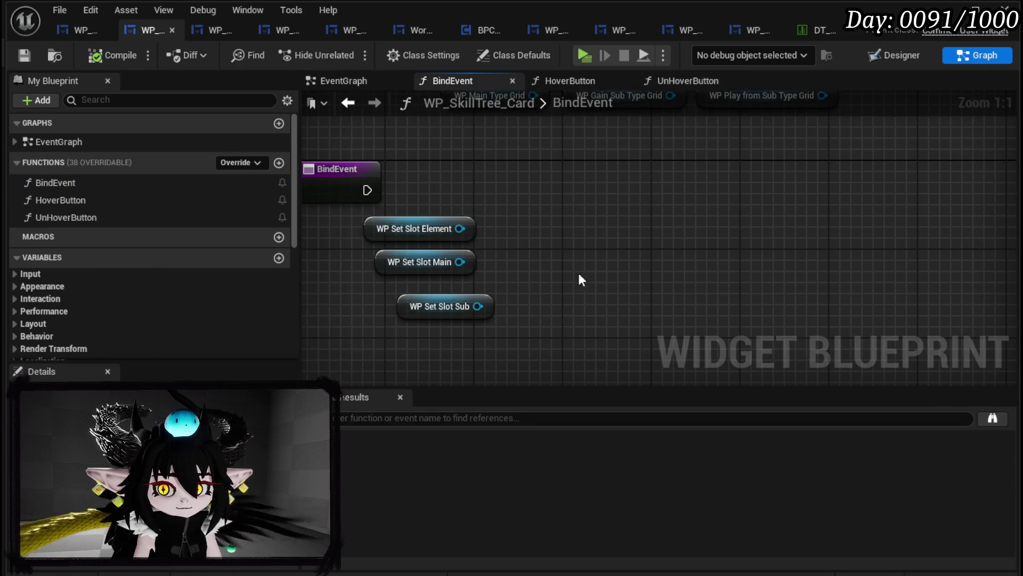
# - Add Bind Event to On Hover and Bind Event to On Un Hover nodes side by side
pyautogui.moveTo(459, 229); pyautogui.dragTo(596, 230)
pyautogui.write('o')
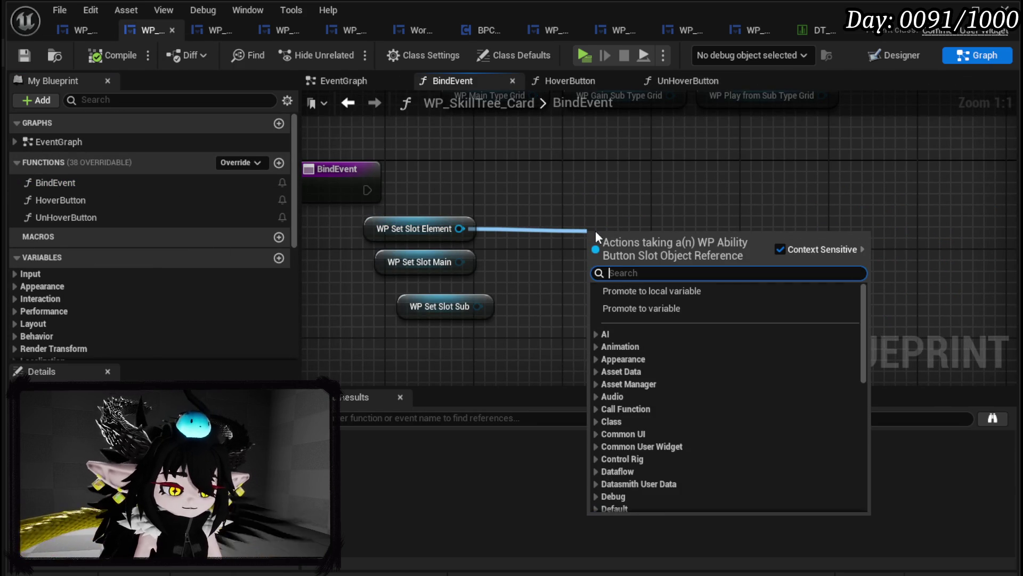
pyautogui.write('n Hover')
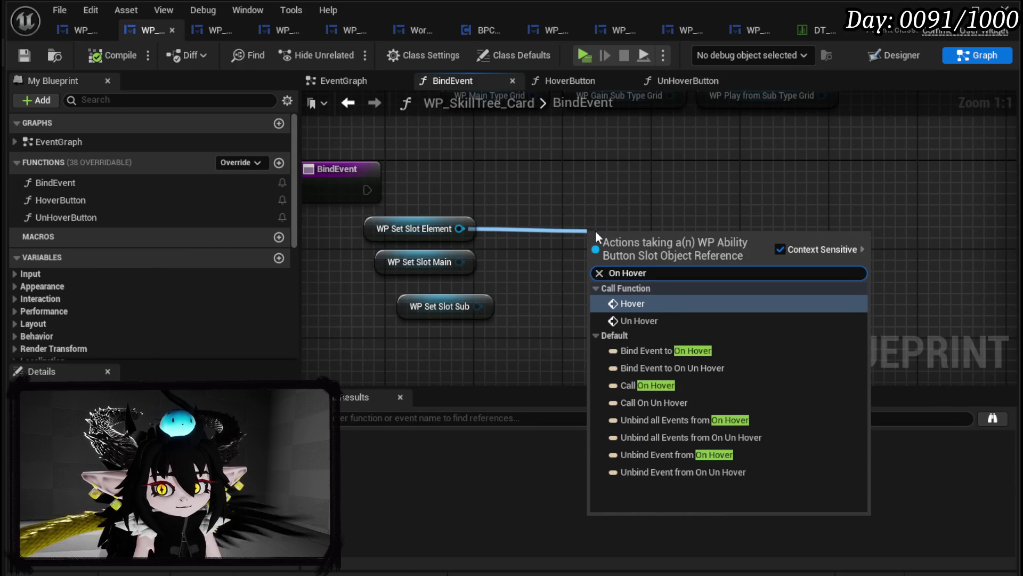
pyautogui.click(712, 350)
pyautogui.moveTo(459, 262); pyautogui.dragTo(677, 257)
pyautogui.write('Bind on Unhover')
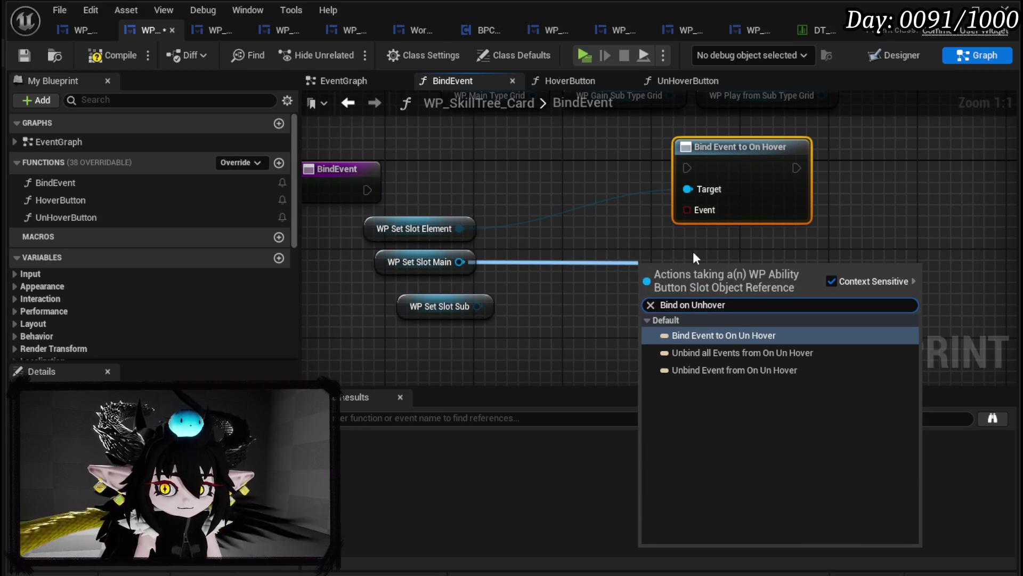
pyautogui.click(735, 335)
pyautogui.moveTo(765, 340)
pyautogui.mouseDown()
pyautogui.moveTo(925, 158)
pyautogui.moveTo(910, 173)
pyautogui.mouseUp()
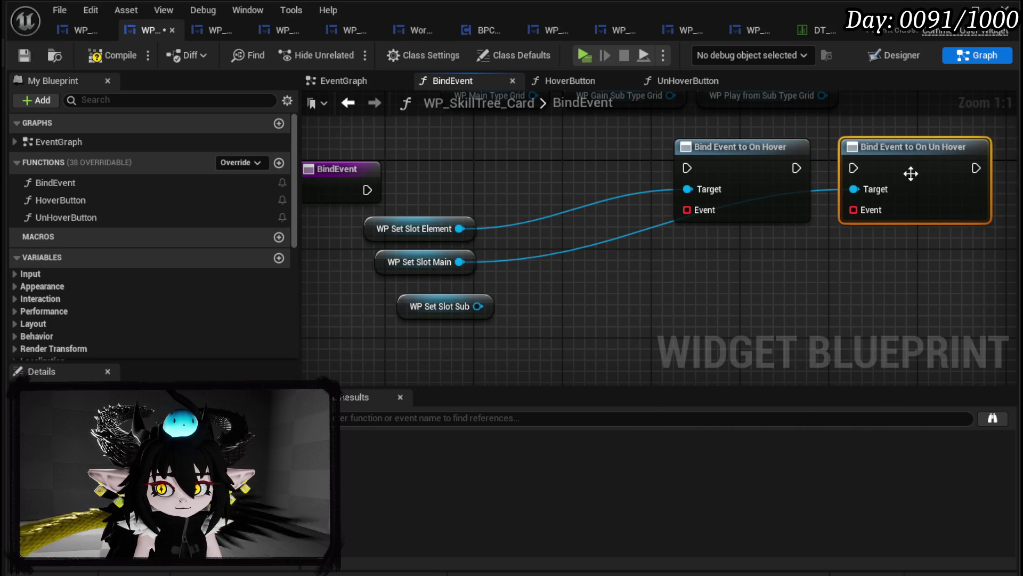
# - Wire WP Set Slot Element, Main and Sub into the bind nodes' Target pins
pyautogui.moveTo(459, 261)
pyautogui.mouseDown()
pyautogui.moveTo(699, 190)
pyautogui.moveTo(688, 190)
pyautogui.mouseUp()
pyautogui.moveTo(460, 228)
pyautogui.mouseDown()
pyautogui.moveTo(732, 216)
pyautogui.moveTo(860, 190)
pyautogui.mouseUp()
pyautogui.moveTo(478, 306)
pyautogui.mouseDown()
pyautogui.moveTo(702, 183)
pyautogui.moveTo(689, 189)
pyautogui.moveTo(861, 189)
pyautogui.mouseUp()
pyautogui.scroll(-2, 550, 236)
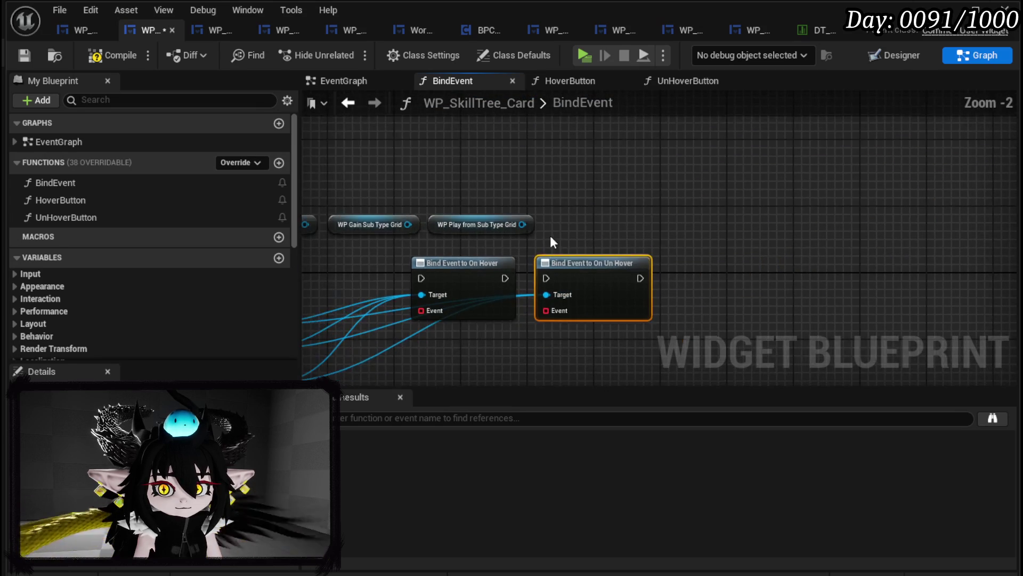
# - Add Bind Event to On Hover and On Un Hover nodes from the Play from Sub Type Grid getter
pyautogui.moveTo(421, 167)
pyautogui.mouseDown()
pyautogui.moveTo(605, 228)
pyautogui.moveTo(869, 199)
pyautogui.mouseUp()
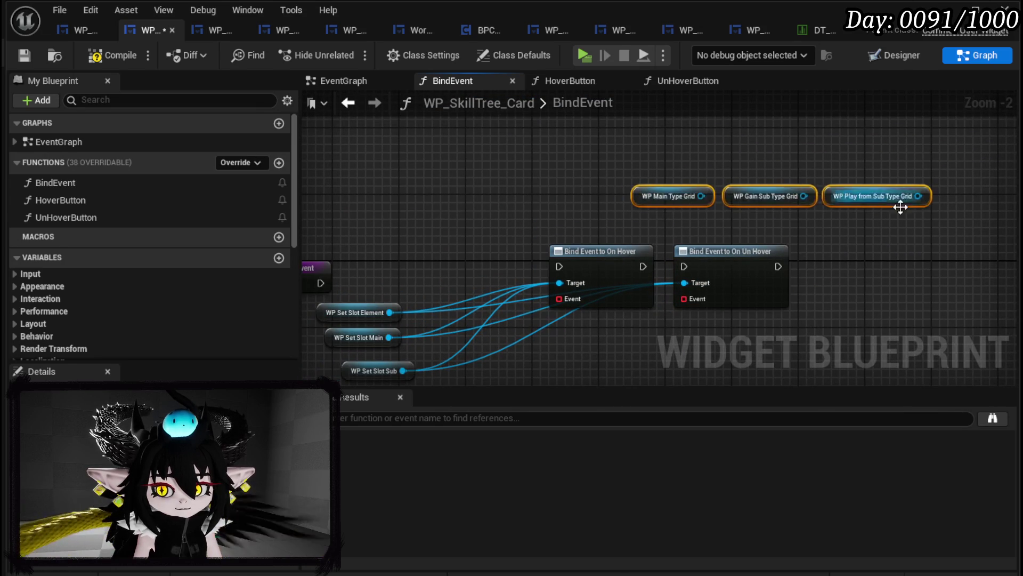
pyautogui.scroll(1, 555, 188)
pyautogui.moveTo(565, 160); pyautogui.dragTo(666, 196)
pyautogui.write('B')
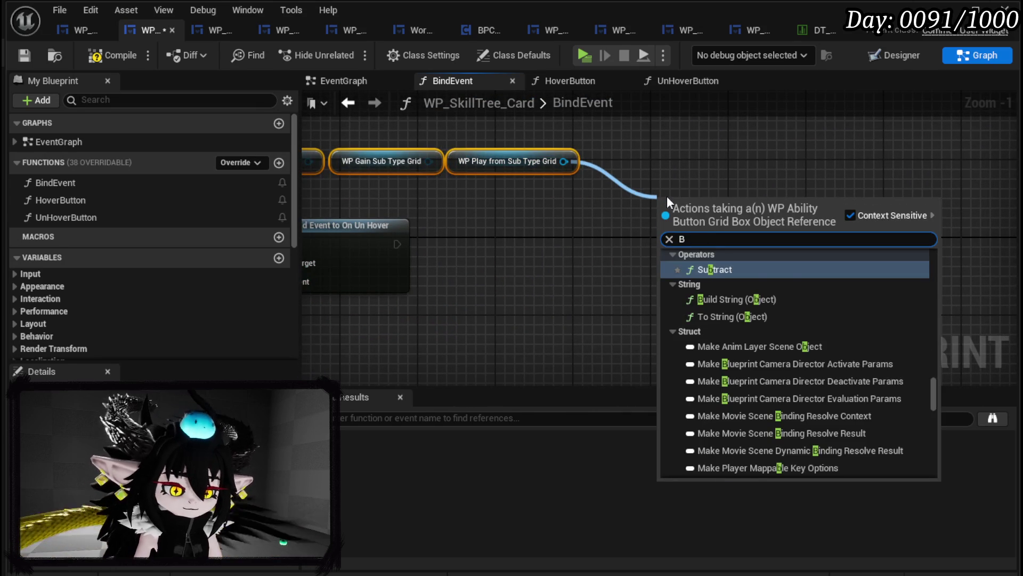
pyautogui.write('ind on Hover')
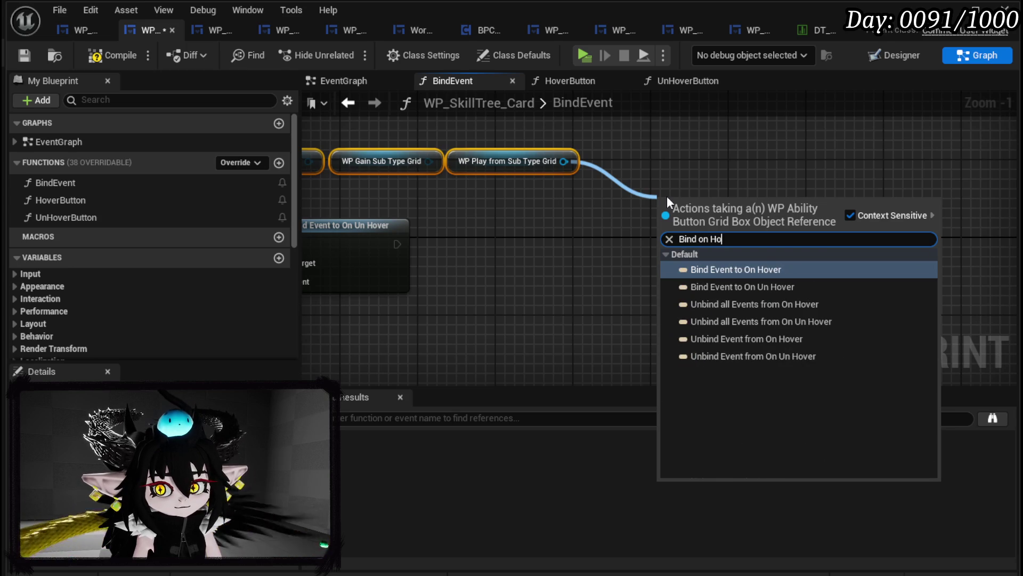
pyautogui.click(753, 268)
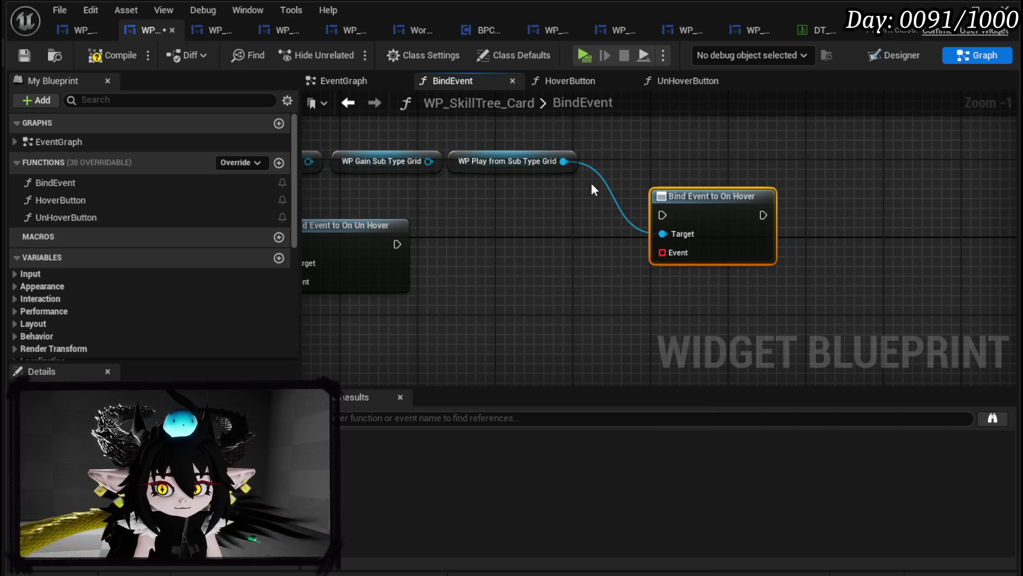
pyautogui.moveTo(564, 161); pyautogui.dragTo(702, 155)
pyautogui.write('Bind ')
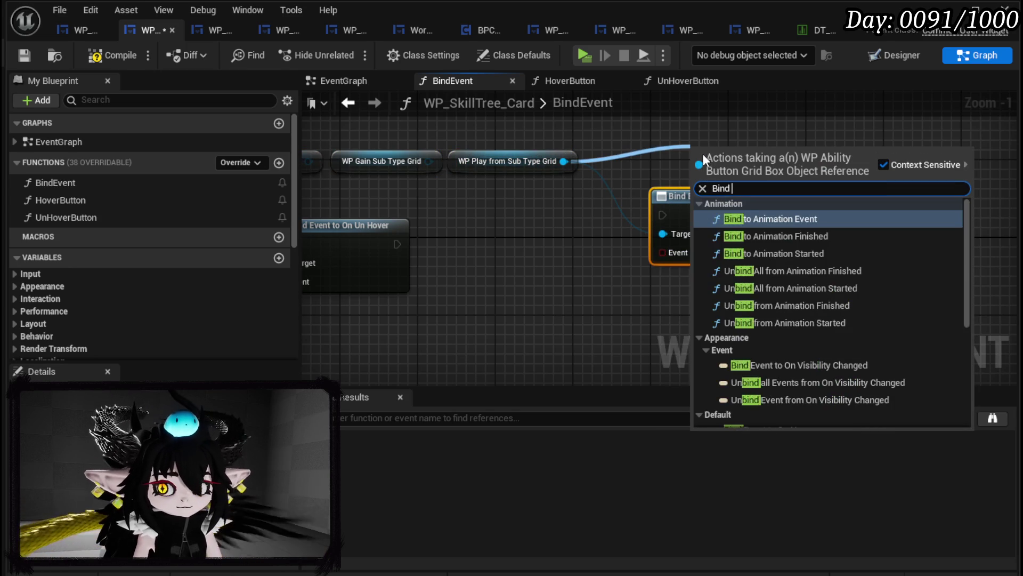
pyautogui.write('on Unhover')
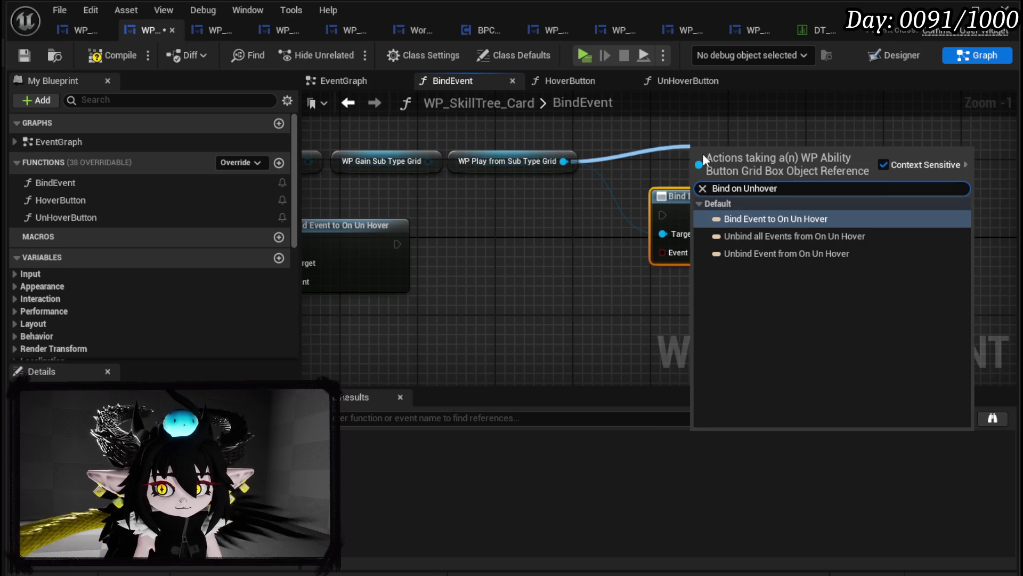
pyautogui.click(813, 219)
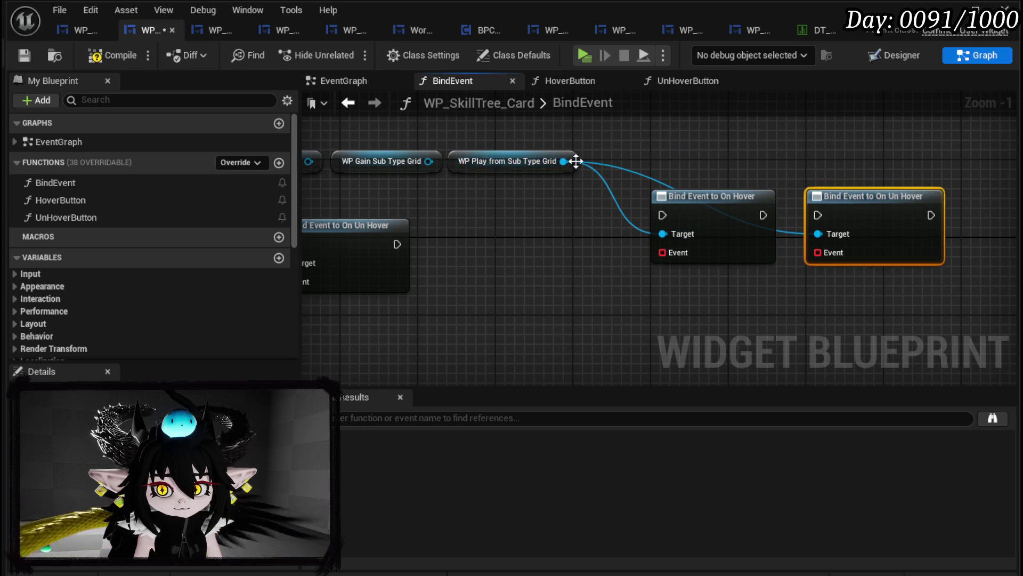
# - Add a Bind Event to On Press node, chain On Press → On Hover → On Un Hover, and move targets to Gain Sub Type Grid
pyautogui.moveTo(575, 161); pyautogui.dragTo(683, 149)
pyautogui.write('Bind o')
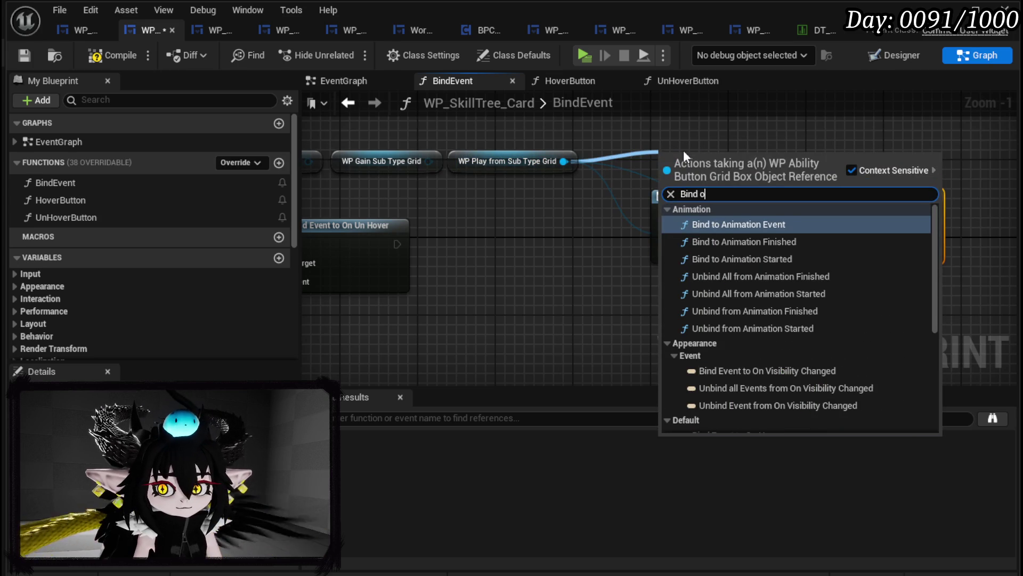
pyautogui.write('n pre')
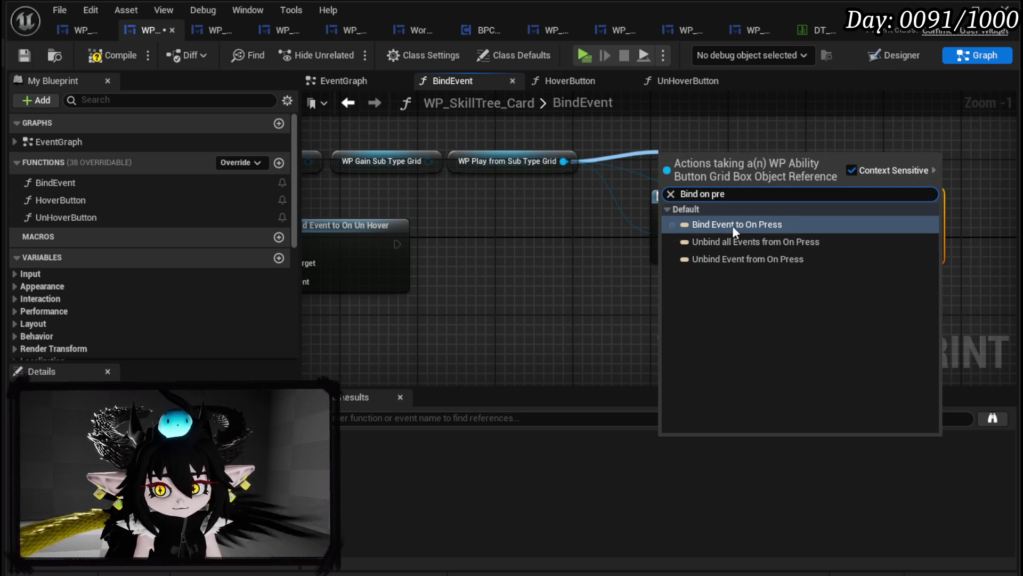
pyautogui.click(732, 226)
pyautogui.moveTo(698, 158); pyautogui.dragTo(516, 228)
pyautogui.moveTo(395, 244)
pyautogui.mouseDown()
pyautogui.moveTo(483, 255)
pyautogui.moveTo(469, 244)
pyautogui.mouseUp()
pyautogui.moveTo(634, 176); pyautogui.dragTo(831, 218)
pyautogui.moveTo(735, 196); pyautogui.dragTo(714, 226)
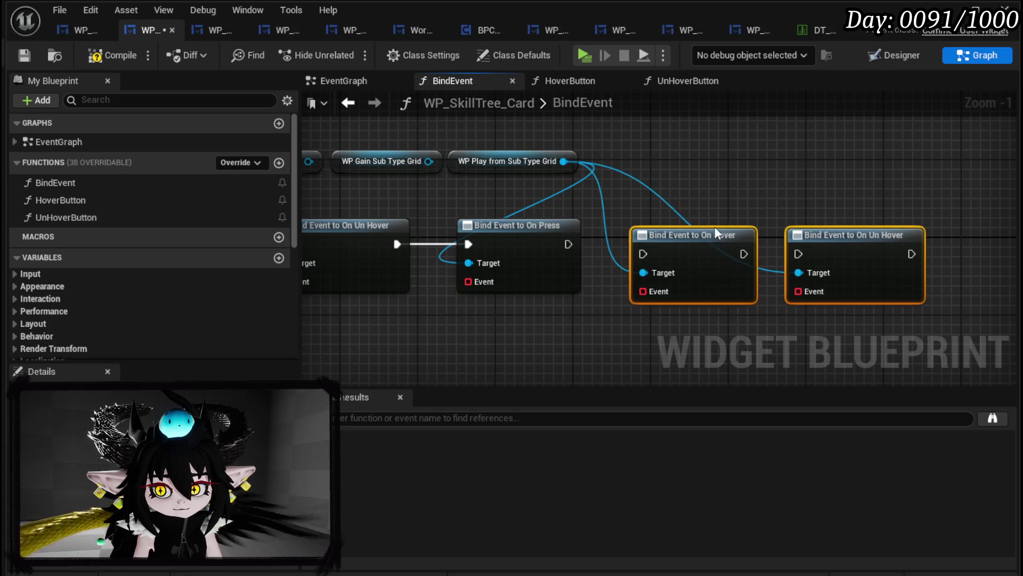
pyautogui.moveTo(566, 244); pyautogui.dragTo(644, 244)
pyautogui.moveTo(744, 244); pyautogui.dragTo(799, 244)
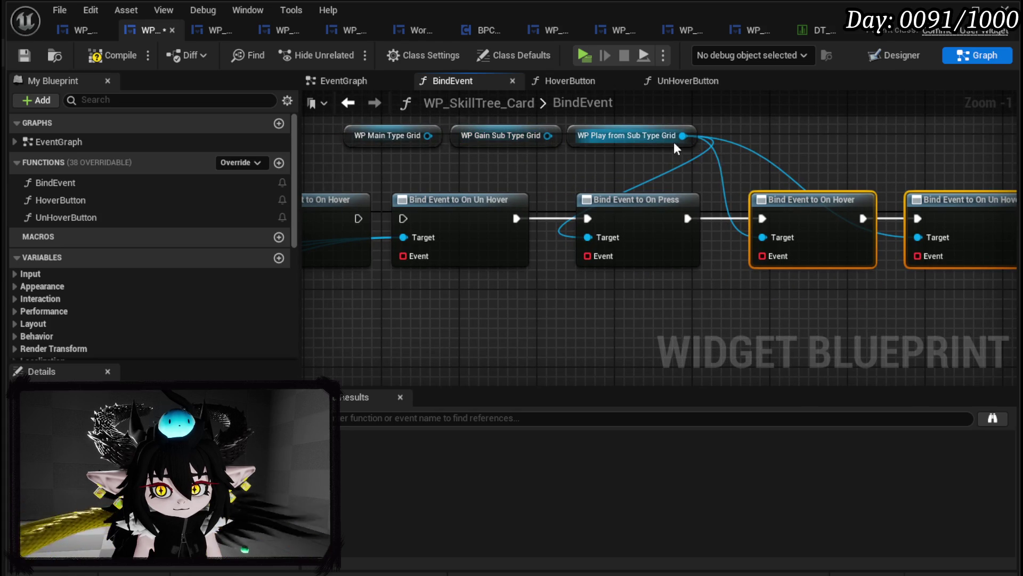
pyautogui.moveTo(683, 136); pyautogui.dragTo(543, 136)
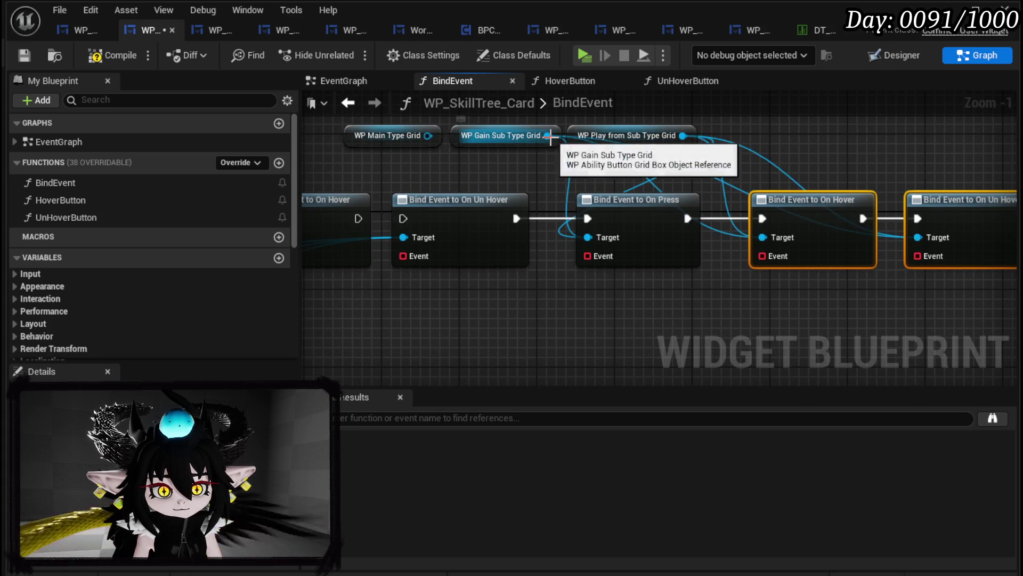
# - Attach a Create Event node to the Event pin of On Press, On Hover and On Un Hover
pyautogui.moveTo(538, 242); pyautogui.dragTo(531, 302)
pyautogui.write('Crea')
pyautogui.click(601, 376)
pyautogui.moveTo(713, 242); pyautogui.dragTo(711, 322)
pyautogui.click(774, 402)
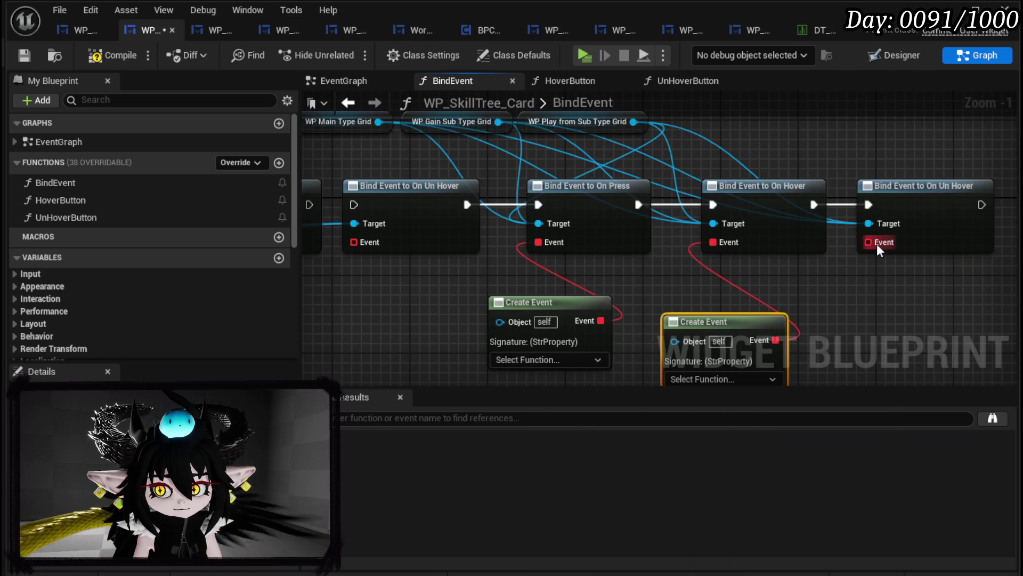
pyautogui.moveTo(869, 243); pyautogui.dragTo(868, 314)
pyautogui.write('Crea')
pyautogui.click(910, 391)
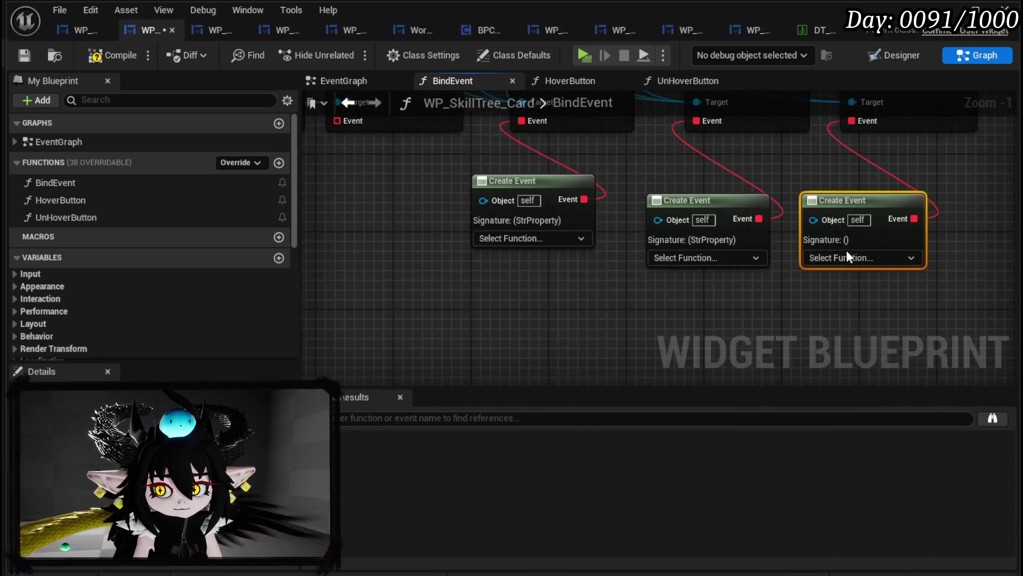
# - Set the Create Events to UnHoverButton and HoverButton, and create a matching function for On Press
pyautogui.click(845, 260)
pyautogui.write('u')
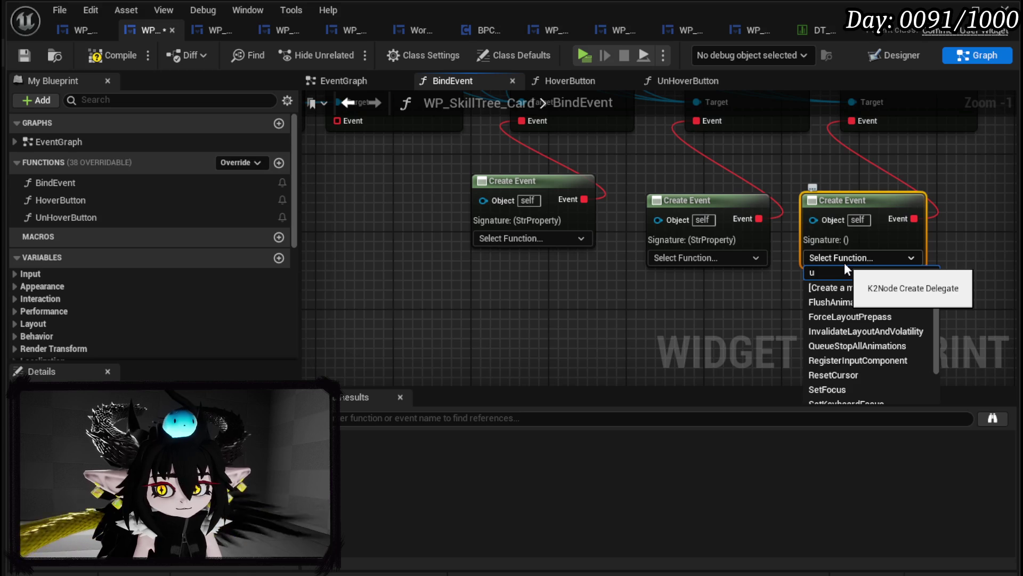
pyautogui.write('nho')
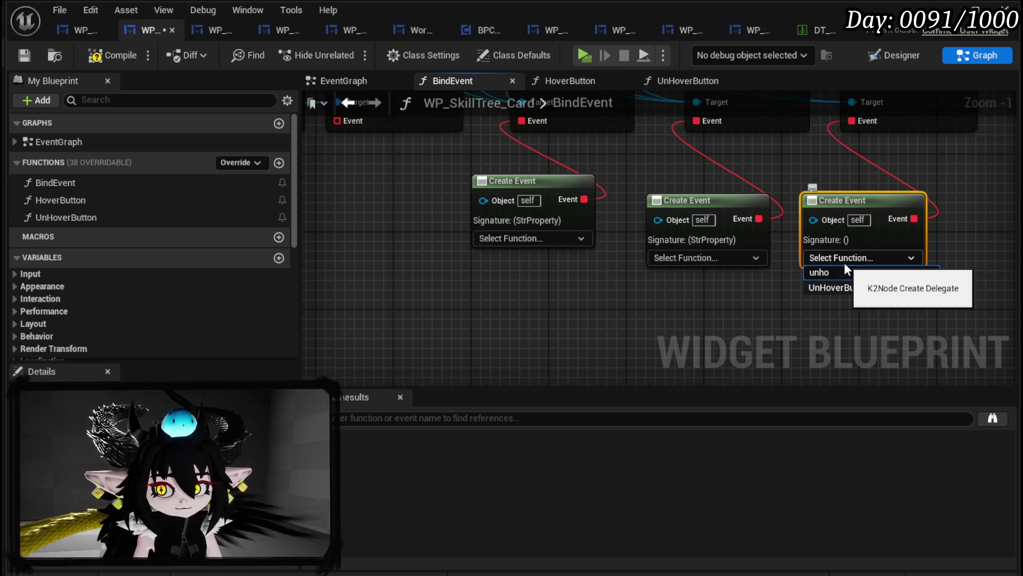
pyautogui.press('Return')
pyautogui.click(703, 256)
pyautogui.write('h')
pyautogui.click(711, 287)
pyautogui.click(547, 239)
pyautogui.click(544, 283)
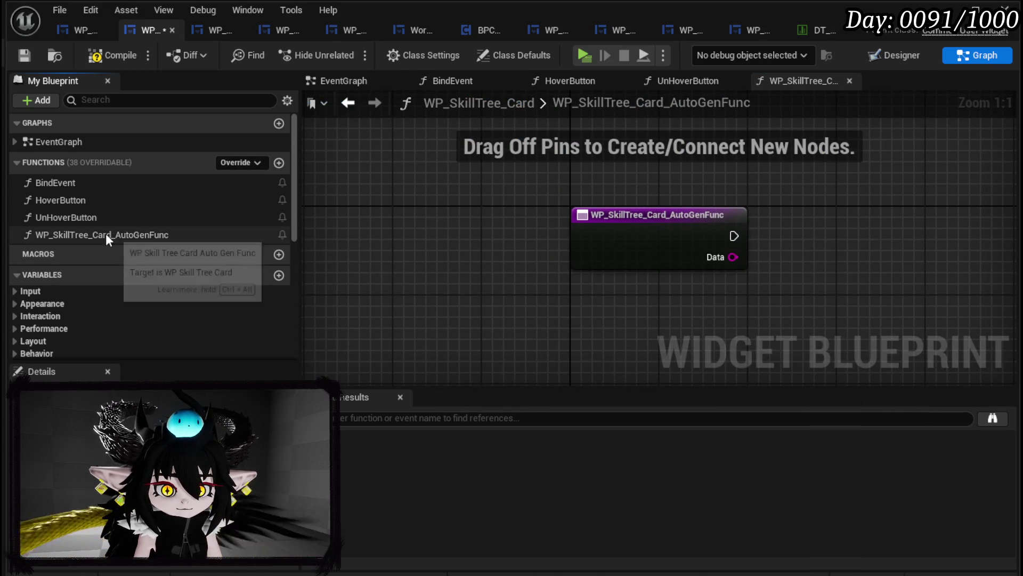
# - Rename the auto-generated function to PressButton_Bus
pyautogui.rightClick(105, 235)
pyautogui.click(155, 292)
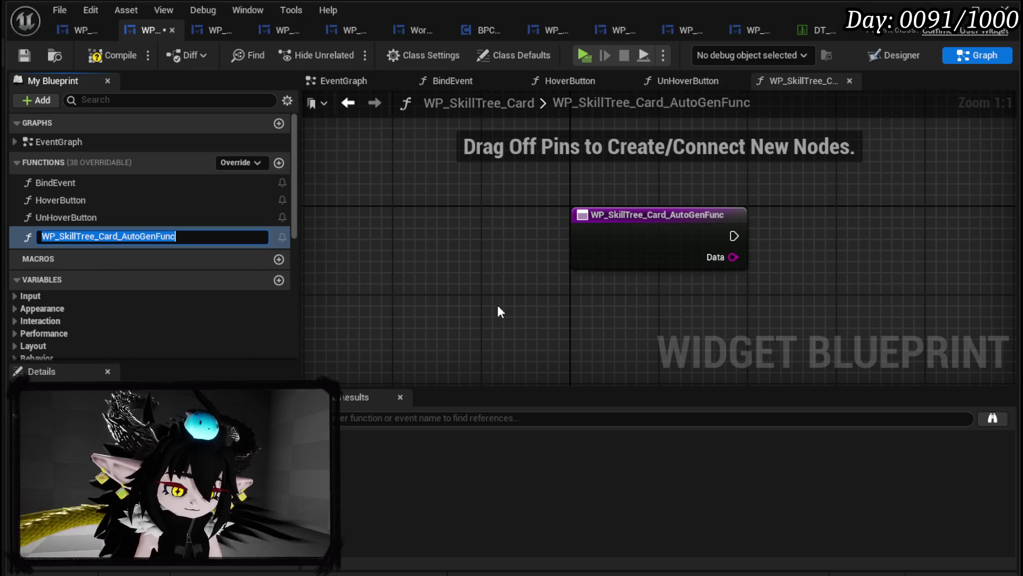
pyautogui.write('PressButton')
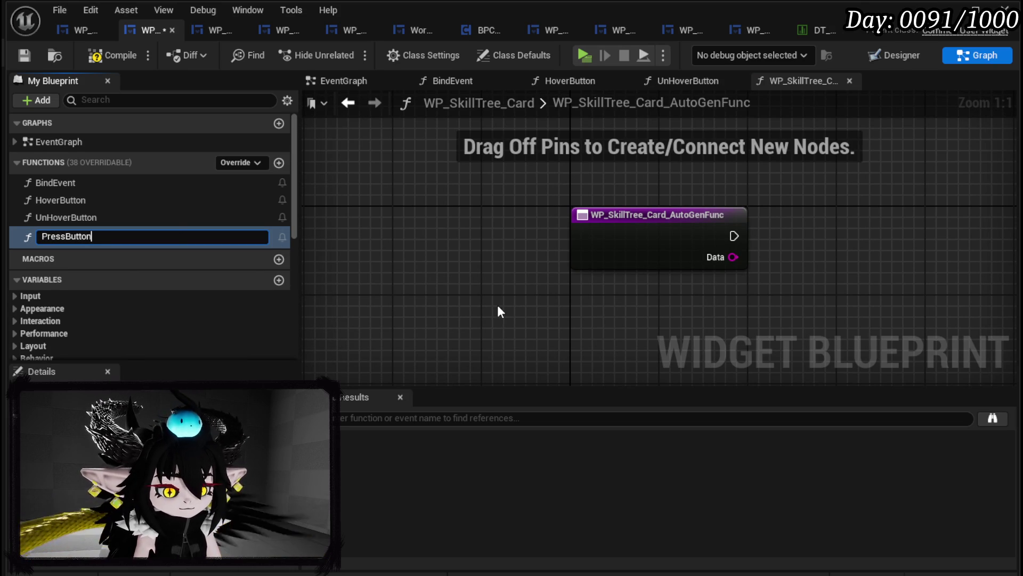
pyautogui.write('_Bus')
pyautogui.press('Return')
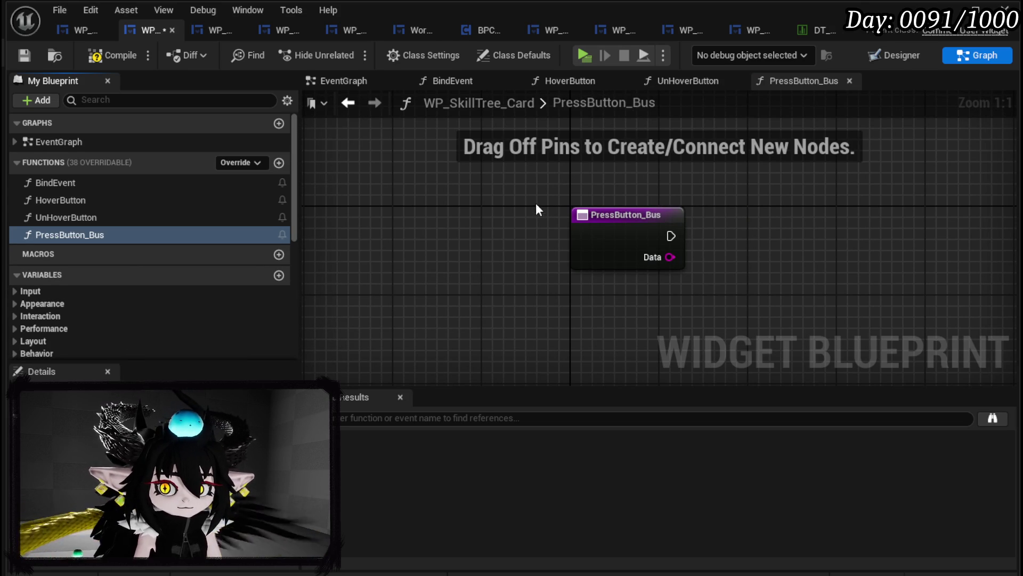
# - Feed PressButton_Bus's Data output into an aligned Switch on String node and compile
pyautogui.moveTo(670, 257); pyautogui.dragTo(743, 261)
pyautogui.write('switch')
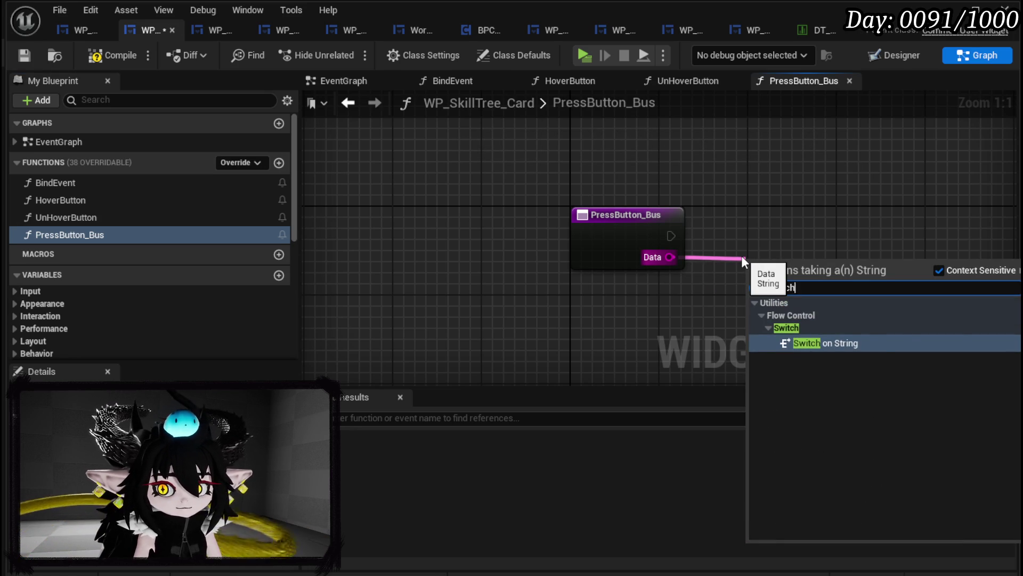
pyautogui.press('Return')
pyautogui.moveTo(764, 258)
pyautogui.mouseDown()
pyautogui.moveTo(740, 235)
pyautogui.moveTo(740, 214)
pyautogui.mouseUp()
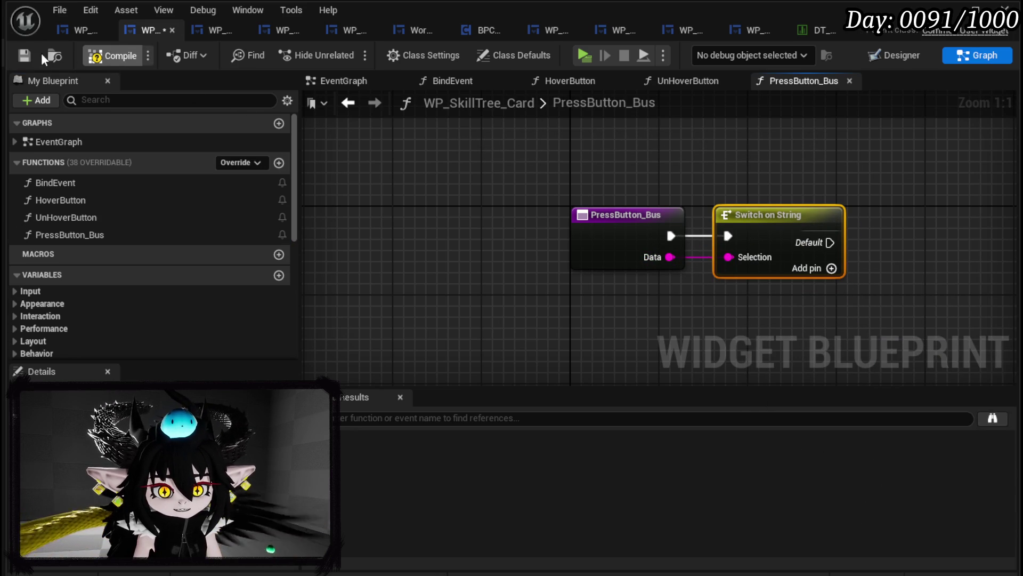
pyautogui.click(27, 58)
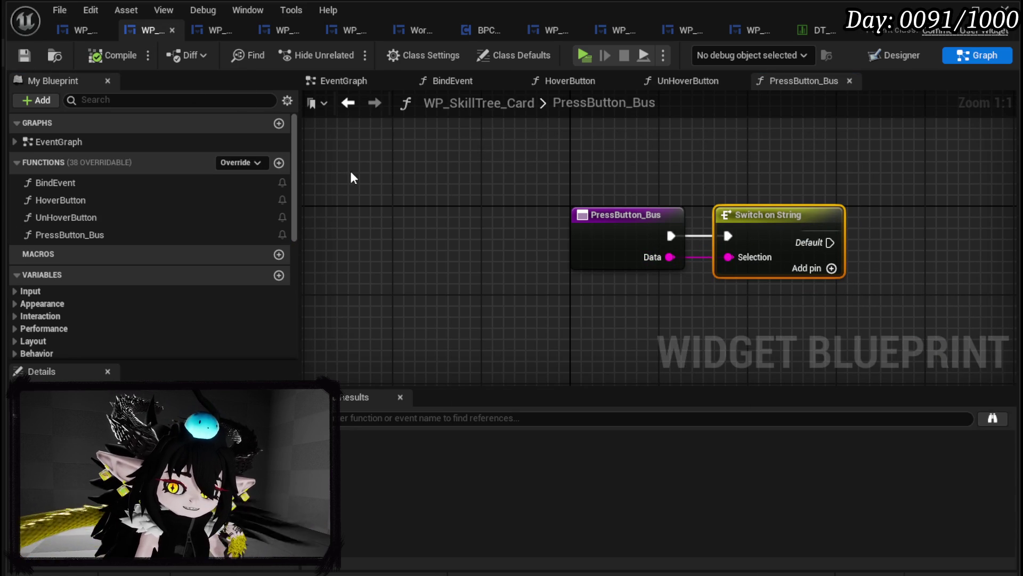
pyautogui.click(460, 274)
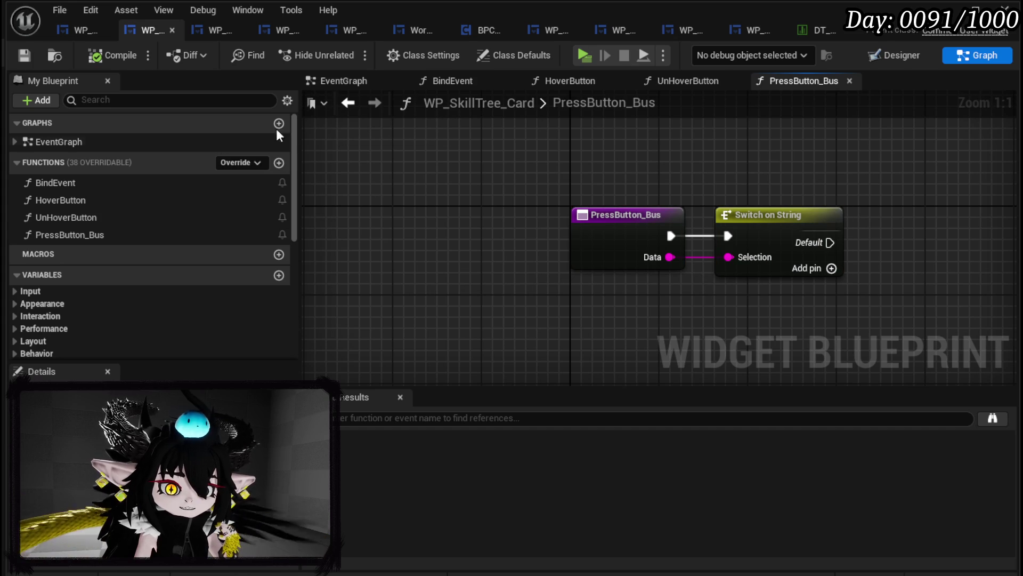
# - In the BindEvent graph, add Create Event nodes to the On Un Hover and On Hover Event pins
pyautogui.doubleClick(110, 184)
pyautogui.scroll(3, 659, 287)
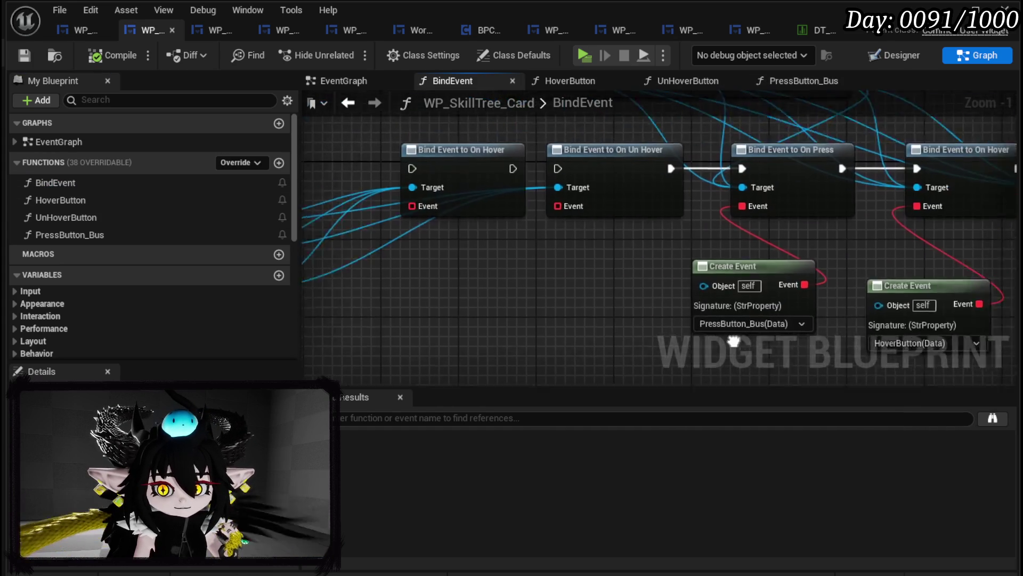
pyautogui.moveTo(676, 206); pyautogui.dragTo(670, 260)
pyautogui.write('Crea')
pyautogui.click(714, 331)
pyautogui.moveTo(533, 205)
pyautogui.mouseDown()
pyautogui.moveTo(540, 285)
pyautogui.moveTo(533, 280)
pyautogui.mouseUp()
pyautogui.write('Crea')
pyautogui.click(612, 352)
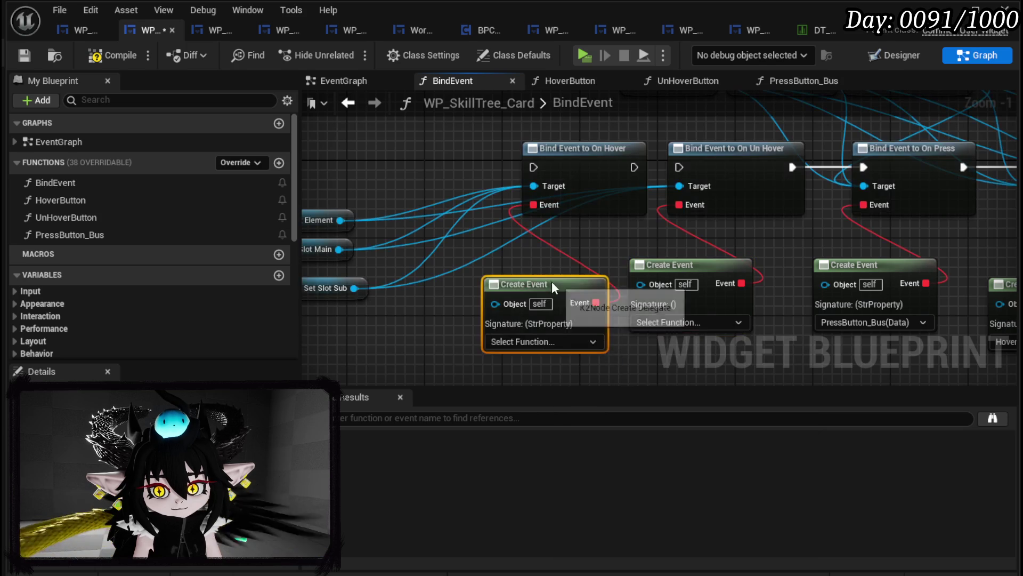
# - Set the Create Events to UnHoverButton for On Un Hover and HoverButton for On Hover
pyautogui.click(647, 264)
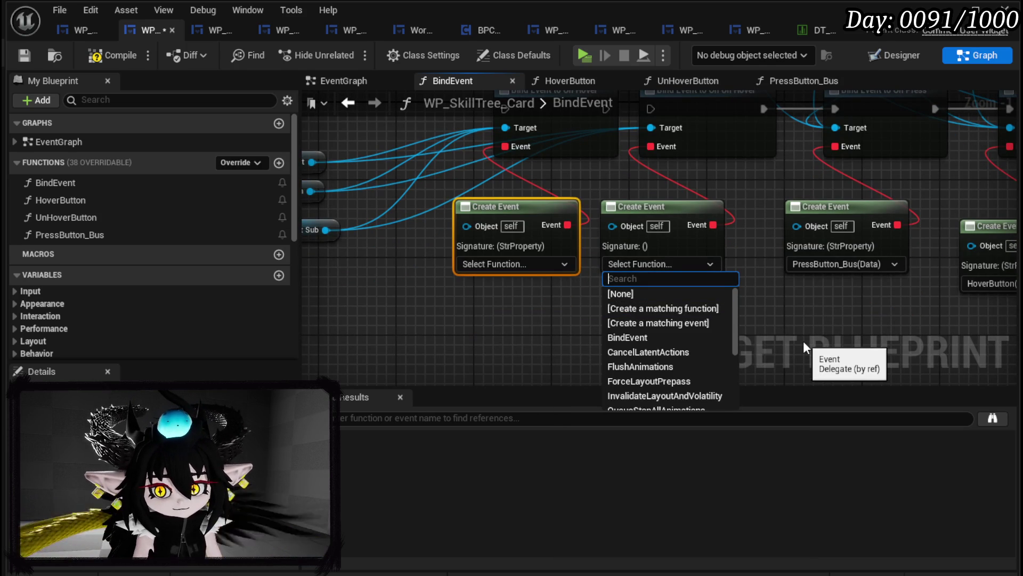
pyautogui.write('unhover')
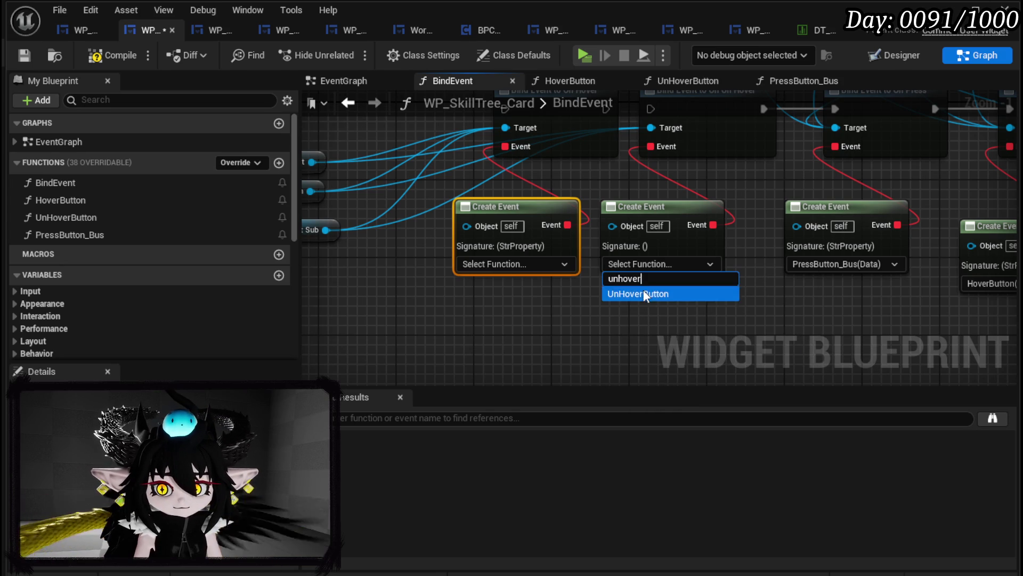
pyautogui.click(640, 293)
pyautogui.click(509, 264)
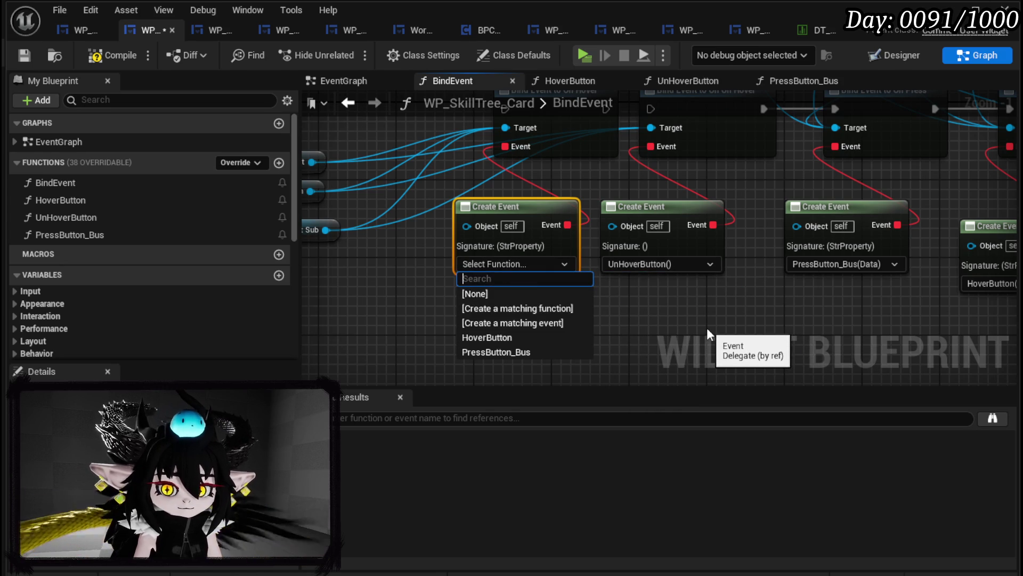
pyautogui.write('Hiv')
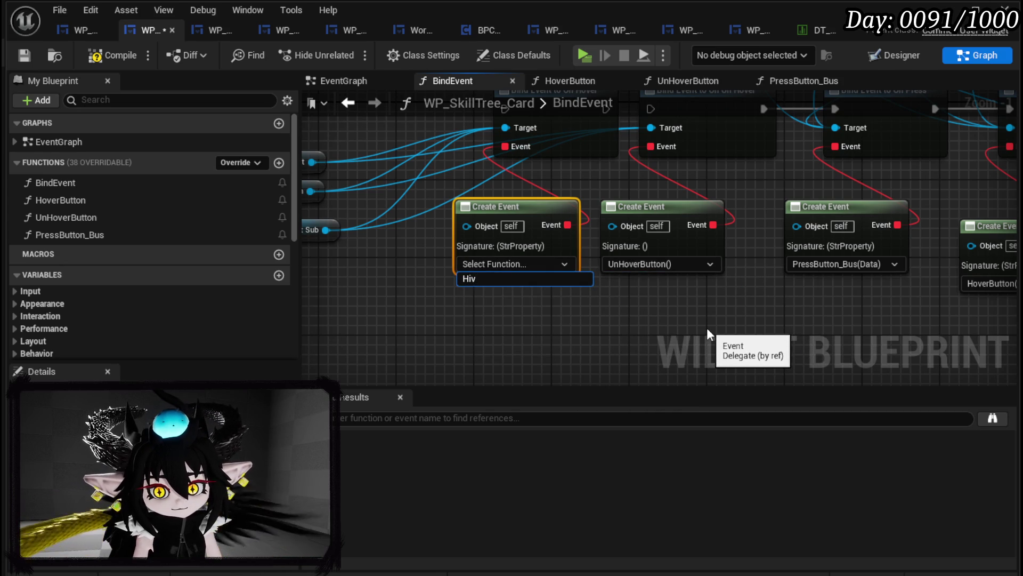
pyautogui.write('over')
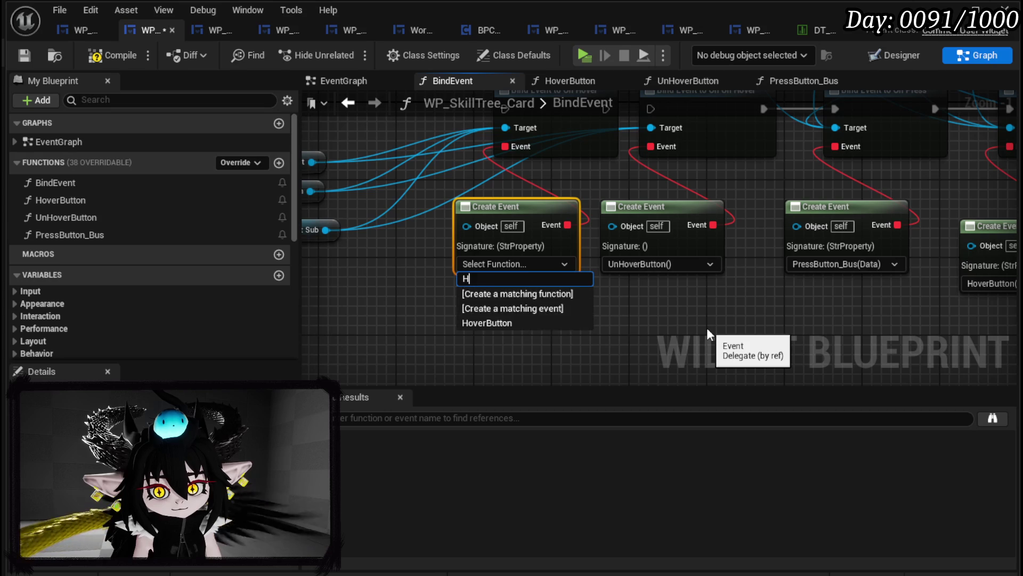
pyautogui.click(507, 294)
pyautogui.moveTo(596, 321)
pyautogui.mouseDown()
pyautogui.moveTo(327, 291)
pyautogui.moveTo(555, 239)
pyautogui.moveTo(587, 267)
pyautogui.moveTo(469, 206)
pyautogui.moveTo(536, 319)
pyautogui.moveTo(462, 172)
pyautogui.moveTo(382, 140)
pyautogui.moveTo(527, 262)
pyautogui.moveTo(354, 250)
pyautogui.mouseUp()
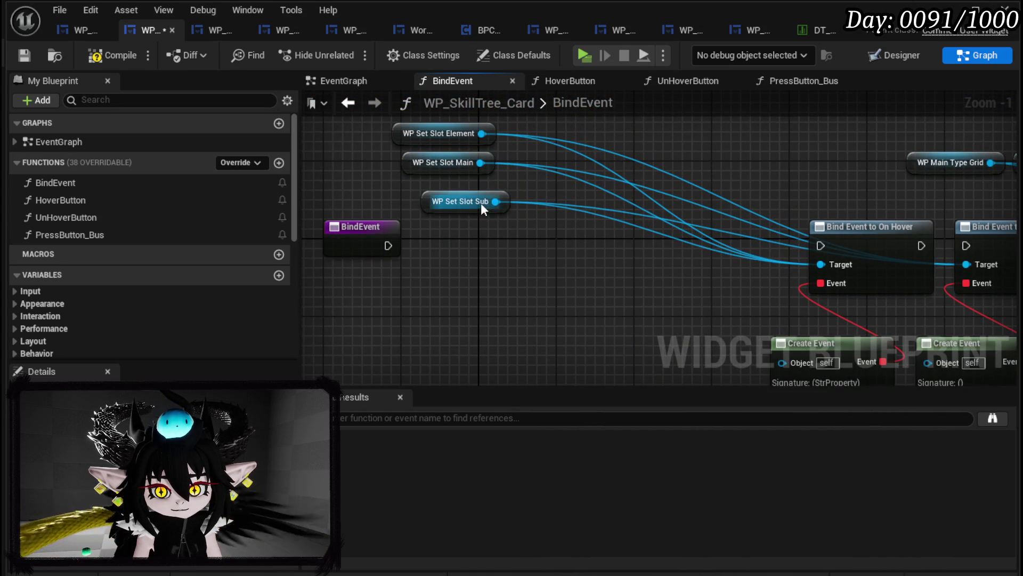
# - Add Bind Event to On Press nodes for WP Set Slot Element, Main and Sub
pyautogui.moveTo(481, 203); pyautogui.dragTo(523, 293)
pyautogui.click(482, 243)
pyautogui.moveTo(535, 178); pyautogui.dragTo(609, 188)
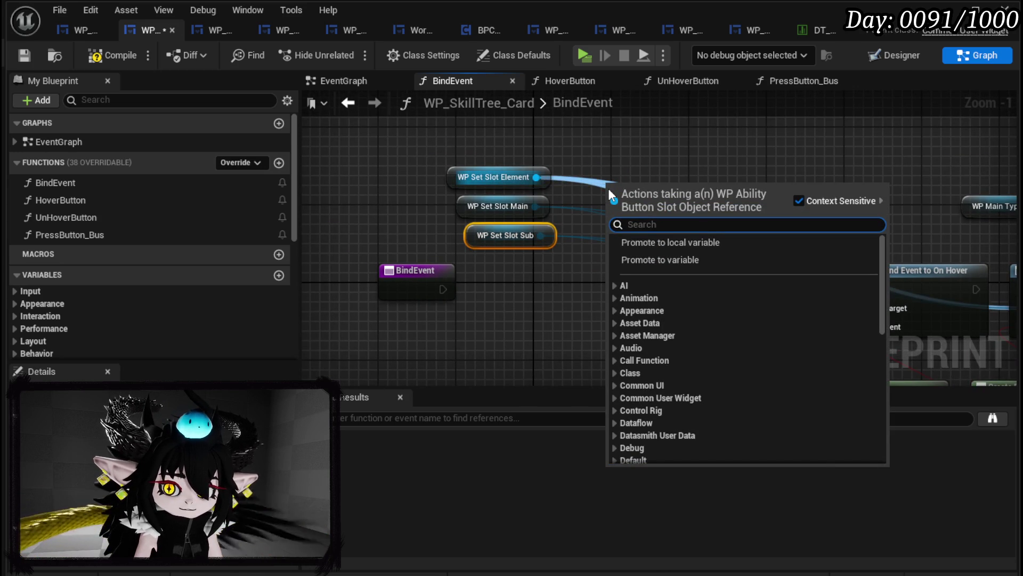
pyautogui.write('bind on r')
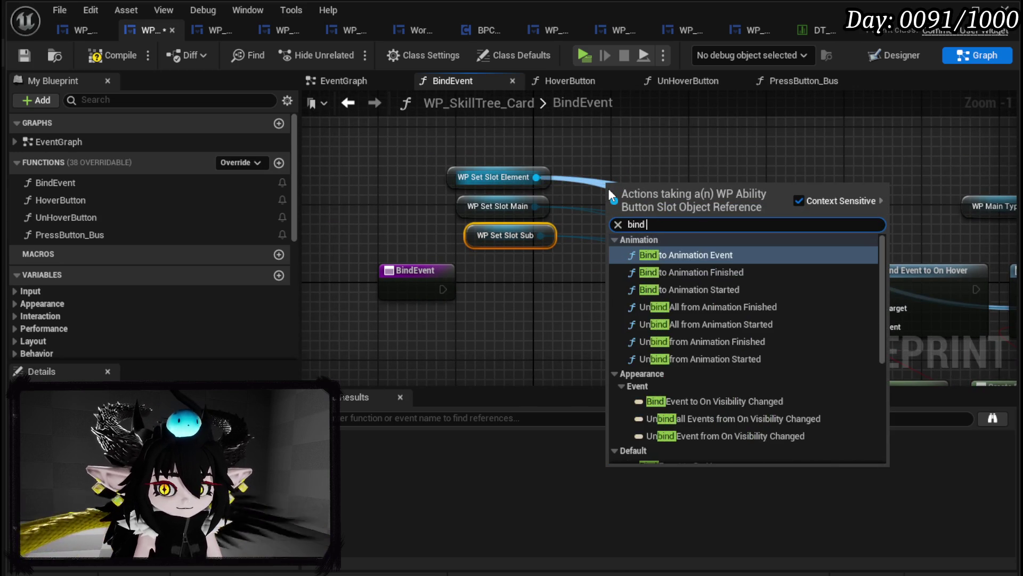
pyautogui.press('BackSpace')
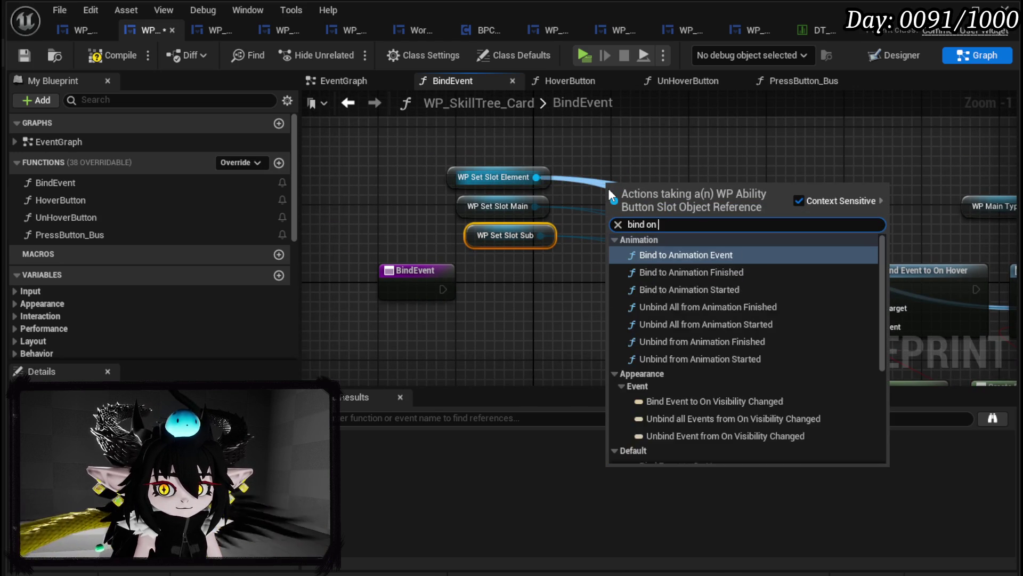
pyautogui.write('press')
pyautogui.click(679, 246)
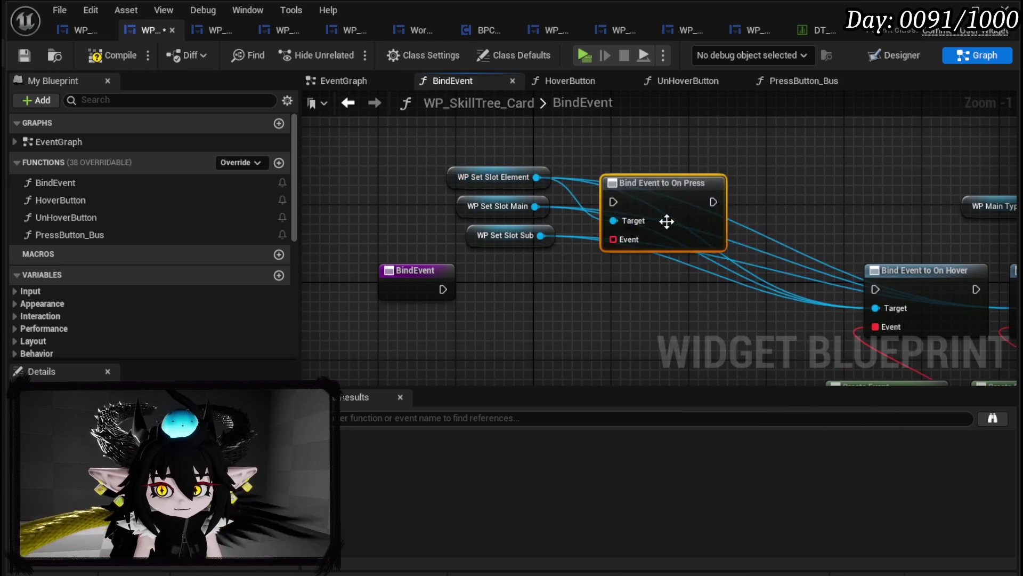
pyautogui.moveTo(640, 179); pyautogui.dragTo(749, 146)
pyautogui.moveTo(535, 206); pyautogui.dragTo(657, 238)
pyautogui.write('bind on pre')
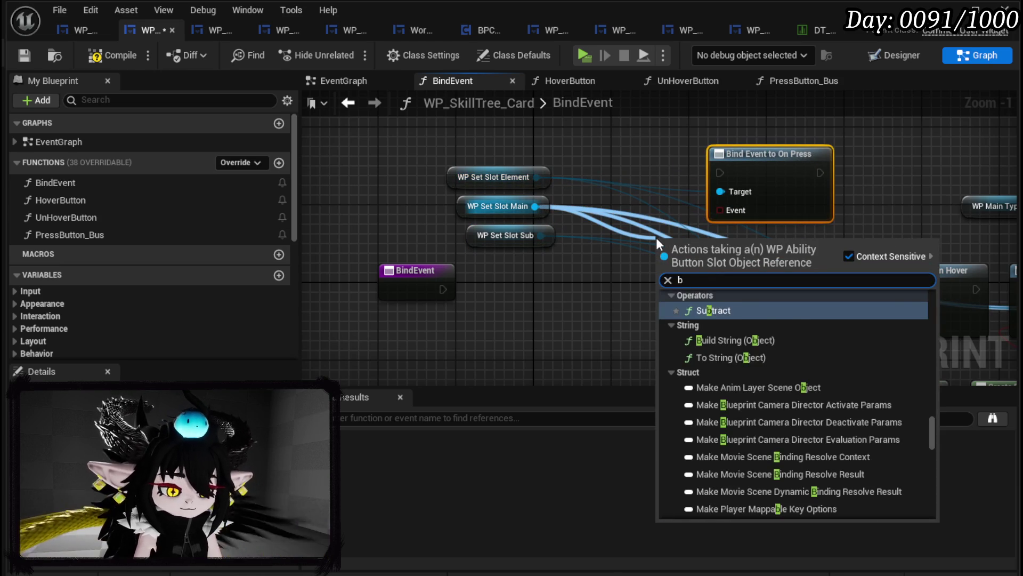
pyautogui.press('Return')
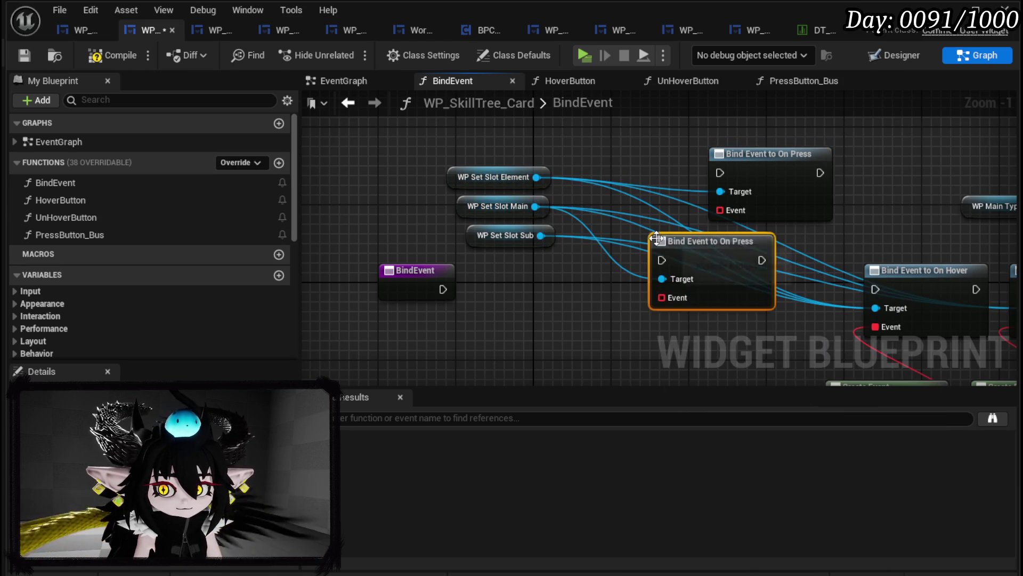
pyautogui.moveTo(541, 236); pyautogui.dragTo(566, 302)
pyautogui.write('b')
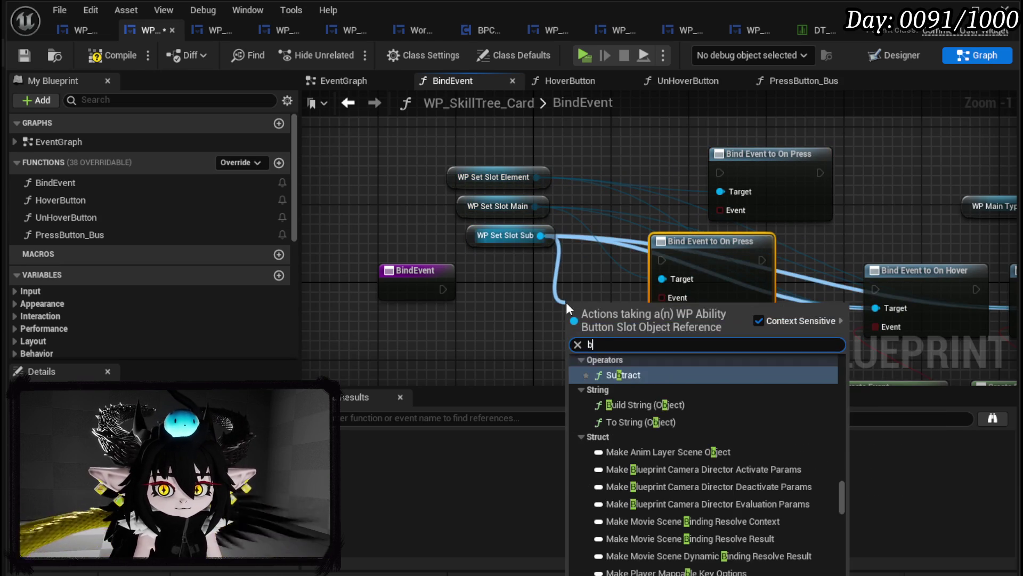
pyautogui.write('ind on press')
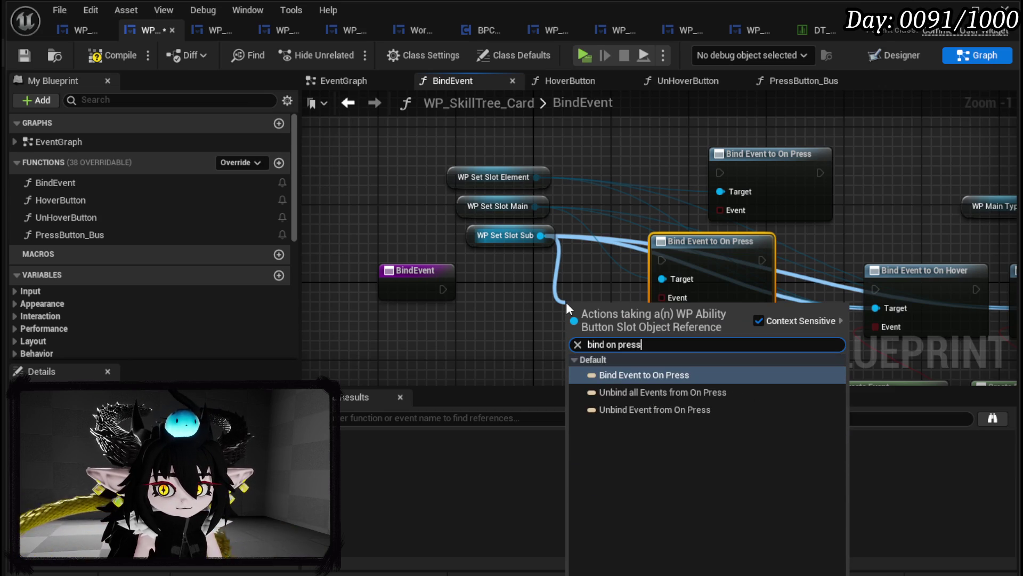
pyautogui.press('Return')
# - Rearrange BindEvent, the WP Set Slot getters and the On Press binds into a row
pyautogui.moveTo(554, 302)
pyautogui.mouseDown()
pyautogui.moveTo(564, 230)
pyautogui.moveTo(603, 230)
pyautogui.mouseUp()
pyautogui.moveTo(434, 202); pyautogui.dragTo(381, 202)
pyautogui.moveTo(618, 237); pyautogui.dragTo(707, 286)
pyautogui.moveTo(761, 192); pyautogui.dragTo(535, 220)
pyautogui.moveTo(827, 127); pyautogui.dragTo(808, 188)
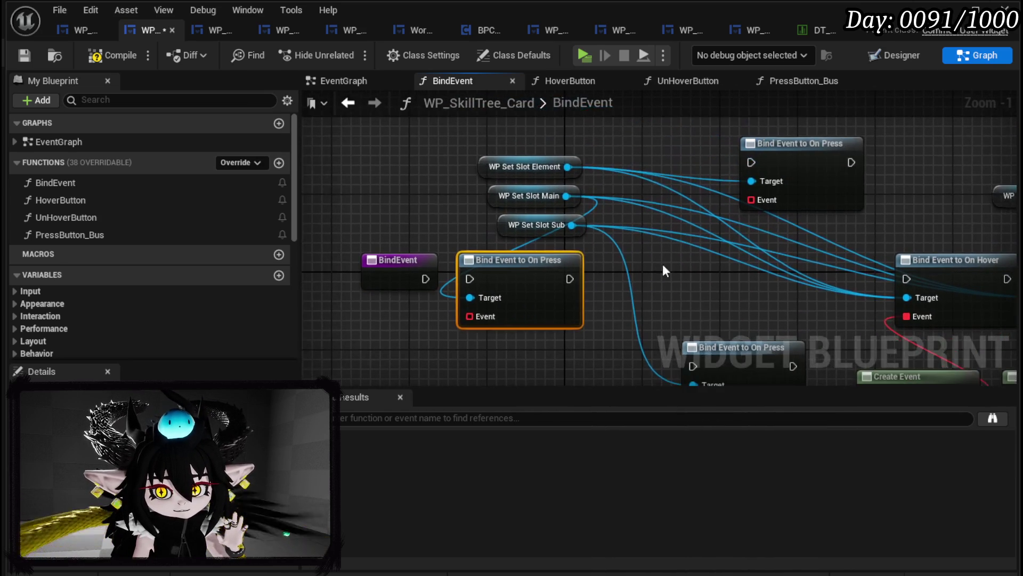
pyautogui.moveTo(447, 219); pyautogui.dragTo(587, 152)
pyautogui.moveTo(535, 185); pyautogui.dragTo(469, 139)
pyautogui.moveTo(480, 177); pyautogui.dragTo(431, 177)
pyautogui.moveTo(804, 144)
pyautogui.mouseDown()
pyautogui.moveTo(617, 201)
pyautogui.moveTo(728, 271)
pyautogui.mouseUp()
pyautogui.moveTo(511, 261)
pyautogui.mouseDown()
pyautogui.moveTo(526, 229)
pyautogui.moveTo(499, 263)
pyautogui.moveTo(511, 261)
pyautogui.mouseUp()
# - Wire execution from BindEvent through the three On Press binds into On Hover
pyautogui.moveTo(425, 278); pyautogui.dragTo(470, 279)
pyautogui.moveTo(569, 279)
pyautogui.mouseDown()
pyautogui.moveTo(589, 293)
pyautogui.moveTo(693, 291)
pyautogui.mouseUp()
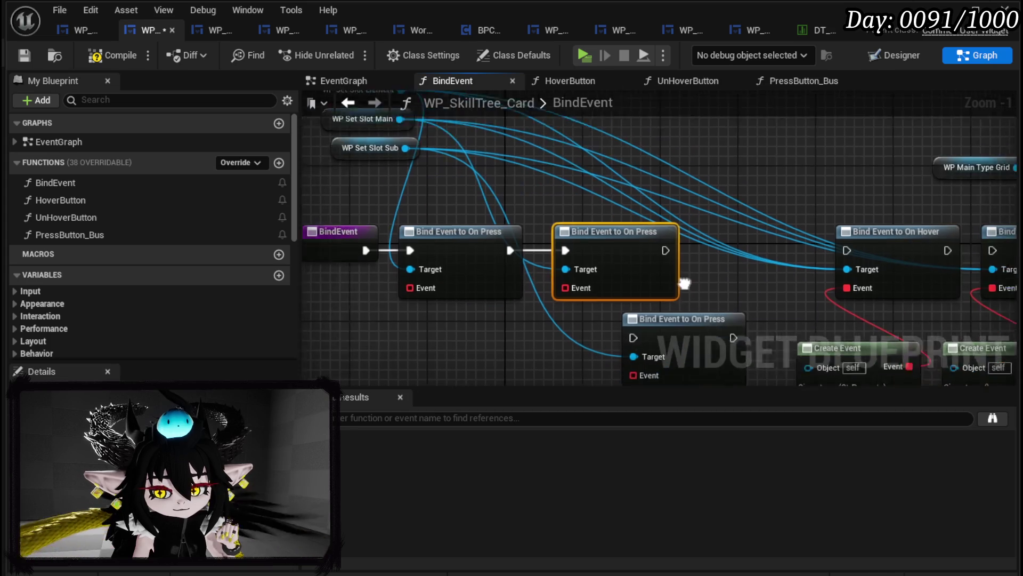
pyautogui.moveTo(629, 326); pyautogui.dragTo(705, 238)
pyautogui.moveTo(612, 246); pyautogui.dragTo(658, 247)
pyautogui.moveTo(755, 246); pyautogui.dragTo(794, 246)
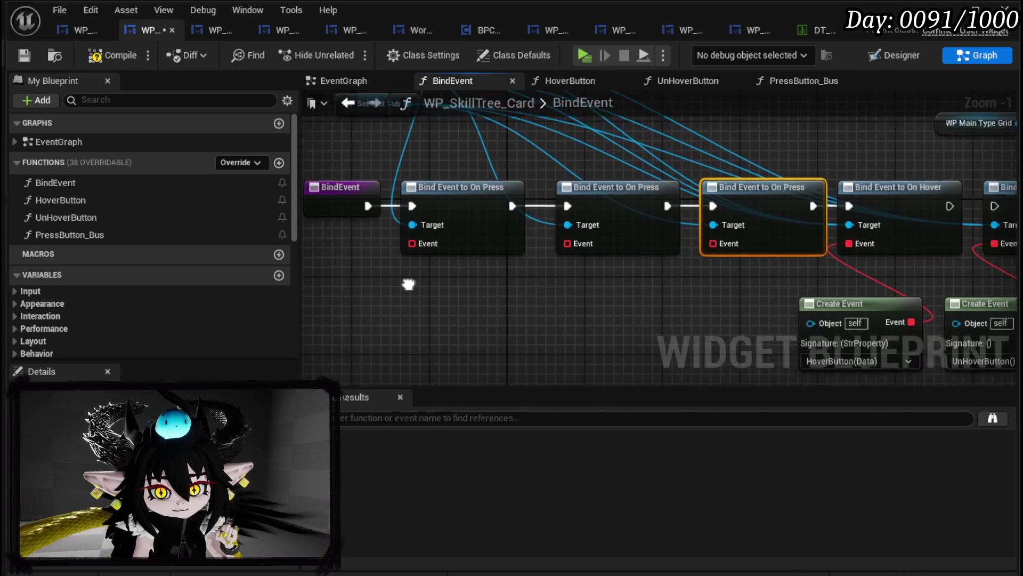
pyautogui.moveTo(440, 226); pyautogui.dragTo(437, 280)
# - Give the first On Press bind a Create Event with a newly generated matching function
pyautogui.write('create')
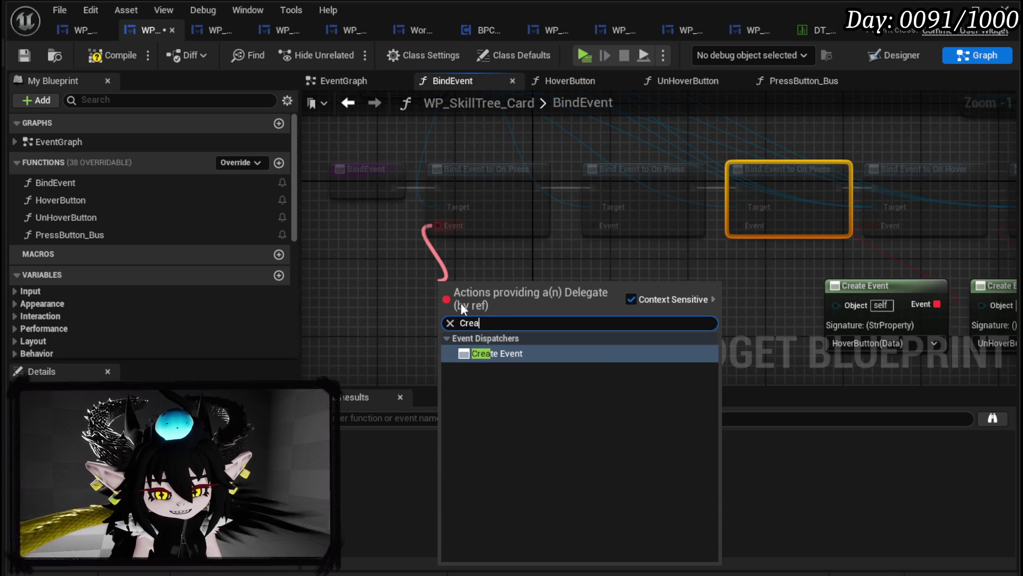
pyautogui.click(485, 353)
pyautogui.scroll(-2, 500, 328)
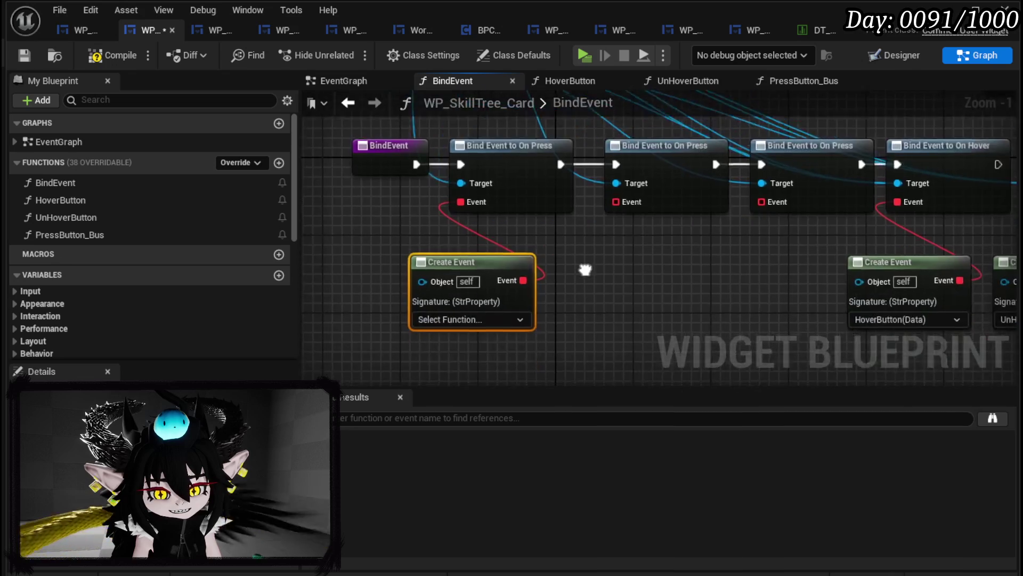
pyautogui.scroll(2, 452, 197)
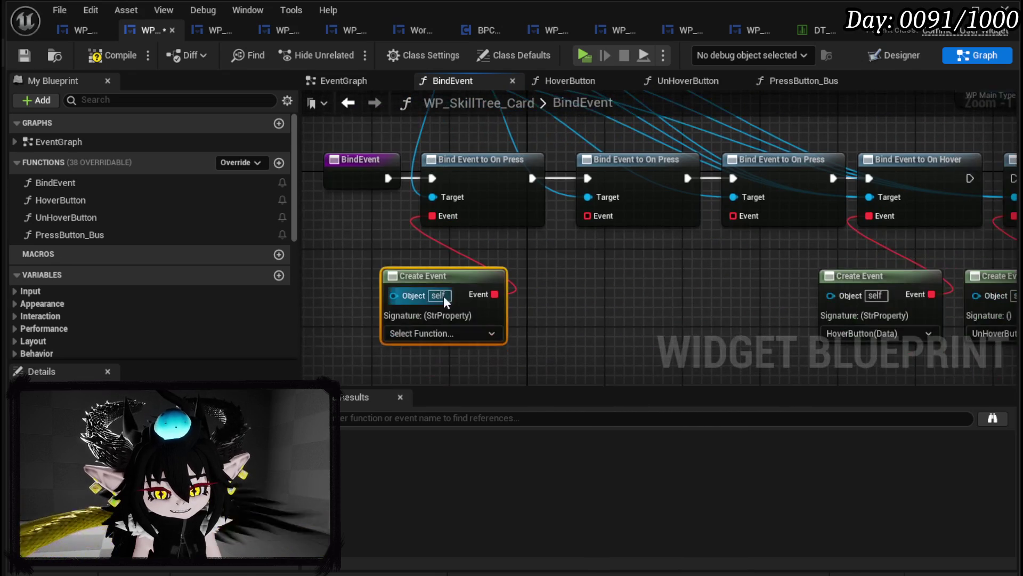
pyautogui.click(427, 331)
pyautogui.click(444, 378)
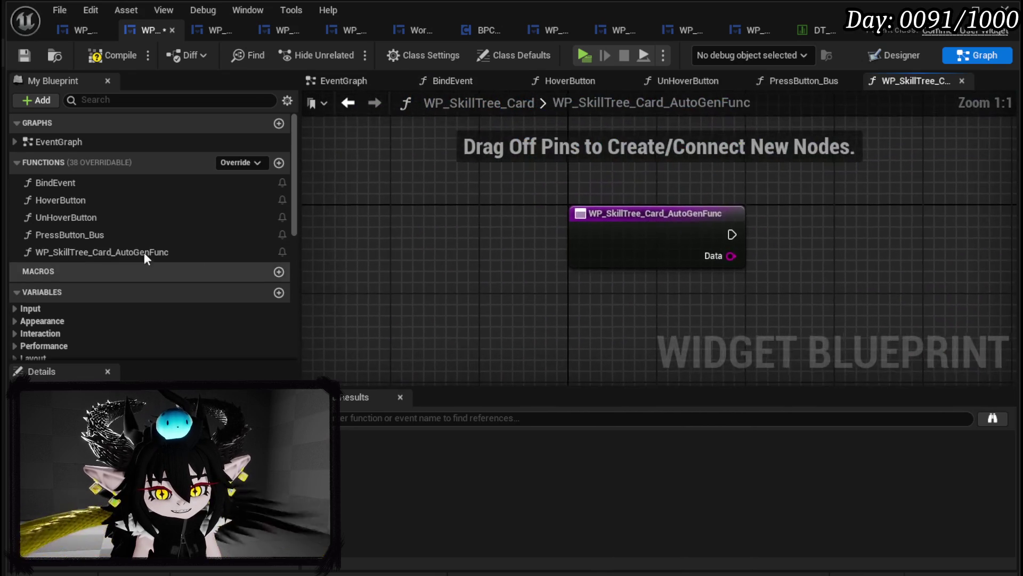
# - Rename the generated function to ResetElements, compile, and go to the first dispatcher error
pyautogui.rightClick(116, 253)
pyautogui.click(148, 311)
pyautogui.write('ResetE')
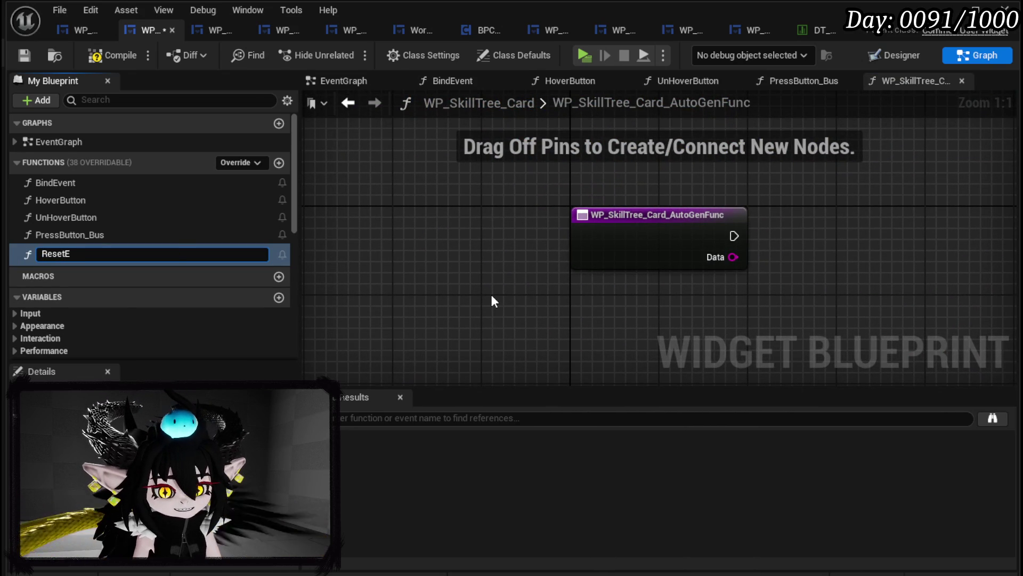
pyautogui.write('lements')
pyautogui.press('Return')
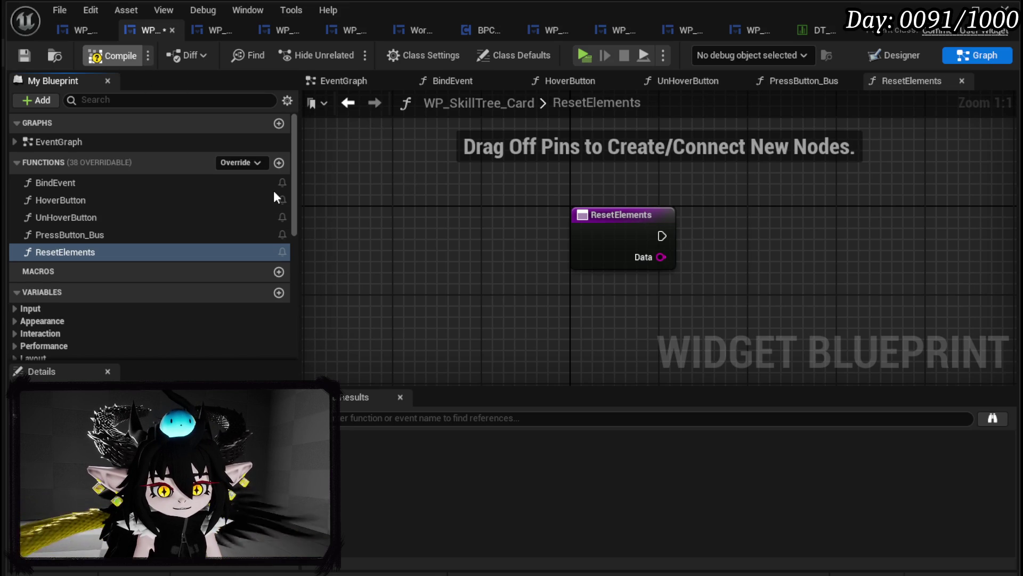
pyautogui.press('F7')
pyautogui.click(570, 425)
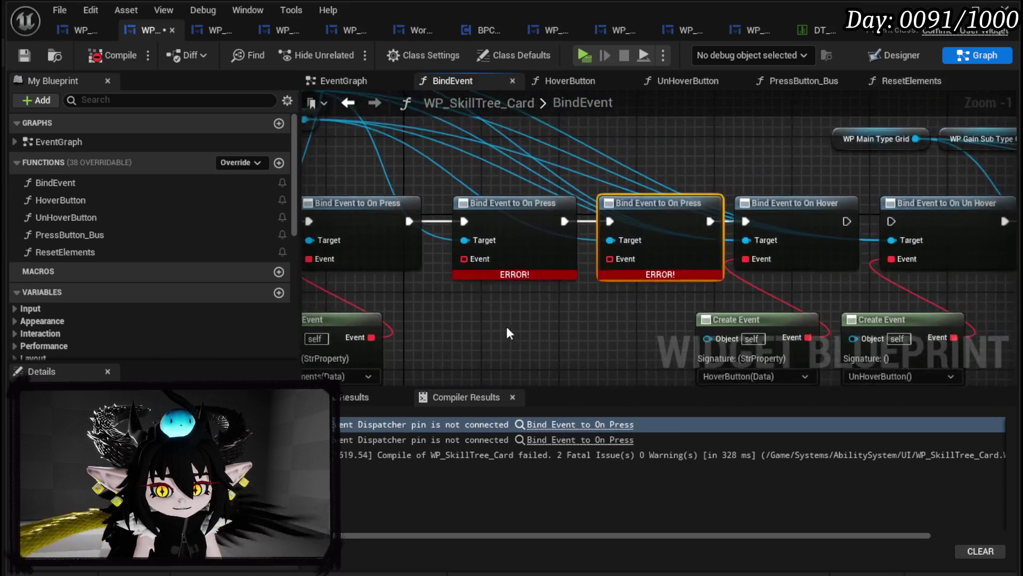
# - Bind the first erroring On Press to a new matching function named ResetMain, then save and compile
pyautogui.moveTo(520, 302)
pyautogui.mouseDown()
pyautogui.moveTo(535, 304)
pyautogui.moveTo(536, 317)
pyautogui.mouseUp()
pyautogui.write('create')
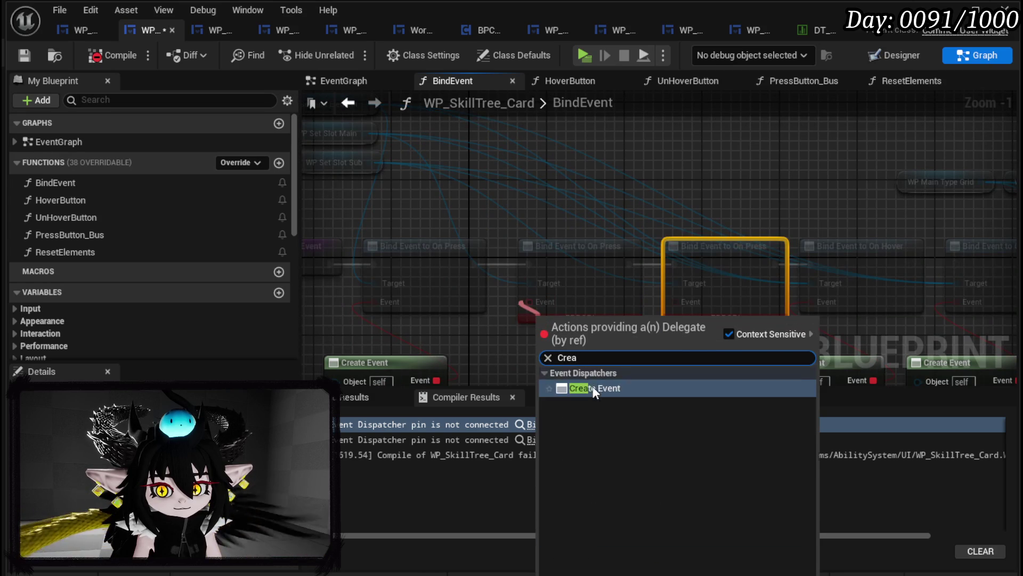
pyautogui.click(594, 383)
pyautogui.moveTo(494, 251); pyautogui.dragTo(503, 300)
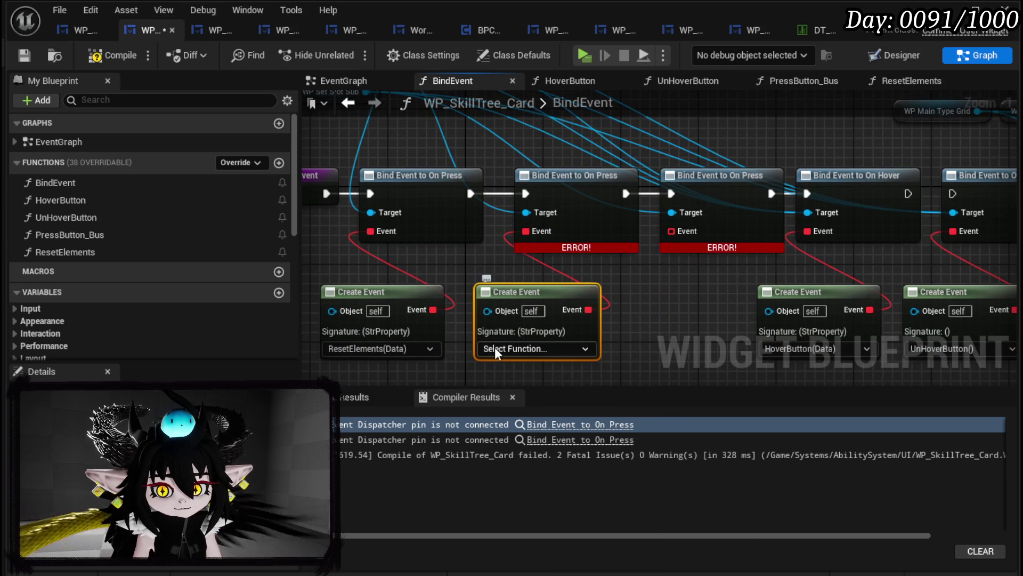
pyautogui.click(497, 348)
pyautogui.click(583, 393)
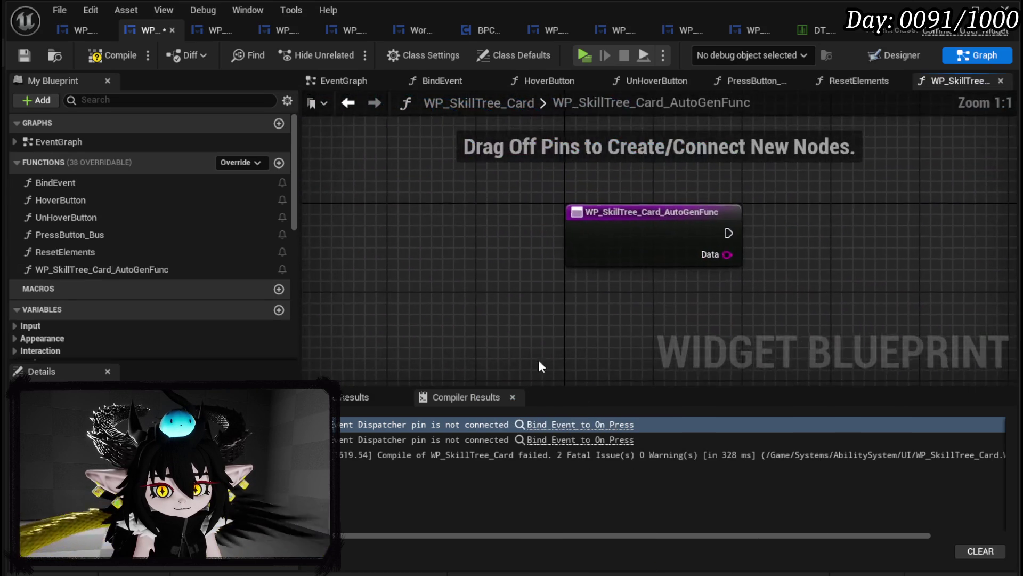
pyautogui.rightClick(170, 270)
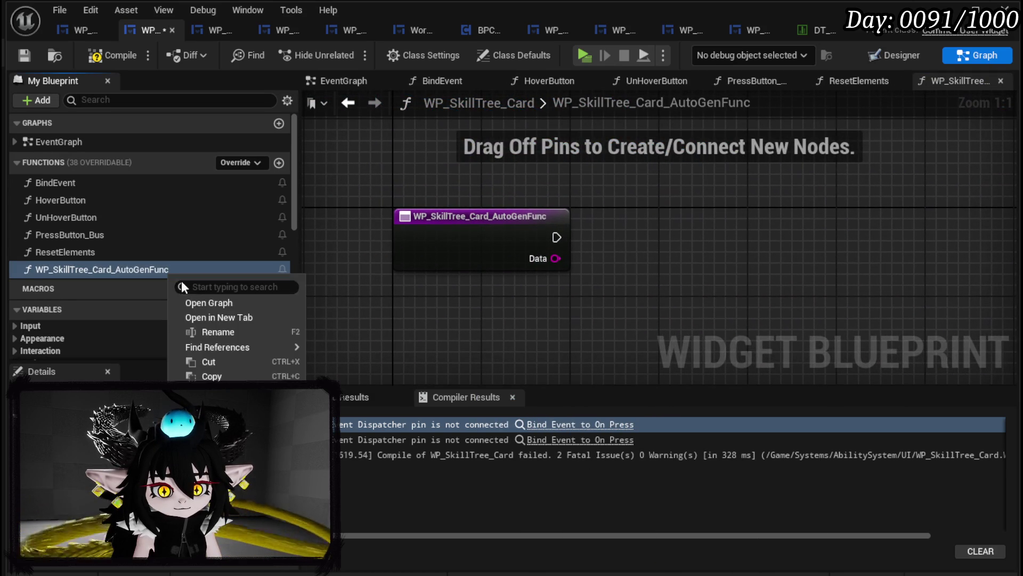
pyautogui.click(218, 331)
pyautogui.write('reset')
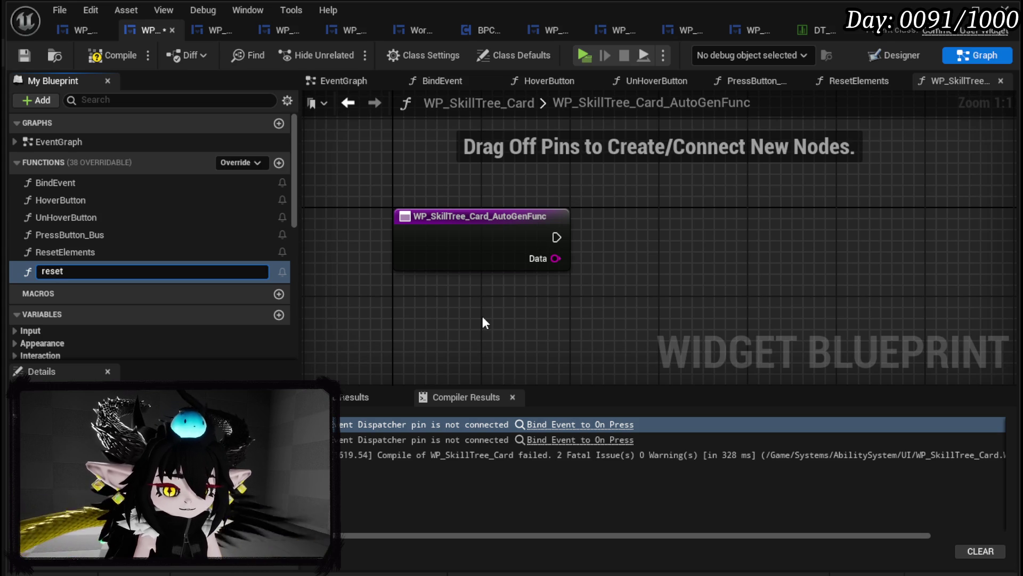
pyautogui.press('BackSpace')
pyautogui.press('BackSpace')
pyautogui.press('BackSpace')
pyautogui.write('Res')
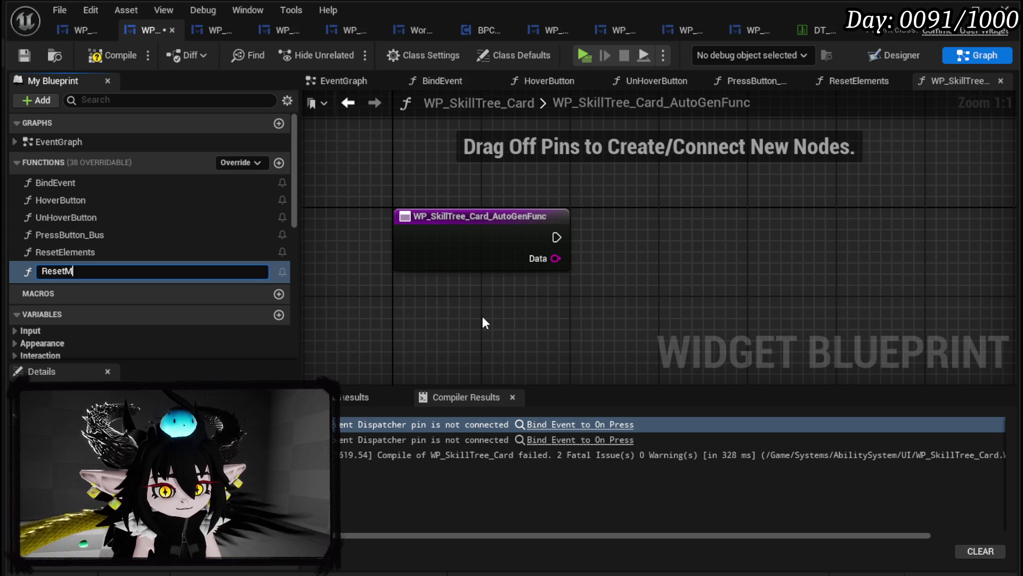
pyautogui.write('n')
pyautogui.press('Return')
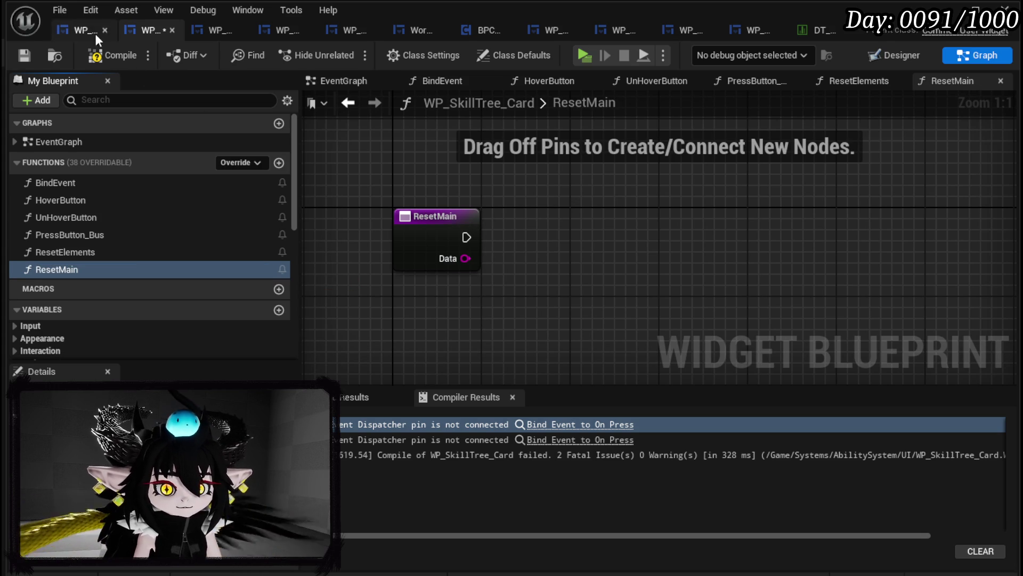
pyautogui.click(25, 55)
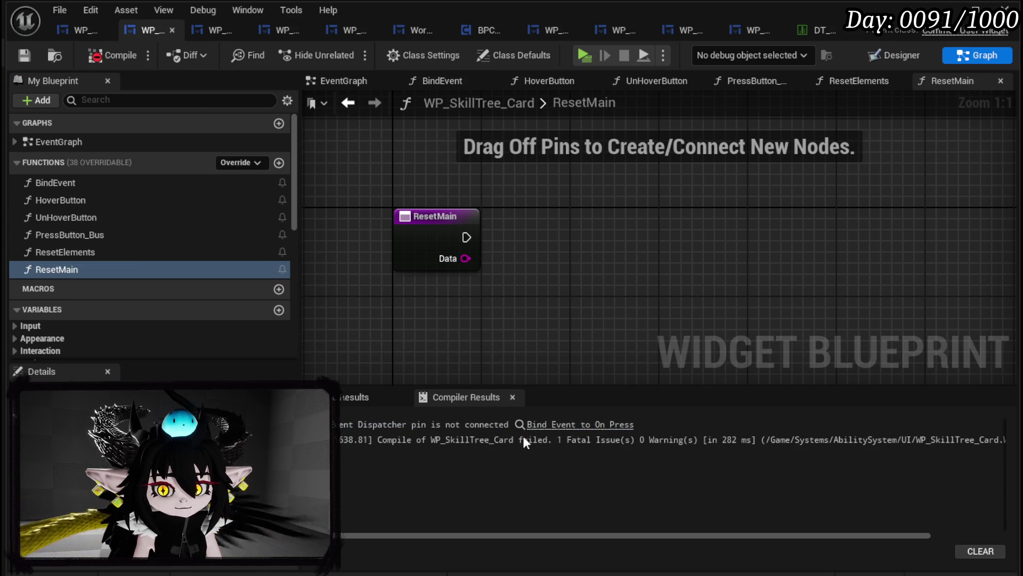
# - Bind the remaining erroring On Press to a new ResetSub function, then save and compile
pyautogui.click(549, 425)
pyautogui.moveTo(519, 185); pyautogui.dragTo(504, 271)
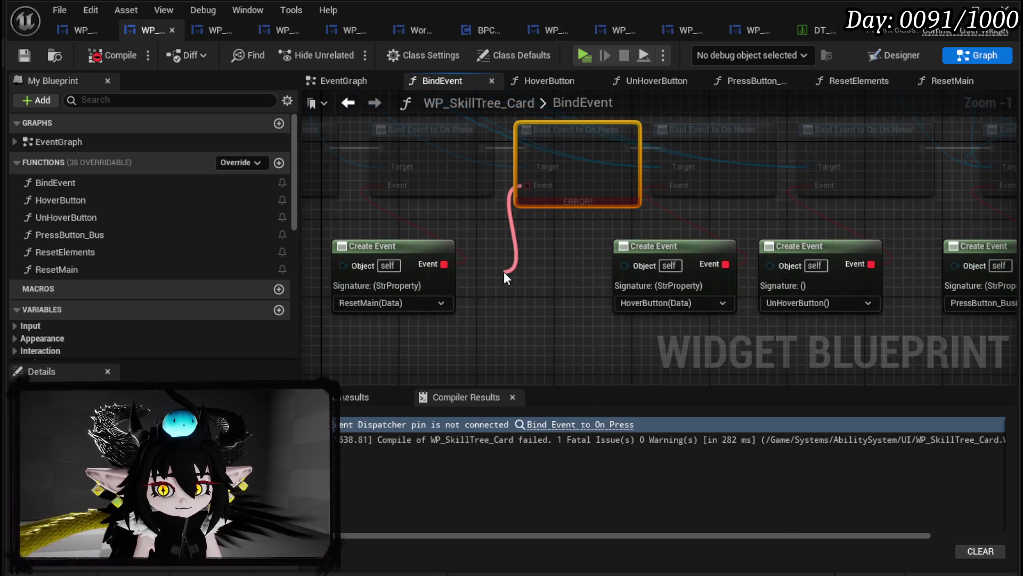
pyautogui.click(572, 346)
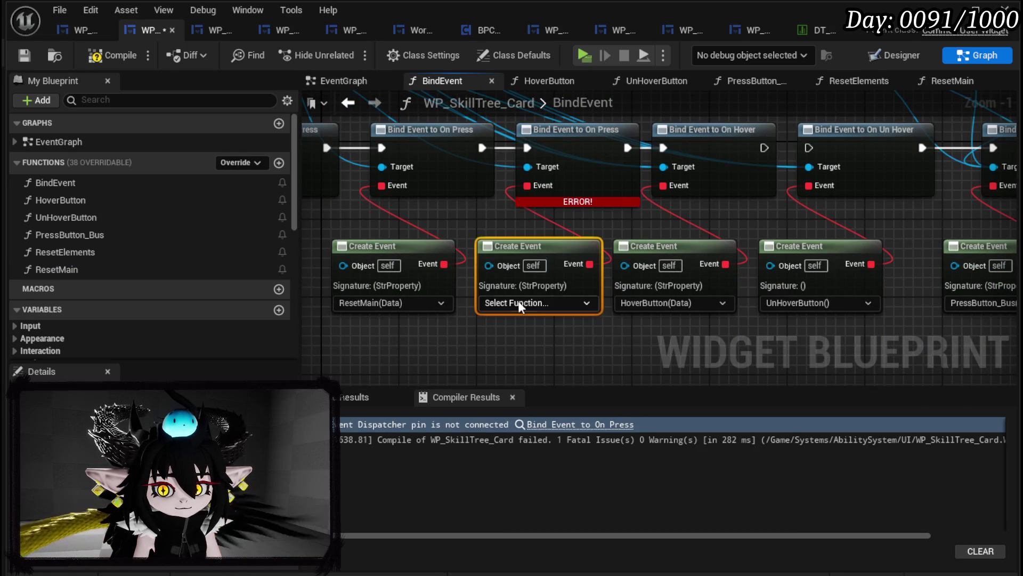
pyautogui.click(525, 302)
pyautogui.click(527, 349)
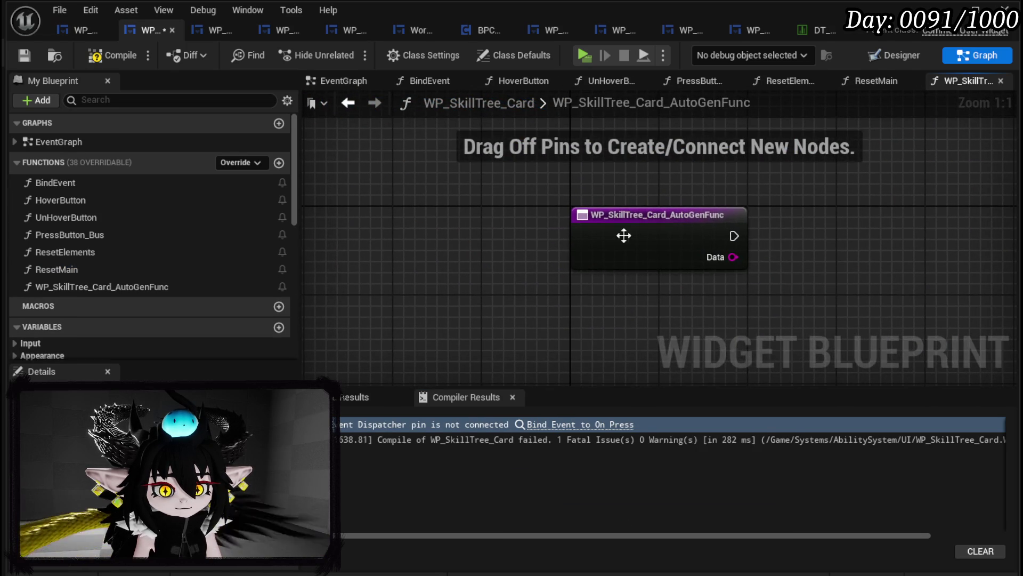
pyautogui.rightClick(632, 218)
pyautogui.click(679, 379)
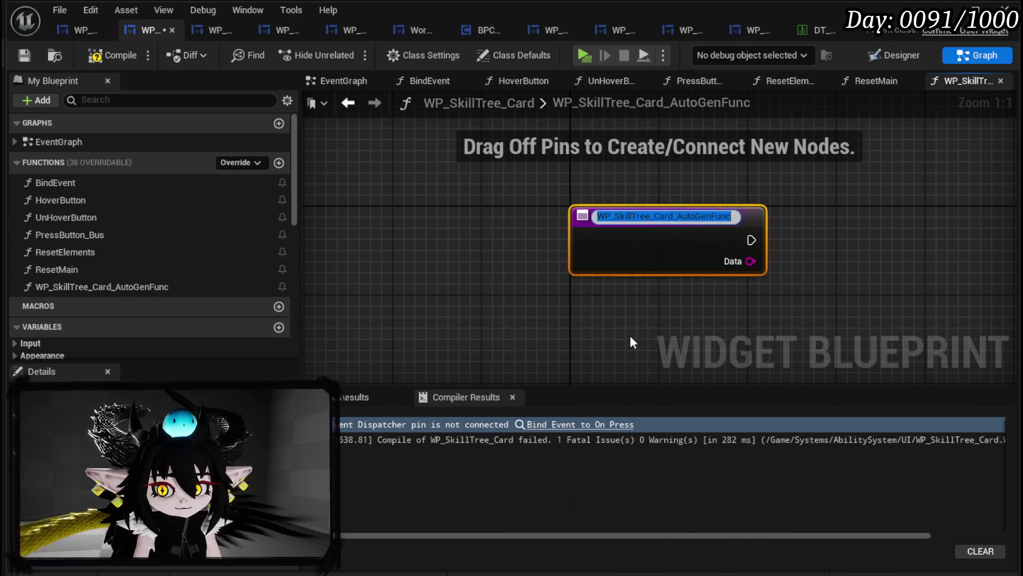
pyautogui.write('ResetSub')
pyautogui.press('Return')
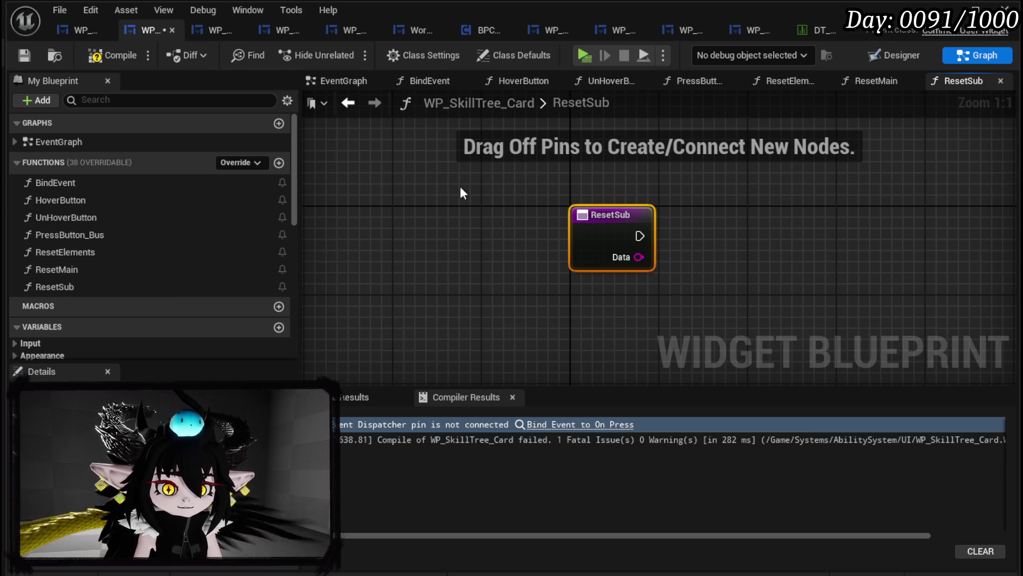
pyautogui.click(14, 55)
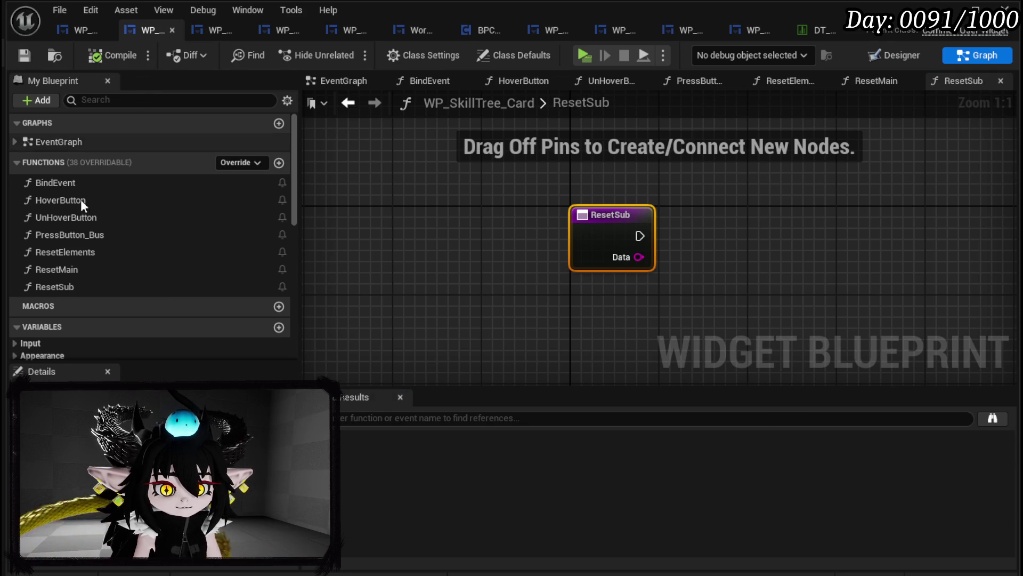
# - In ResetElements, run Set Active Widget on a WidgetSwitcher_SelectType getter, then compile and save
pyautogui.doubleClick(78, 253)
pyautogui.scroll(-6, 143, 241)
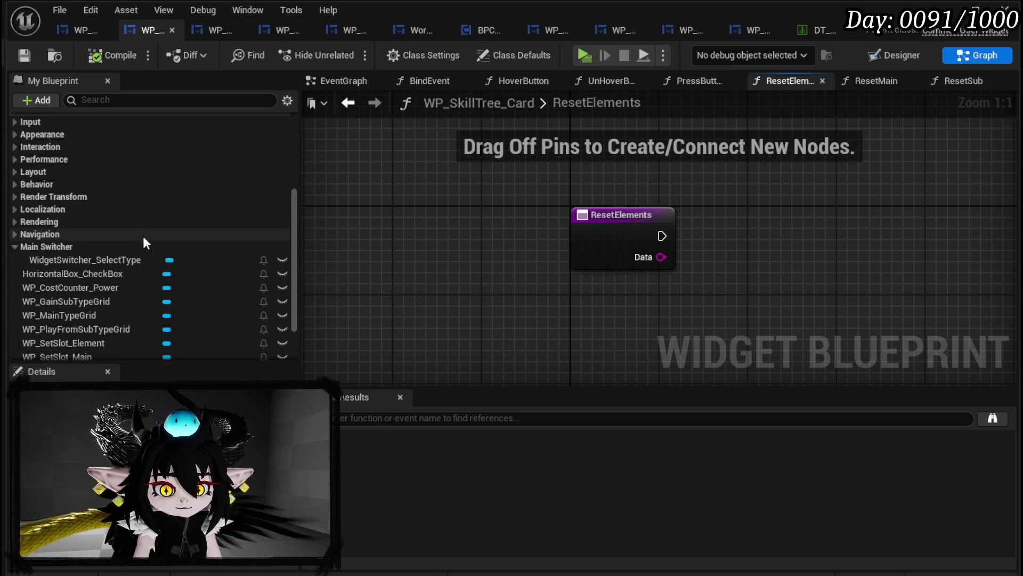
pyautogui.moveTo(82, 190); pyautogui.dragTo(588, 164)
pyautogui.click(624, 195)
pyautogui.moveTo(528, 191)
pyautogui.mouseDown()
pyautogui.moveTo(446, 160)
pyautogui.moveTo(644, 268)
pyautogui.mouseUp()
pyautogui.write('Set Ac')
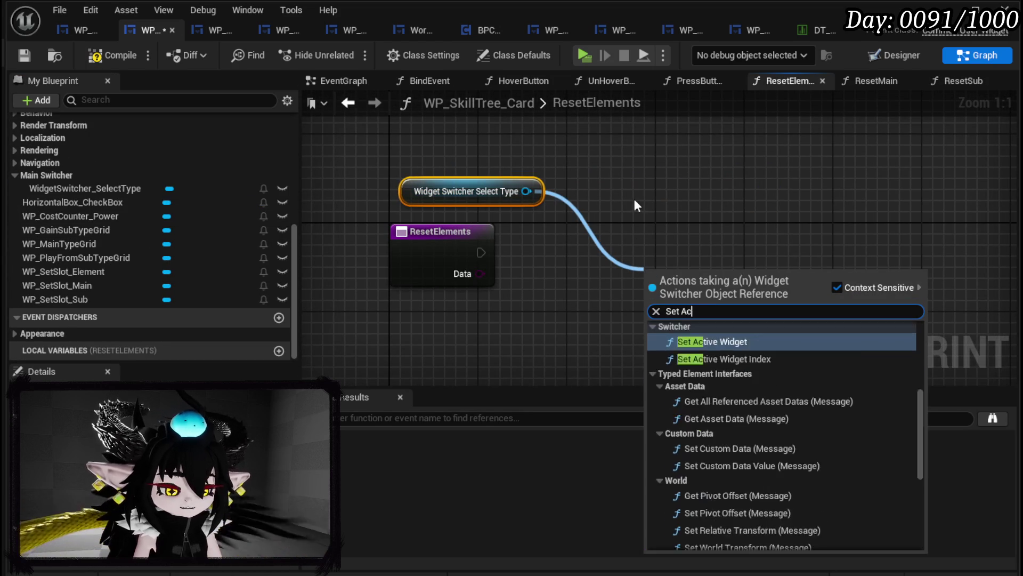
pyautogui.write('tive')
pyautogui.press('Return')
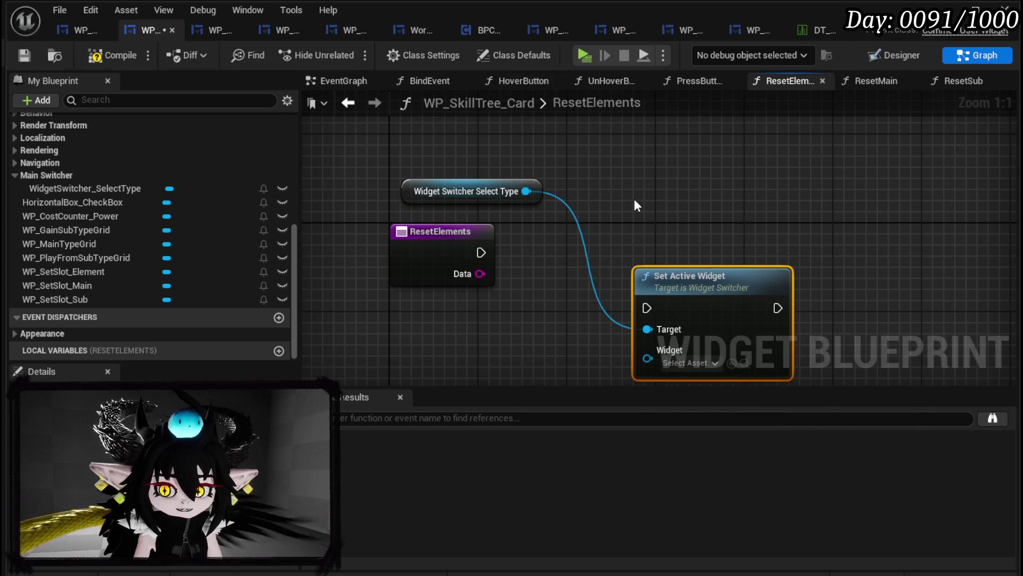
pyautogui.moveTo(481, 252)
pyautogui.mouseDown()
pyautogui.moveTo(675, 312)
pyautogui.moveTo(664, 299)
pyautogui.moveTo(667, 235)
pyautogui.mouseUp()
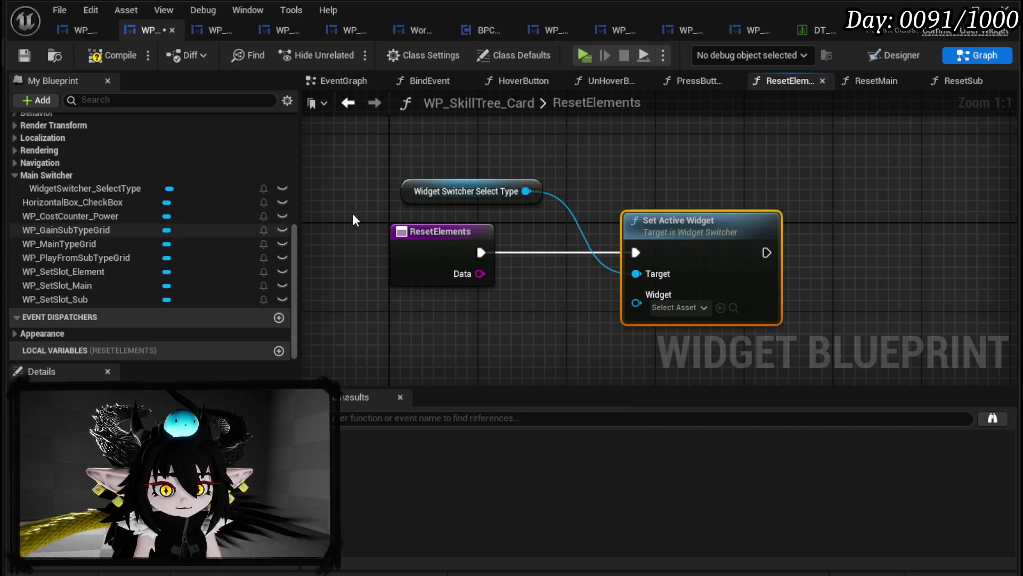
pyautogui.click(21, 54)
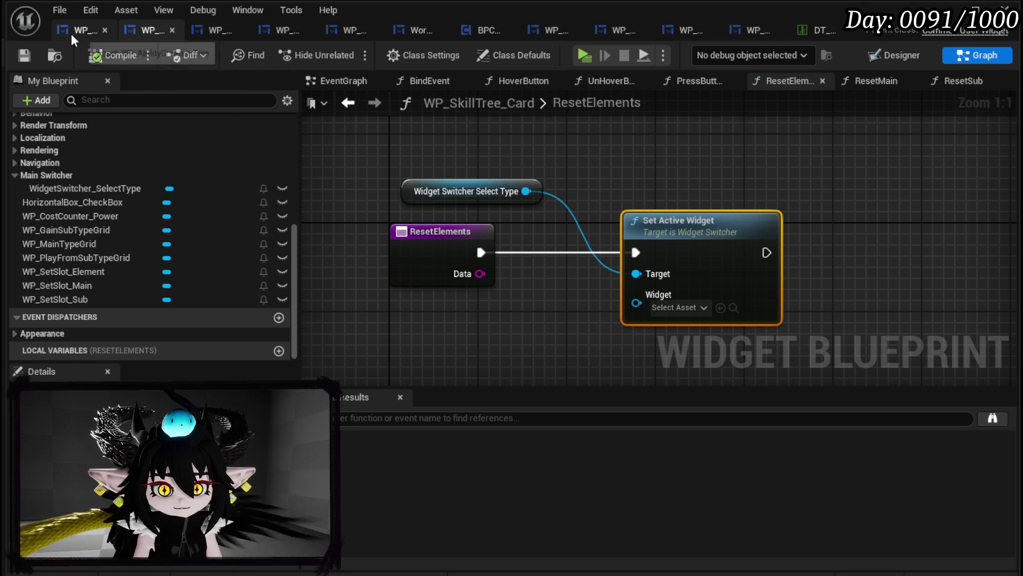
# - Inspect the element button grid in WP_SkillTree_Ability, then return to WP_SkillTree_Card's ResetElements graph
pyautogui.click(72, 32)
pyautogui.scroll(-5, 115, 194)
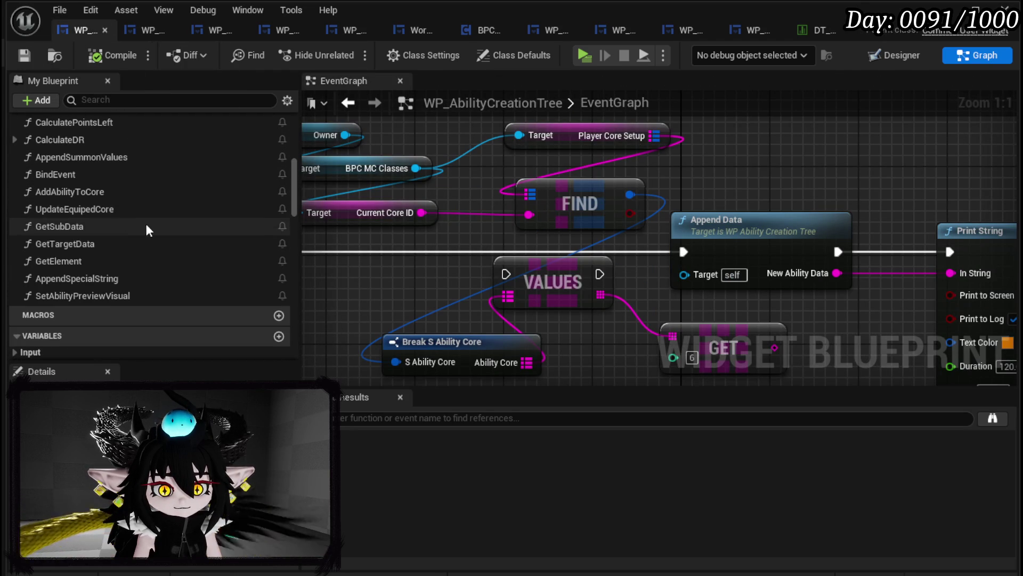
pyautogui.scroll(5, 156, 258)
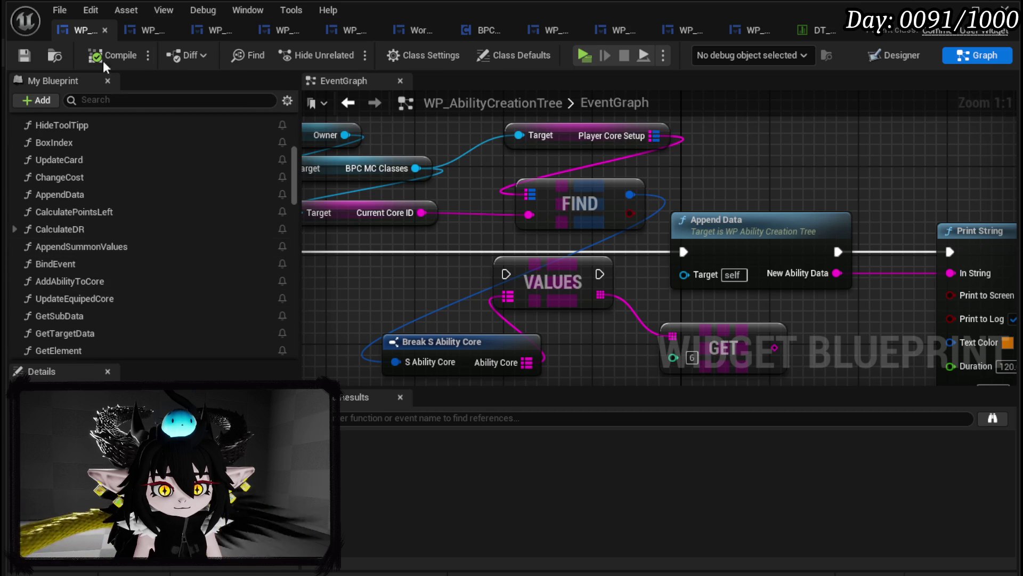
pyautogui.click(214, 31)
pyautogui.scroll(-3, 117, 248)
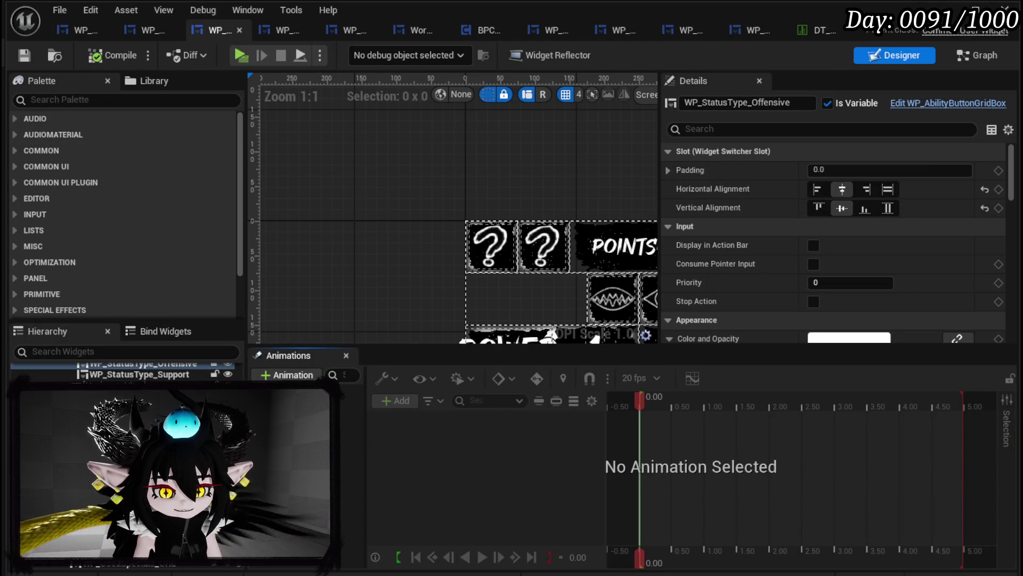
pyautogui.click(555, 329)
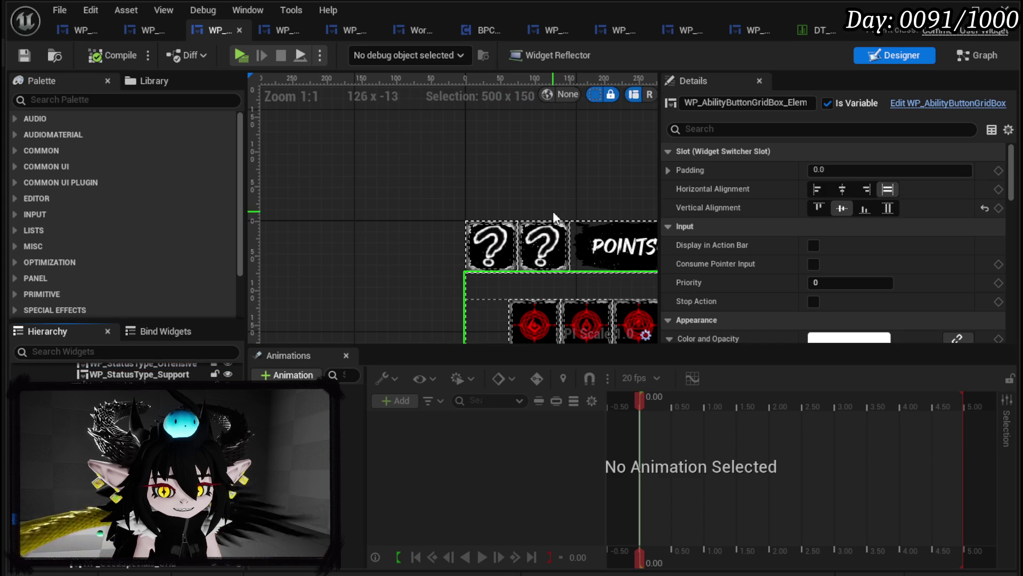
pyautogui.click(142, 30)
pyautogui.scroll(10, 107, 133)
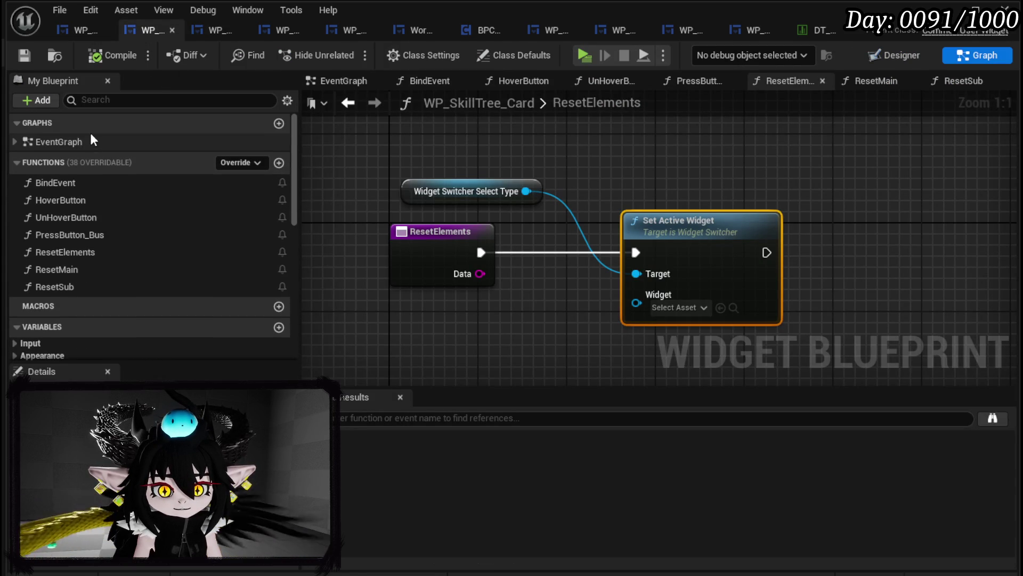
# - Add the copied element grid to the card's switcher, rename it WP_ElementGrid, and save
pyautogui.click(901, 55)
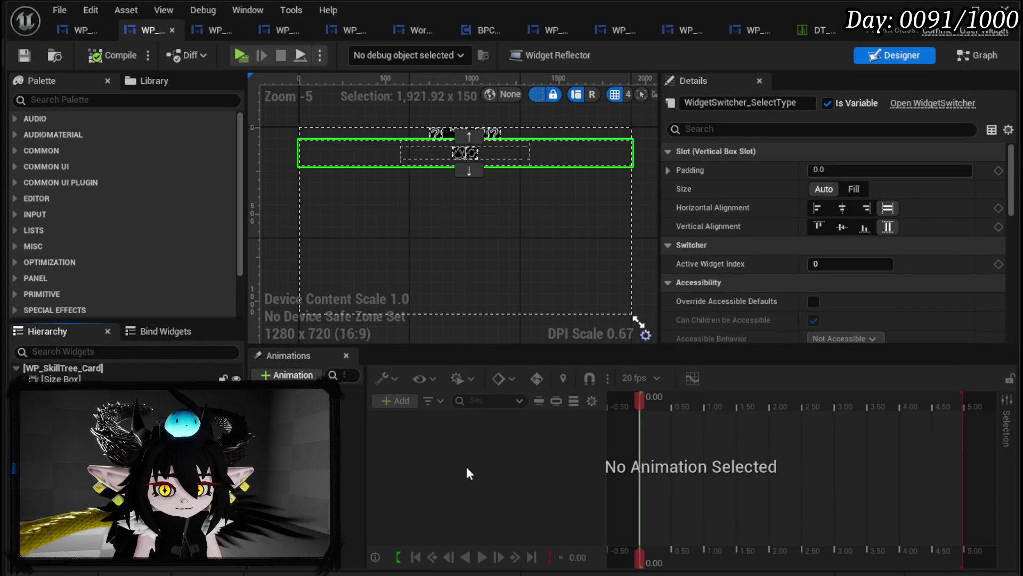
pyautogui.hotkey('ctrl', 'z')
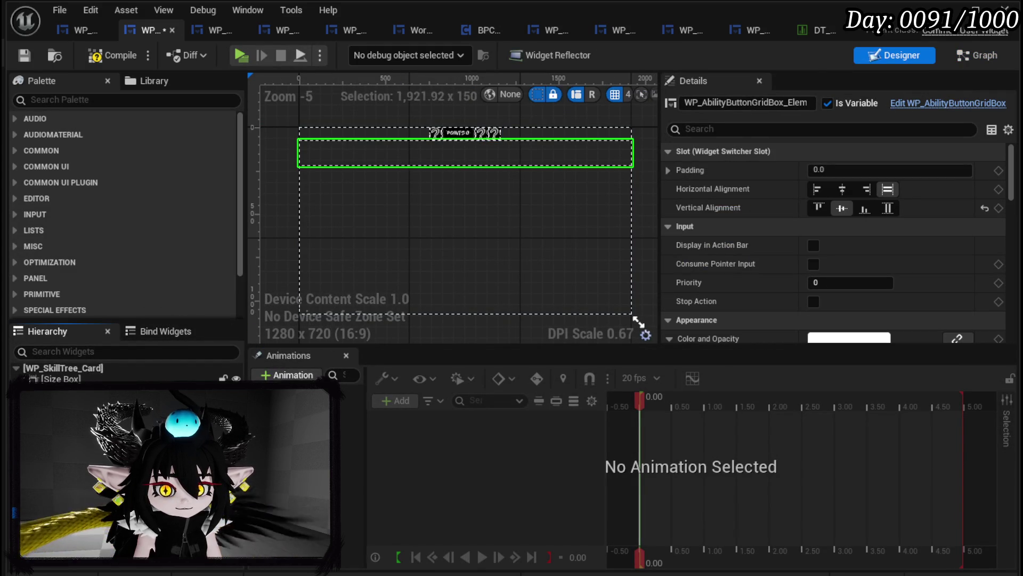
pyautogui.click(101, 57)
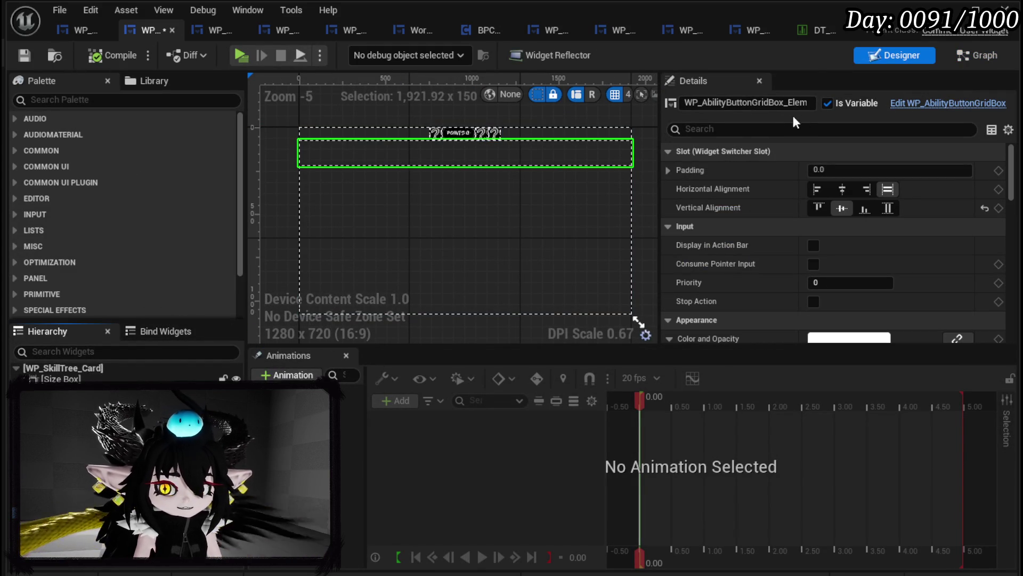
pyautogui.moveTo(785, 103); pyautogui.dragTo(708, 104)
pyautogui.press('BackSpace')
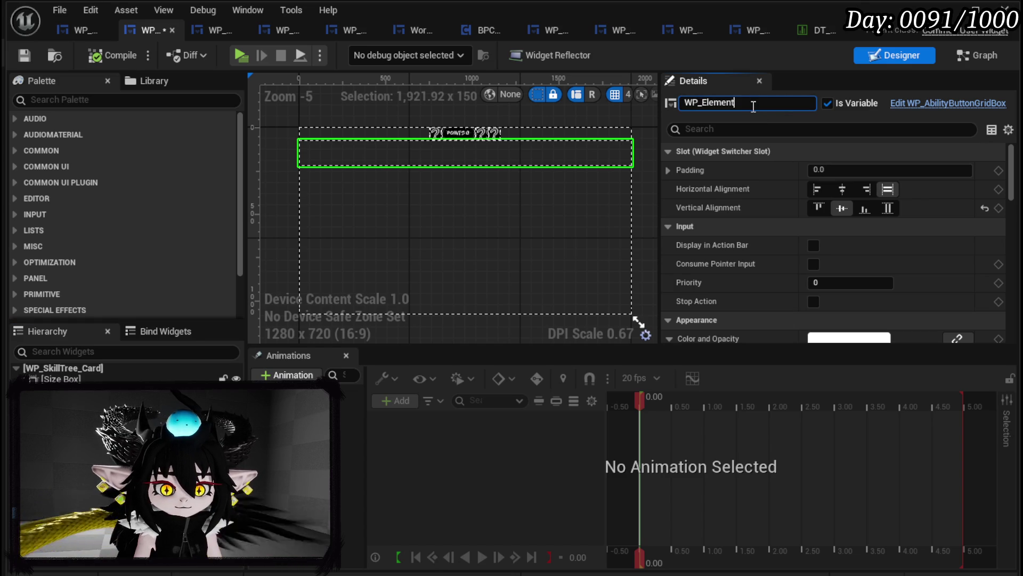
pyautogui.press('Return')
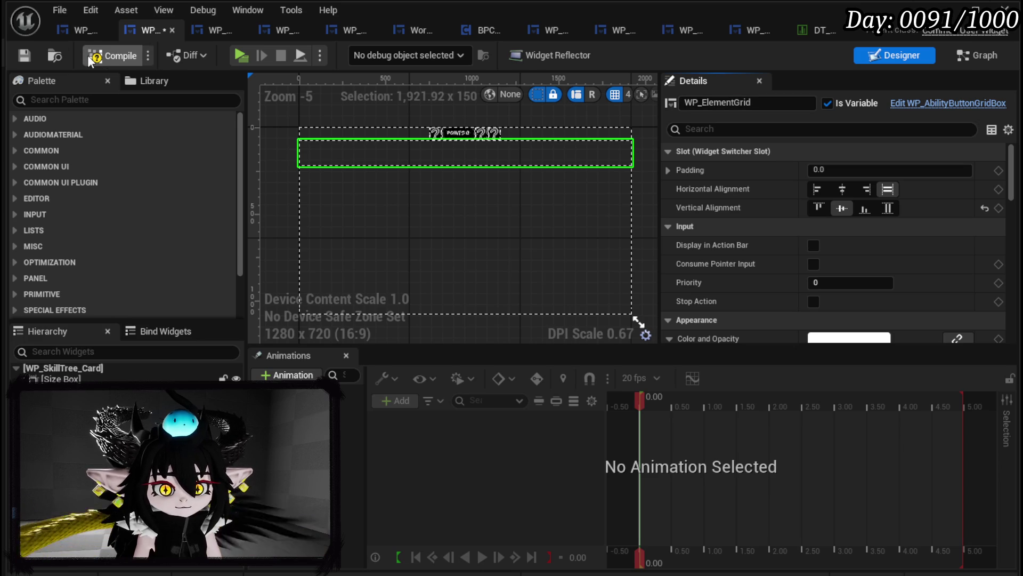
pyautogui.click(25, 54)
# - Reposition the POINTS counter among the question-mark slots in the card's top row
pyautogui.scroll(4, 439, 145)
pyautogui.moveTo(439, 145); pyautogui.dragTo(429, 226)
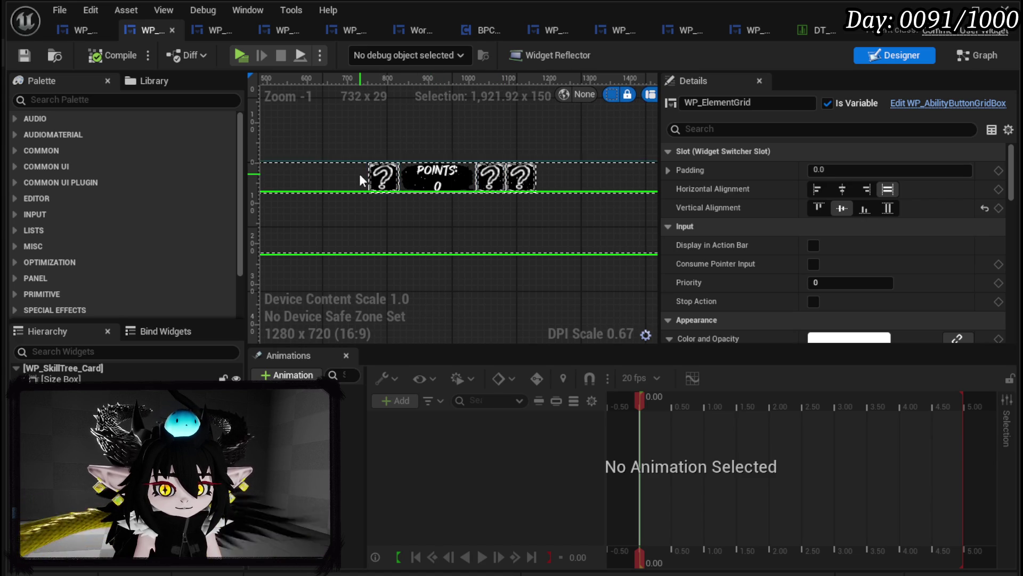
pyautogui.click(432, 182)
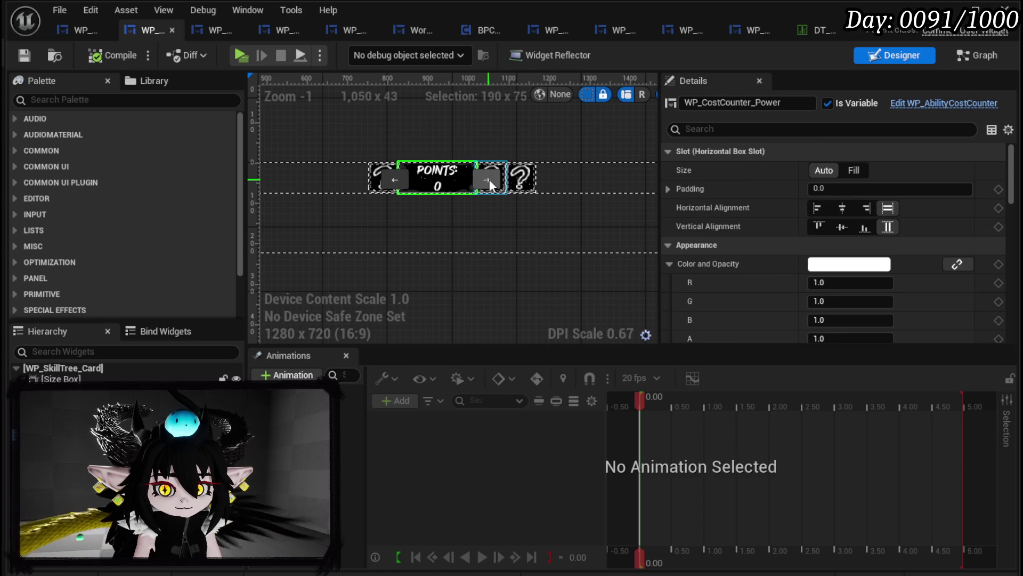
pyautogui.click(382, 182)
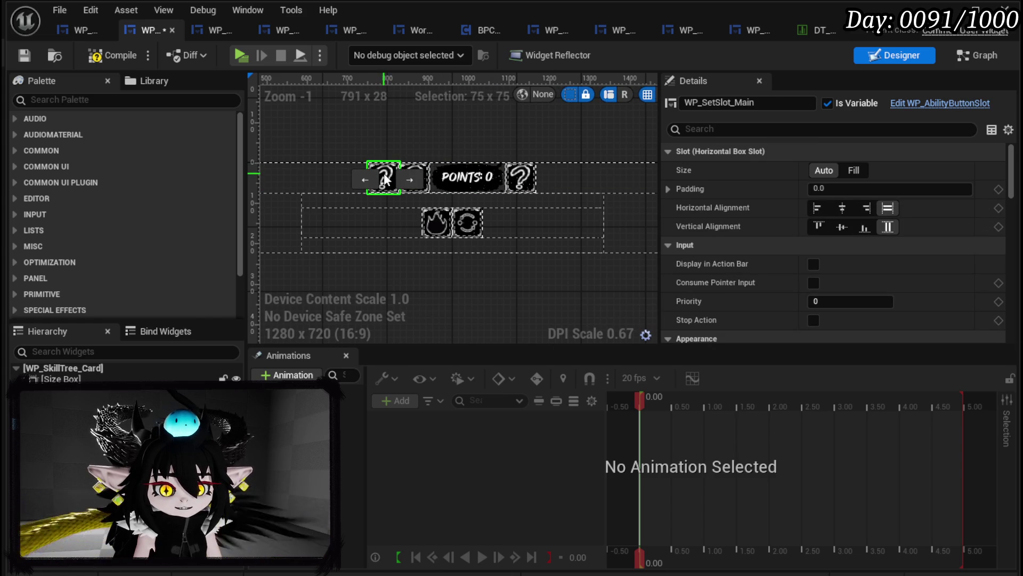
pyautogui.click(413, 178)
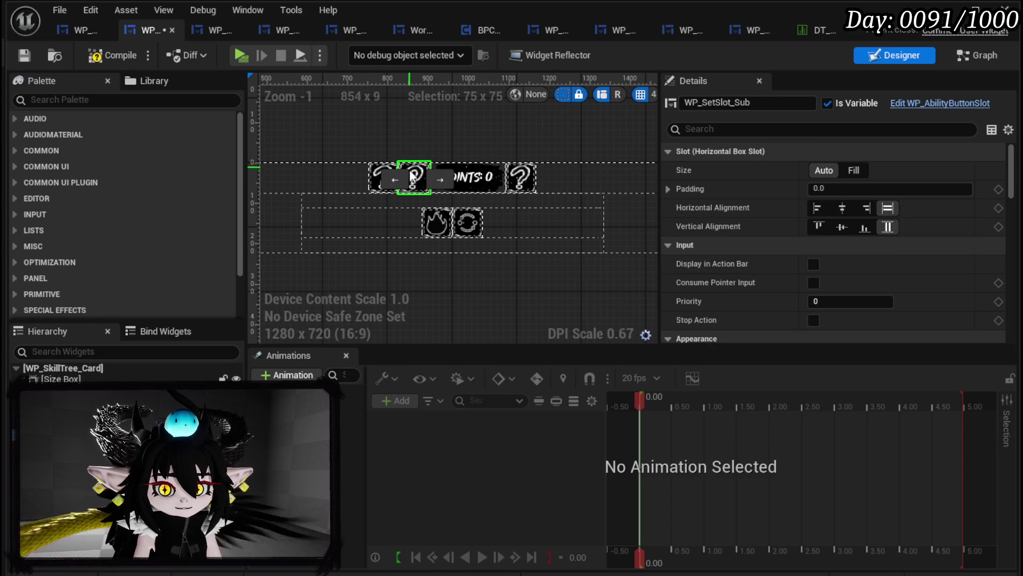
pyautogui.click(476, 179)
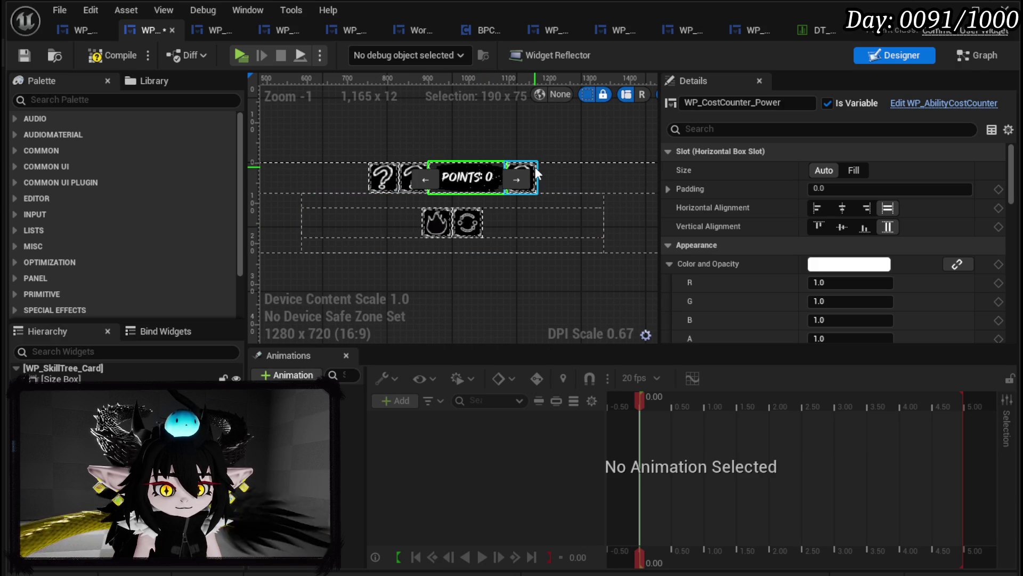
pyautogui.click(426, 180)
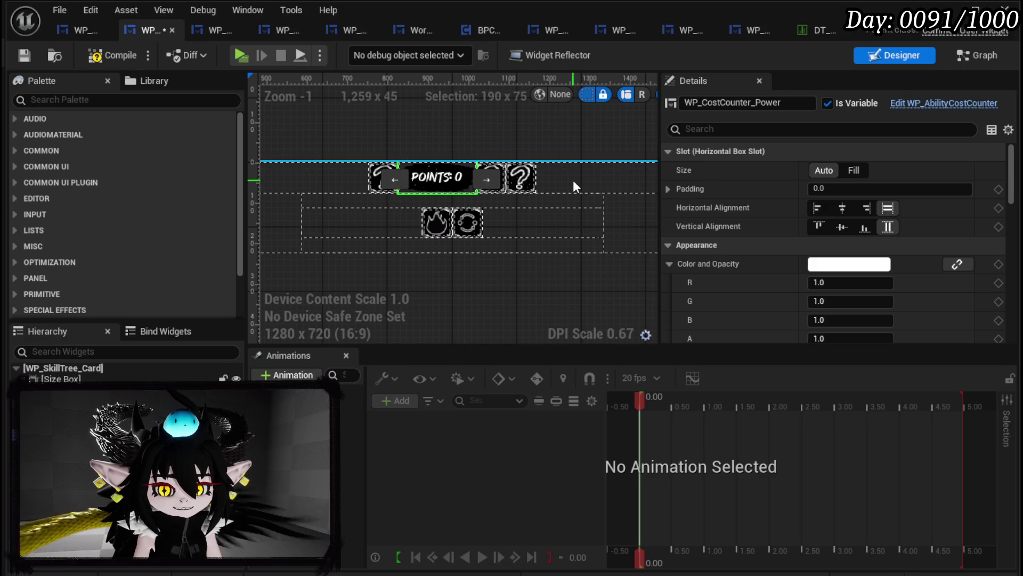
pyautogui.click(486, 178)
pyautogui.click(437, 175)
# - Duplicate the POINTS counter beside the element slot, then save and compile the card
pyautogui.hotkey('ctrl', 'd')
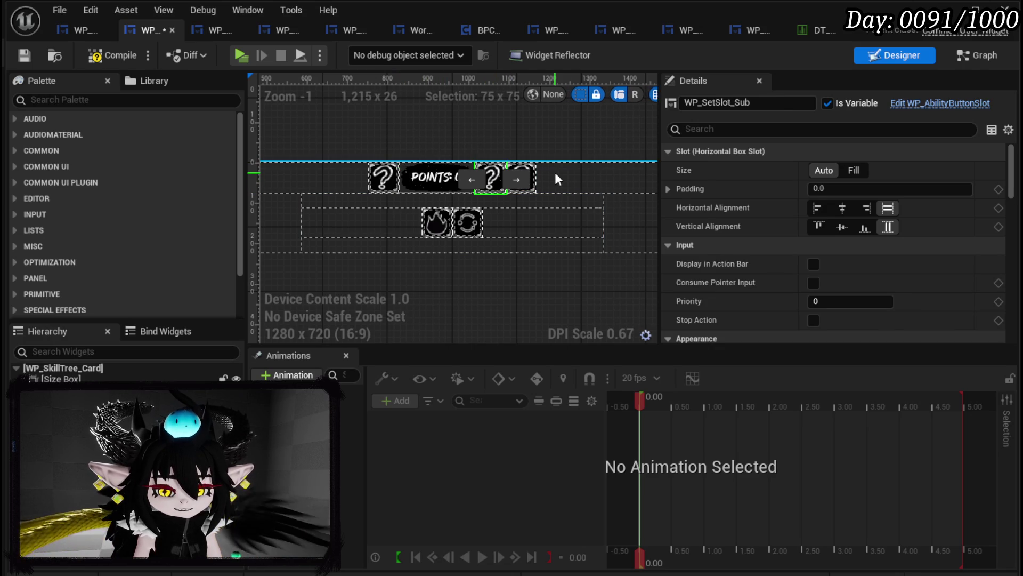
pyautogui.click(555, 171)
pyautogui.click(571, 170)
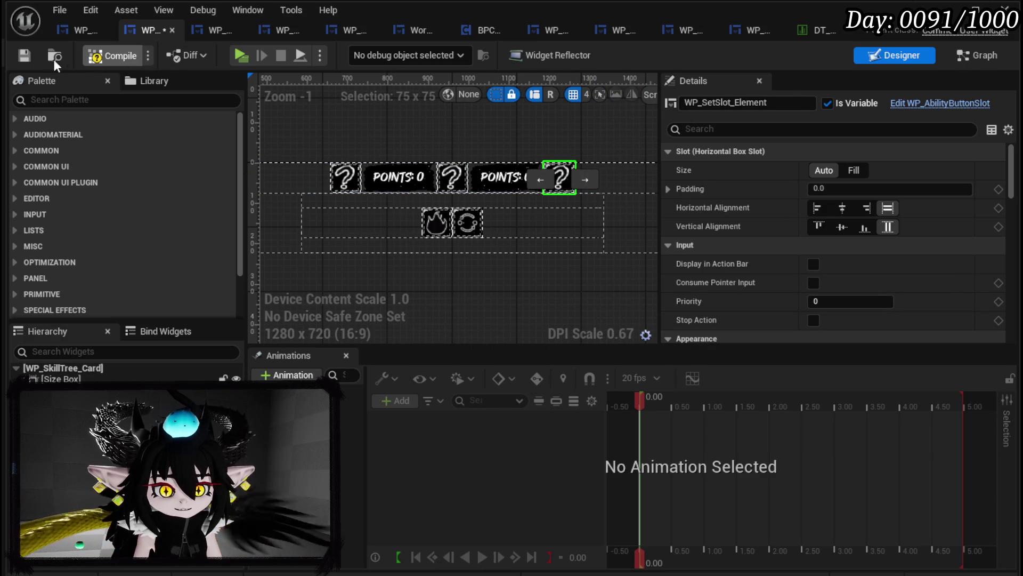
pyautogui.click(21, 59)
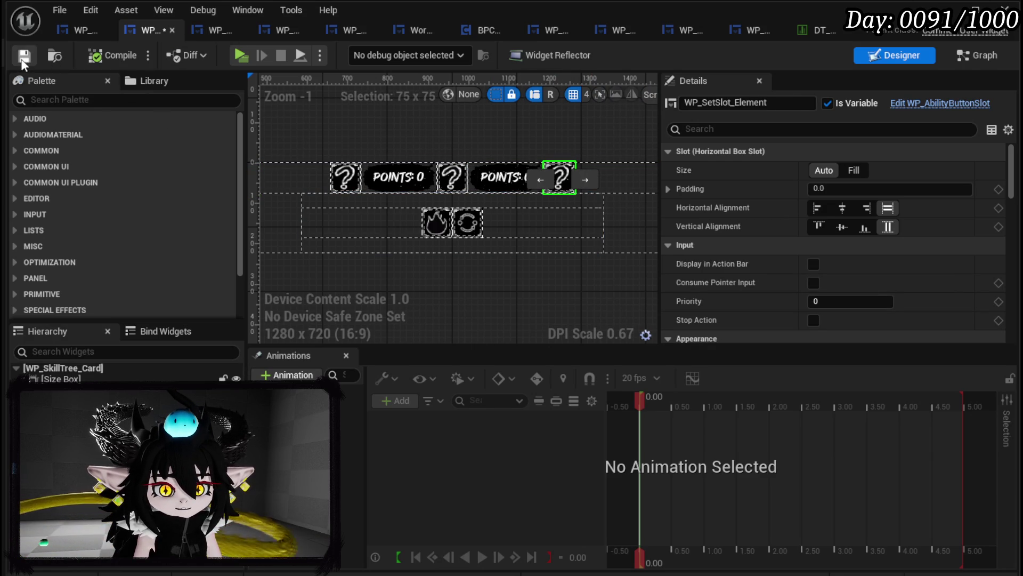
pyautogui.click(208, 34)
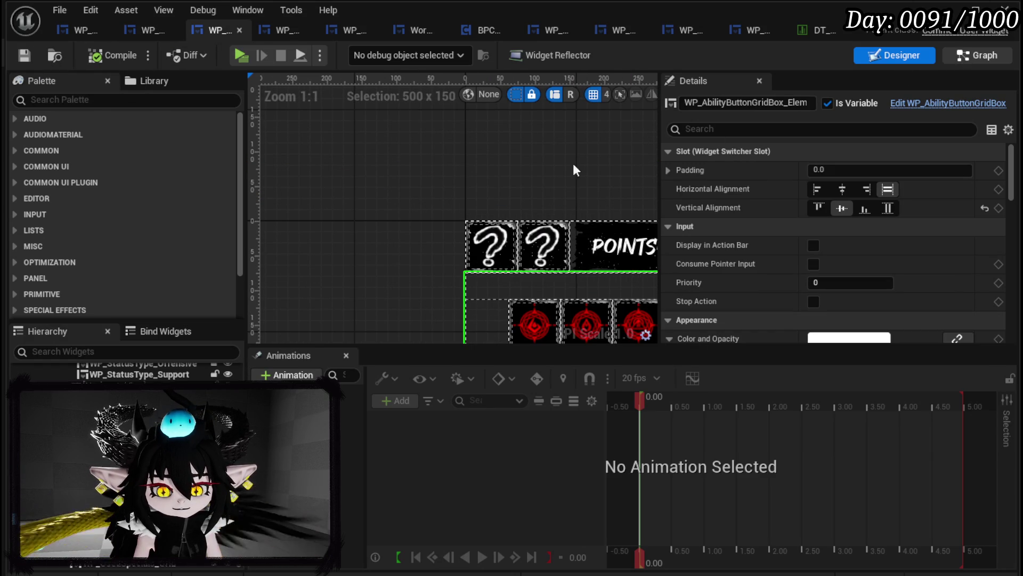
pyautogui.click(978, 55)
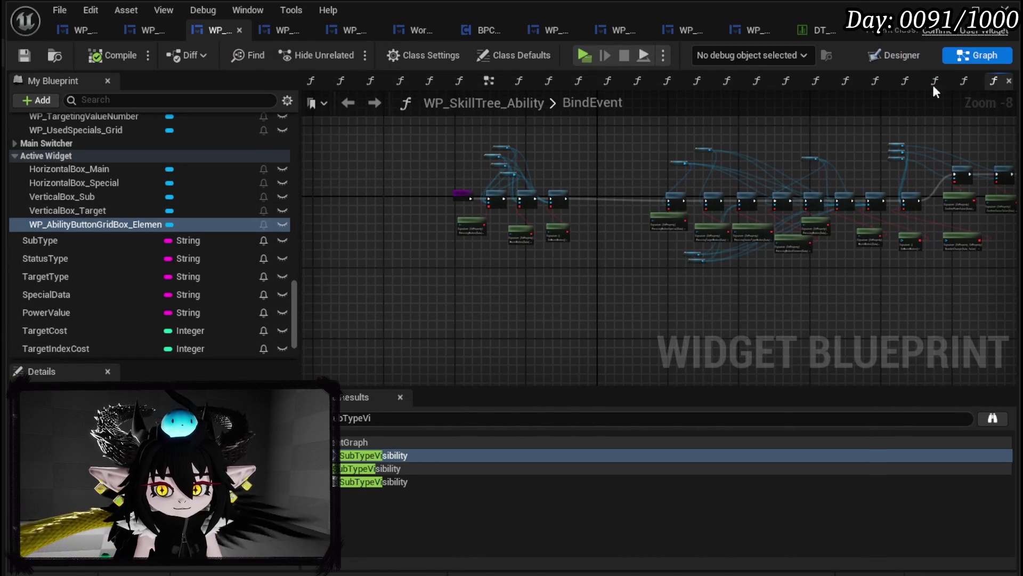
pyautogui.click(488, 84)
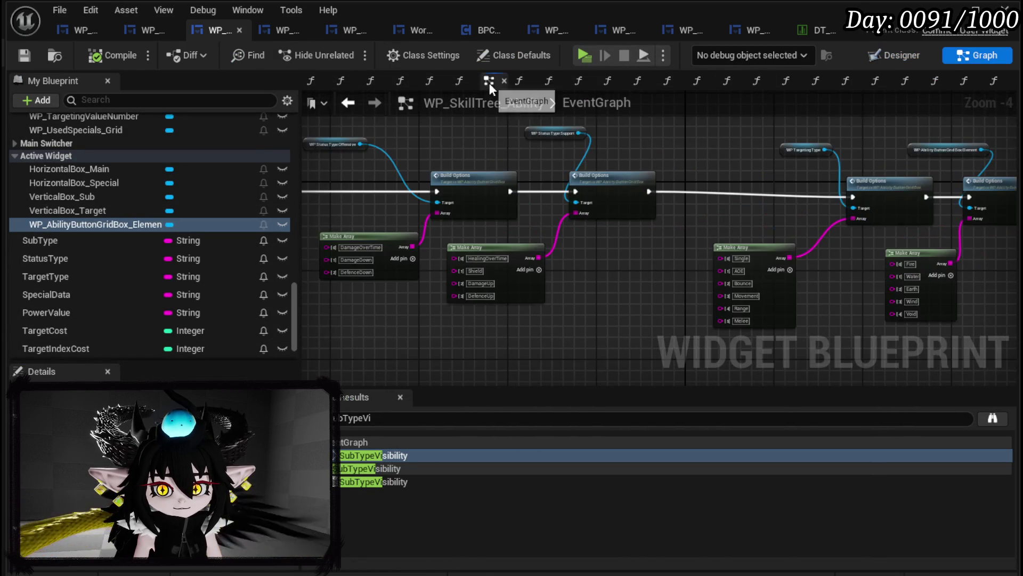
pyautogui.rightClick(312, 80)
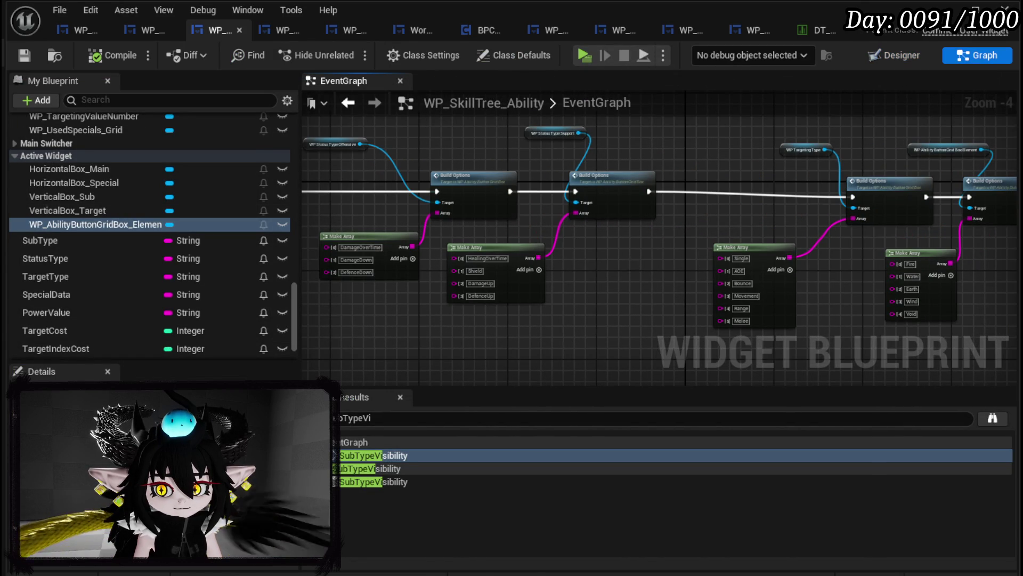
pyautogui.scroll(2, 629, 252)
pyautogui.moveTo(681, 210)
pyautogui.mouseDown()
pyautogui.moveTo(487, 207)
pyautogui.moveTo(697, 299)
pyautogui.mouseUp()
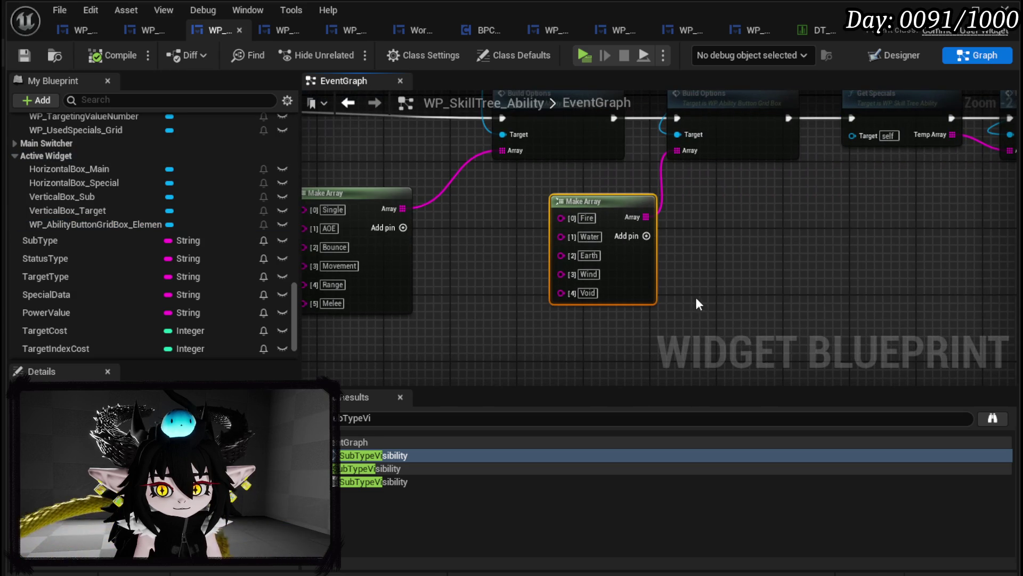
pyautogui.click(139, 25)
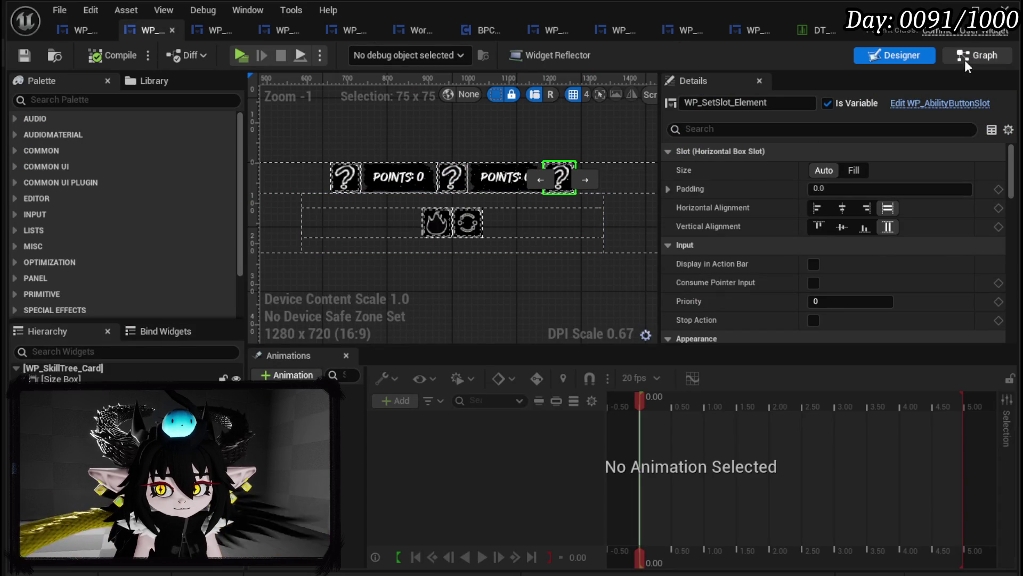
# - Show the card's EventGraph at the Build Options chain, discard a trial WP_SetSlot_Element getter, and recompile
pyautogui.click(977, 55)
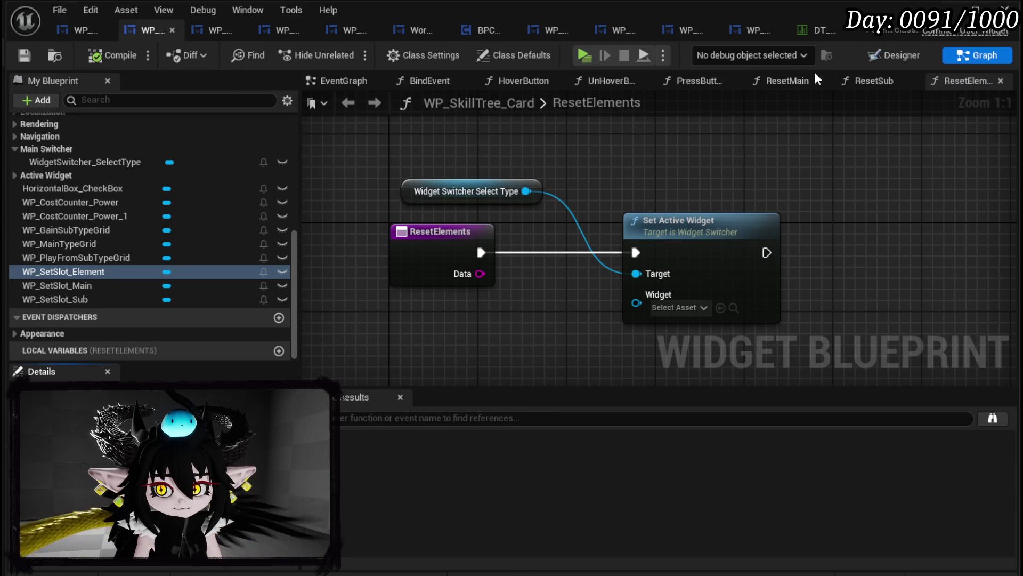
pyautogui.click(359, 86)
pyautogui.moveTo(612, 175)
pyautogui.mouseDown()
pyautogui.moveTo(605, 143)
pyautogui.moveTo(115, 144)
pyautogui.mouseUp()
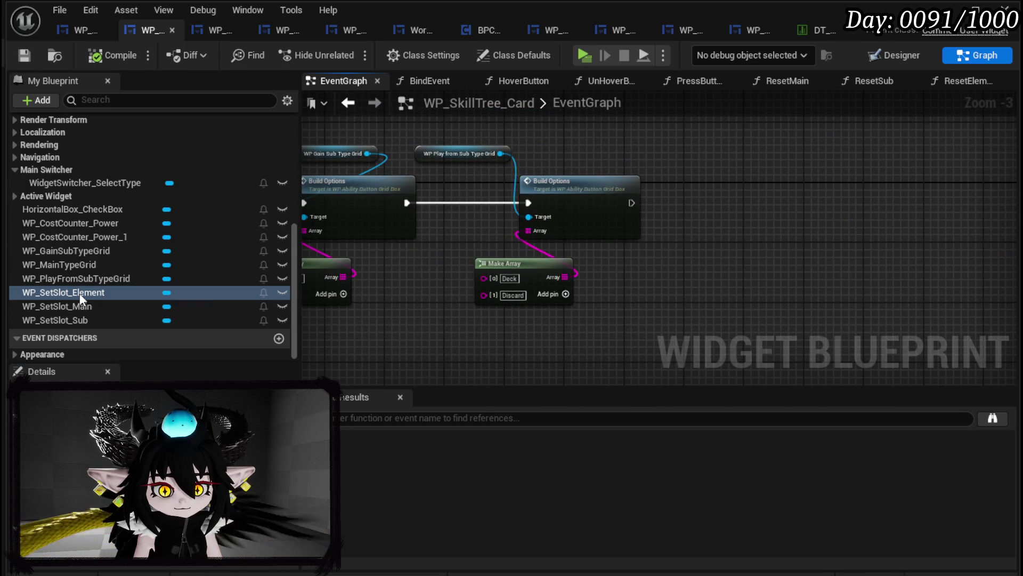
pyautogui.moveTo(81, 295)
pyautogui.mouseDown()
pyautogui.moveTo(580, 137)
pyautogui.moveTo(657, 165)
pyautogui.moveTo(701, 164)
pyautogui.mouseUp()
pyautogui.write('Build')
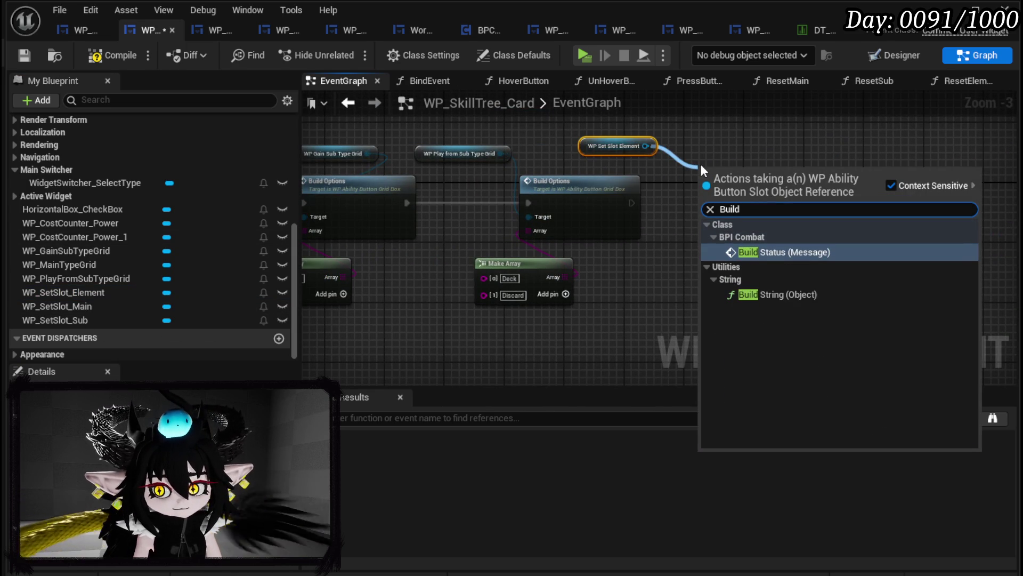
pyautogui.press('Escape')
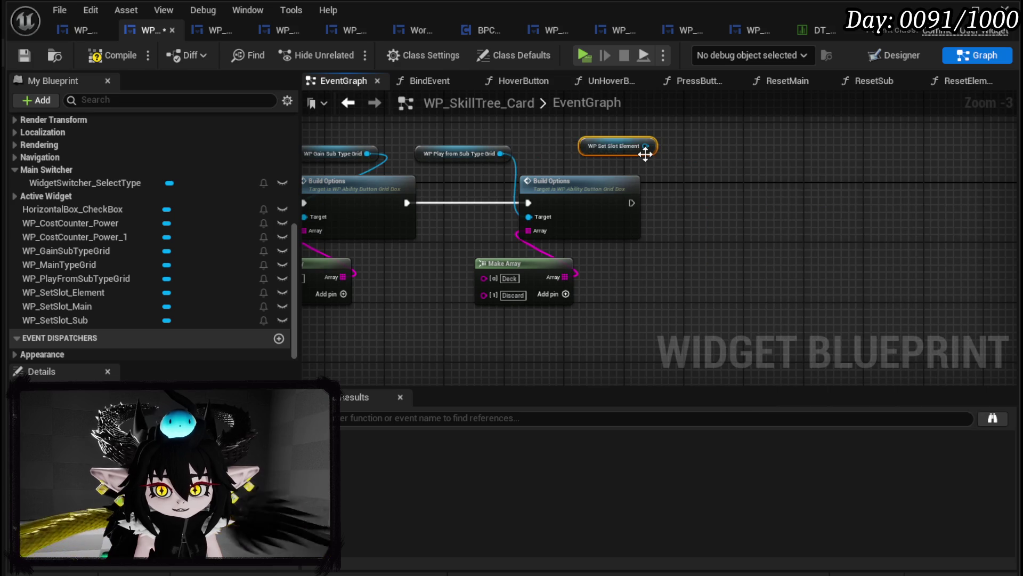
pyautogui.press('Delete')
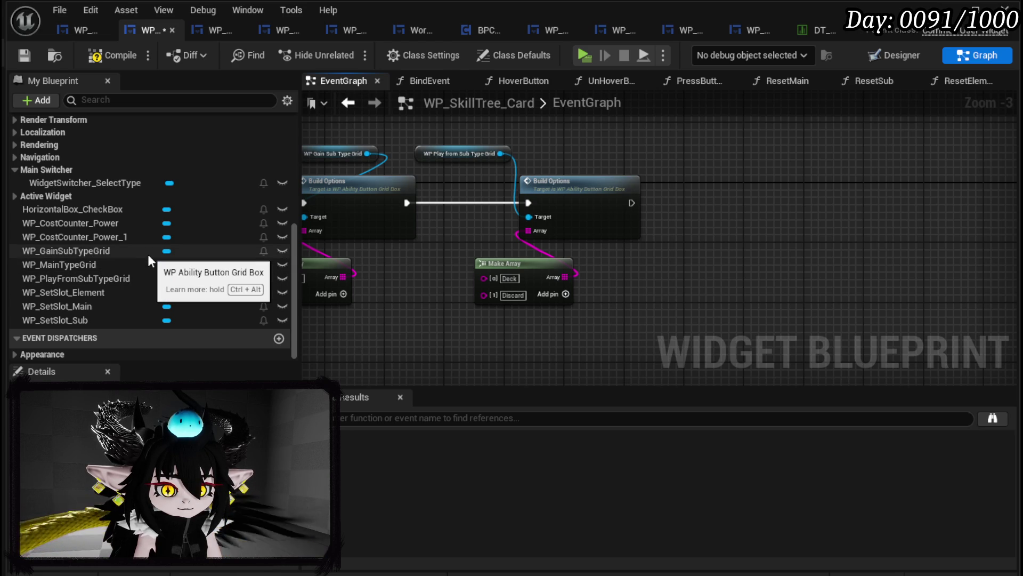
pyautogui.click(103, 55)
# - Compile and save the card blueprint, then select WP_ElementGrid in the designer layout
pyautogui.click(24, 55)
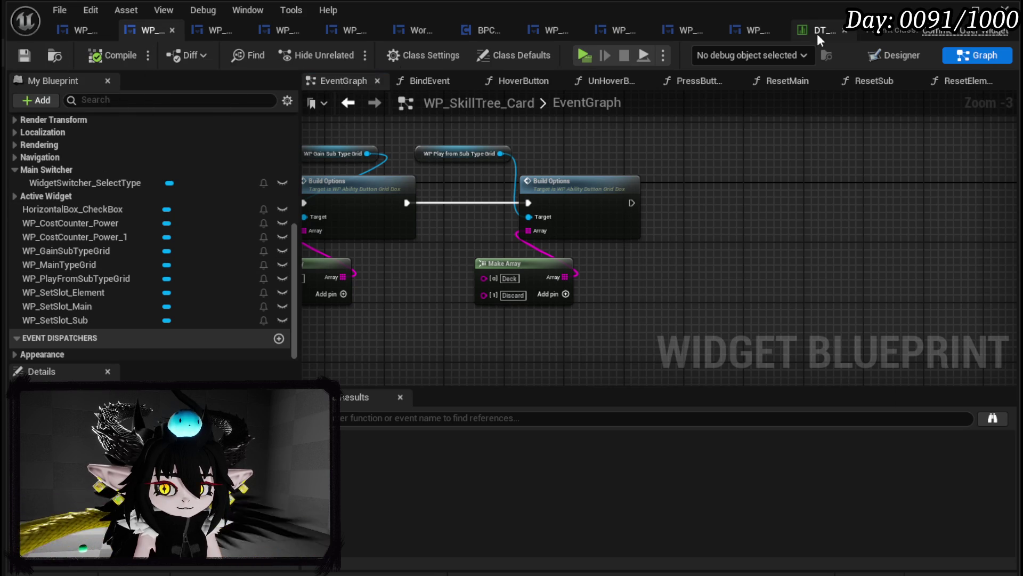
pyautogui.click(896, 55)
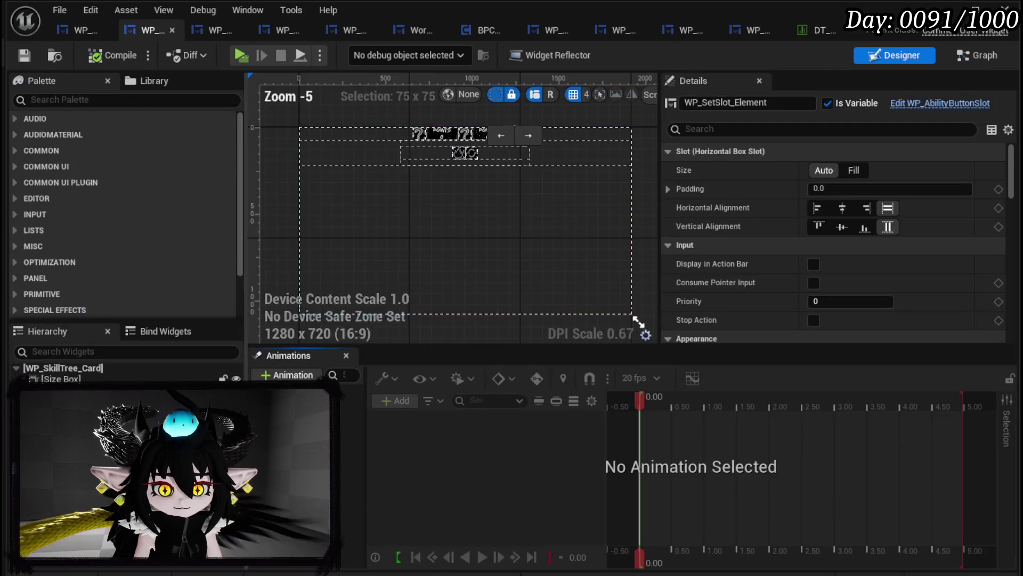
pyautogui.click(466, 153)
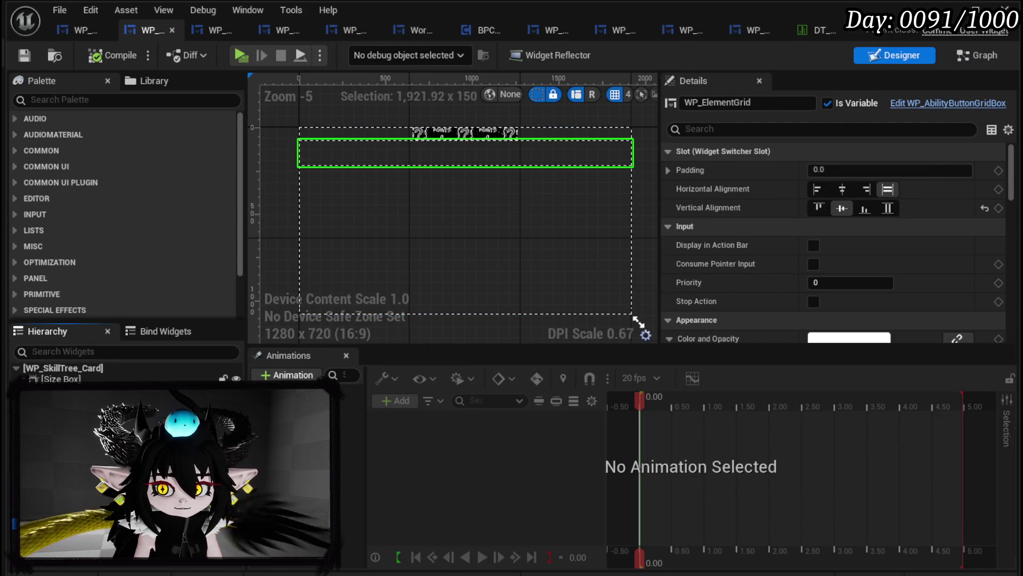
pyautogui.click(981, 55)
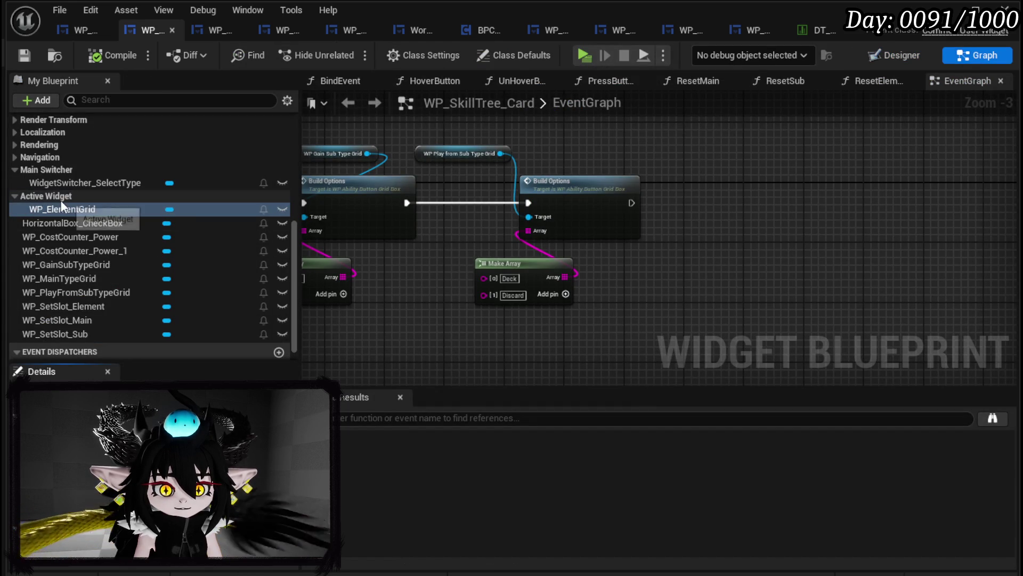
# - Chain a WP_ElementGrid Build Options node fed a Fire, Water, Earth, Wind, Void array
pyautogui.moveTo(59, 206); pyautogui.dragTo(667, 136)
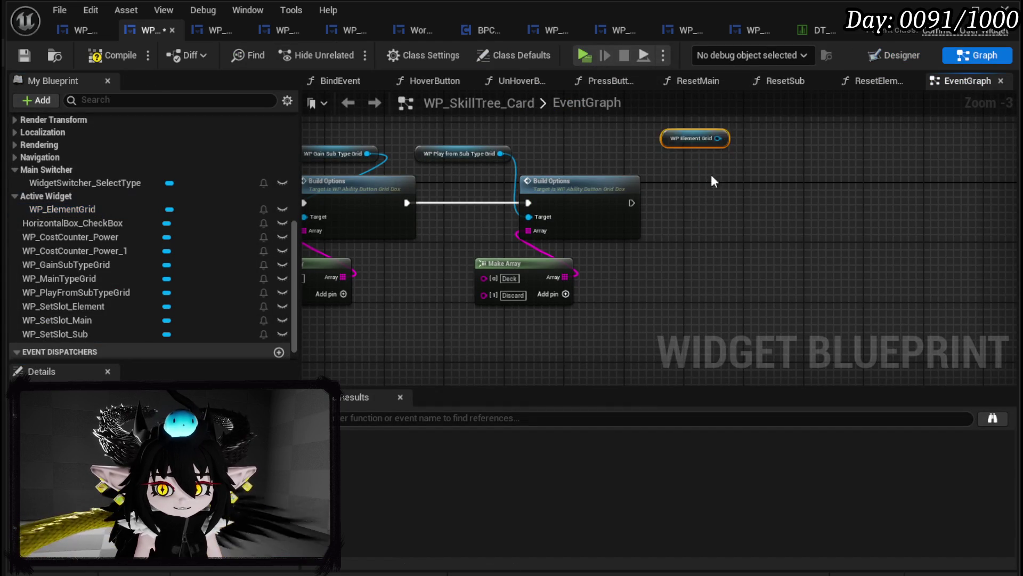
pyautogui.moveTo(550, 151)
pyautogui.mouseDown()
pyautogui.moveTo(581, 194)
pyautogui.moveTo(567, 226)
pyautogui.mouseUp()
pyautogui.write('B')
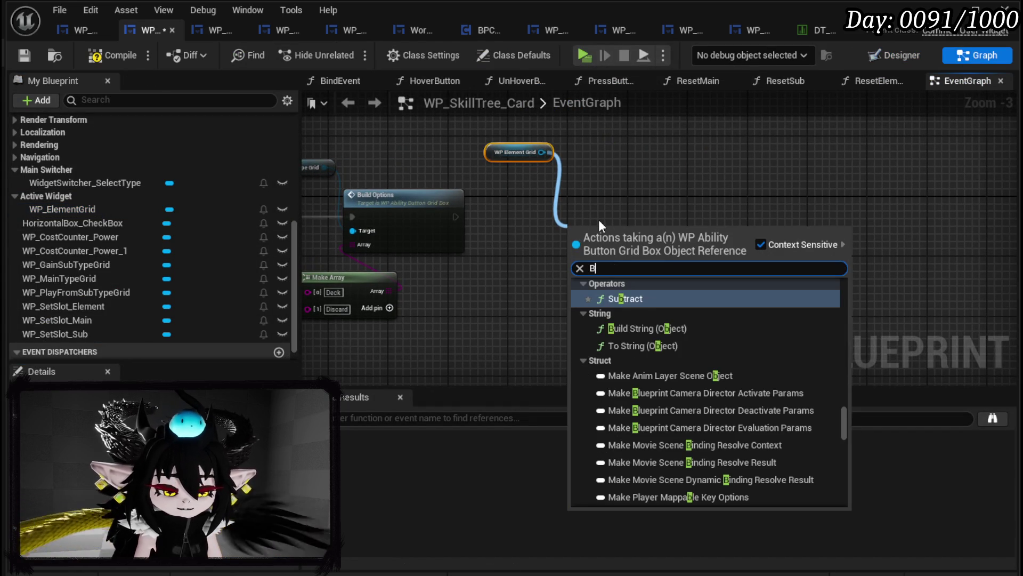
pyautogui.write('uild')
pyautogui.press('Return')
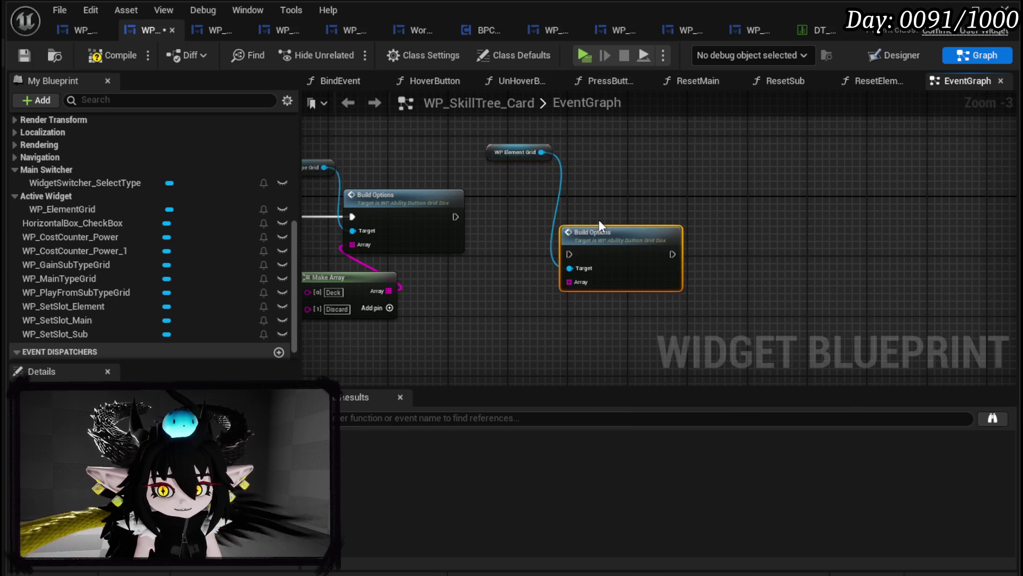
pyautogui.moveTo(456, 217)
pyautogui.mouseDown()
pyautogui.moveTo(566, 252)
pyautogui.moveTo(594, 200)
pyautogui.mouseUp()
pyautogui.hotkey('ctrl', 'v')
pyautogui.moveTo(587, 283)
pyautogui.mouseDown()
pyautogui.moveTo(575, 237)
pyautogui.moveTo(569, 244)
pyautogui.mouseUp()
pyautogui.click(514, 259)
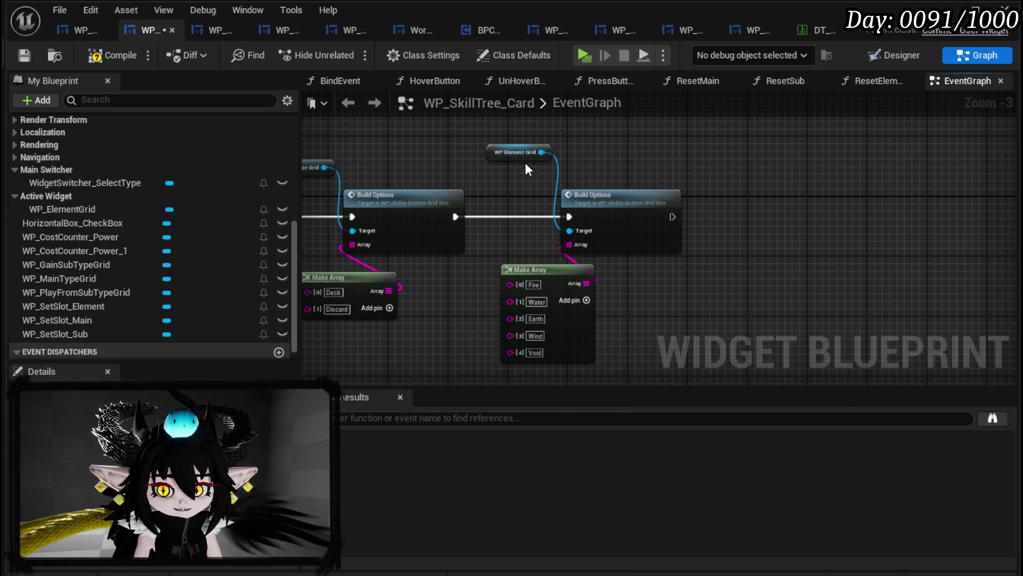
# - Move WP_GainSubTypeGrid, WP_PlayFromSubTypeGrid and WP_MainTypeGrid into the Active Widget category
pyautogui.moveTo(516, 169); pyautogui.dragTo(597, 162)
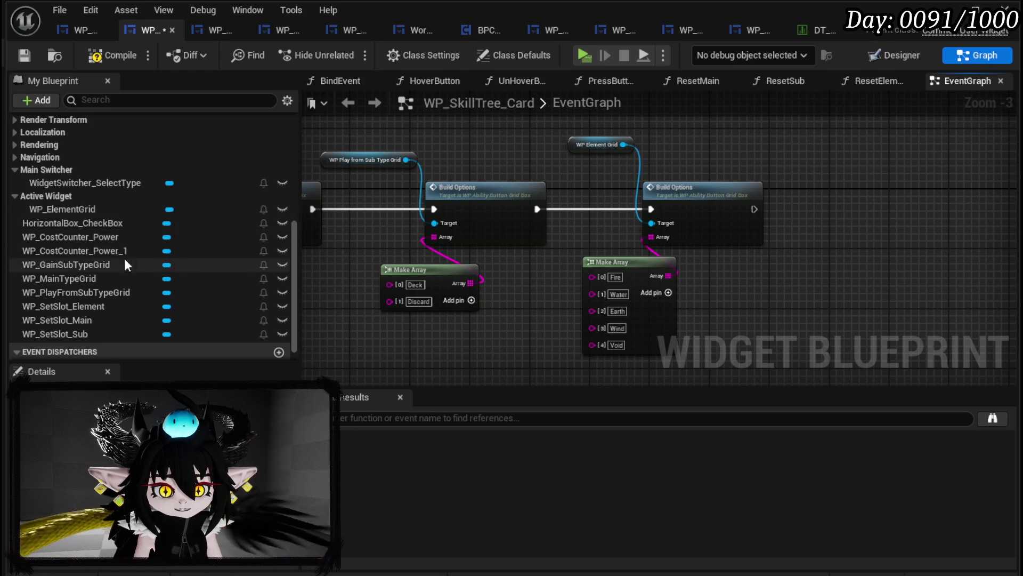
pyautogui.scroll(-1, 101, 235)
pyautogui.click(579, 143)
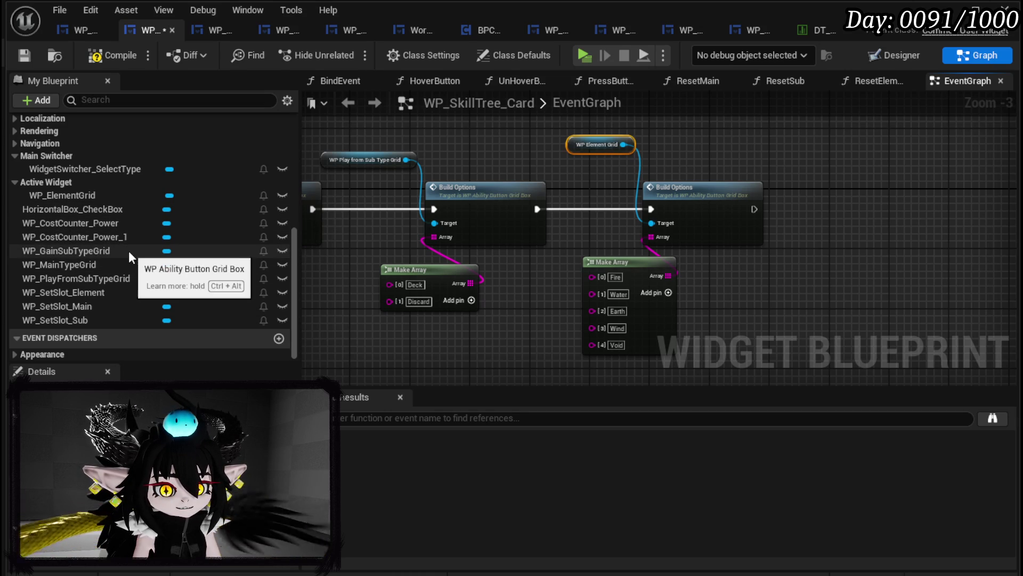
pyautogui.click(75, 251)
pyautogui.moveTo(71, 252); pyautogui.dragTo(55, 180)
pyautogui.moveTo(87, 278)
pyautogui.mouseDown()
pyautogui.moveTo(75, 188)
pyautogui.moveTo(91, 203)
pyautogui.mouseUp()
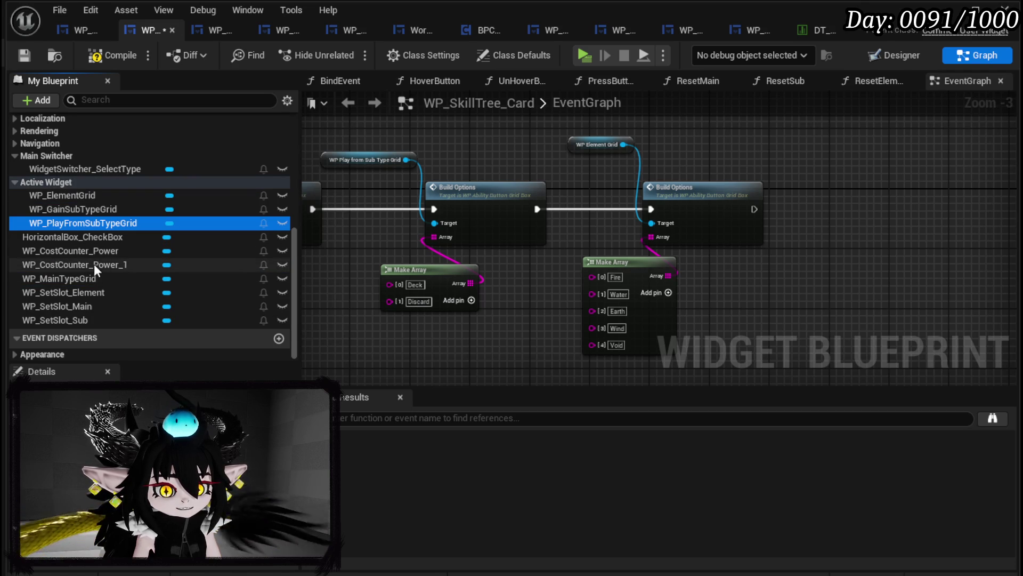
pyautogui.moveTo(73, 276)
pyautogui.mouseDown()
pyautogui.moveTo(78, 178)
pyautogui.moveTo(62, 181)
pyautogui.mouseUp()
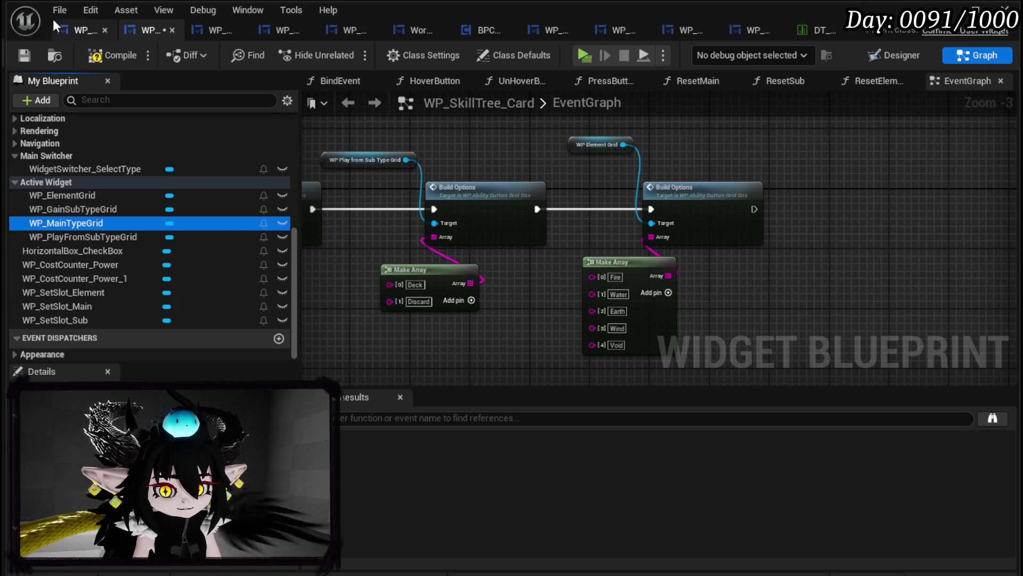
# - Compile, then put the PressButton_Bus function in a new Button Press category
pyautogui.click(107, 57)
pyautogui.click(25, 54)
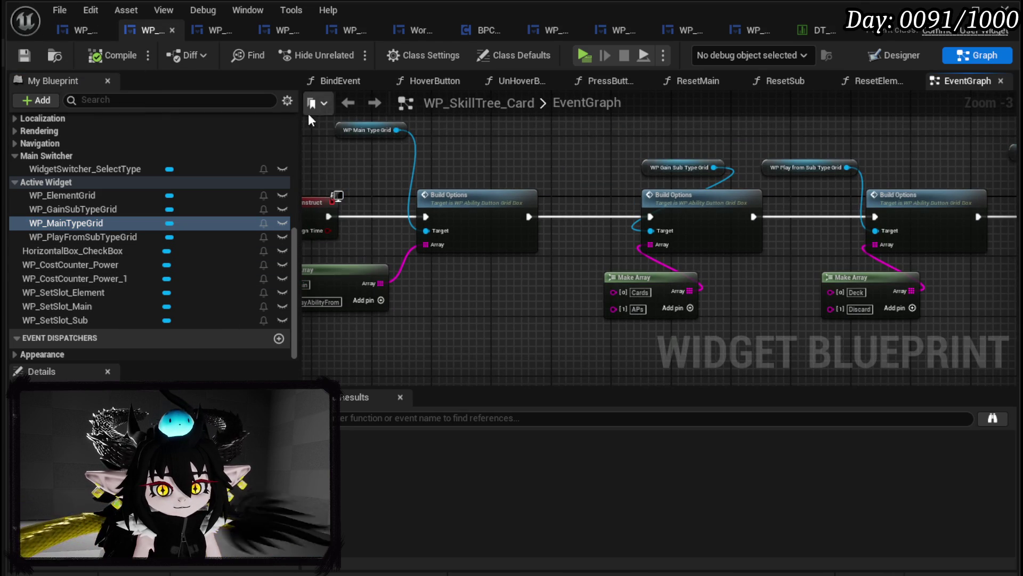
pyautogui.scroll(8, 66, 132)
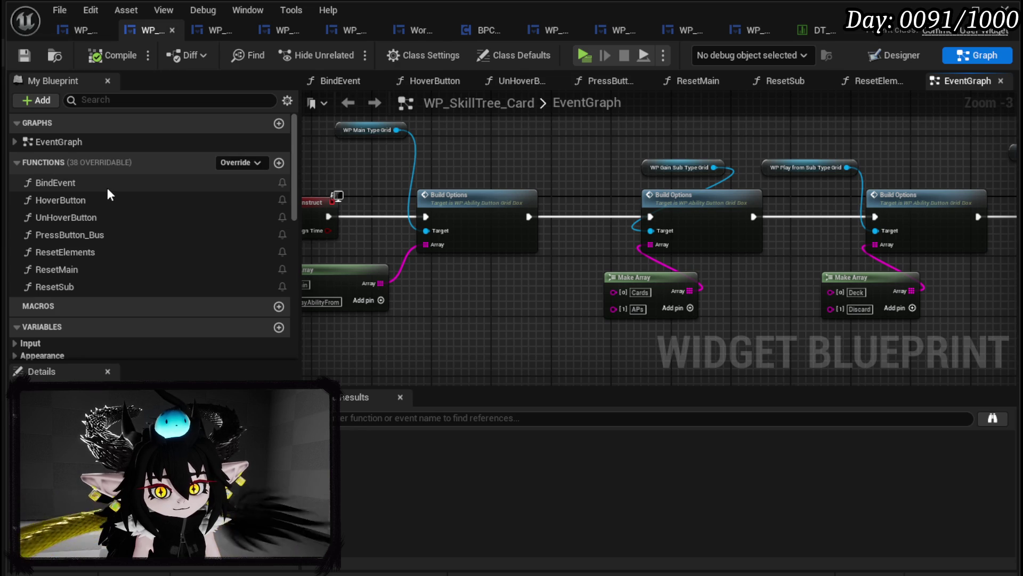
pyautogui.click(104, 186)
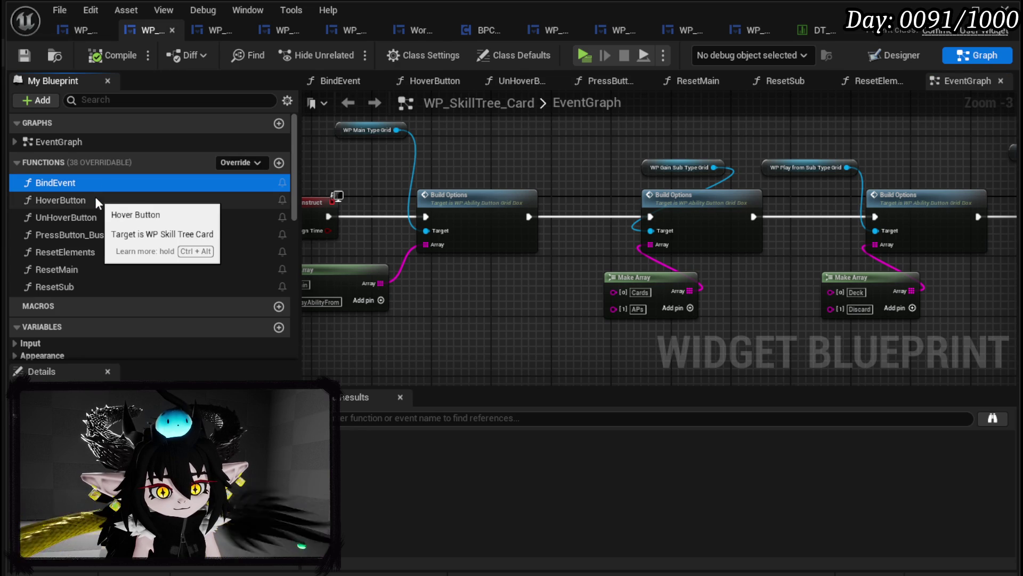
pyautogui.click(77, 239)
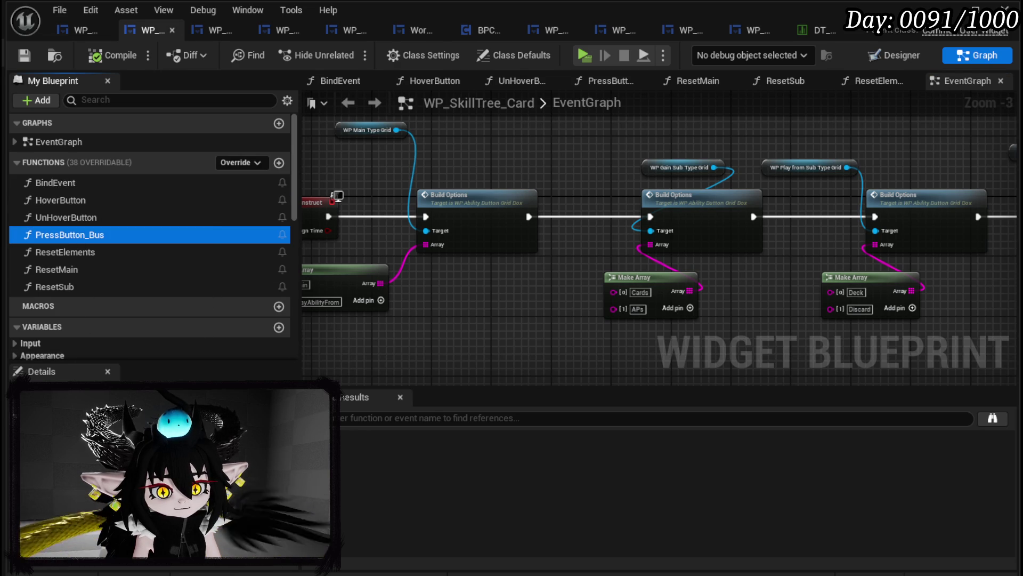
pyautogui.click(380, 376)
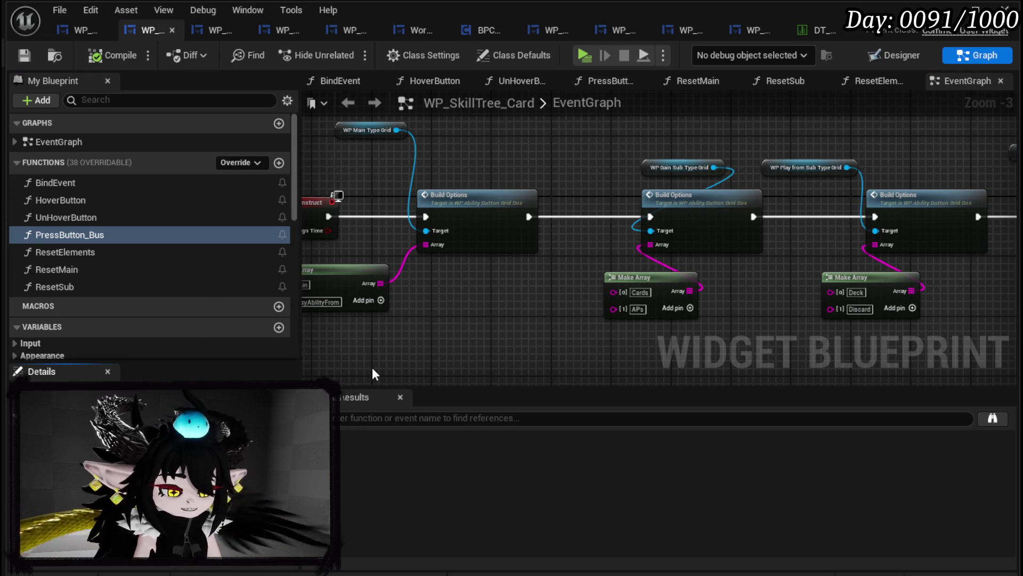
pyautogui.press('Return')
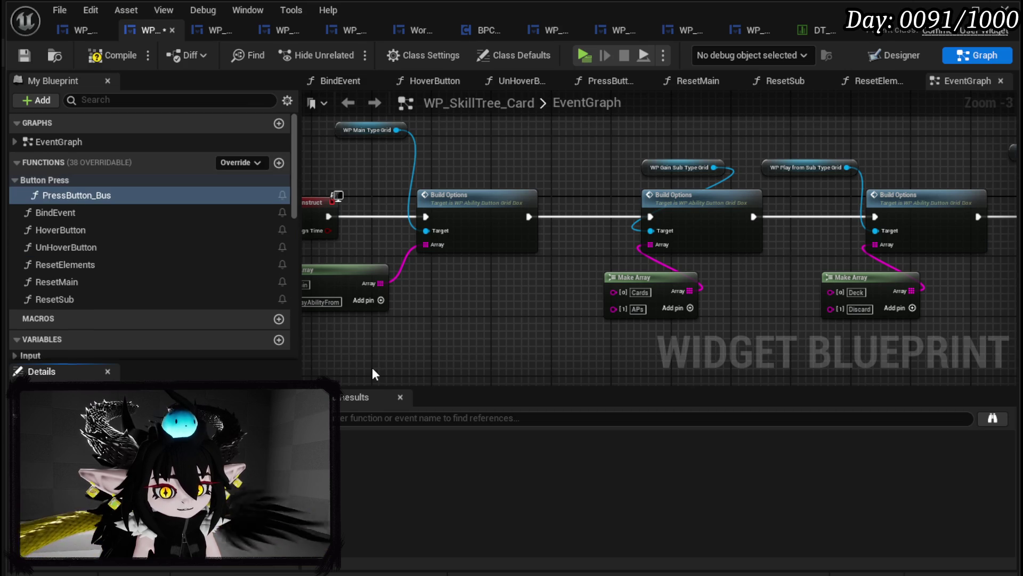
# - In PressButton_Bus, add Gain and PlayFrom cases to Switch on String and compile
pyautogui.doubleClick(106, 194)
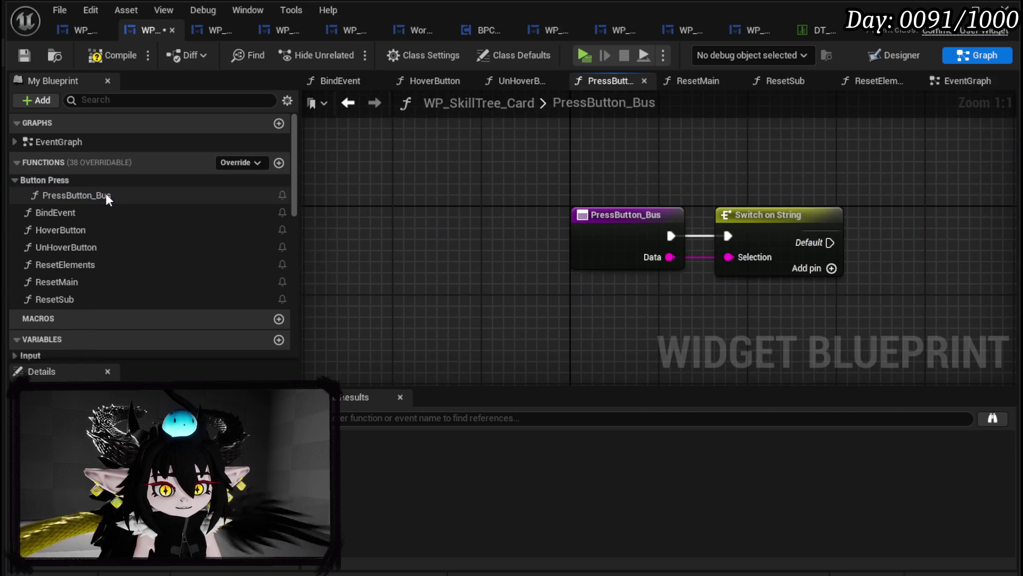
pyautogui.click(22, 54)
pyautogui.click(494, 248)
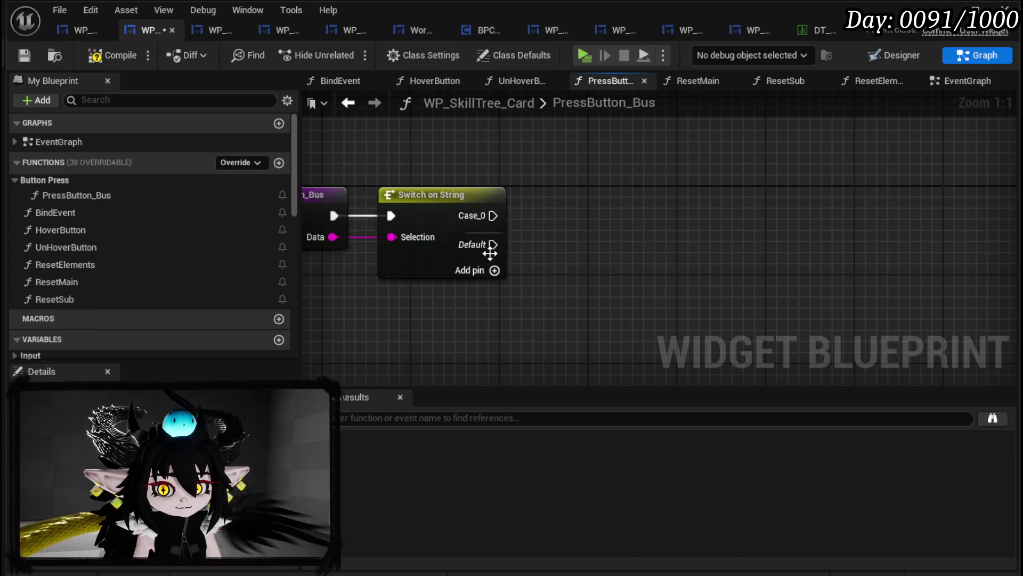
pyautogui.click(494, 271)
pyautogui.click(455, 193)
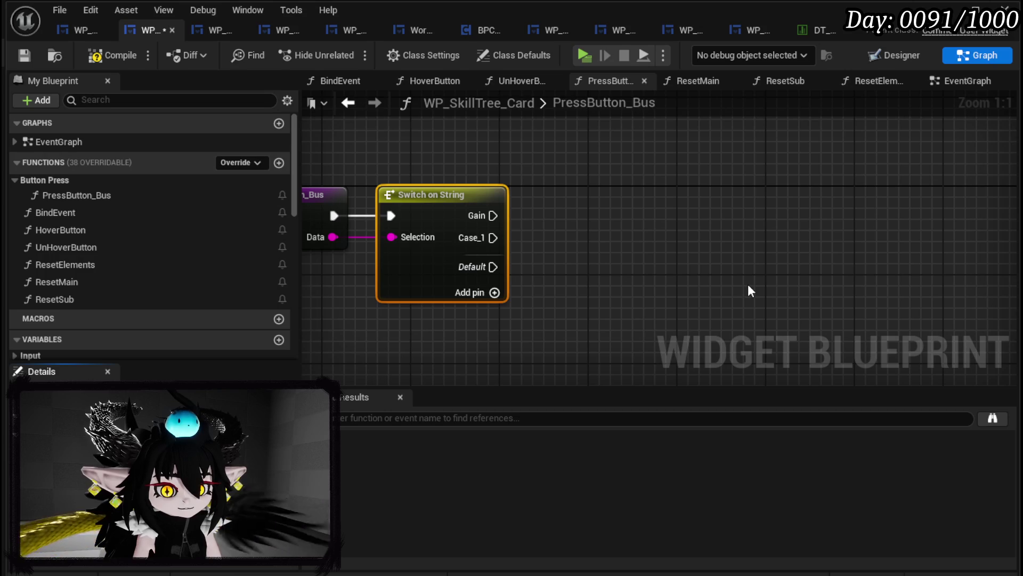
pyautogui.press('Return')
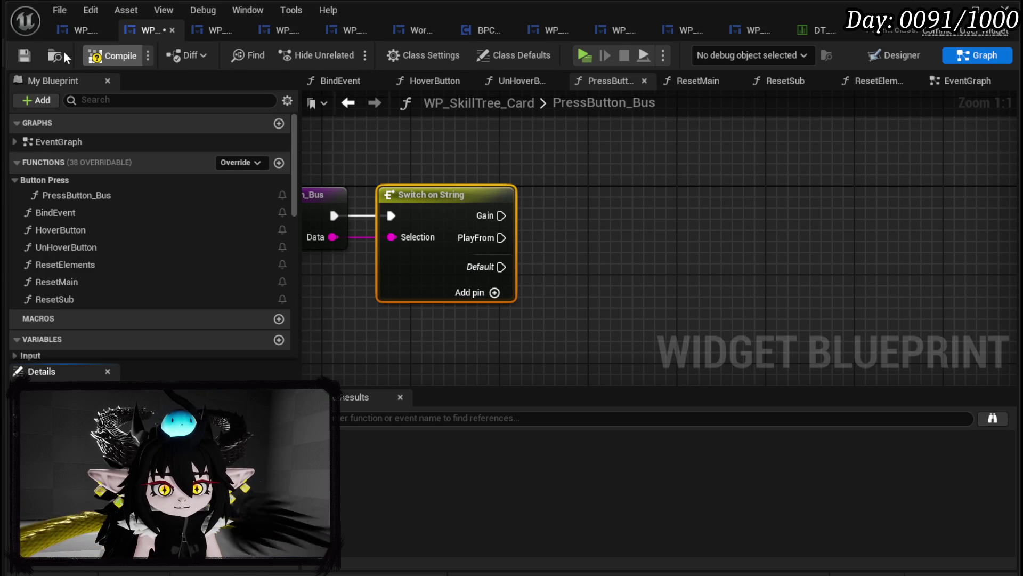
pyautogui.click(23, 55)
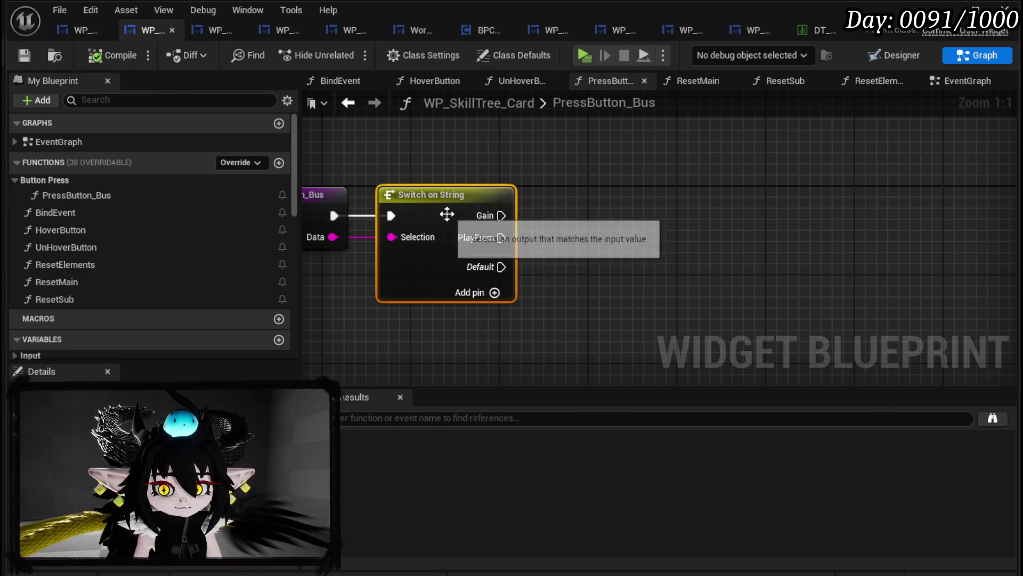
pyautogui.moveTo(446, 214); pyautogui.dragTo(532, 178)
pyautogui.moveTo(430, 198); pyautogui.dragTo(353, 198)
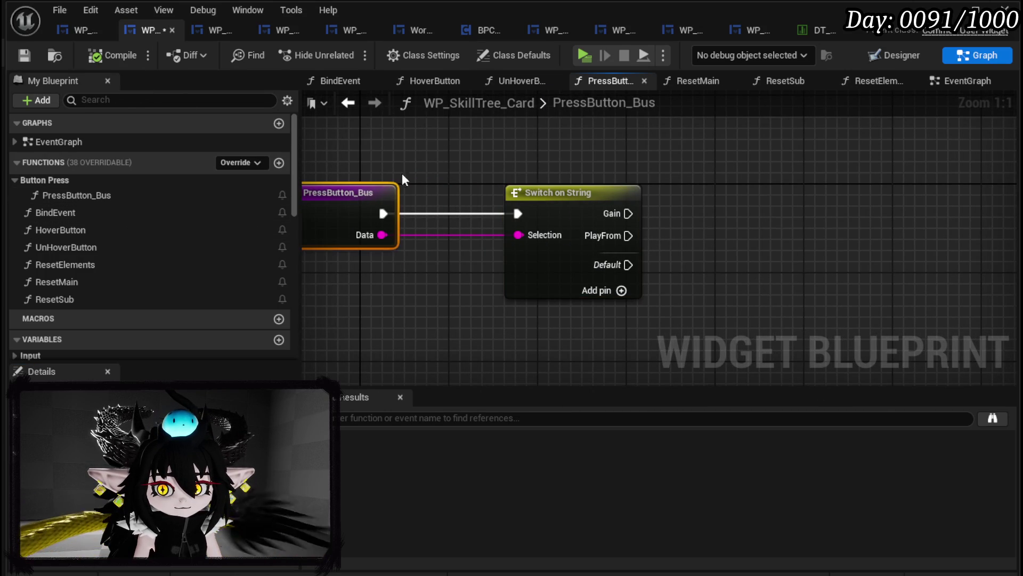
# - Inspect WP_MainTypeGrid and the POINTS counters in the card designer, undoing the question-mark slot move
pyautogui.click(900, 57)
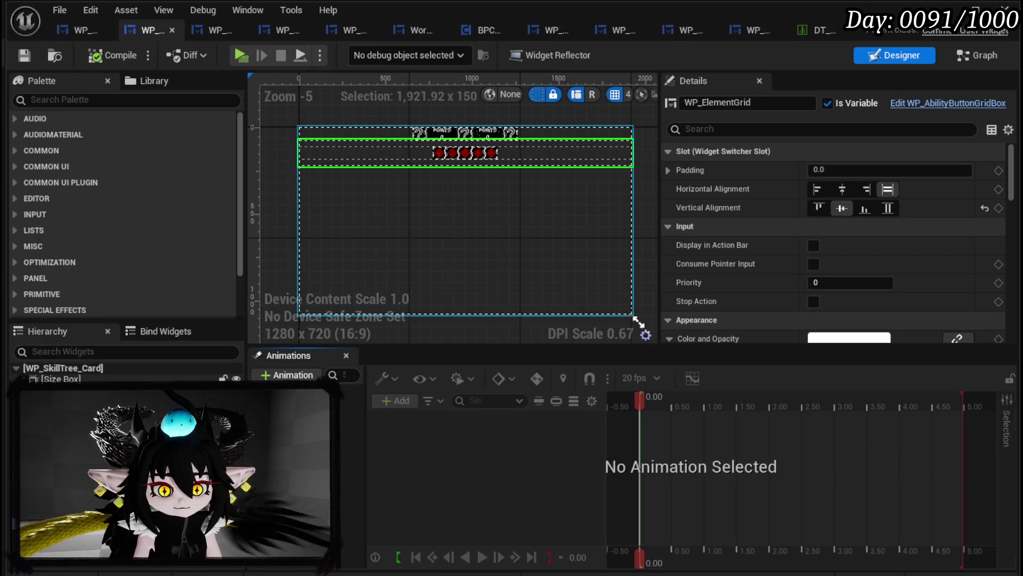
pyautogui.click(464, 133)
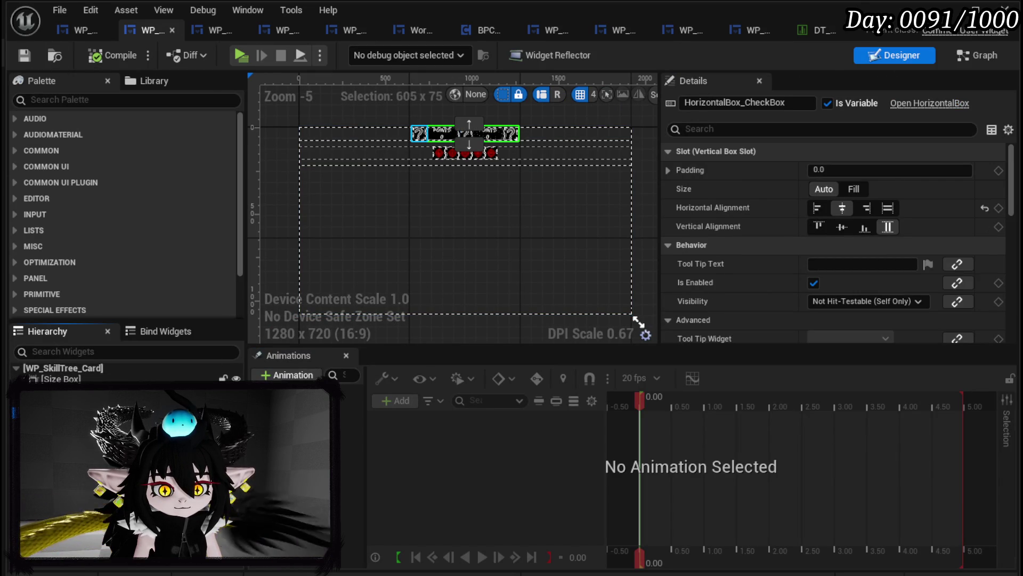
pyautogui.click(422, 133)
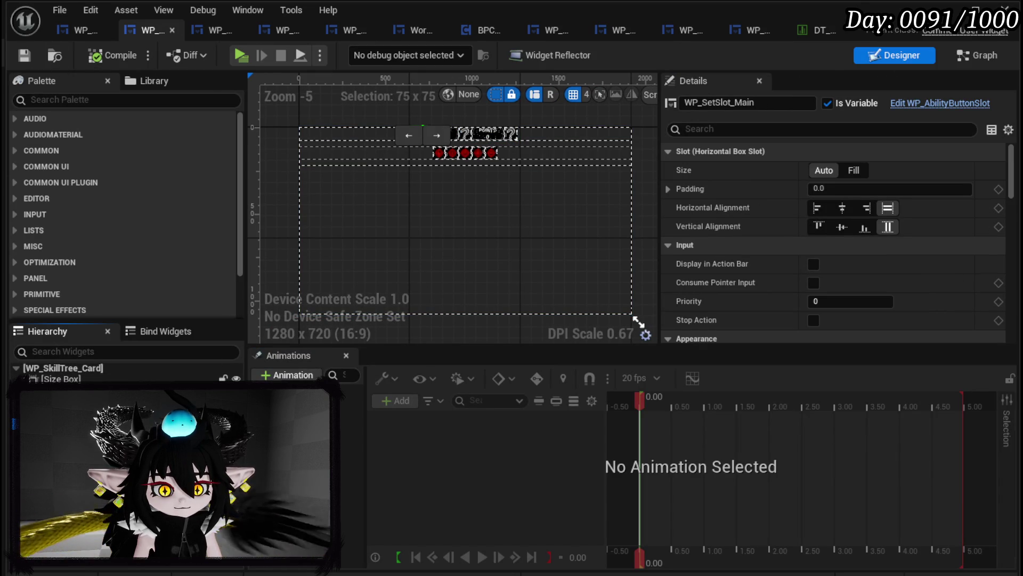
pyautogui.click(459, 154)
pyautogui.scroll(4, 459, 180)
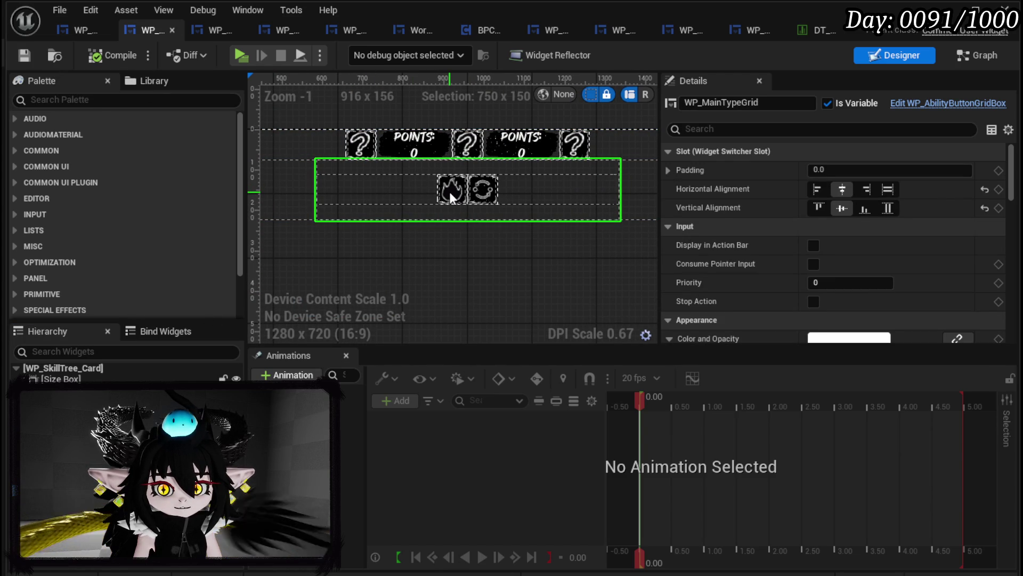
pyautogui.click(421, 149)
pyautogui.scroll(-3, 955, 245)
pyautogui.scroll(-5, 946, 245)
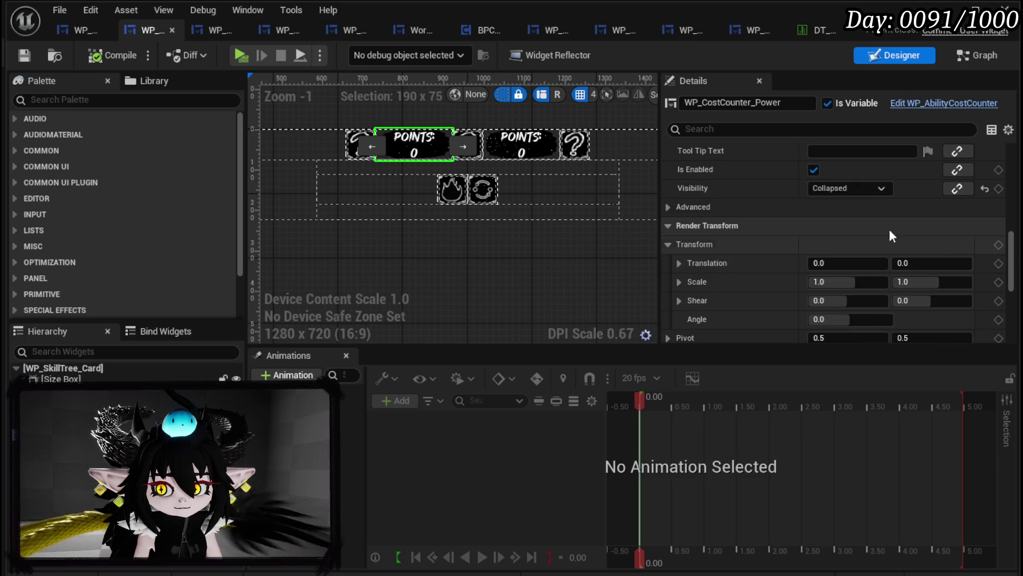
pyautogui.click(542, 149)
pyautogui.hotkey('ctrl', 'z')
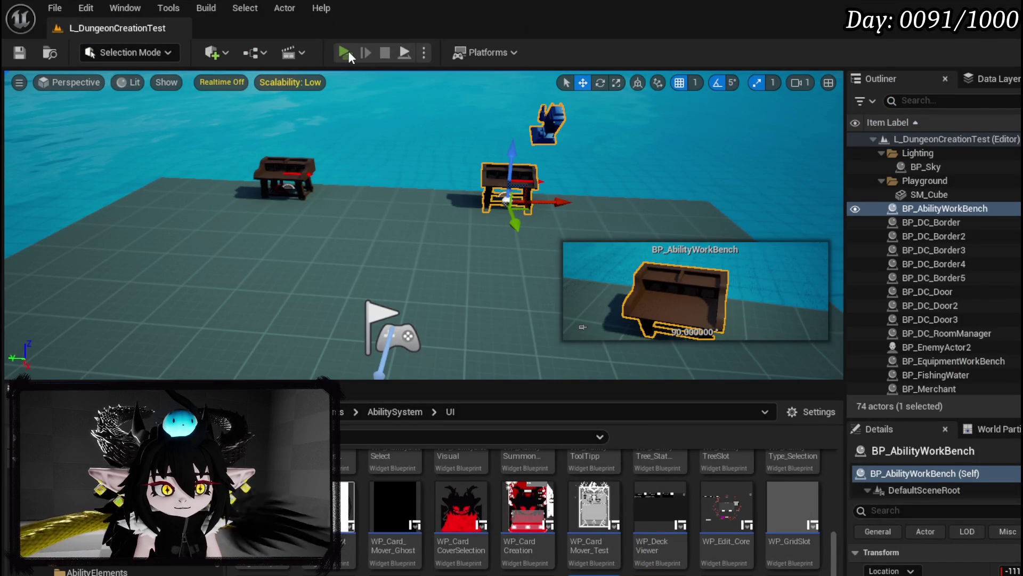
# - Play-test the level, bring up the TEST card, then stop the preview
pyautogui.click(346, 52)
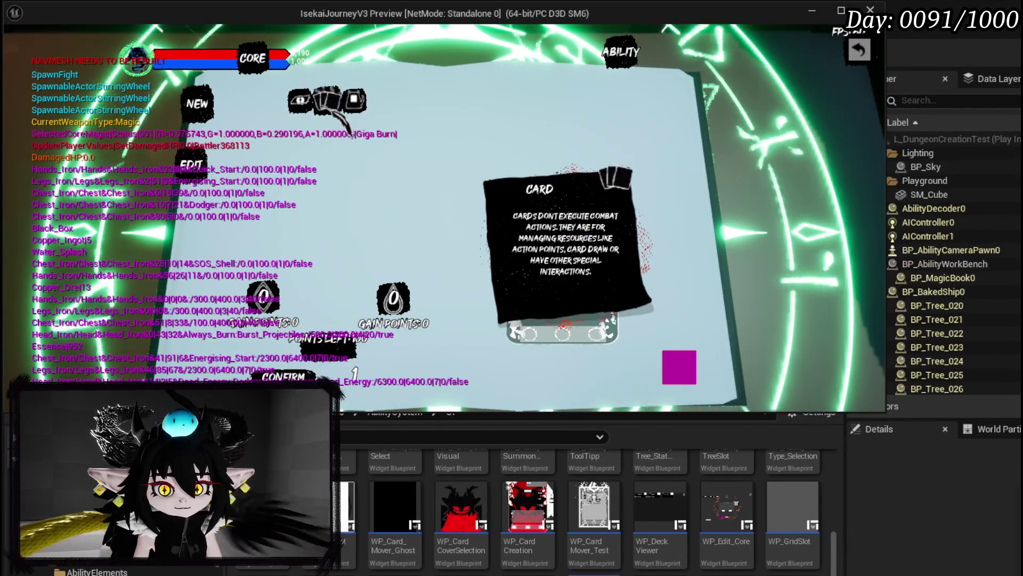
pyautogui.click(330, 104)
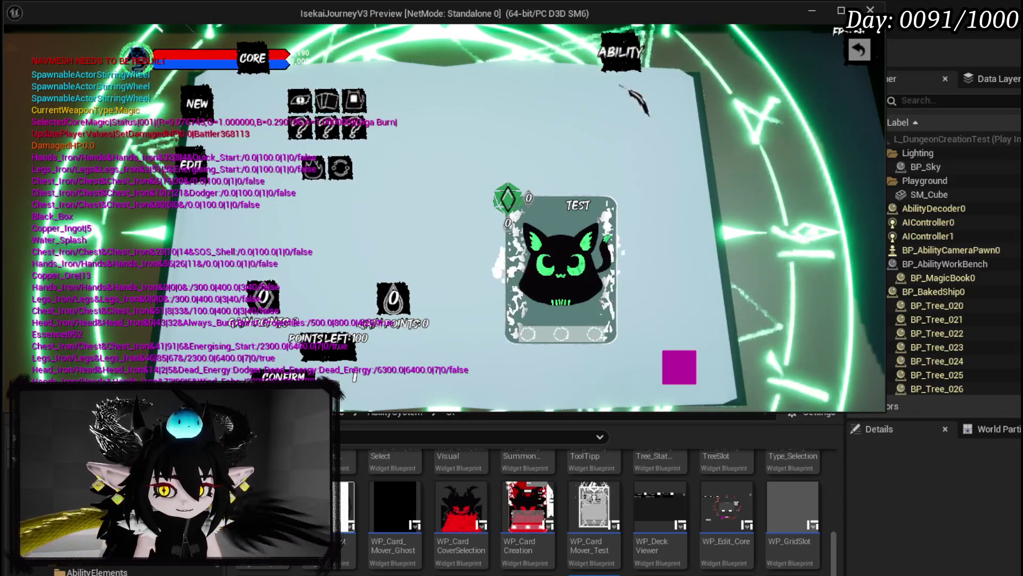
pyautogui.press('Escape')
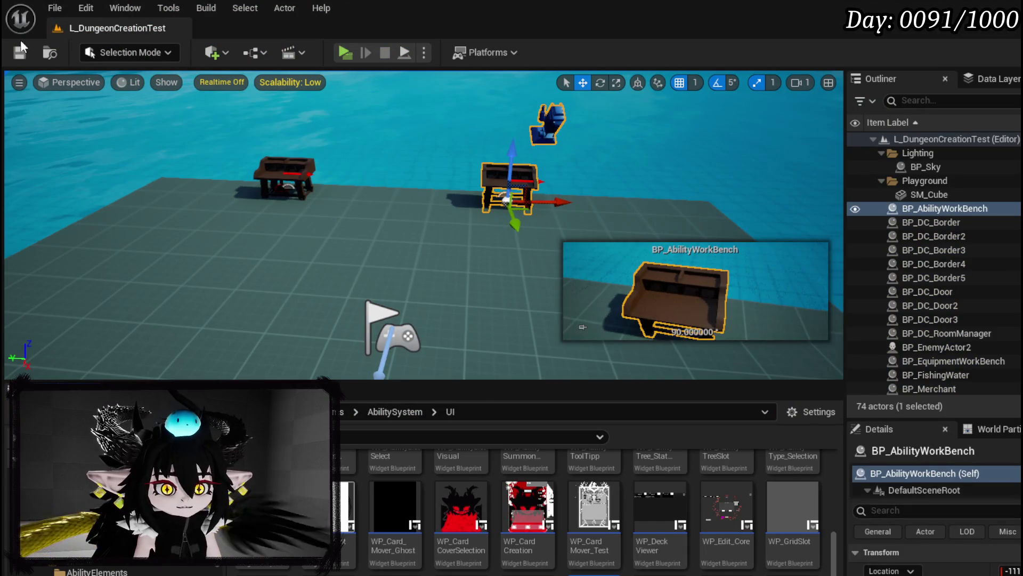
# - Save all, then open the BindButtons function of WP_AbilityCreationTree
pyautogui.click(19, 52)
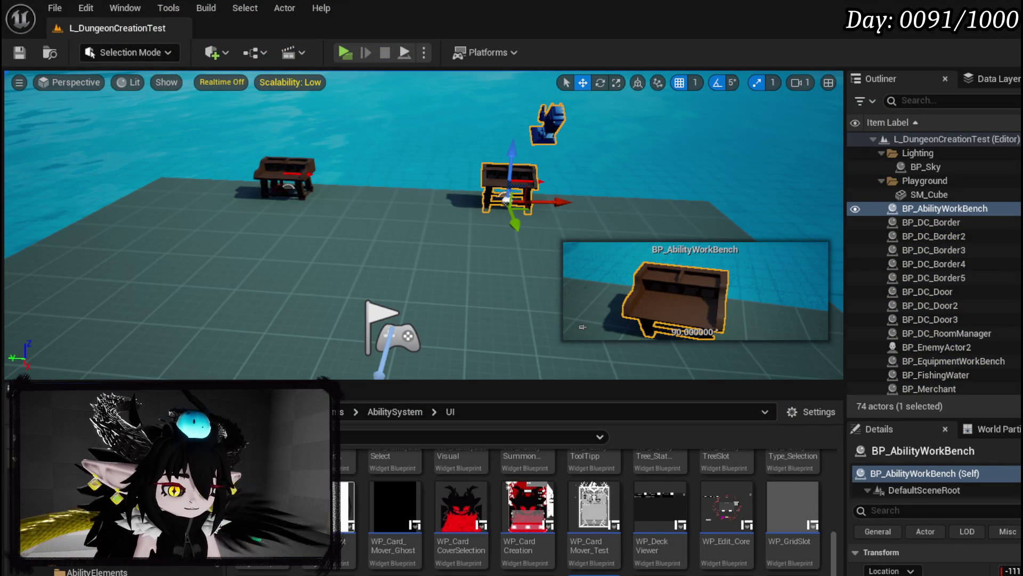
pyautogui.hotkey('alt', 'Tab')
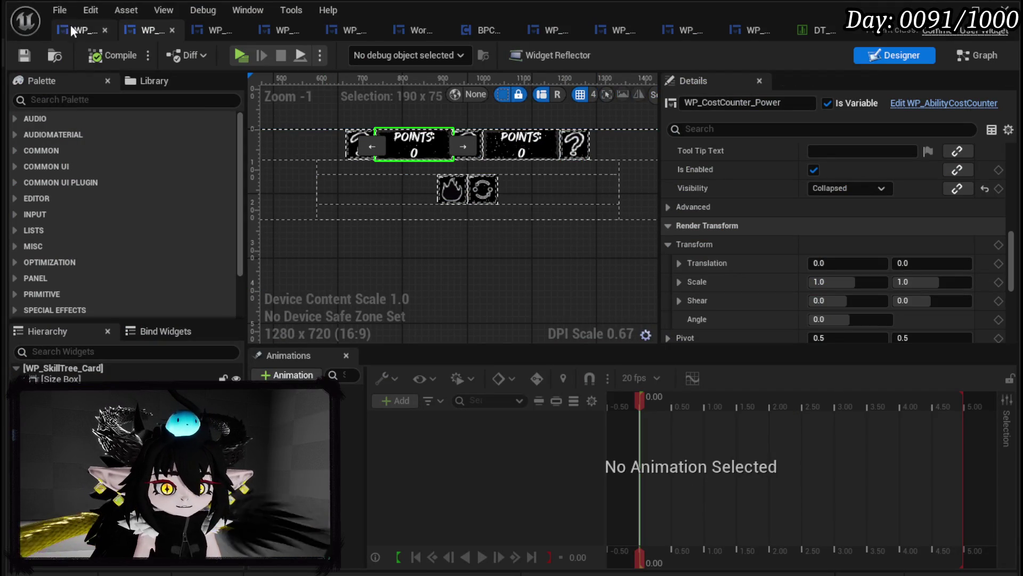
pyautogui.click(66, 27)
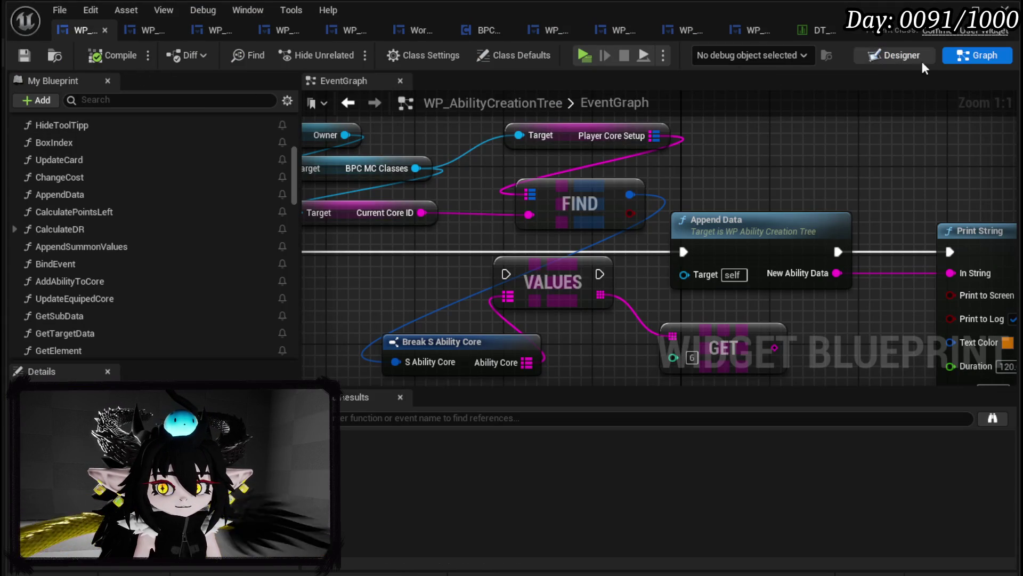
pyautogui.scroll(5, 53, 214)
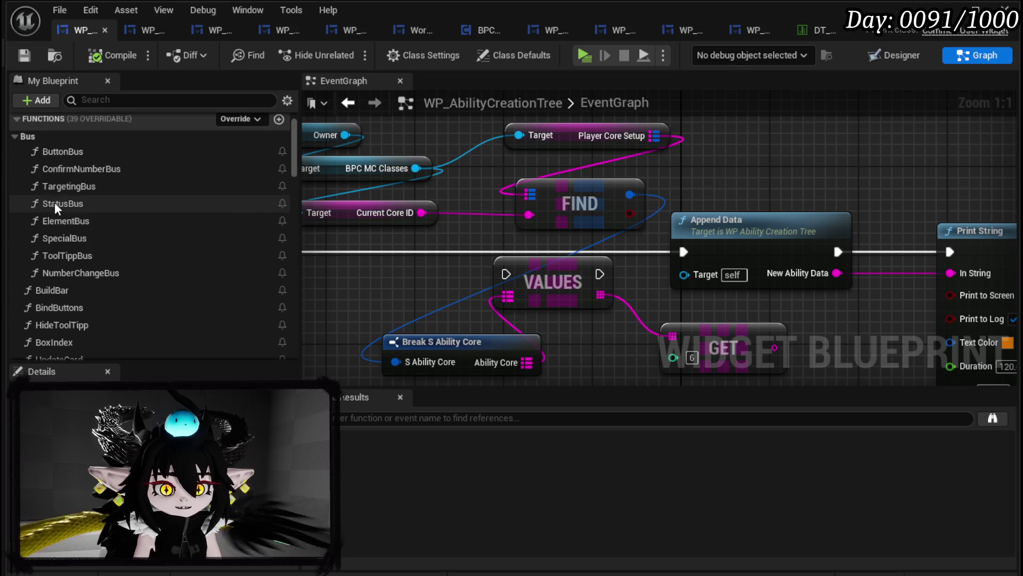
pyautogui.click(62, 290)
pyautogui.doubleClick(64, 308)
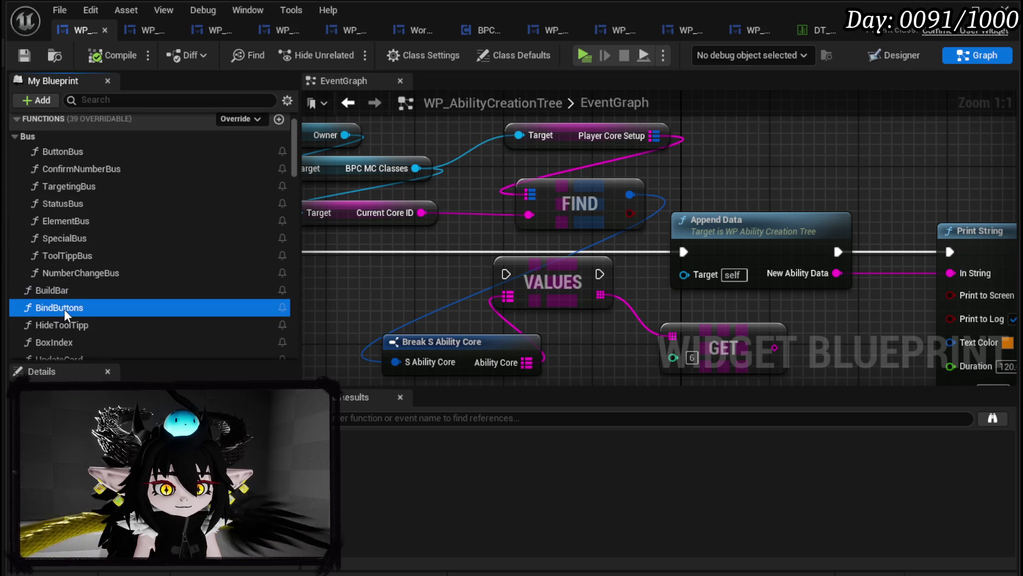
# - Place a WP_SkillTree_Card getter in BindButtons and save WP_AbilityCreationTree
pyautogui.scroll(4, 581, 245)
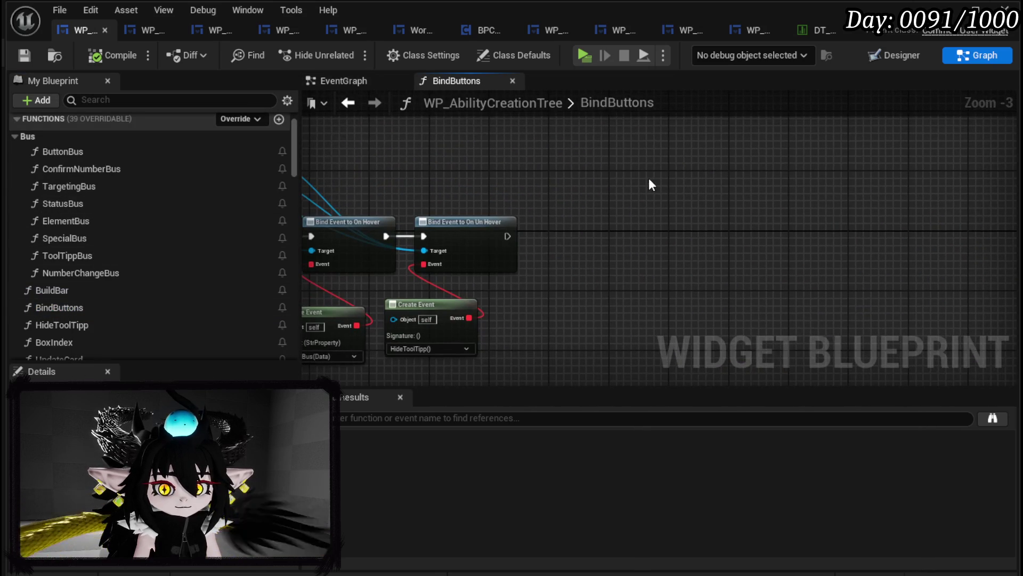
pyautogui.scroll(-3, 186, 215)
pyautogui.scroll(-15, 187, 213)
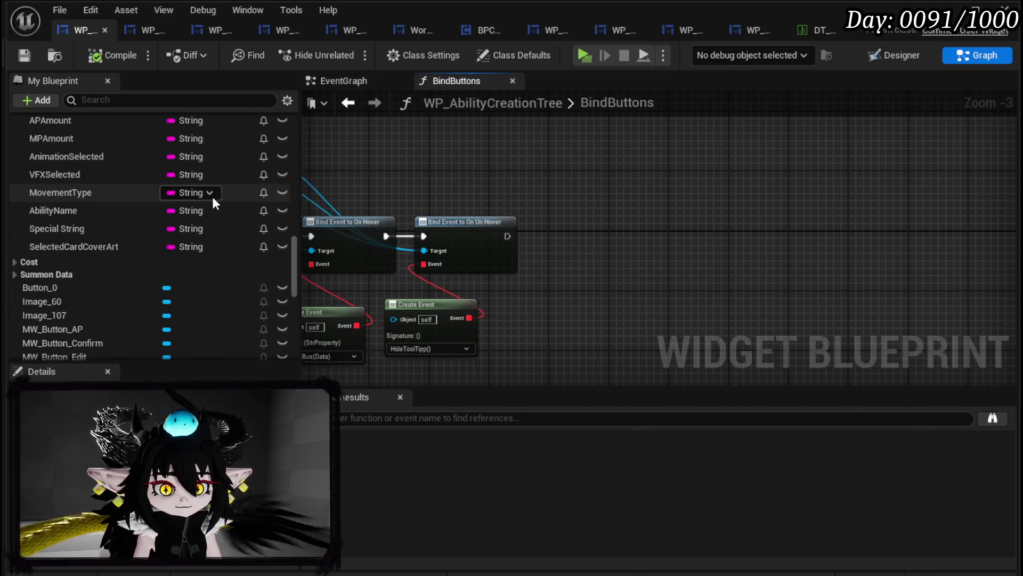
pyautogui.scroll(-3, 214, 203)
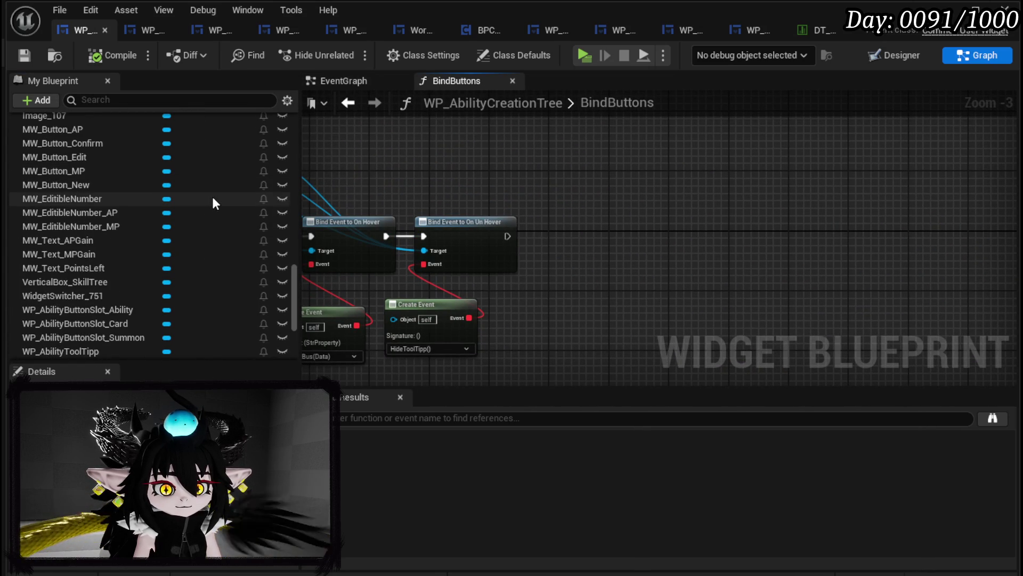
pyautogui.scroll(-3, 202, 273)
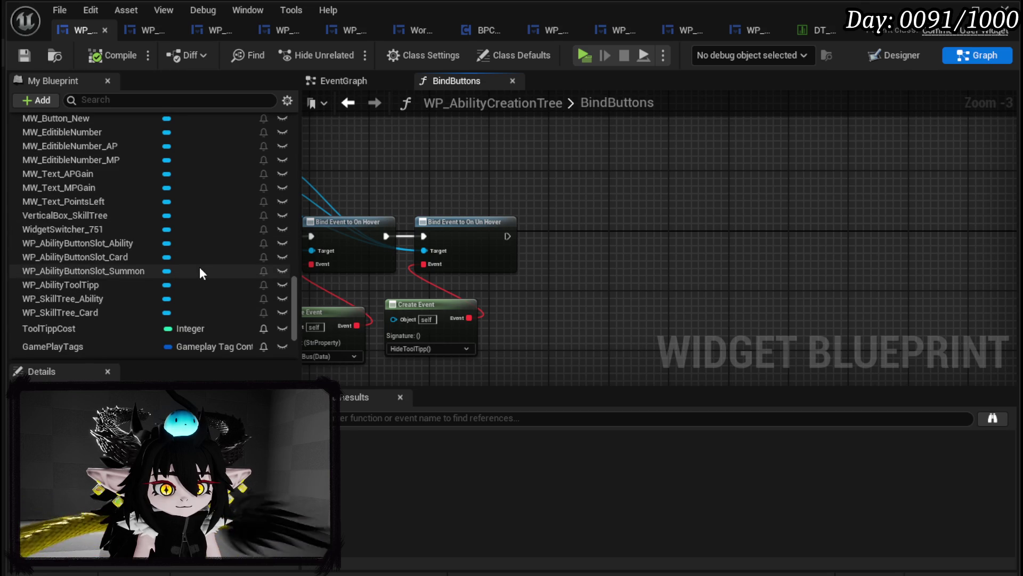
pyautogui.scroll(-1, 200, 269)
pyautogui.click(230, 291)
pyautogui.moveTo(231, 291); pyautogui.dragTo(510, 140)
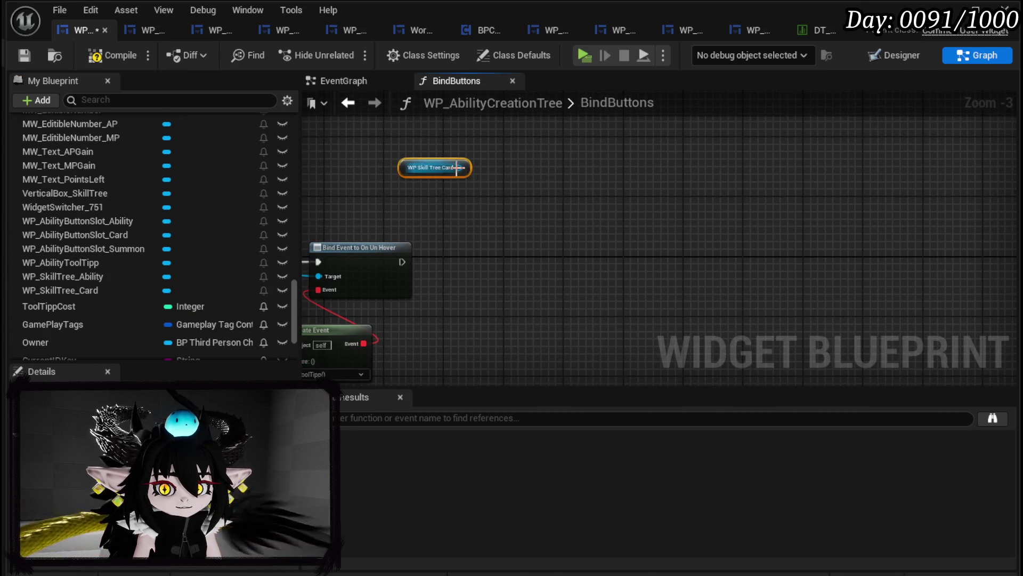
pyautogui.moveTo(460, 167); pyautogui.dragTo(545, 176)
pyautogui.write('Bind on')
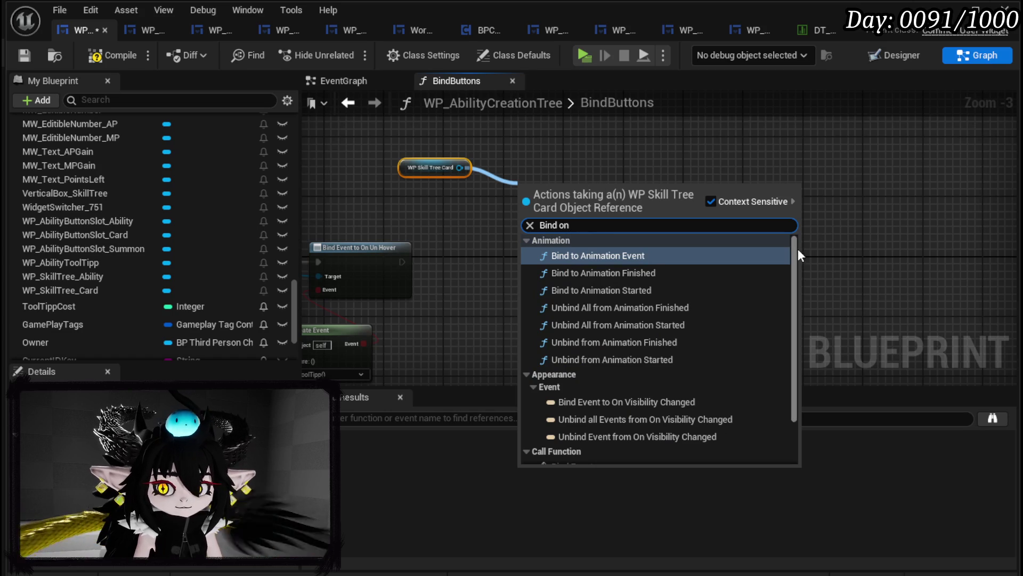
pyautogui.moveTo(794, 249); pyautogui.dragTo(797, 392)
pyautogui.click(865, 289)
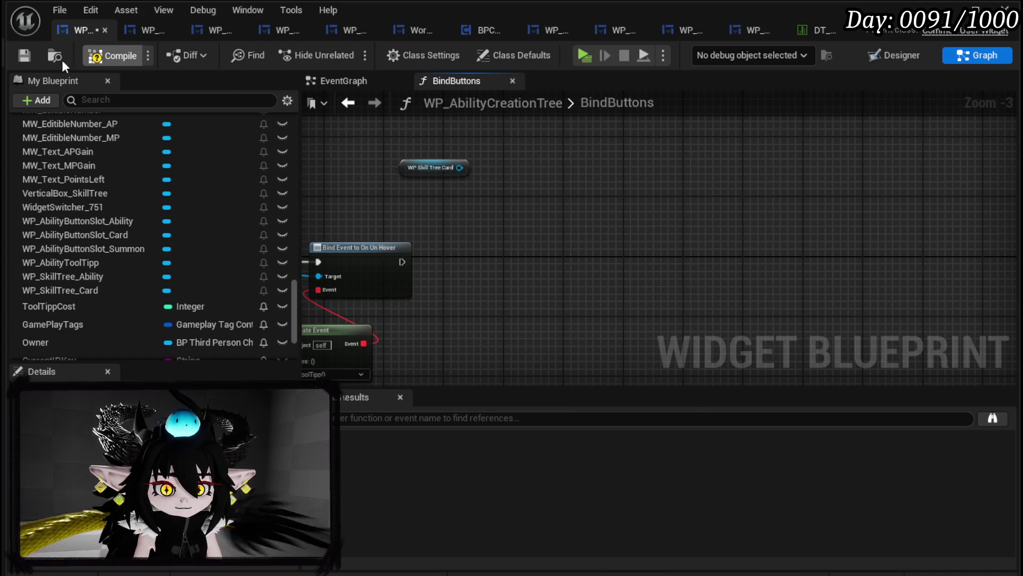
pyautogui.click(20, 60)
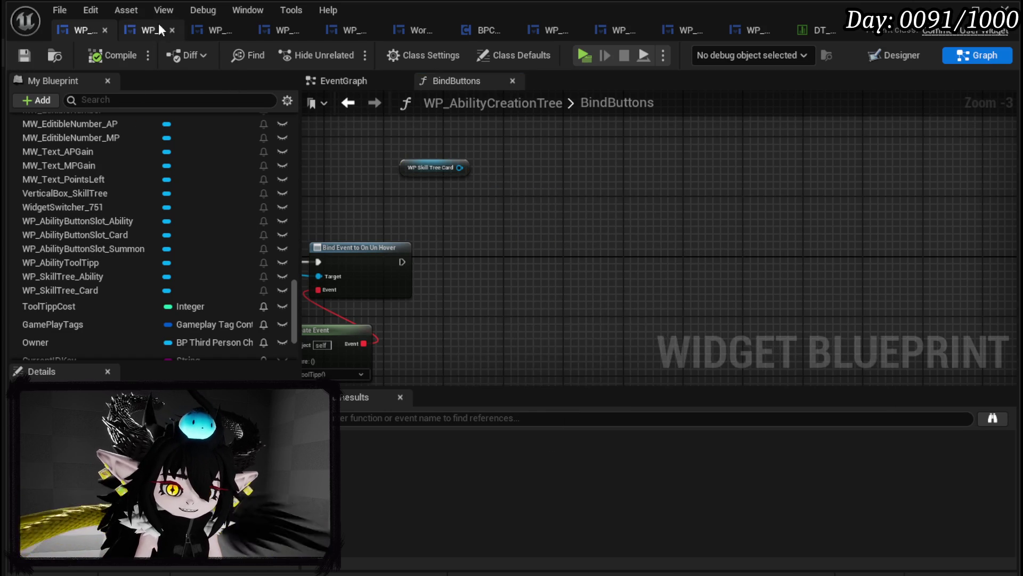
pyautogui.click(147, 30)
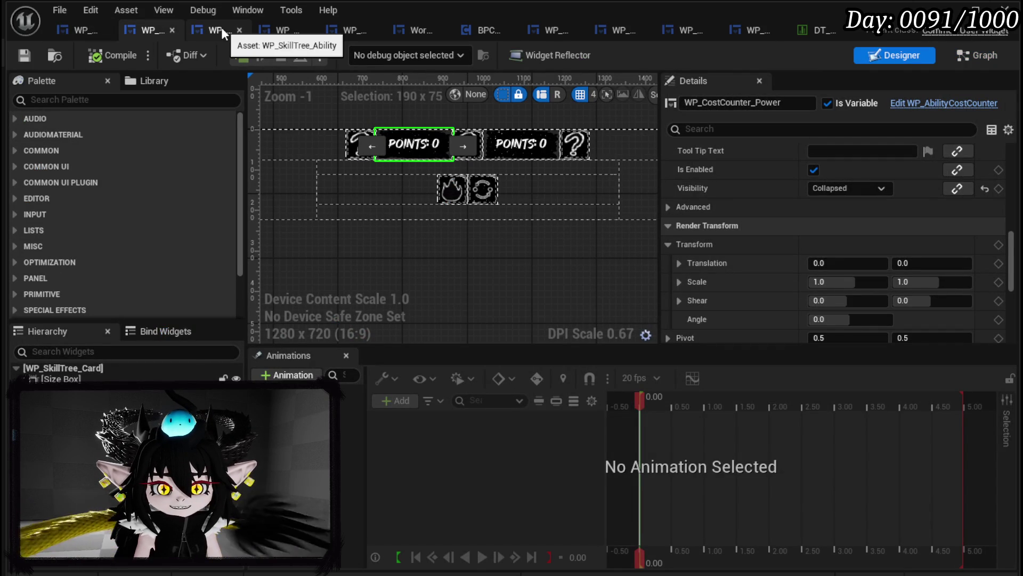
# - Add three event dispatchers to the card: OnPress, OnHover and OnUnHover
pyautogui.click(977, 58)
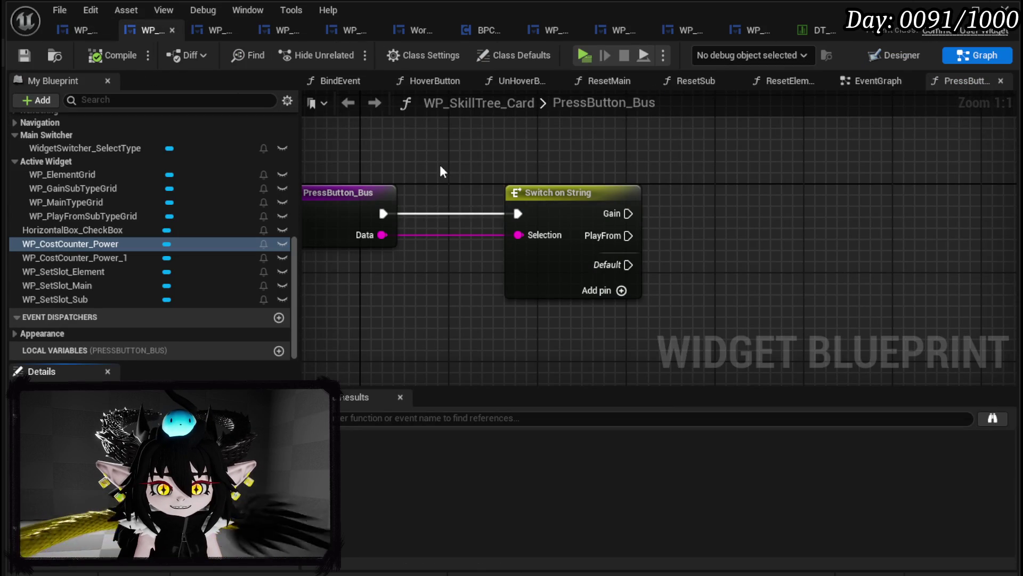
pyautogui.click(279, 318)
pyautogui.write('OnPress')
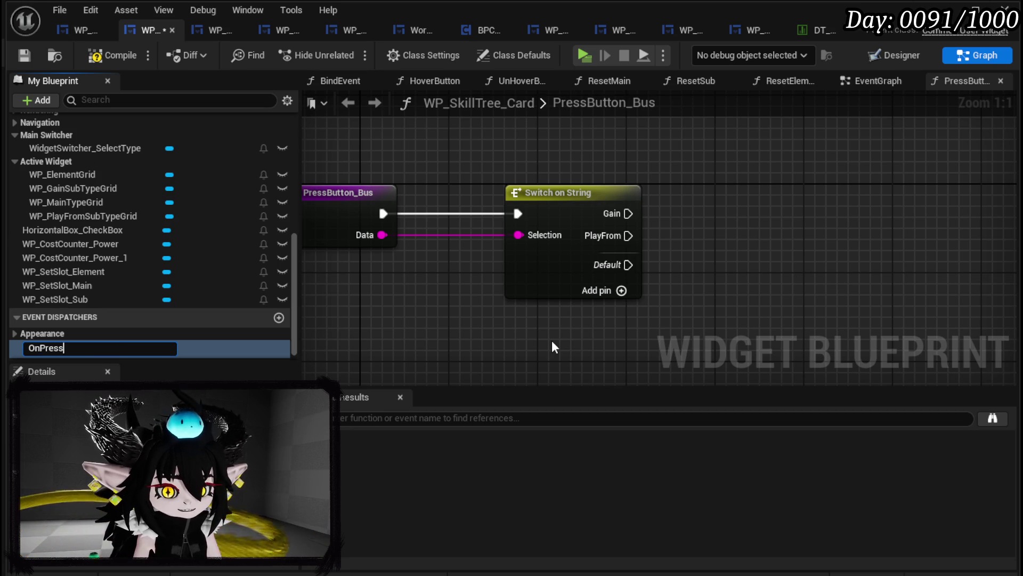
pyautogui.press('Return')
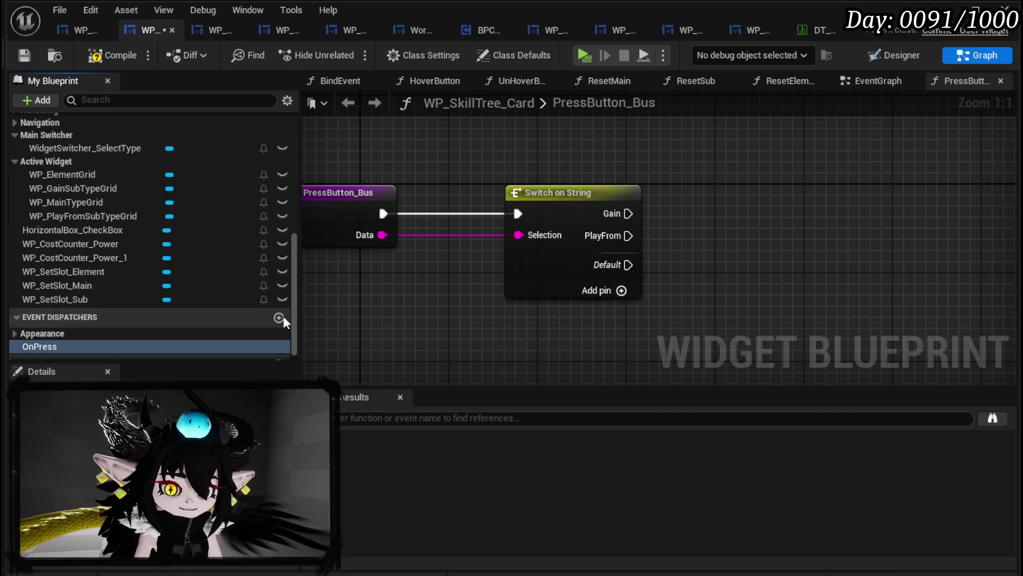
pyautogui.click(279, 318)
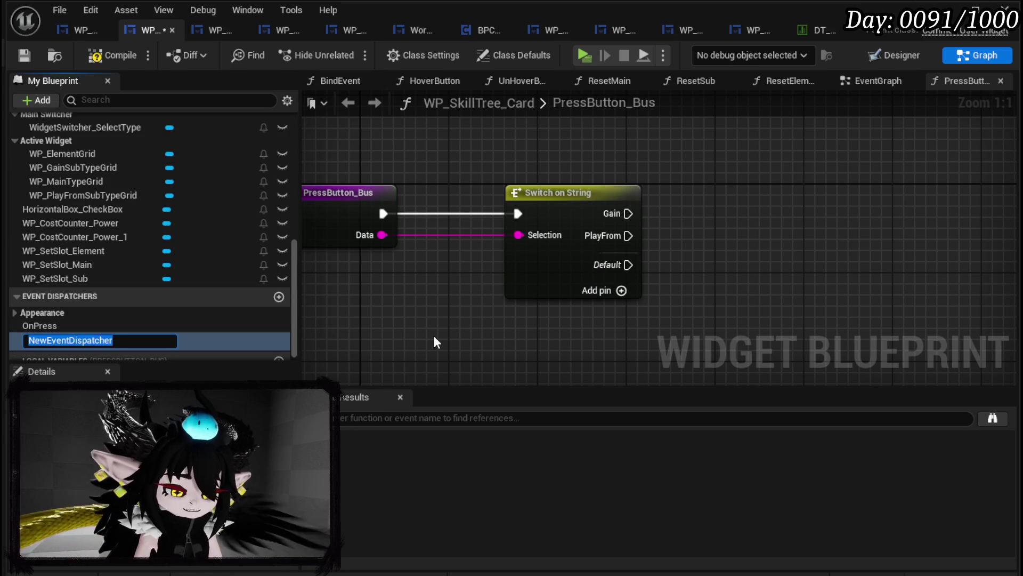
pyautogui.write('OnHover')
pyautogui.press('Return')
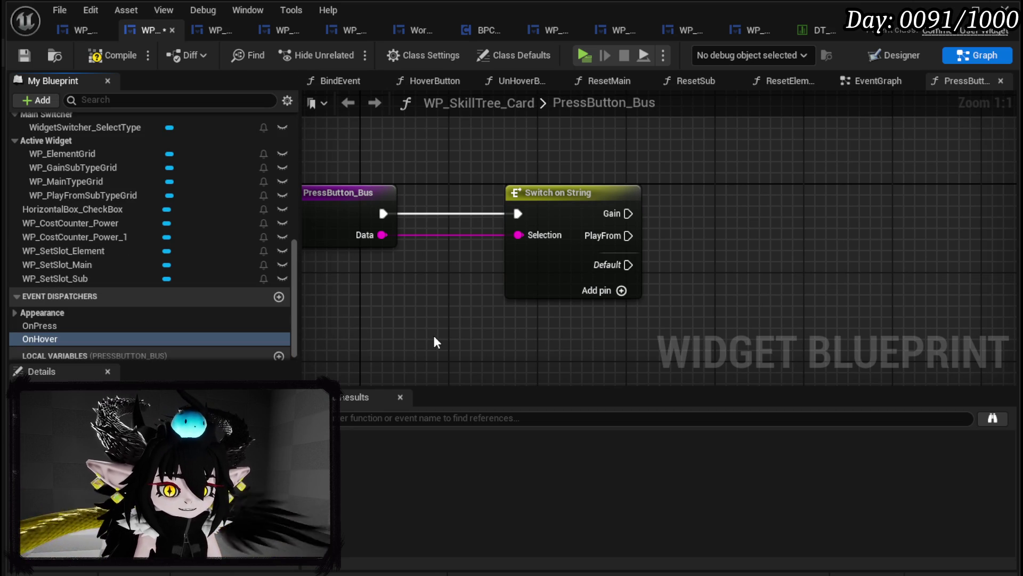
pyautogui.click(283, 297)
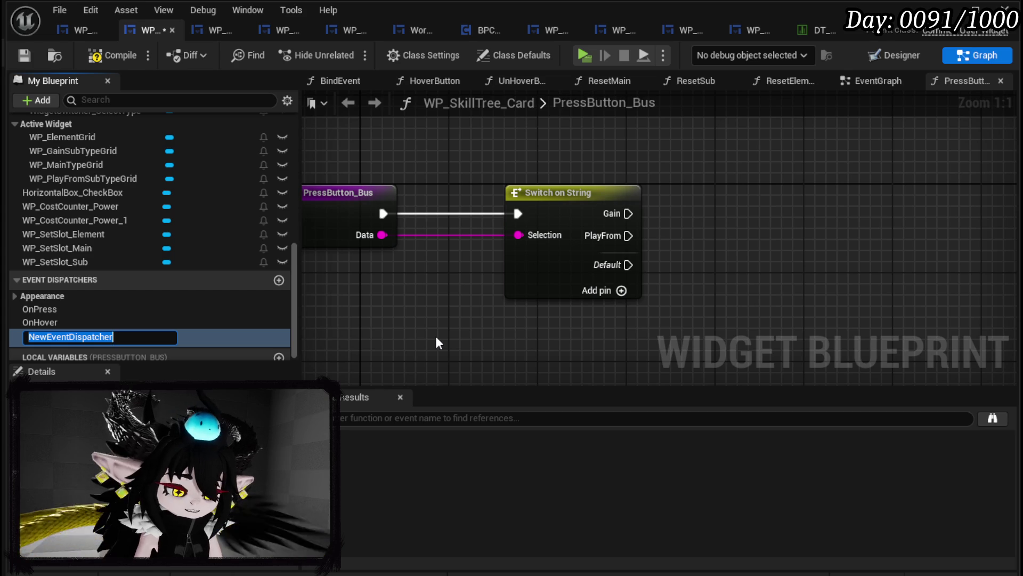
pyautogui.write('OnUnHover')
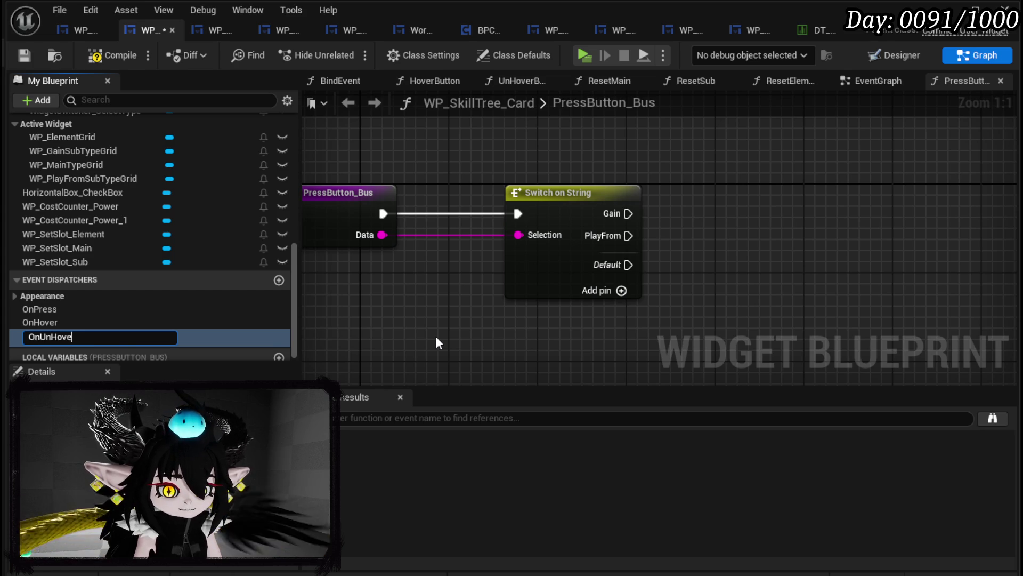
pyautogui.press('Return')
# - Insert a Call On Press node before Switch on String in PressButton_Bus
pyautogui.moveTo(40, 310); pyautogui.dragTo(373, 277)
pyautogui.moveTo(327, 251)
pyautogui.mouseDown()
pyautogui.moveTo(550, 251)
pyautogui.moveTo(360, 250)
pyautogui.mouseUp()
pyautogui.click(48, 309)
pyautogui.click(640, 320)
pyautogui.press('Delete')
pyautogui.click(107, 309)
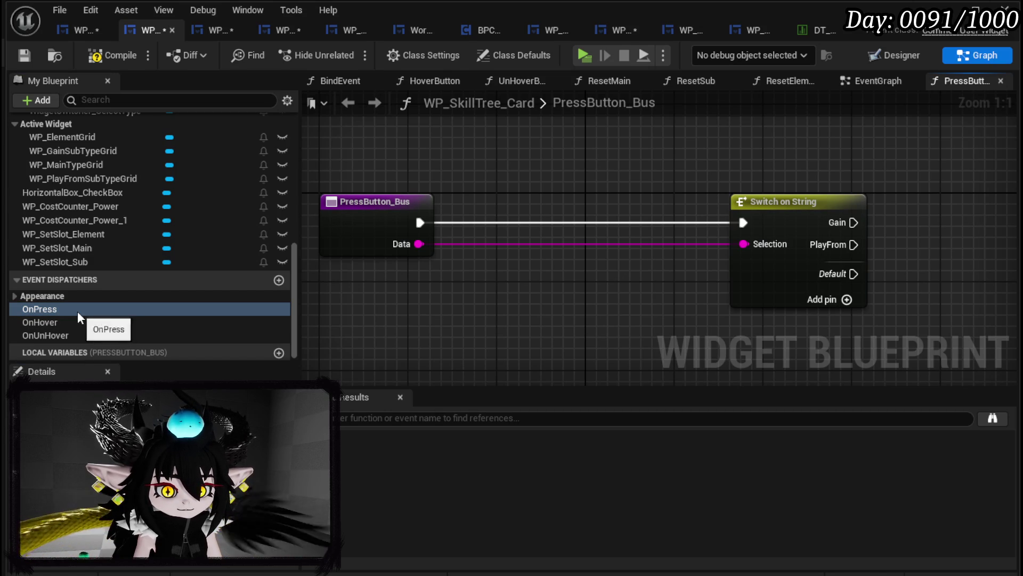
pyautogui.moveTo(515, 280)
pyautogui.mouseDown()
pyautogui.moveTo(533, 203)
pyautogui.moveTo(504, 229)
pyautogui.mouseUp()
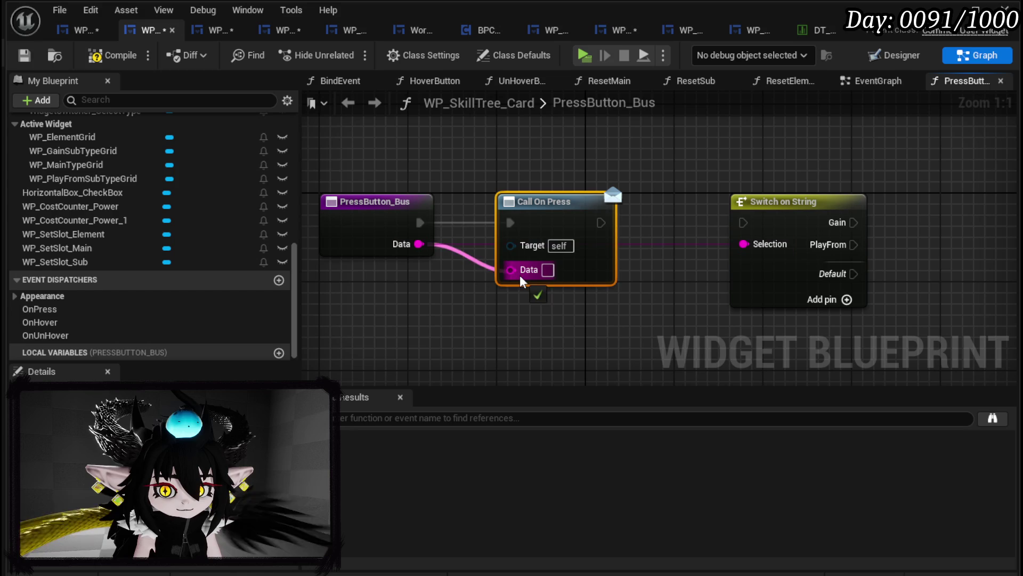
pyautogui.moveTo(601, 222); pyautogui.dragTo(744, 223)
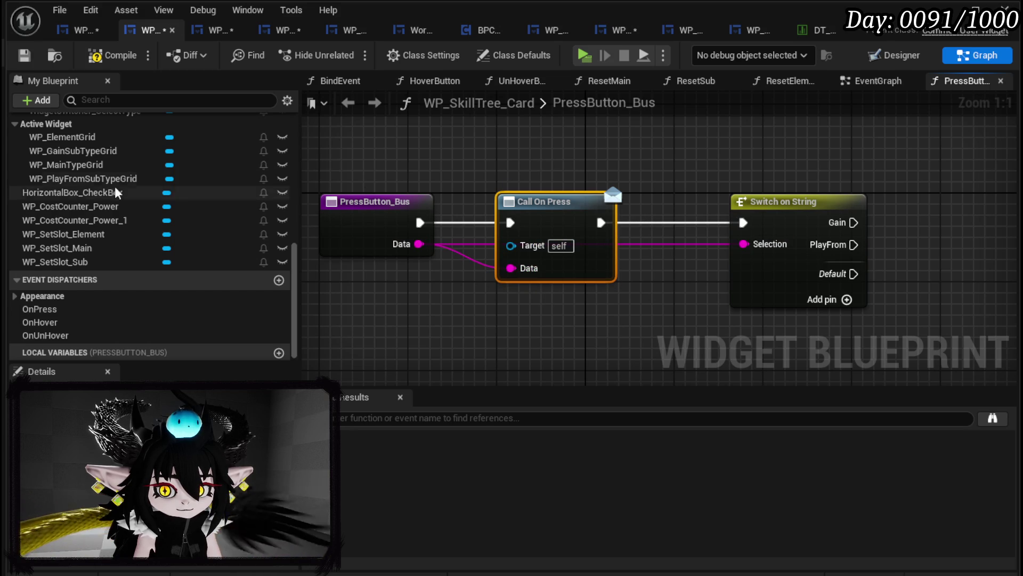
pyautogui.scroll(10, 144, 213)
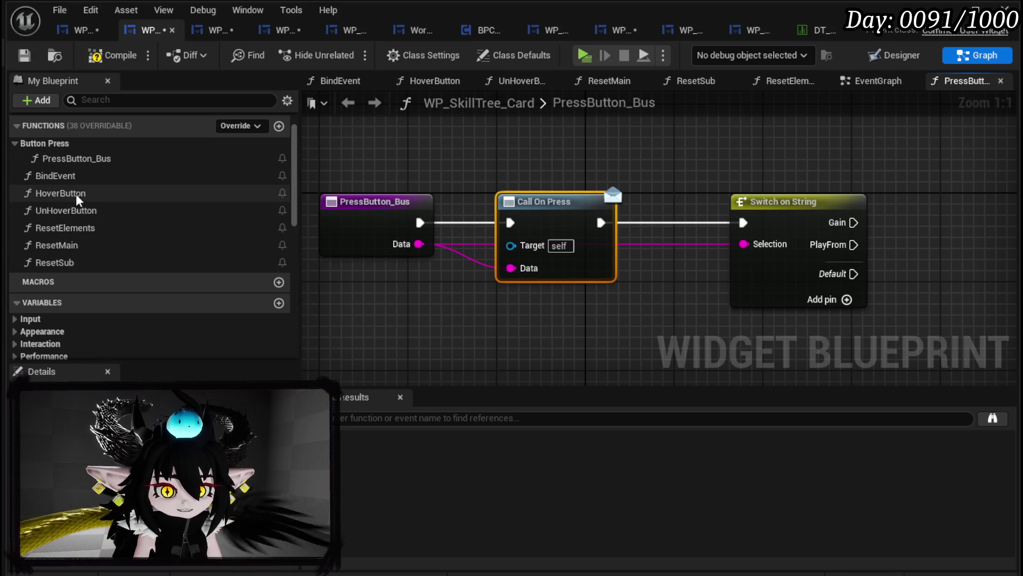
# - Add a Call On Hover node to the HoverButton function graph
pyautogui.doubleClick(79, 193)
pyautogui.scroll(-10, 107, 282)
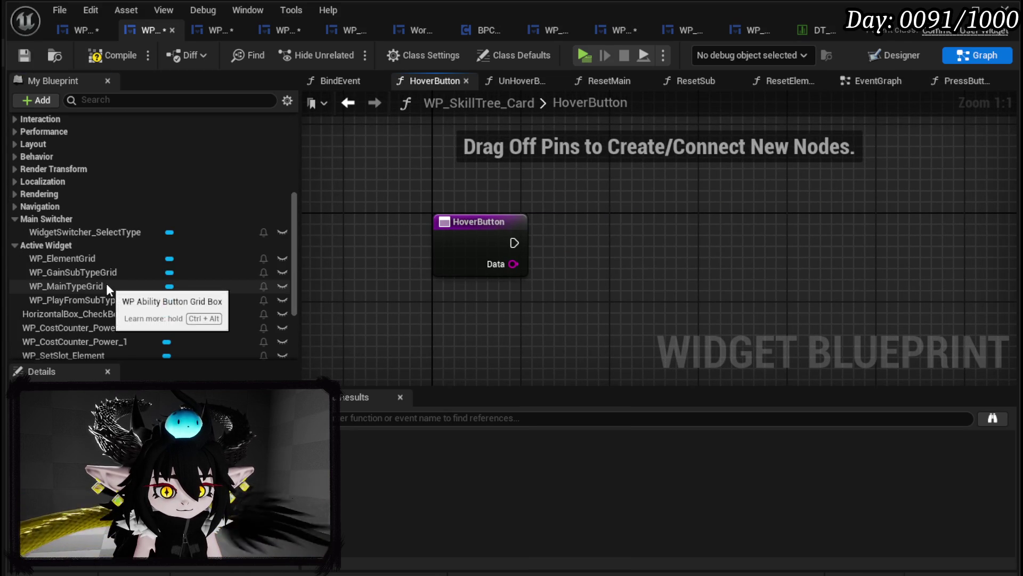
pyautogui.scroll(4, 133, 304)
pyautogui.scroll(-3, 127, 304)
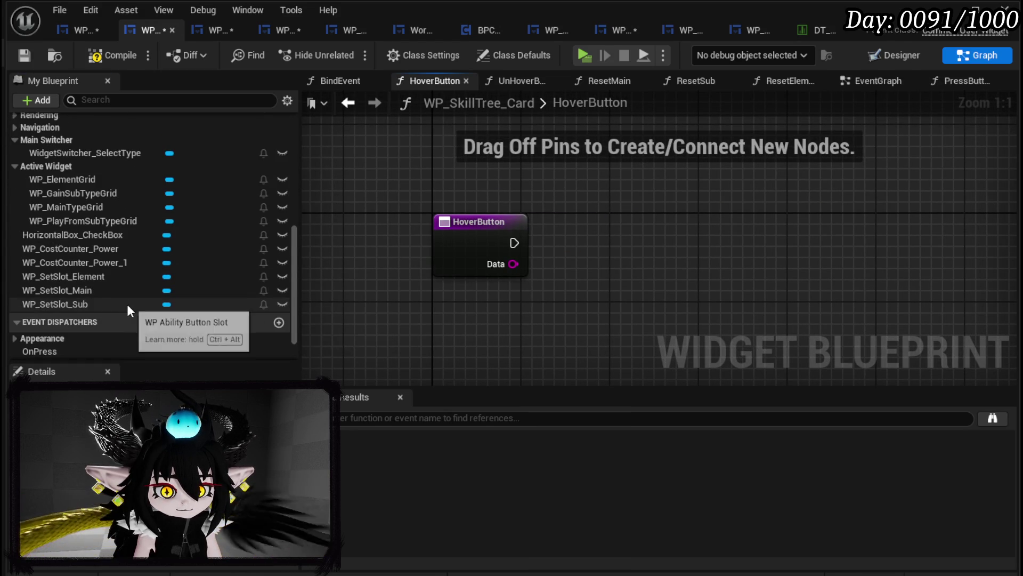
pyautogui.scroll(-2, 88, 301)
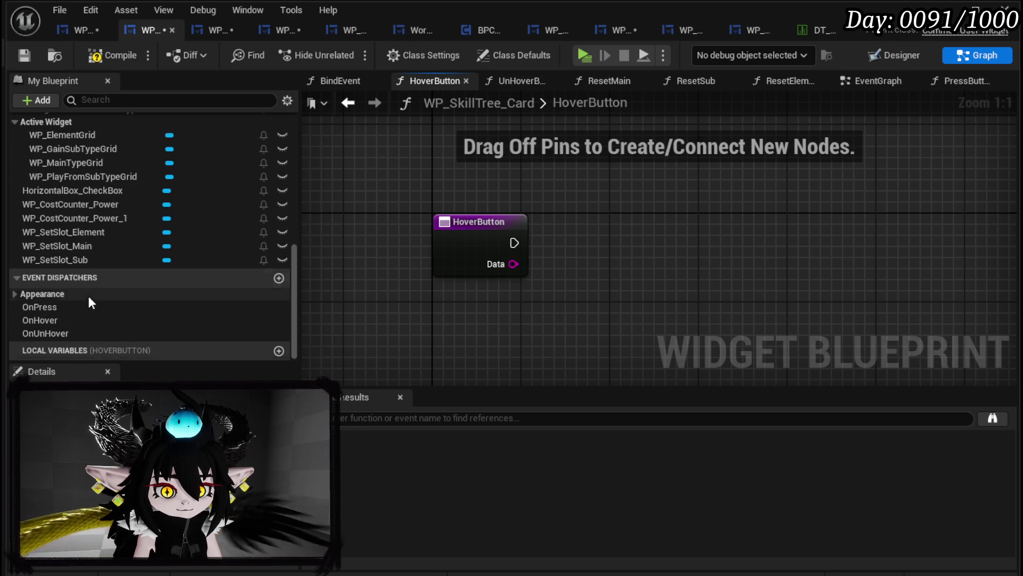
pyautogui.moveTo(87, 319)
pyautogui.mouseDown()
pyautogui.moveTo(641, 240)
pyautogui.moveTo(581, 227)
pyautogui.mouseUp()
pyautogui.click(608, 251)
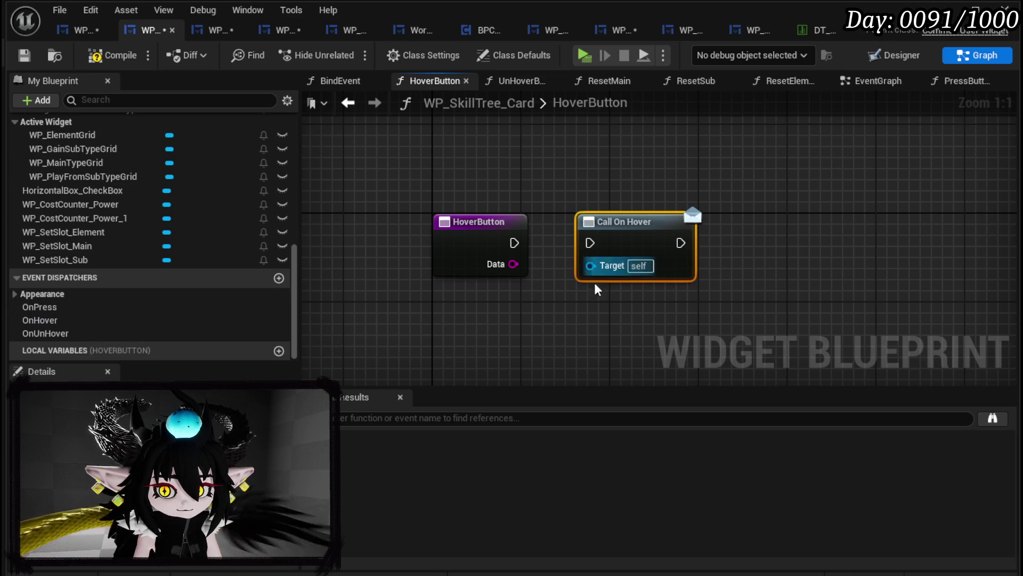
pyautogui.hotkey('ctrl', 'z')
pyautogui.click(75, 416)
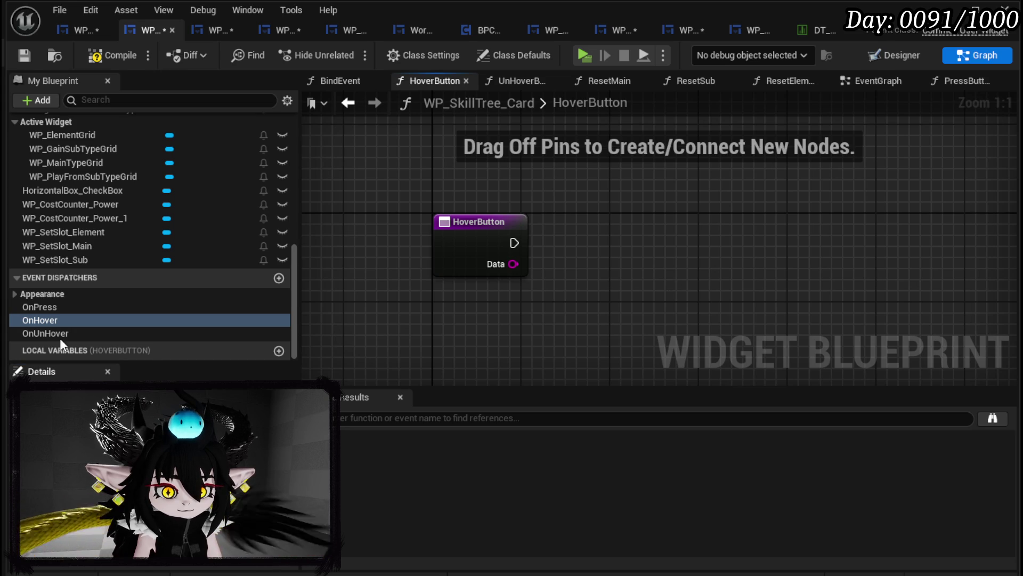
pyautogui.moveTo(43, 320)
pyautogui.mouseDown()
pyautogui.moveTo(548, 210)
pyautogui.moveTo(541, 230)
pyautogui.mouseUp()
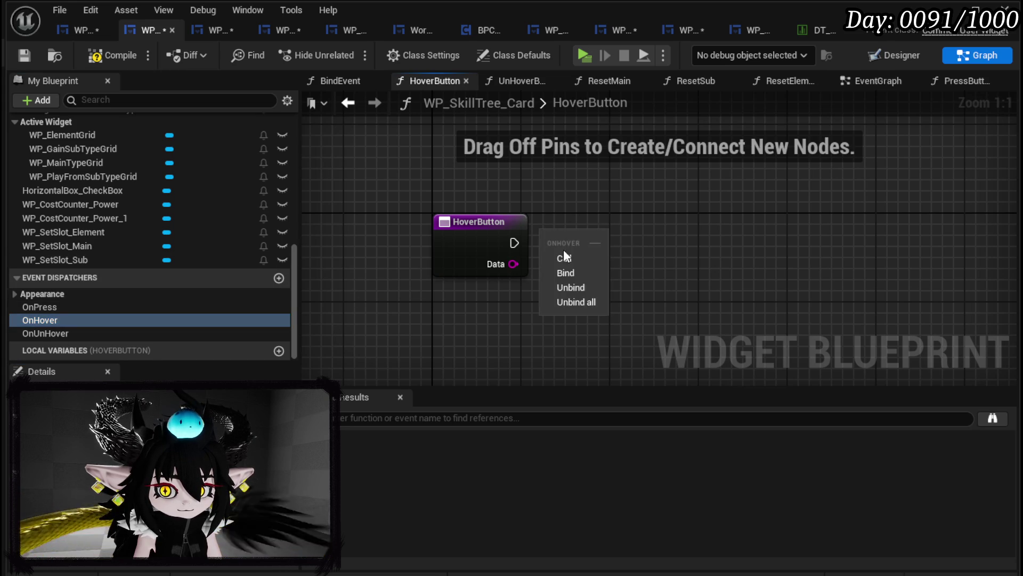
pyautogui.click(564, 256)
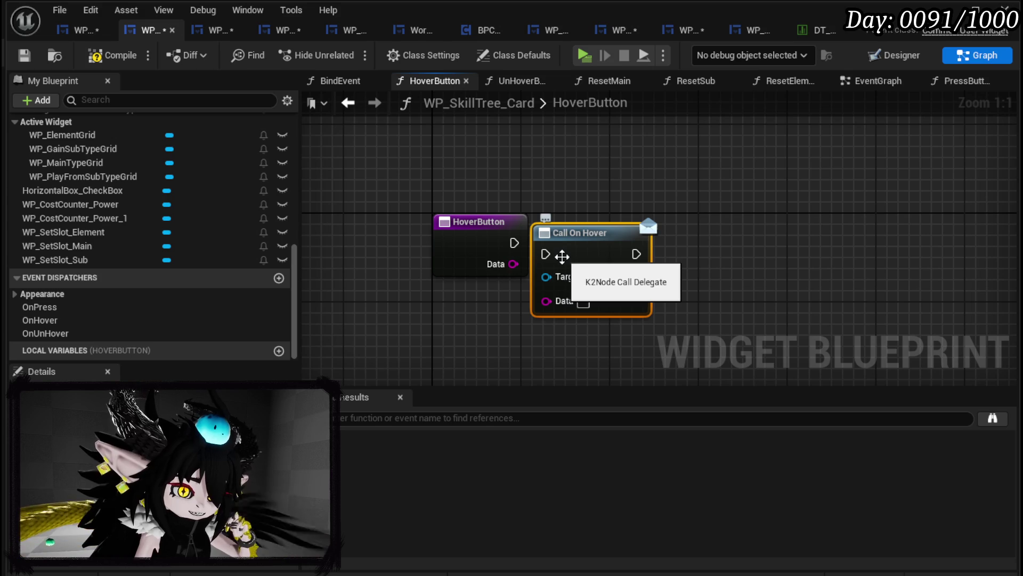
# - Wire HoverButton's execution and Data into Call On Hover, then compile and save
pyautogui.moveTo(554, 252); pyautogui.dragTo(614, 240)
pyautogui.moveTo(514, 243); pyautogui.dragTo(579, 242)
pyautogui.moveTo(513, 264); pyautogui.dragTo(598, 292)
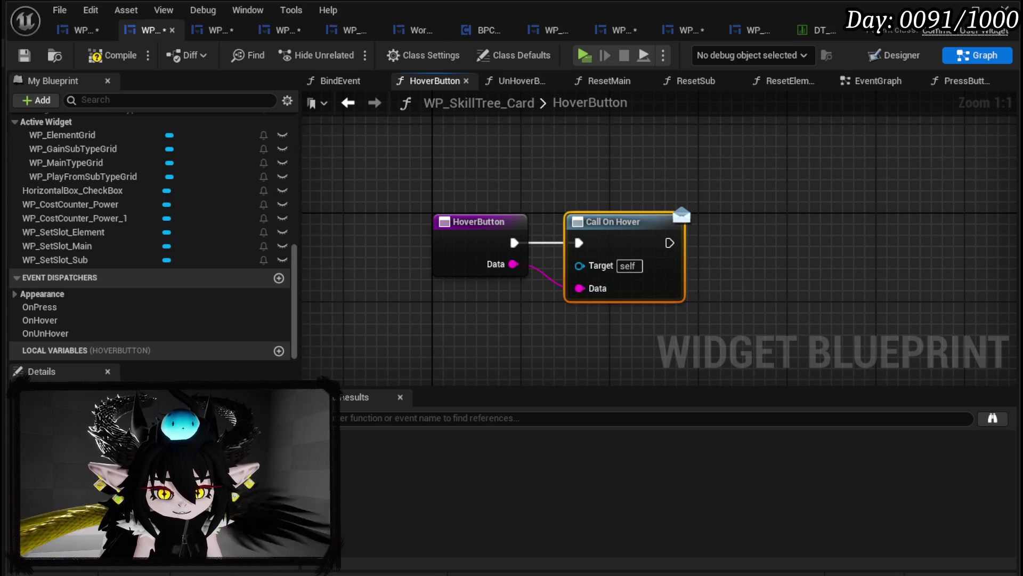
pyautogui.click(24, 56)
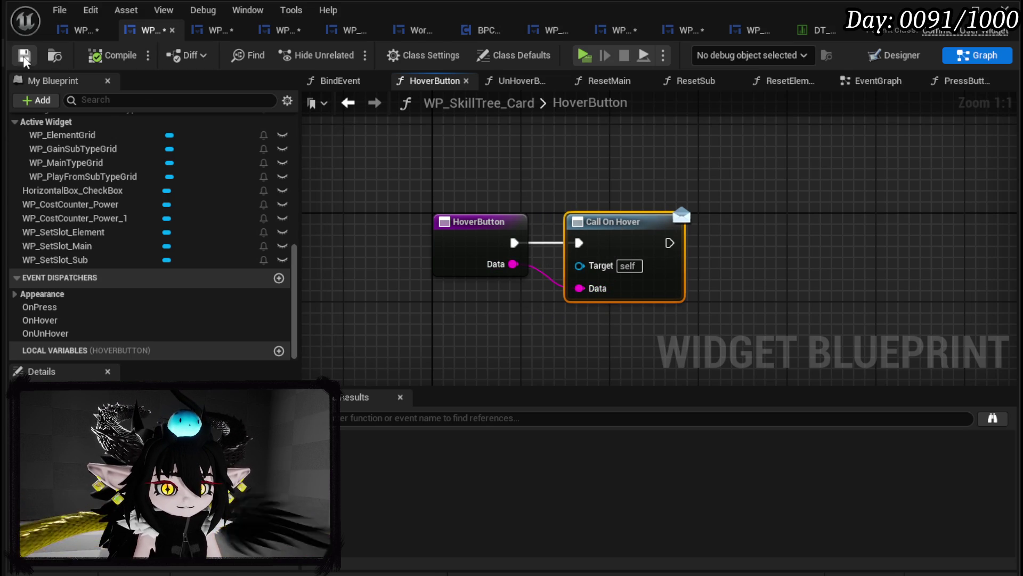
pyautogui.click(213, 32)
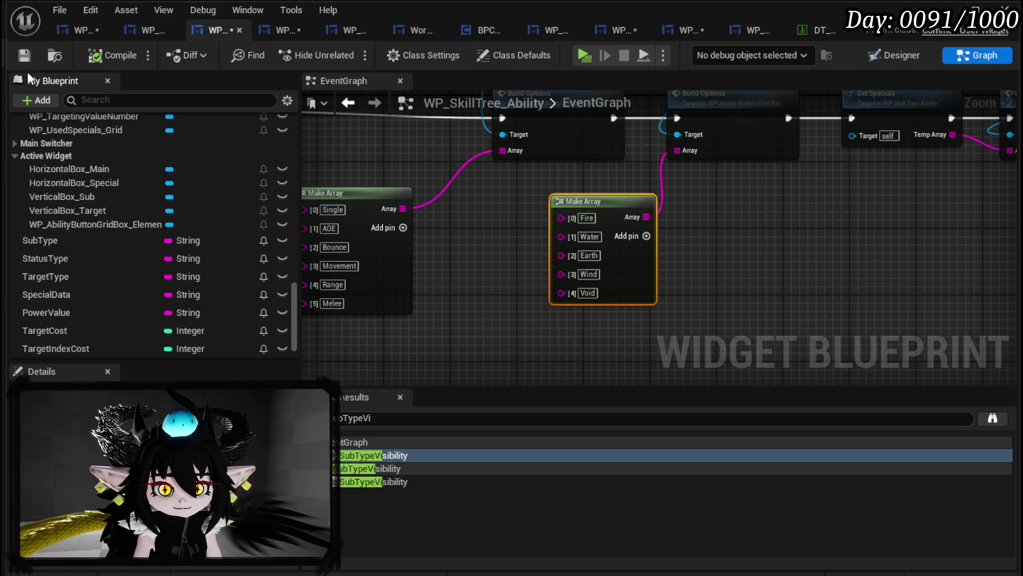
# - Return to WP_AbilityCreationTree's BindButtons function graph
pyautogui.click(24, 55)
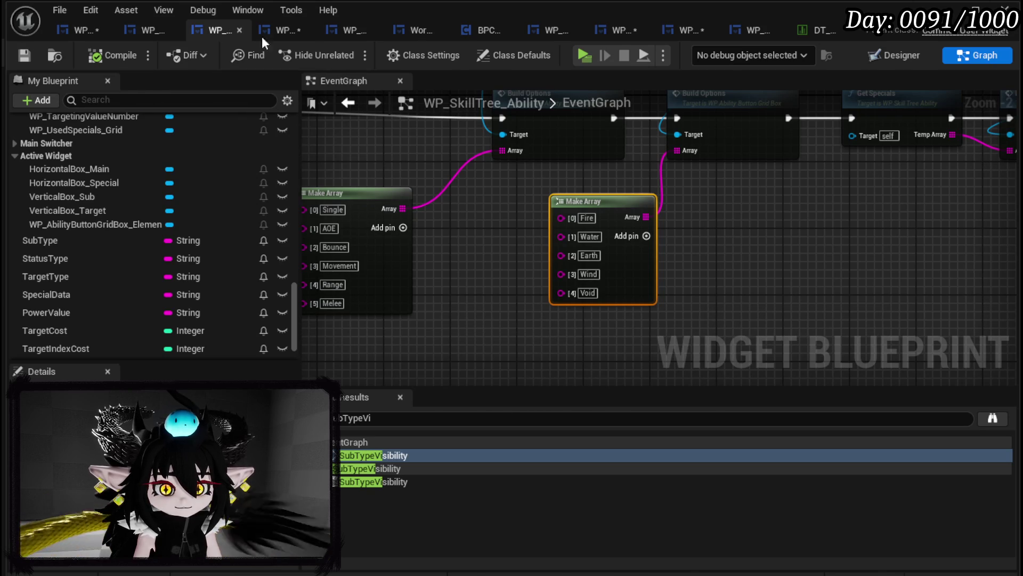
pyautogui.click(281, 31)
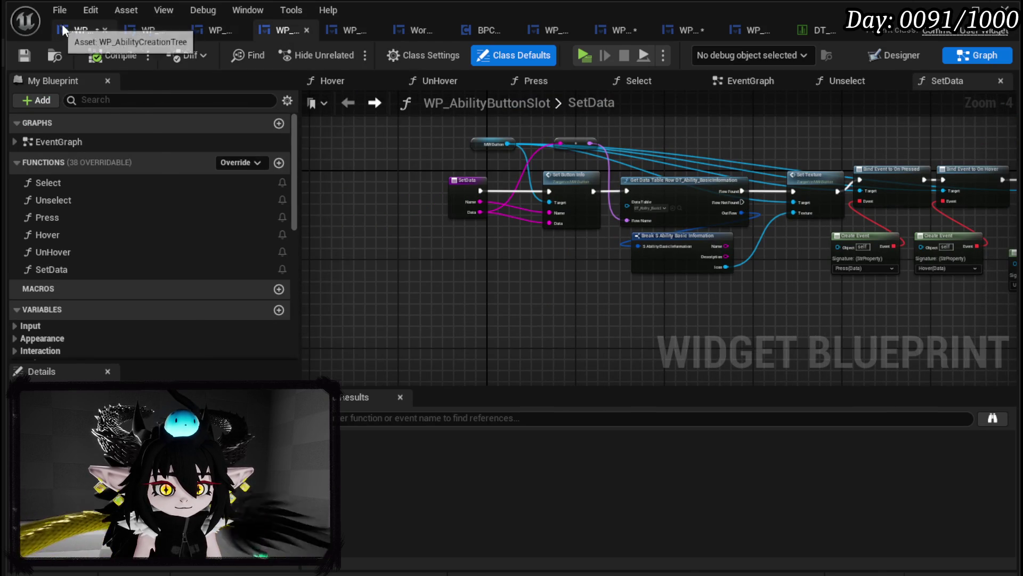
pyautogui.click(77, 30)
pyautogui.click(24, 55)
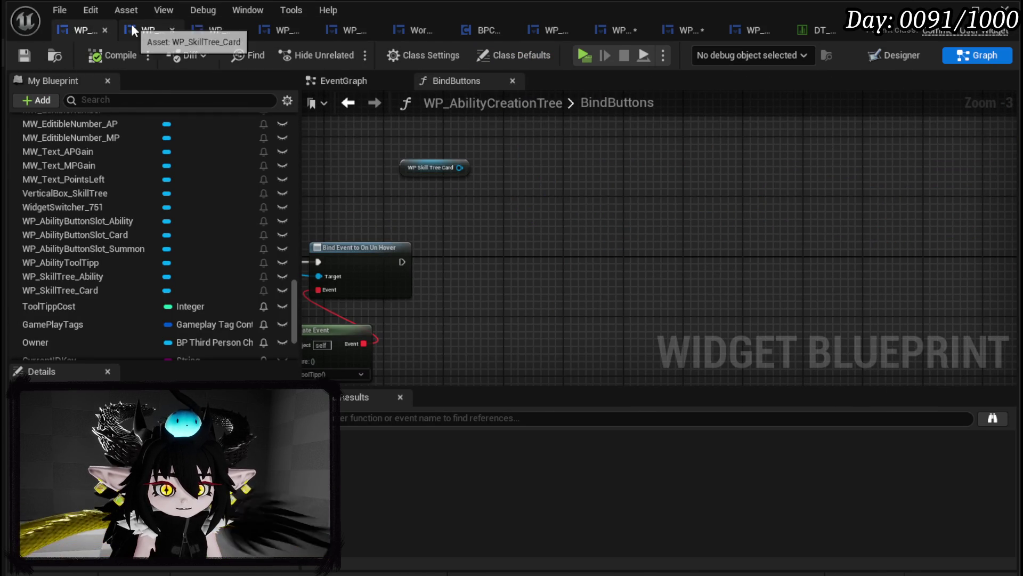
# - From the card reference, add Bind Event nodes for On Press, On Hover and On Un Hover
pyautogui.moveTo(493, 250); pyautogui.dragTo(505, 230)
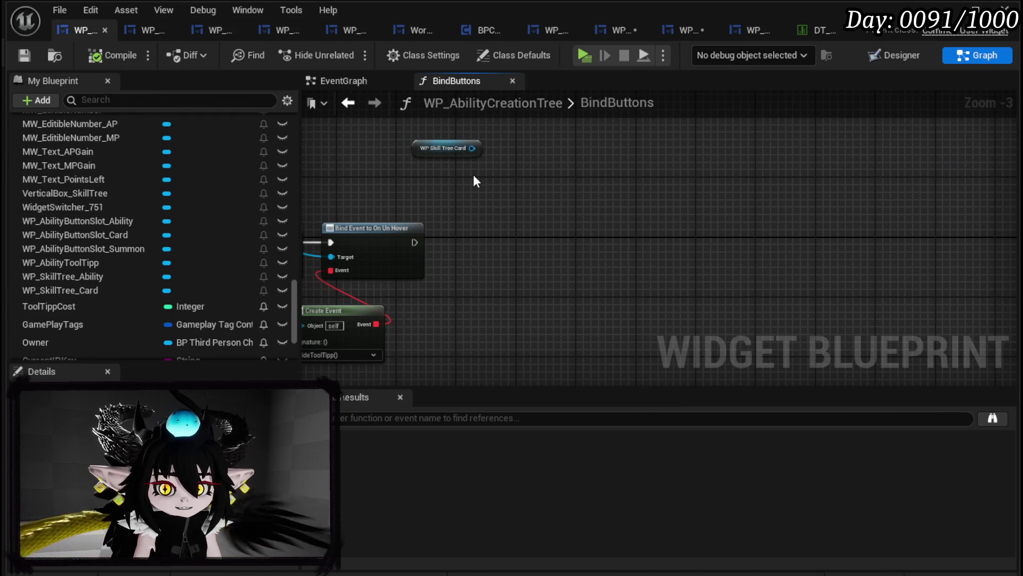
pyautogui.moveTo(472, 148); pyautogui.dragTo(486, 200)
pyautogui.write('Bi')
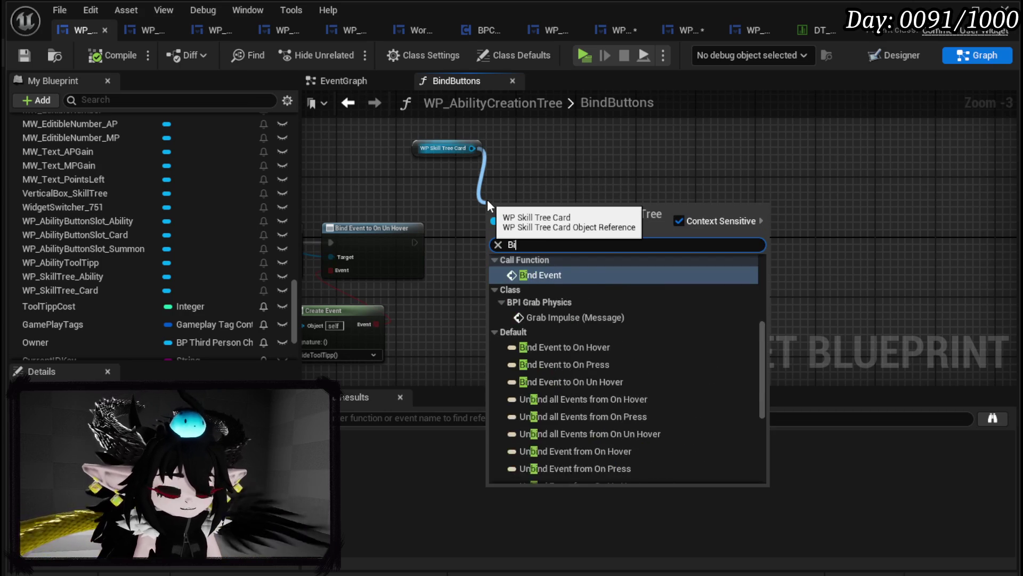
pyautogui.write('nd on Pres')
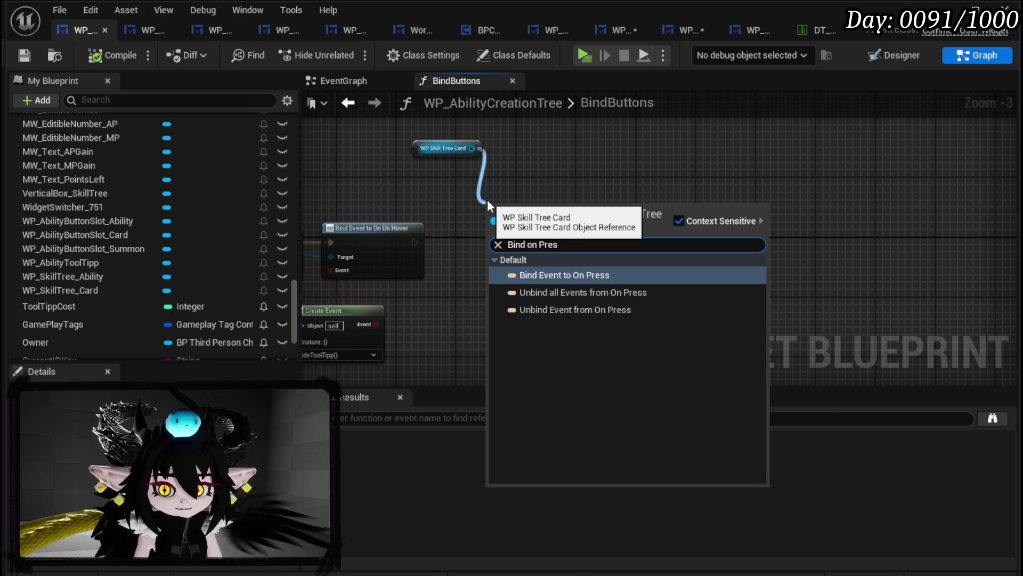
pyautogui.click(552, 275)
pyautogui.moveTo(471, 149); pyautogui.dragTo(559, 155)
pyautogui.write('B')
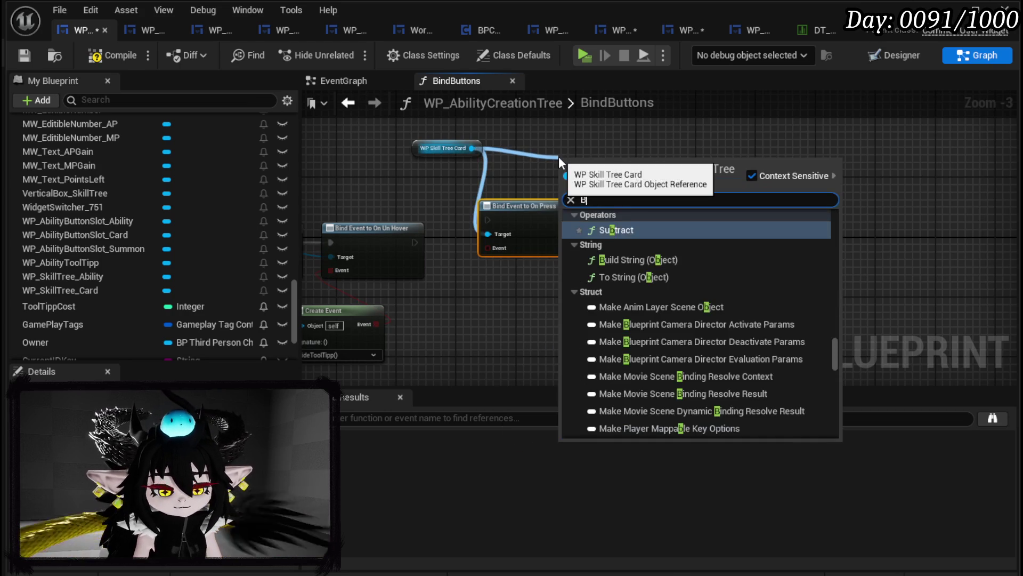
pyautogui.write('ind on Hover')
pyautogui.press('Return')
pyautogui.moveTo(472, 149); pyautogui.dragTo(580, 147)
pyautogui.write('Bind on Unhover')
pyautogui.press('Return')
# - Arrange the three bind nodes in a row and chain their execution pins
pyautogui.moveTo(643, 154); pyautogui.dragTo(744, 214)
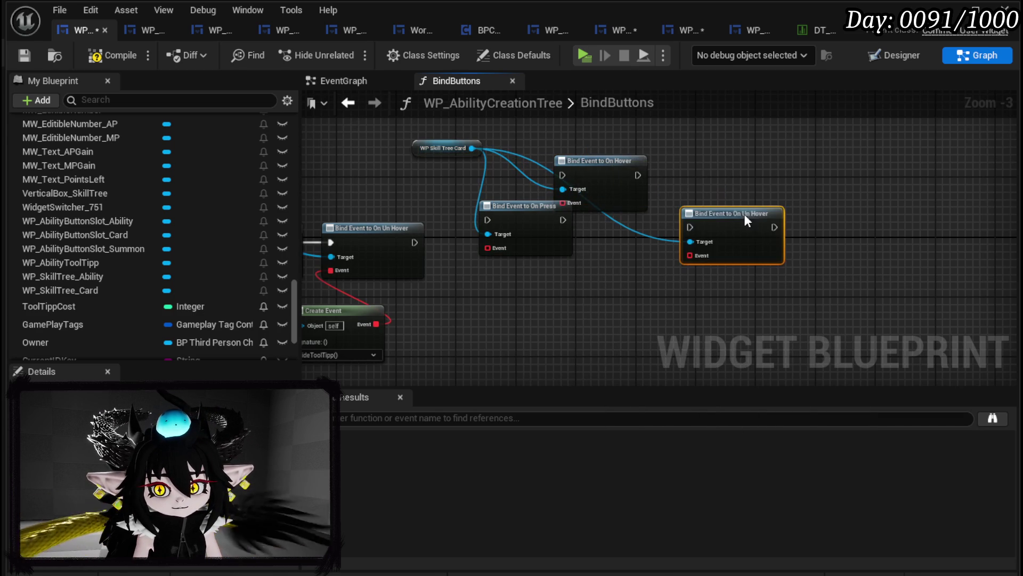
pyautogui.moveTo(614, 182)
pyautogui.mouseDown()
pyautogui.moveTo(653, 227)
pyautogui.moveTo(641, 233)
pyautogui.moveTo(709, 242)
pyautogui.moveTo(689, 227)
pyautogui.mouseUp()
pyautogui.moveTo(560, 219); pyautogui.dragTo(592, 227)
pyautogui.moveTo(560, 267); pyautogui.dragTo(693, 218)
pyautogui.moveTo(545, 217); pyautogui.dragTo(530, 240)
pyautogui.moveTo(414, 242); pyautogui.dragTo(473, 250)
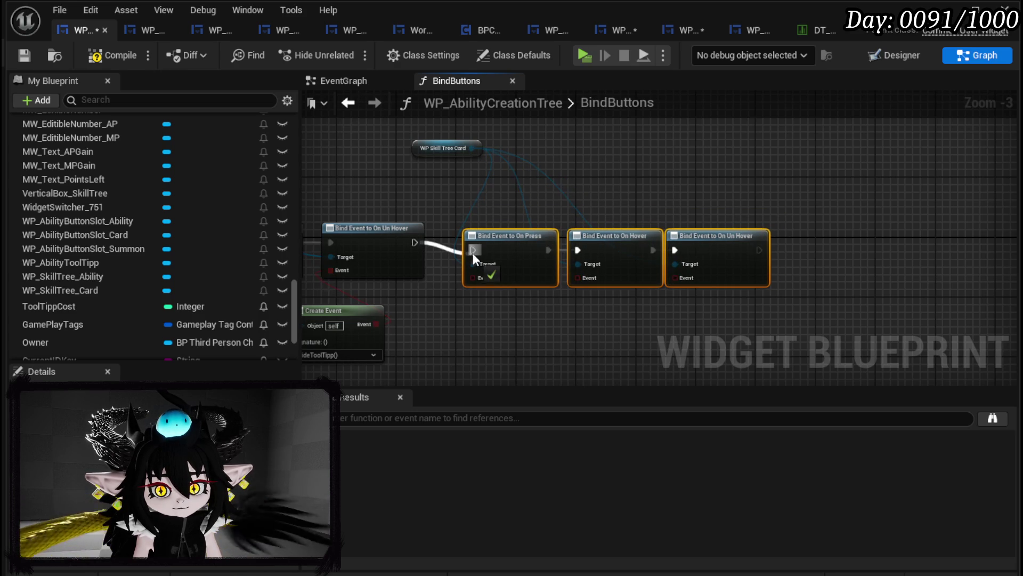
pyautogui.moveTo(700, 244); pyautogui.dragTo(714, 237)
# - Attach a Create Event node to each of the On Press, On Hover and On Un Hover binds
pyautogui.moveTo(512, 212); pyautogui.dragTo(510, 277)
pyautogui.write('Create')
pyautogui.click(561, 351)
pyautogui.moveTo(619, 212); pyautogui.dragTo(631, 261)
pyautogui.write('Create')
pyautogui.click(690, 331)
pyautogui.moveTo(715, 213)
pyautogui.mouseDown()
pyautogui.moveTo(725, 258)
pyautogui.moveTo(776, 252)
pyautogui.mouseUp()
pyautogui.write('Create')
pyautogui.click(778, 332)
pyautogui.moveTo(630, 260); pyautogui.dragTo(661, 253)
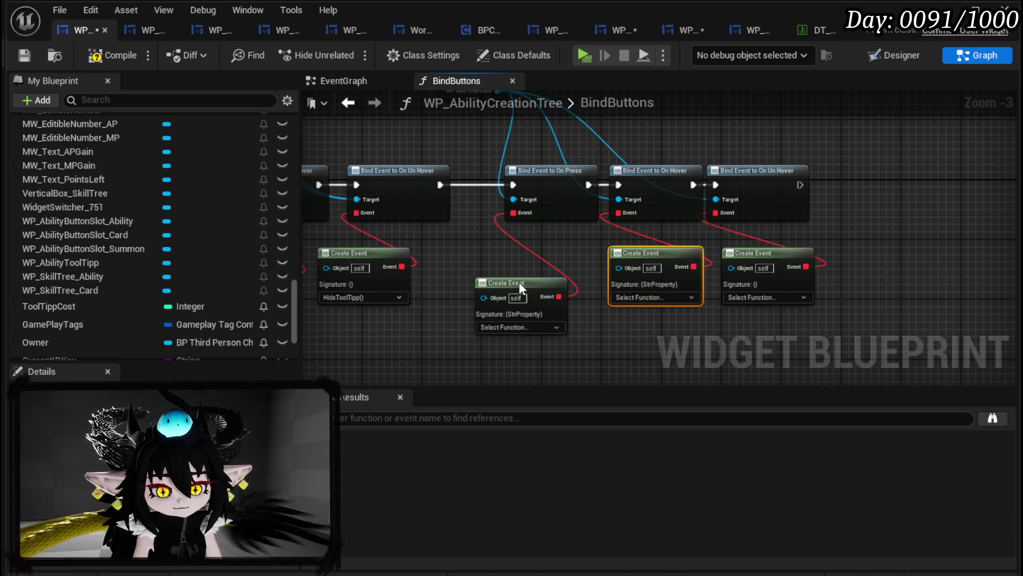
# - Line up the middle Create Event node and check the On Press function list without choosing
pyautogui.moveTo(519, 284); pyautogui.dragTo(532, 255)
pyautogui.click(459, 269)
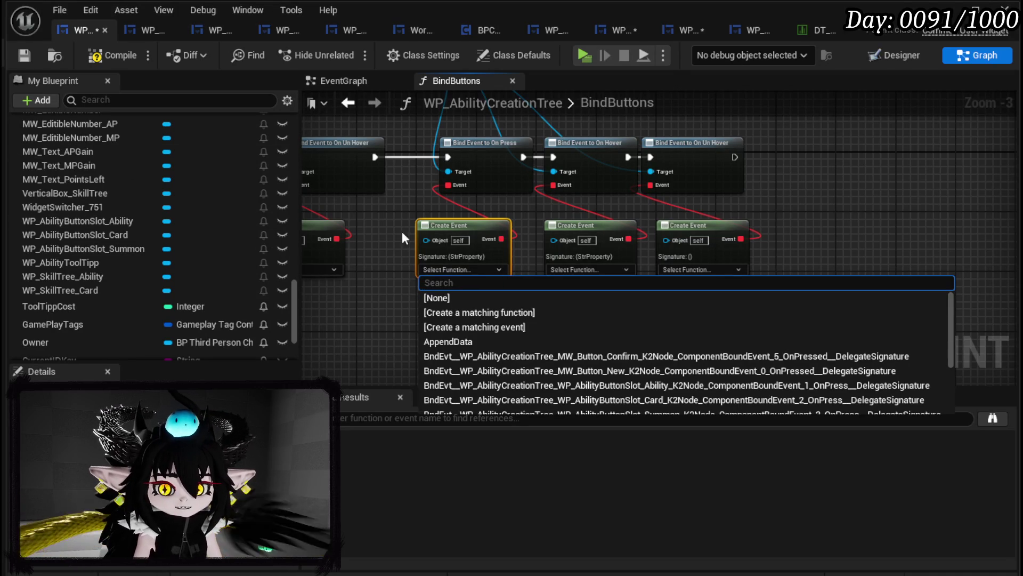
pyautogui.click(395, 204)
pyautogui.moveTo(396, 203); pyautogui.dragTo(756, 207)
pyautogui.moveTo(756, 207)
pyautogui.mouseDown()
pyautogui.moveTo(906, 224)
pyautogui.moveTo(930, 245)
pyautogui.mouseUp()
# - Review the existing Bind Event to On Number Confirm, On Button Un Hover and tooltip binds for reference
pyautogui.moveTo(690, 283)
pyautogui.mouseDown()
pyautogui.moveTo(444, 347)
pyautogui.moveTo(383, 343)
pyautogui.moveTo(851, 319)
pyautogui.mouseUp()
pyautogui.moveTo(542, 212)
pyautogui.mouseDown()
pyautogui.moveTo(547, 188)
pyautogui.moveTo(563, 186)
pyautogui.moveTo(877, 197)
pyautogui.moveTo(943, 258)
pyautogui.mouseUp()
pyautogui.scroll(-4, 944, 258)
pyautogui.scroll(4, 566, 214)
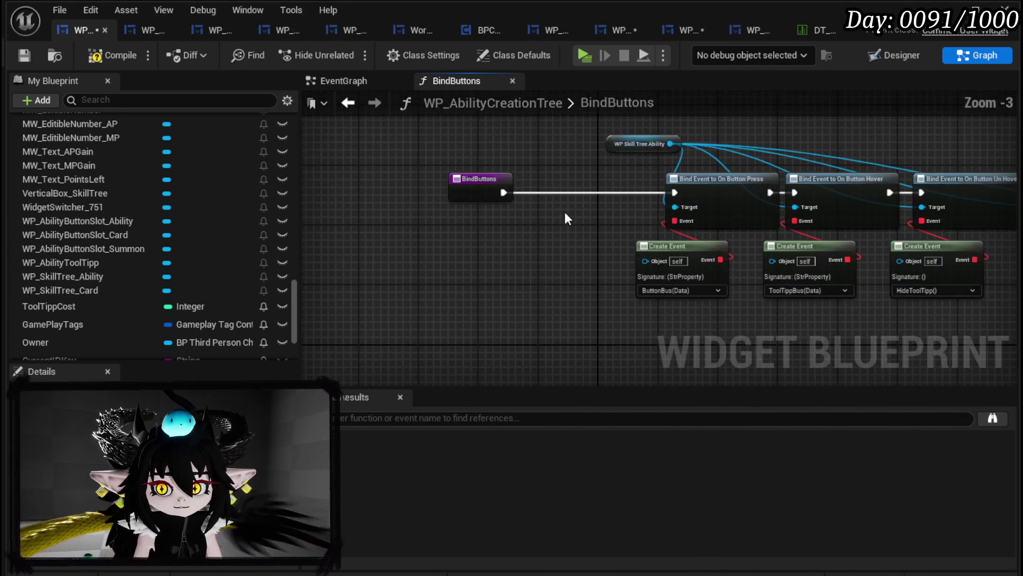
pyautogui.moveTo(599, 213); pyautogui.dragTo(417, 235)
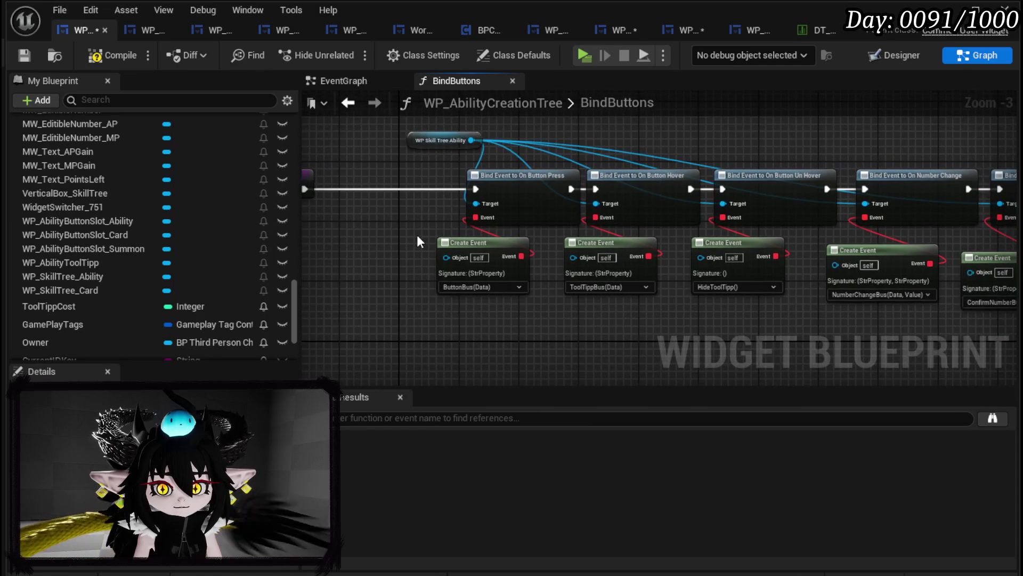
pyautogui.scroll(-4, 909, 142)
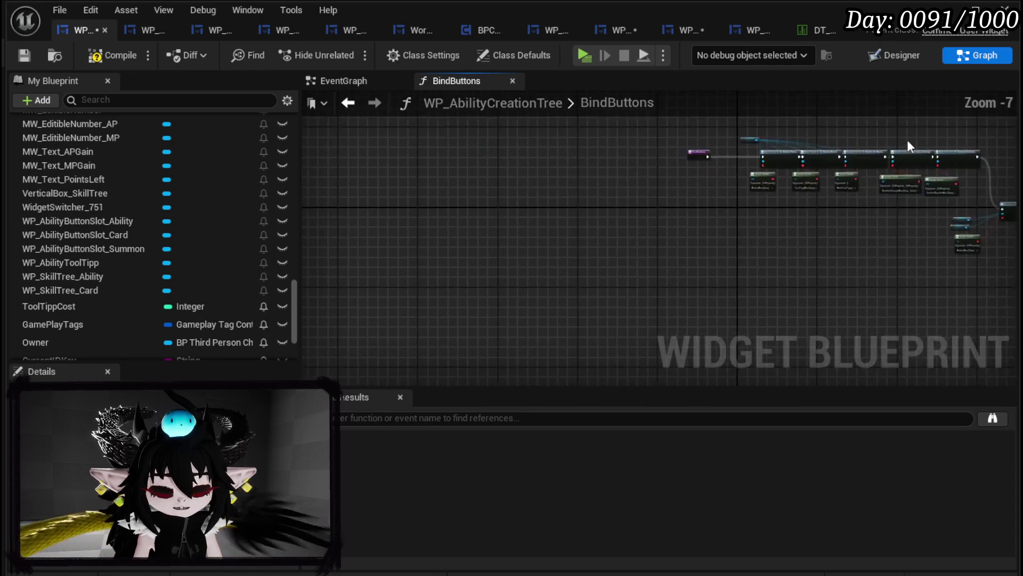
pyautogui.scroll(7, 531, 262)
pyautogui.scroll(-2, 657, 309)
pyautogui.scroll(2, 464, 277)
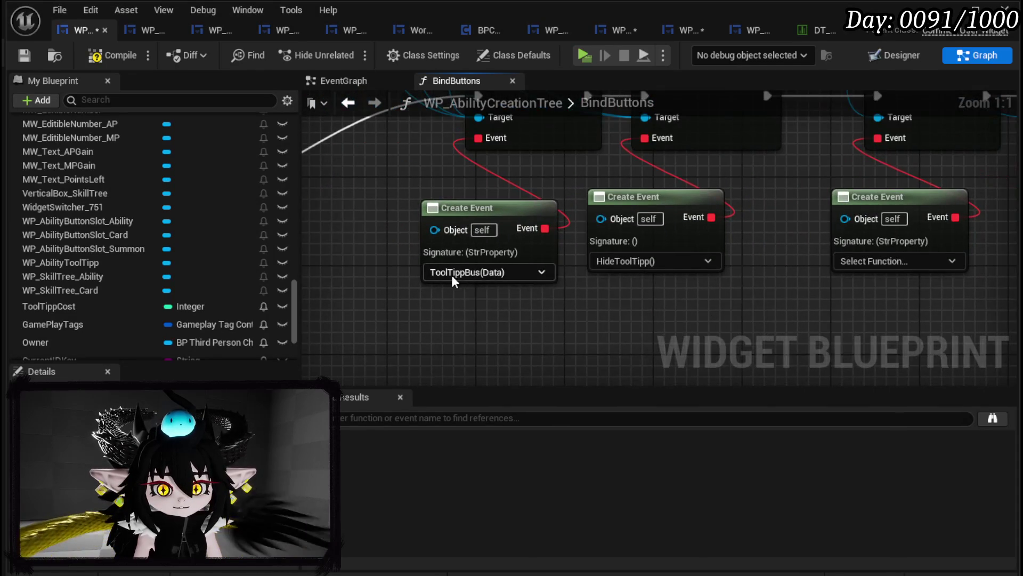
pyautogui.click(465, 273)
pyautogui.scroll(-3, 613, 172)
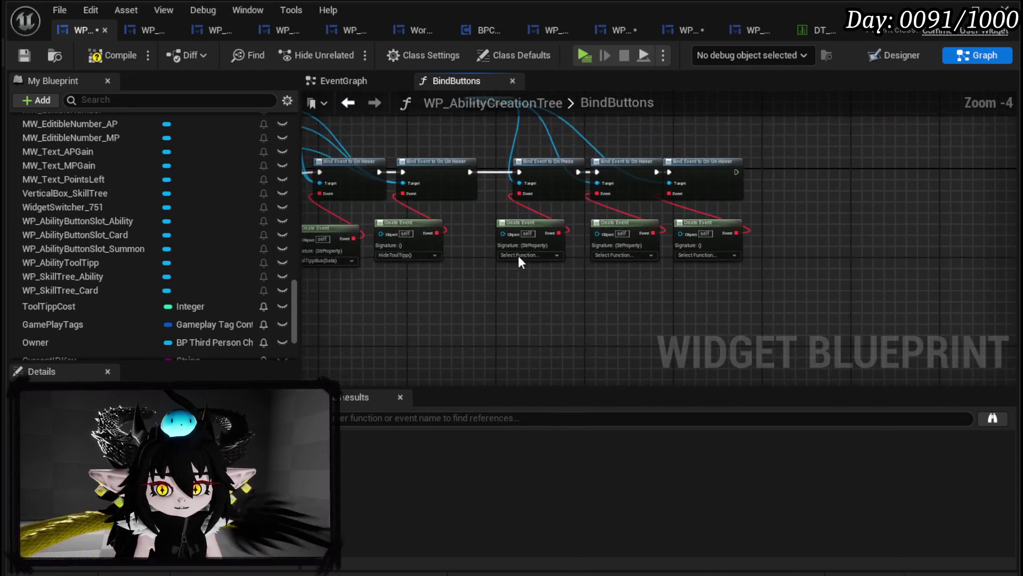
pyautogui.scroll(2, 492, 242)
# - Assign ButtonBus, ToolTippBus and HideToolTipp to the press, hover and un-hover events, then compile and save
pyautogui.click(491, 245)
pyautogui.write('Button')
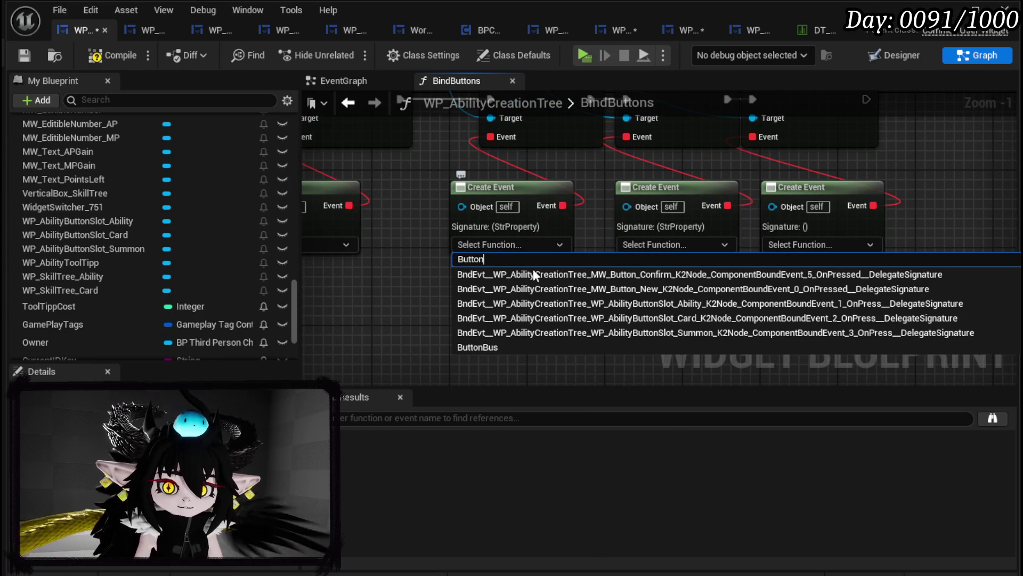
pyautogui.click(490, 347)
pyautogui.click(658, 244)
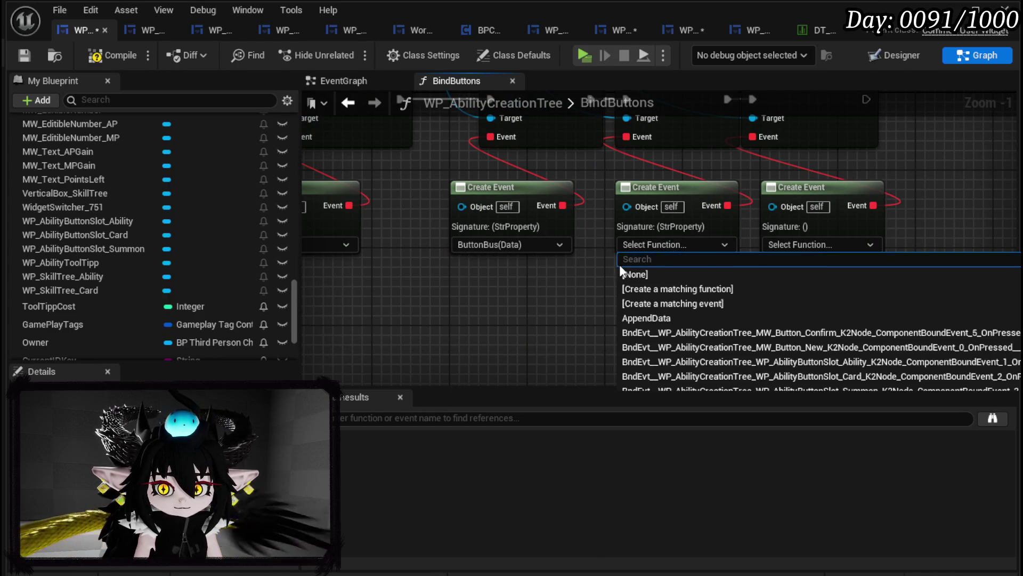
pyautogui.write('Show')
pyautogui.press('BackSpace')
pyautogui.press('BackSpace')
pyautogui.press('BackSpace')
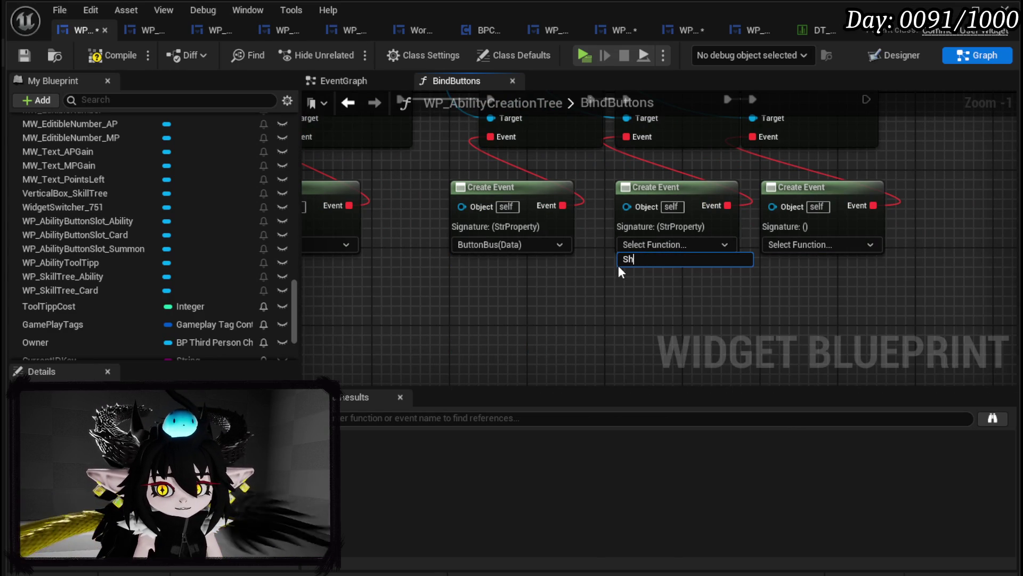
pyautogui.write('Too')
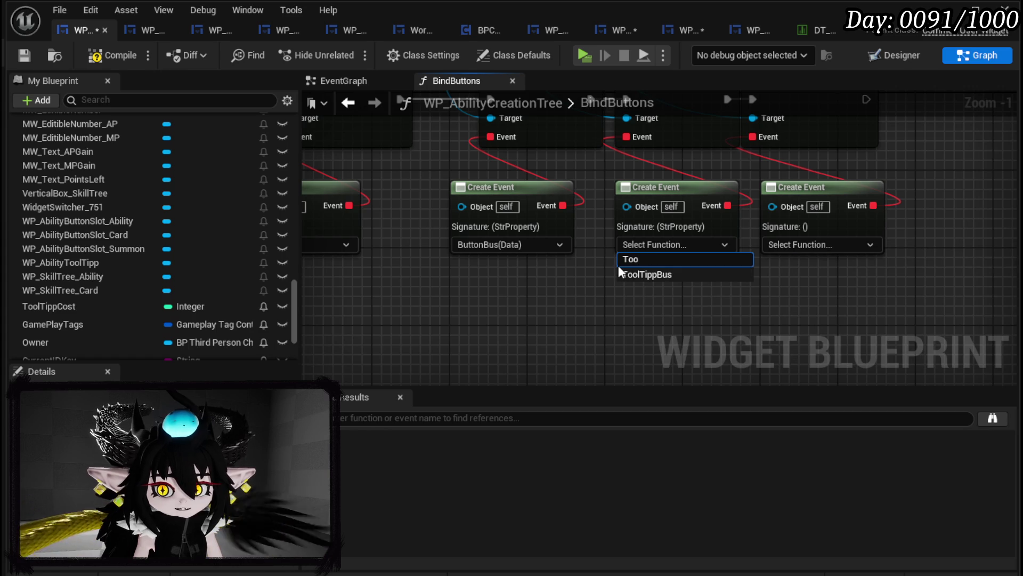
pyautogui.click(798, 244)
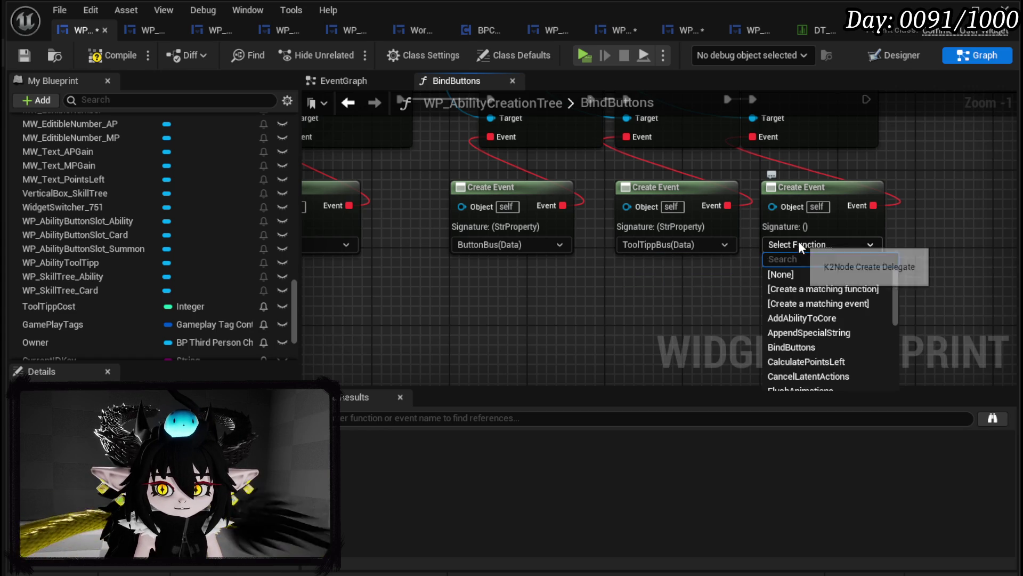
pyautogui.write('Hide')
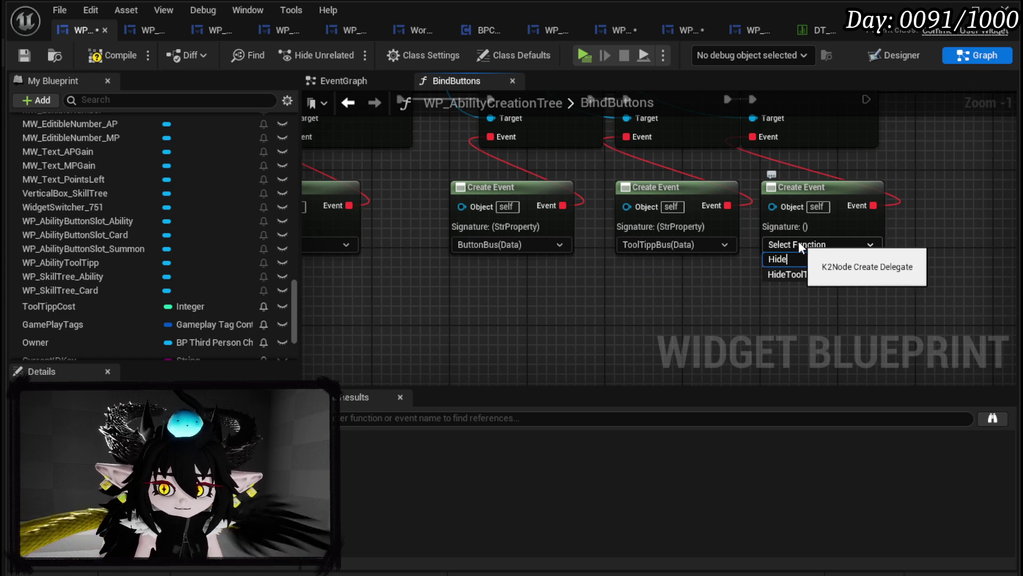
pyautogui.click(817, 275)
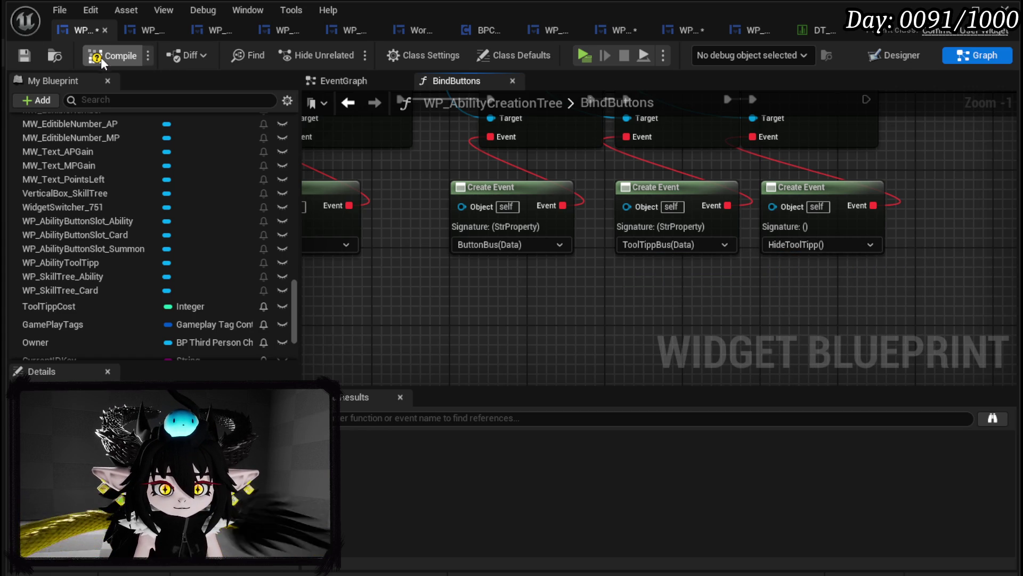
pyautogui.click(19, 61)
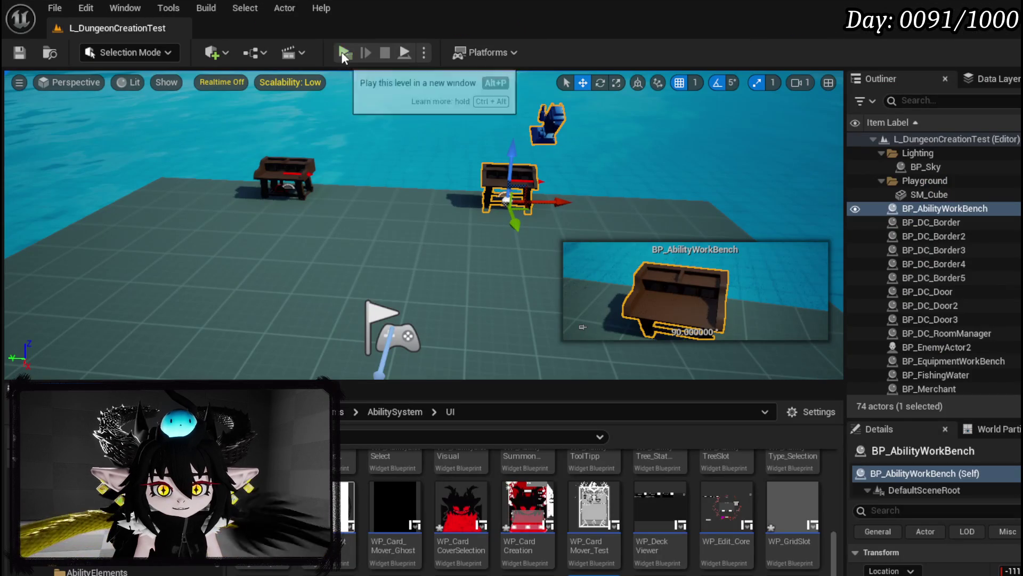
pyautogui.click(346, 53)
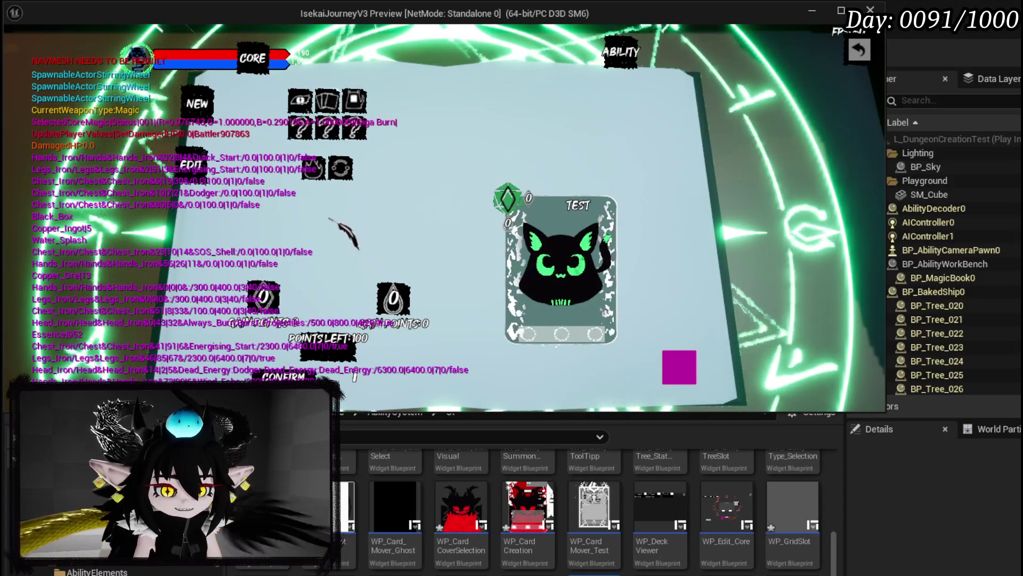
pyautogui.press('Escape')
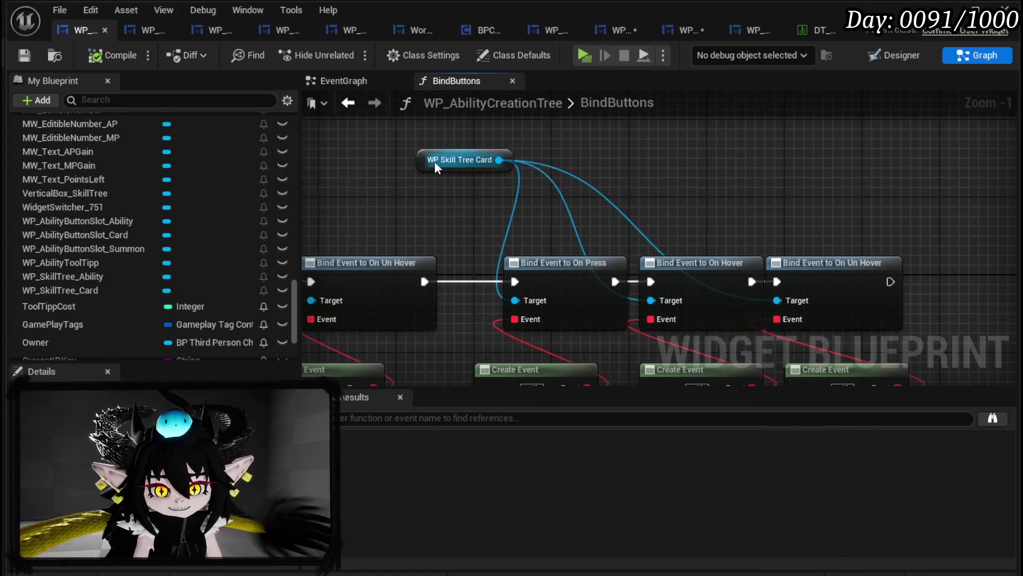
# - Switch to the WP_SkillTree_Card blueprint and open its BindEvent function graph
pyautogui.click(161, 30)
pyautogui.click(69, 27)
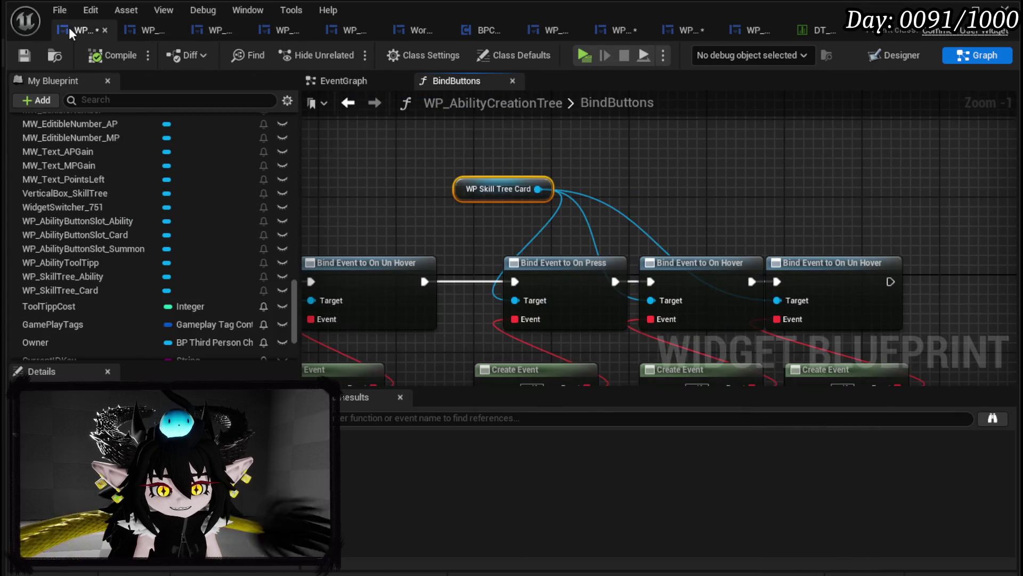
pyautogui.click(133, 32)
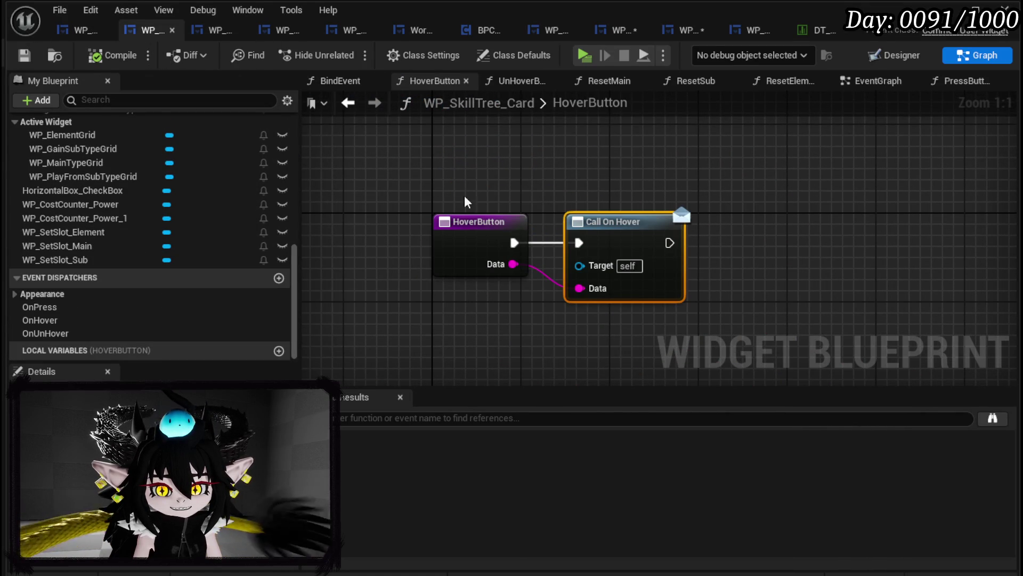
pyautogui.scroll(10, 158, 158)
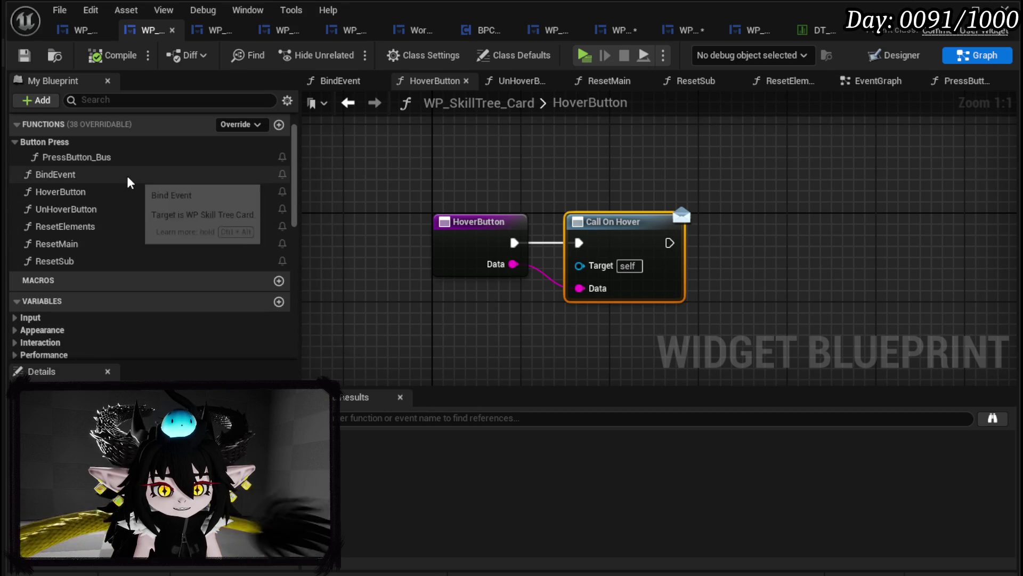
pyautogui.doubleClick(126, 175)
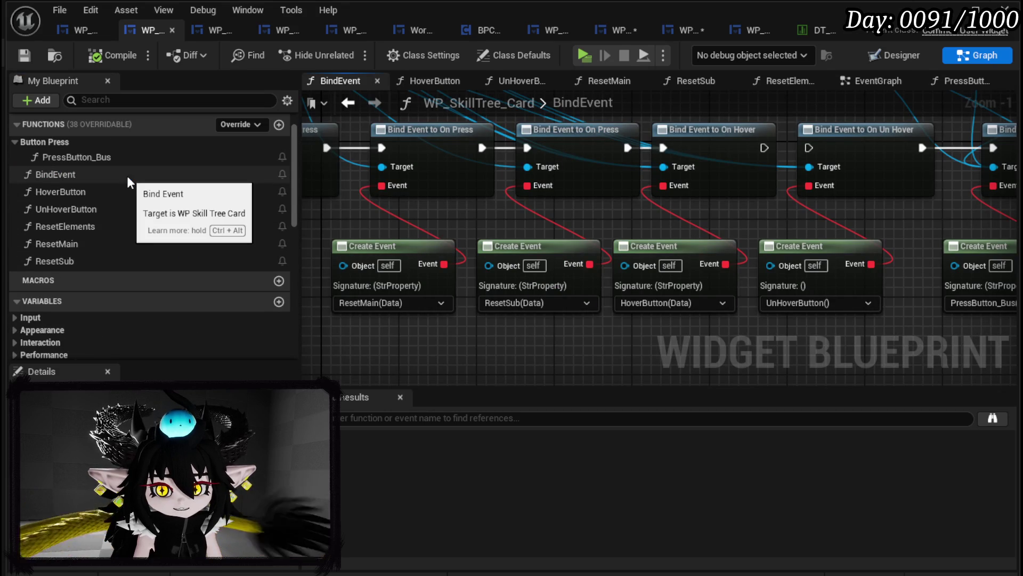
pyautogui.moveTo(531, 188)
pyautogui.mouseDown()
pyautogui.moveTo(786, 251)
pyautogui.moveTo(749, 335)
pyautogui.moveTo(642, 327)
pyautogui.moveTo(592, 283)
pyautogui.moveTo(320, 221)
pyautogui.moveTo(352, 222)
pyautogui.mouseUp()
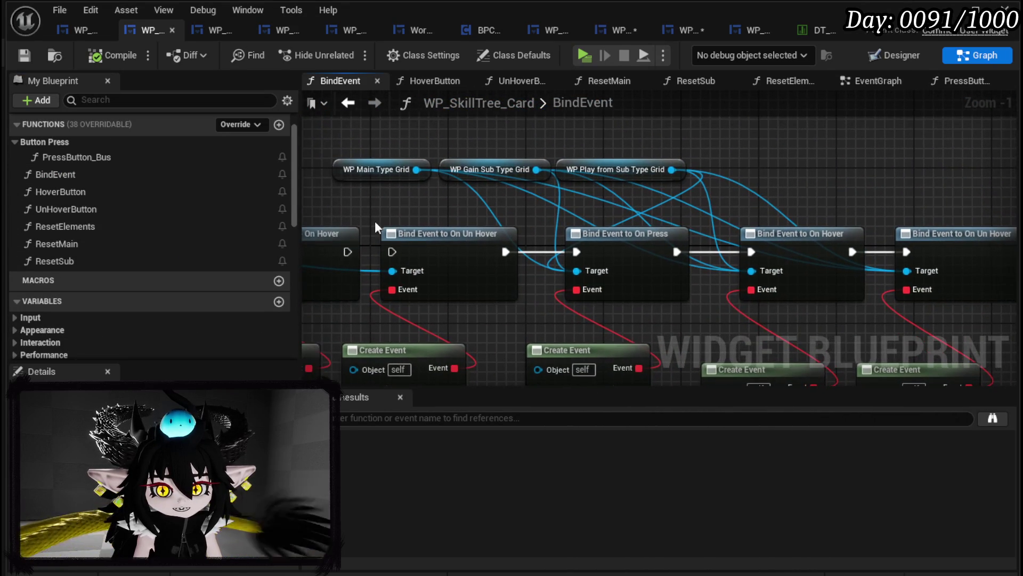
# - Move the WP Main Type Grid node into line with the other grid nodes
pyautogui.moveTo(373, 163); pyautogui.dragTo(531, 106)
pyautogui.moveTo(673, 300)
pyautogui.mouseDown()
pyautogui.moveTo(620, 226)
pyautogui.moveTo(530, 148)
pyautogui.moveTo(377, 264)
pyautogui.mouseUp()
pyautogui.click(418, 218)
pyautogui.click(377, 199)
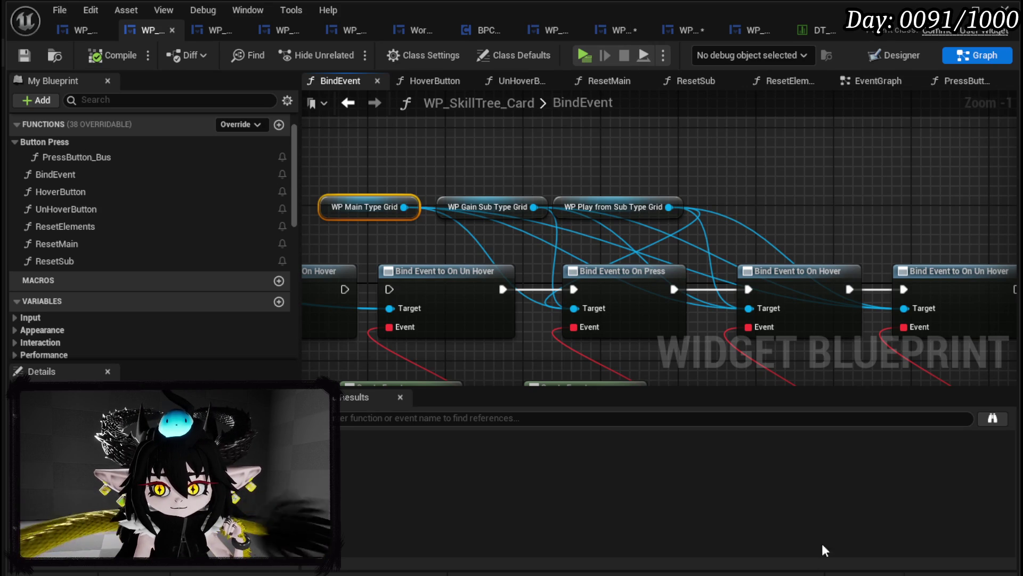
# - Save the modified assets with Ctrl+Shift+S and show the card's Designer layout
pyautogui.hotkey('ctrl', 'shift', 's')
pyautogui.click(761, 525)
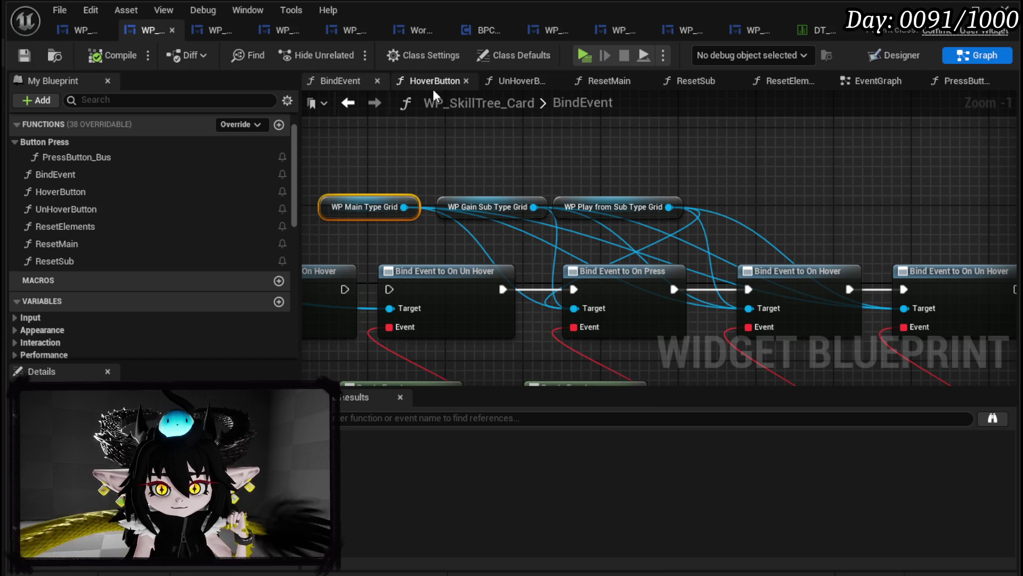
pyautogui.click(913, 56)
pyautogui.scroll(4, 433, 140)
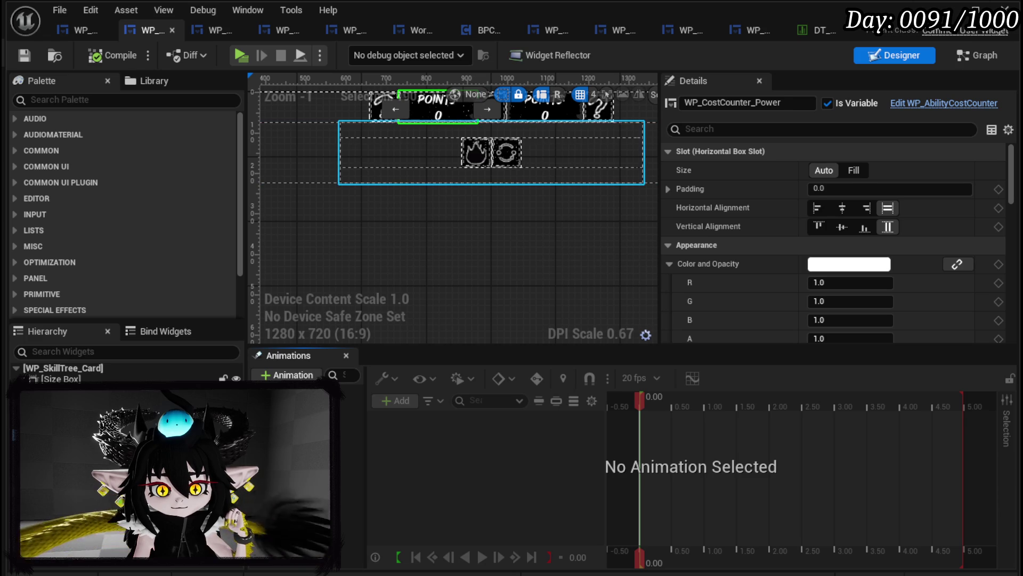
# - Select the WP_MainTypeGrid widget, then inspect the Make Array node in the card's EventGraph
pyautogui.click(490, 161)
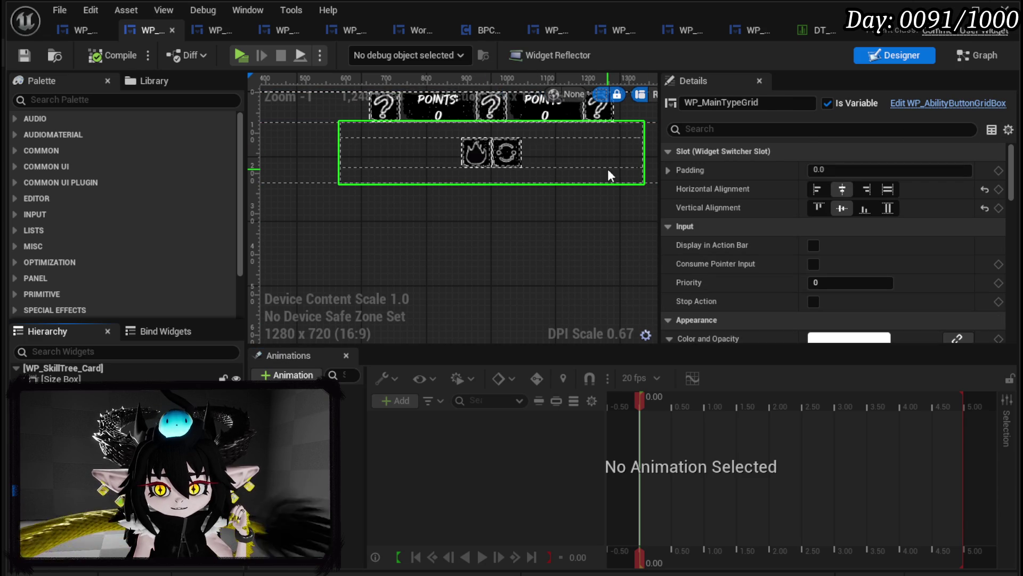
pyautogui.click(977, 55)
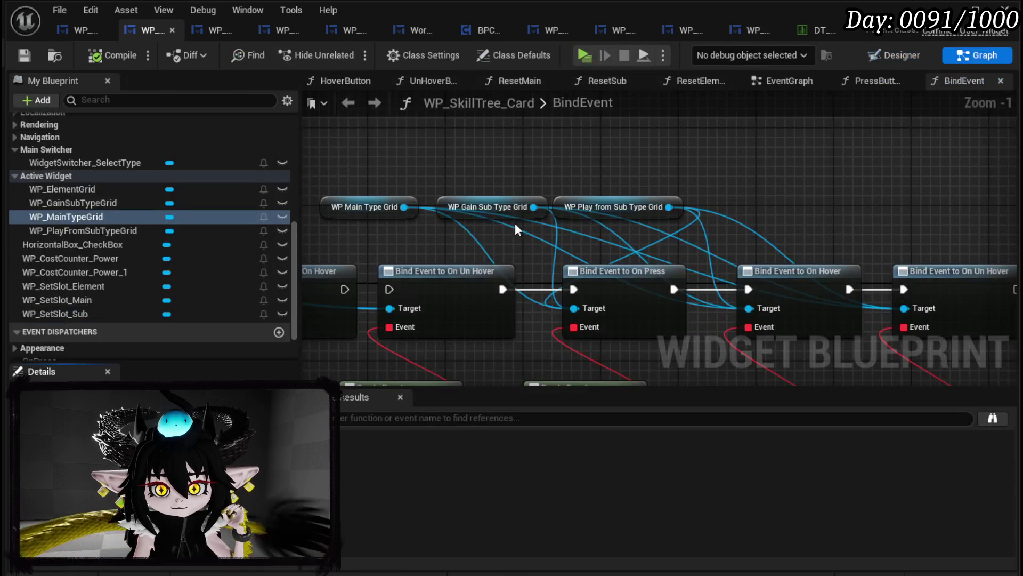
pyautogui.click(778, 83)
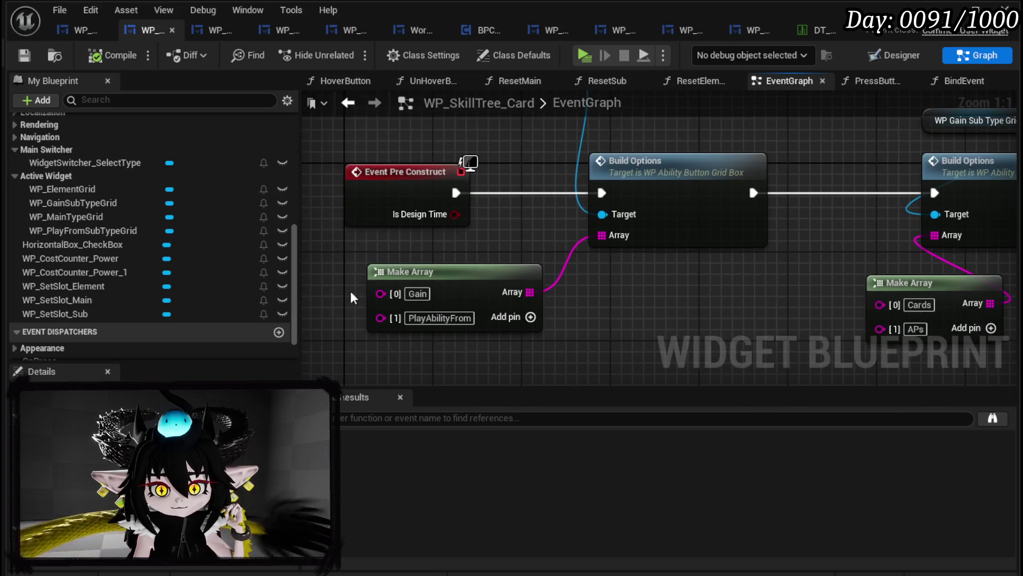
pyautogui.click(453, 284)
pyautogui.click(415, 294)
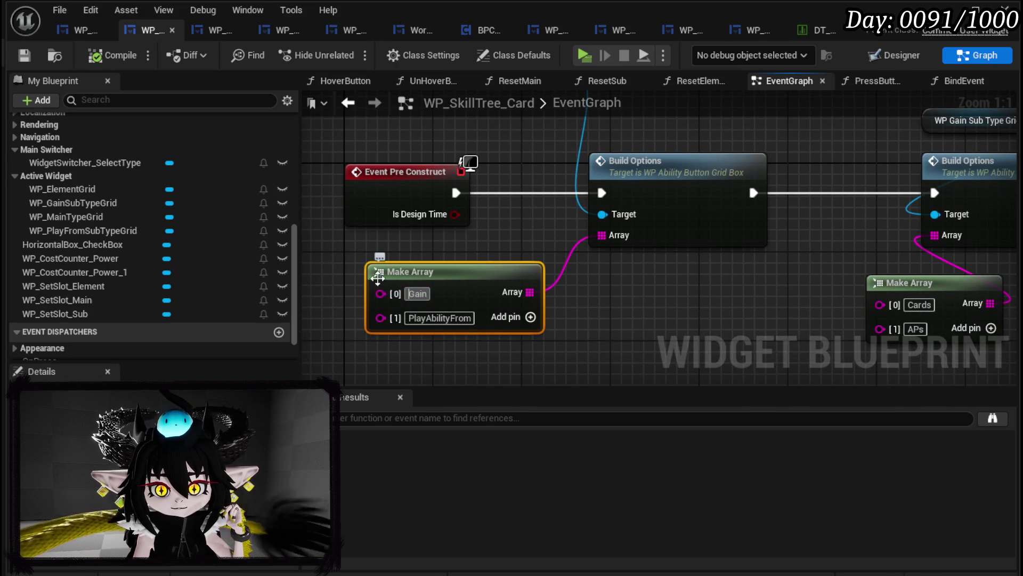
pyautogui.moveTo(460, 256); pyautogui.dragTo(478, 232)
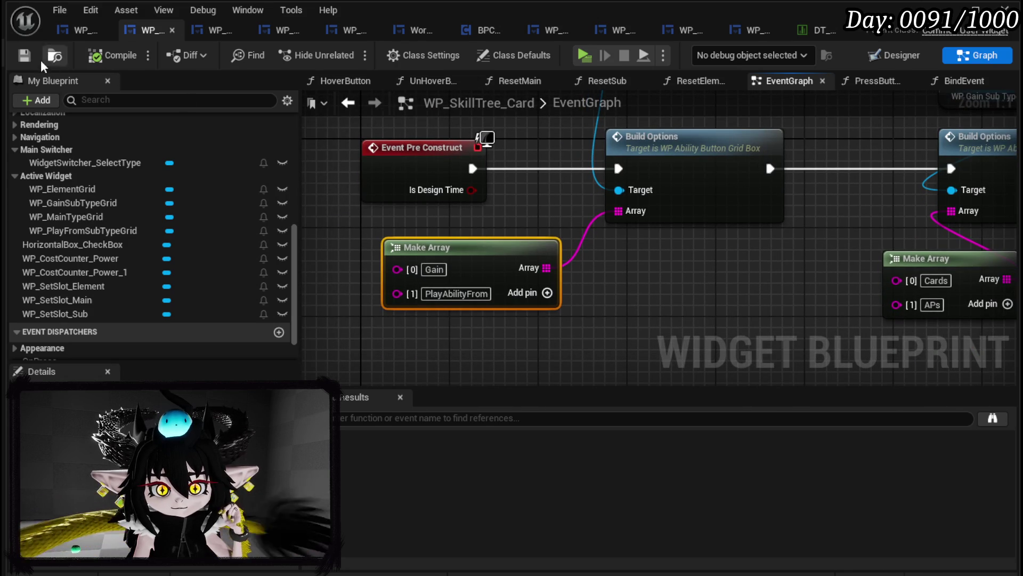
pyautogui.scroll(10, 133, 143)
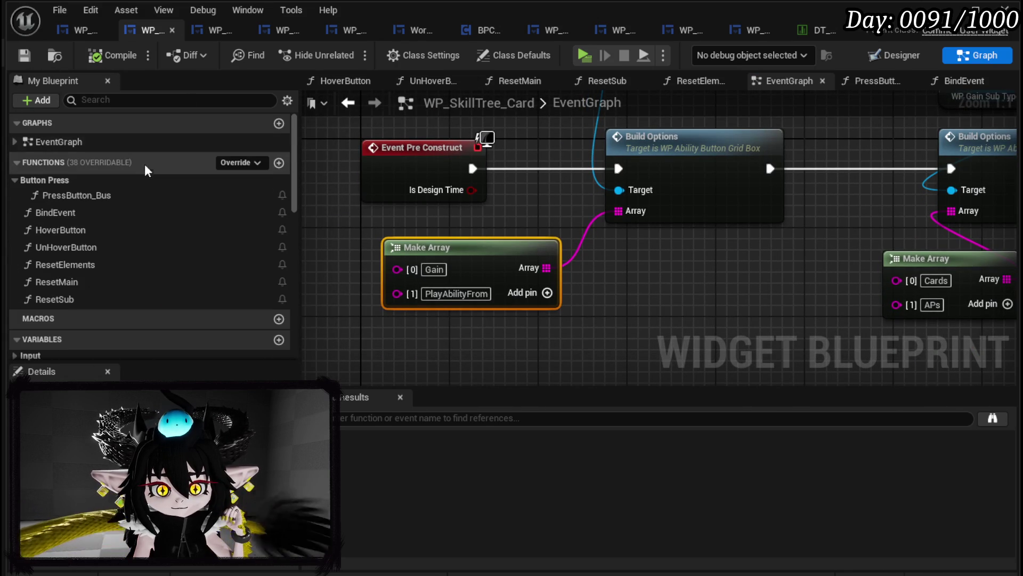
# - In BindEvent, chain the On Hover bind into the On Un Hover bind, then compile and save
pyautogui.doubleClick(75, 211)
pyautogui.moveTo(583, 171); pyautogui.dragTo(802, 160)
pyautogui.moveTo(482, 142)
pyautogui.mouseDown()
pyautogui.moveTo(816, 143)
pyautogui.moveTo(755, 139)
pyautogui.mouseUp()
pyautogui.moveTo(1018, 154); pyautogui.dragTo(816, 143)
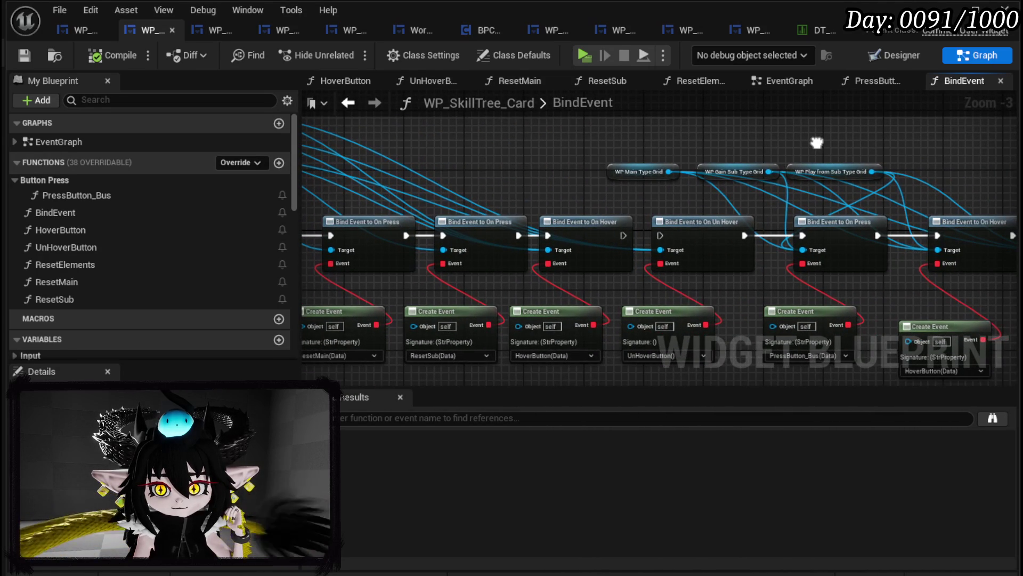
pyautogui.moveTo(628, 234); pyautogui.dragTo(989, 250)
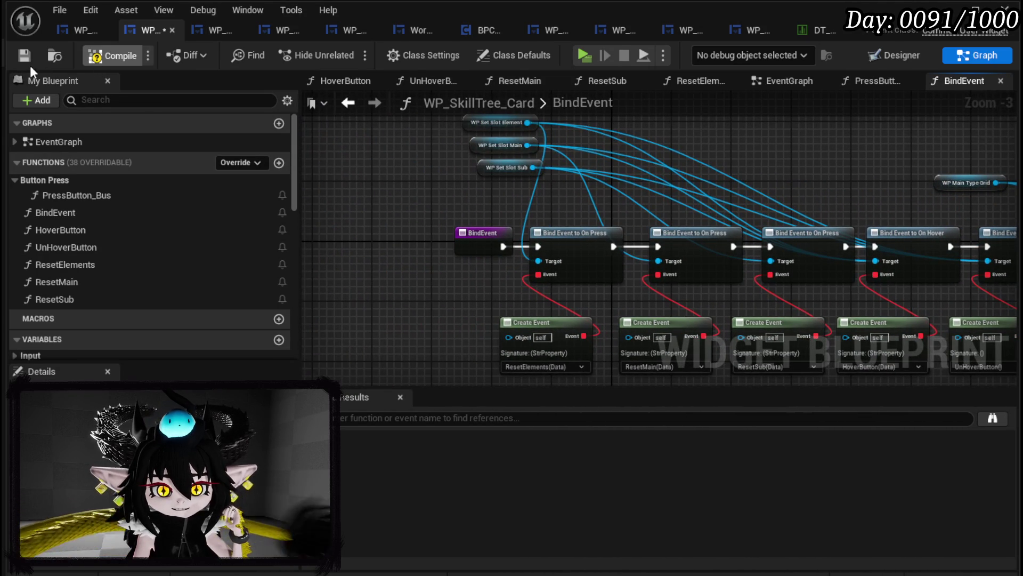
pyautogui.click(23, 57)
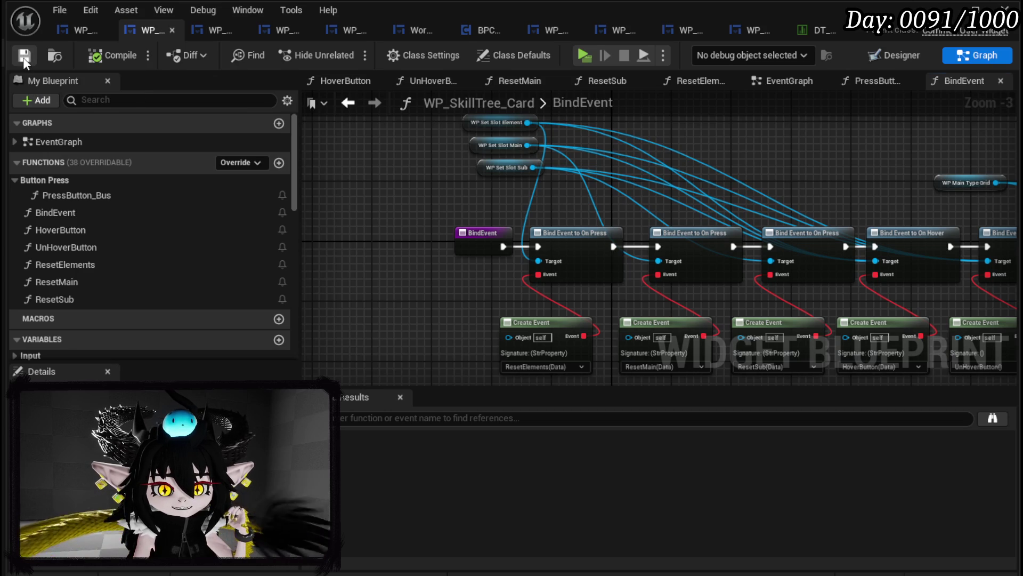
# - Add an Event Construct node in the EventGraph that calls BindEvent, then compile and save
pyautogui.click(774, 82)
pyautogui.scroll(-3, 421, 183)
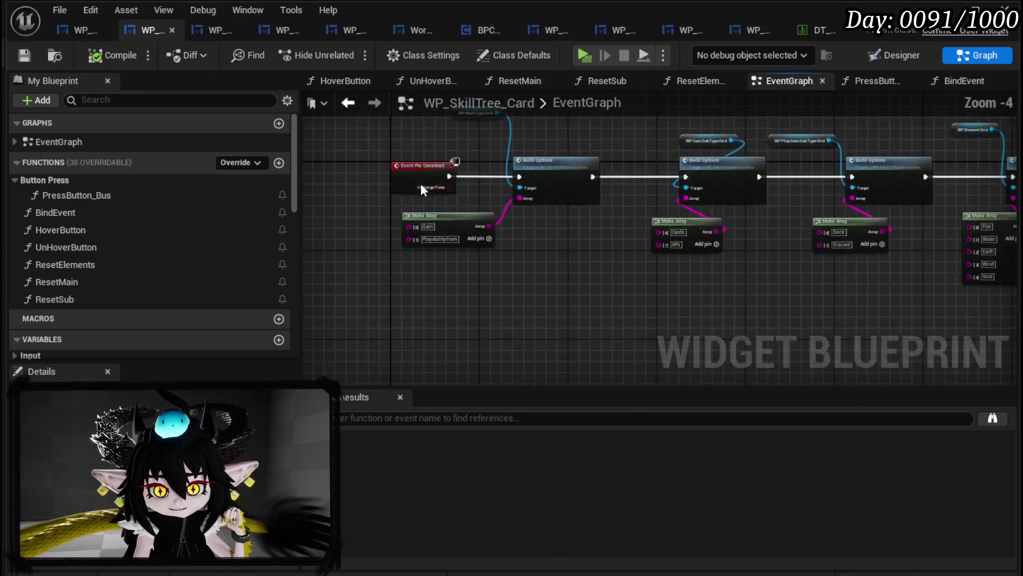
pyautogui.rightClick(415, 273)
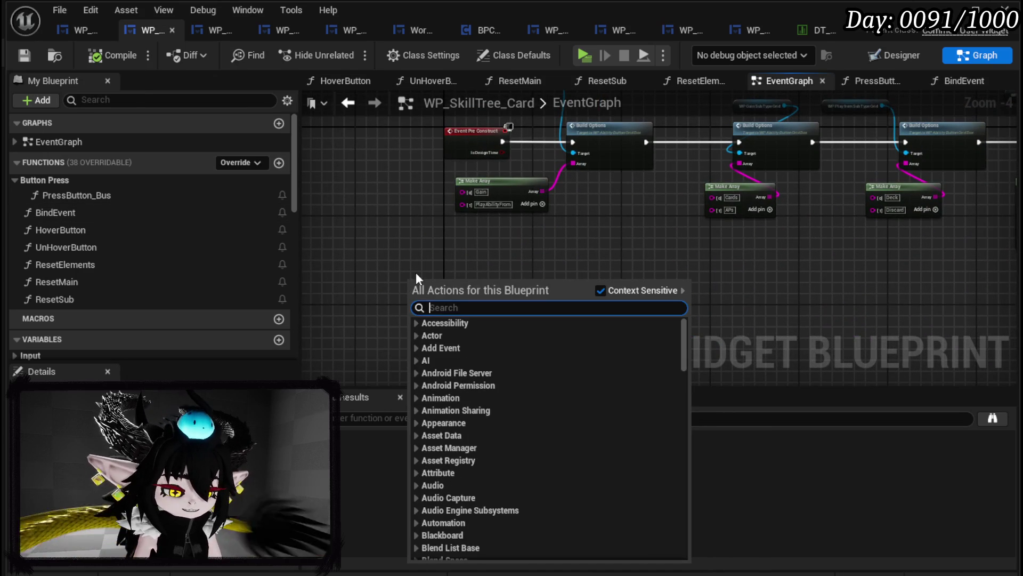
pyautogui.write('construcj')
pyautogui.press('Return')
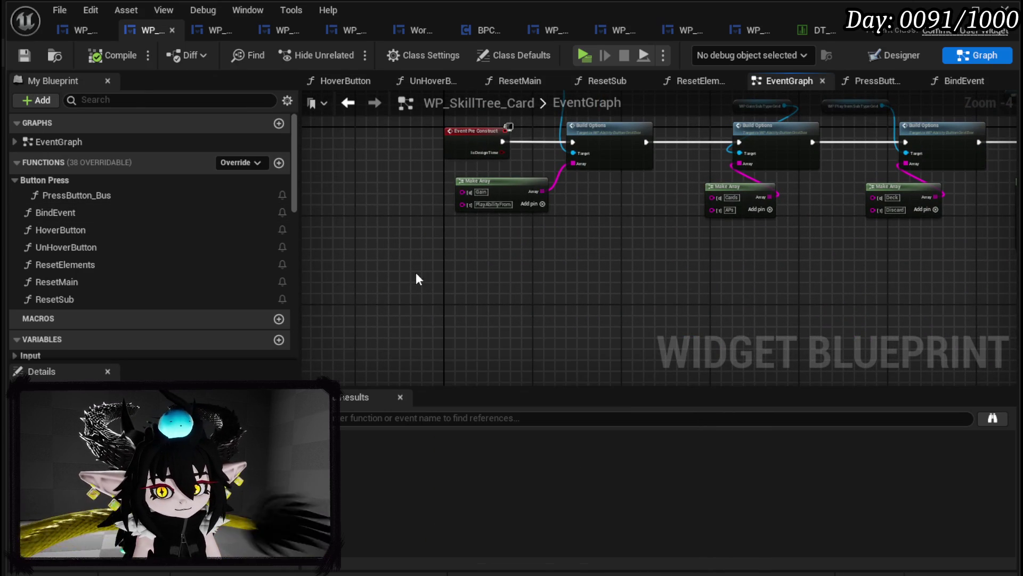
pyautogui.moveTo(55, 212)
pyautogui.mouseDown()
pyautogui.moveTo(453, 272)
pyautogui.moveTo(462, 306)
pyautogui.moveTo(503, 278)
pyautogui.mouseUp()
pyautogui.scroll(3, 450, 277)
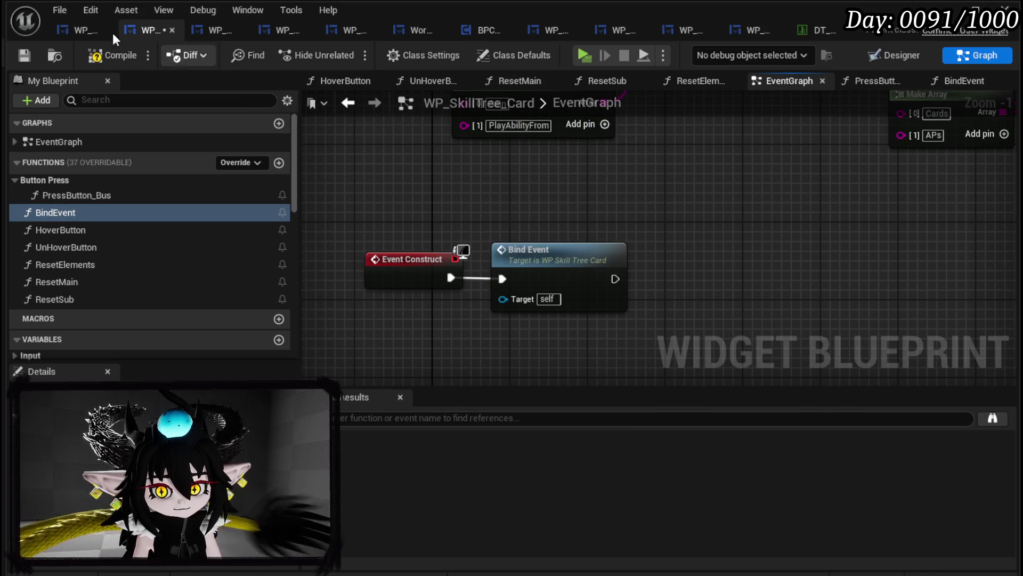
pyautogui.click(21, 54)
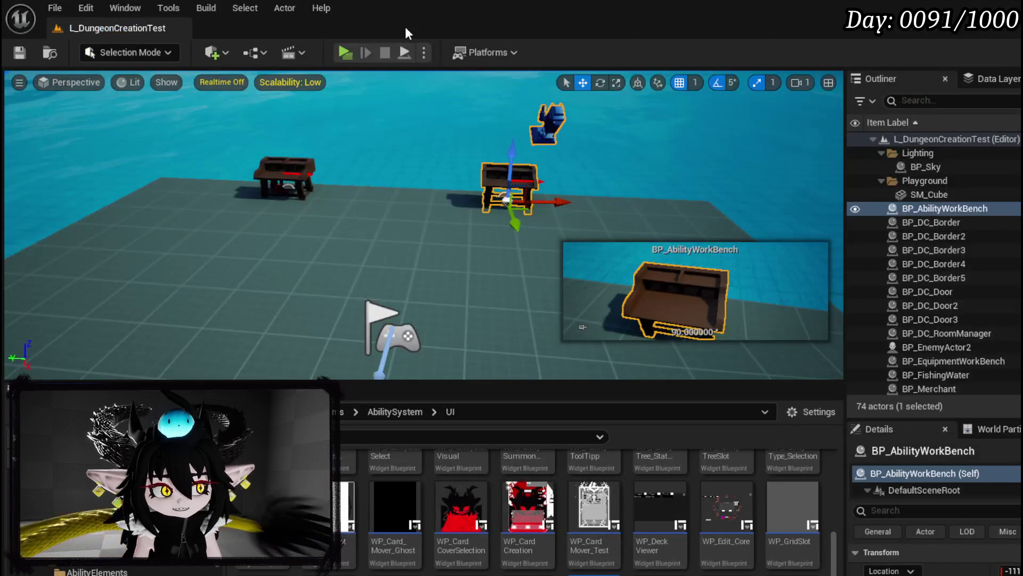
# - Start a play test and press E to bring up the card-editing skill tree screen
pyautogui.click(344, 55)
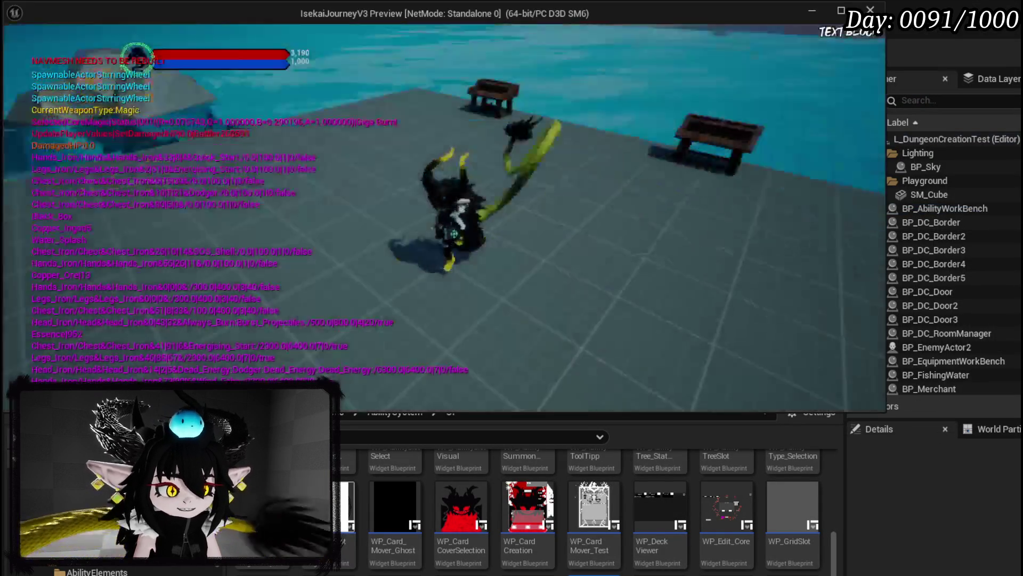
pyautogui.press('e')
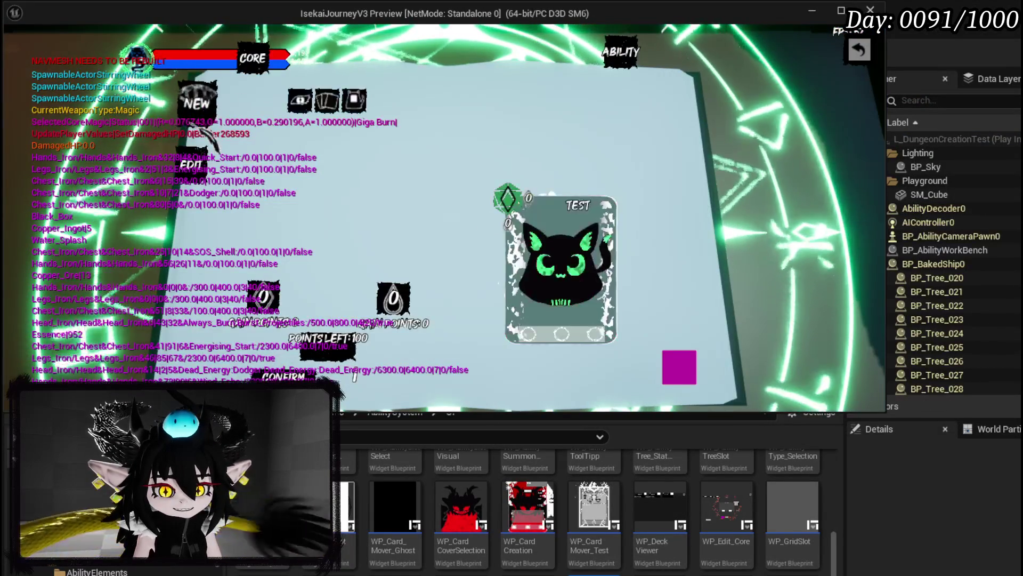
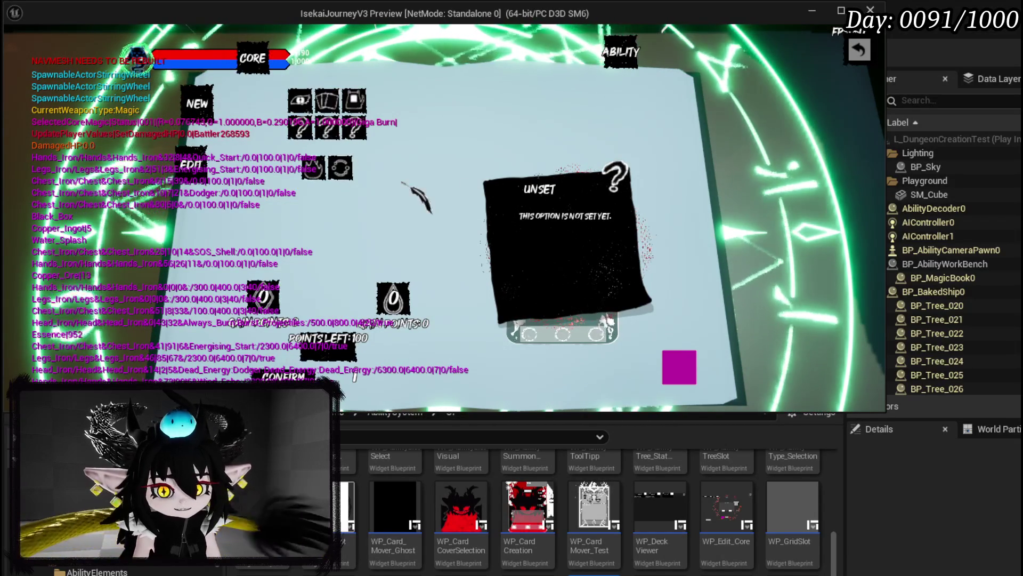
# - Stop the play test, save L_DungeonCreationTest, and view the card's pre-construct nodes
pyautogui.press('Escape')
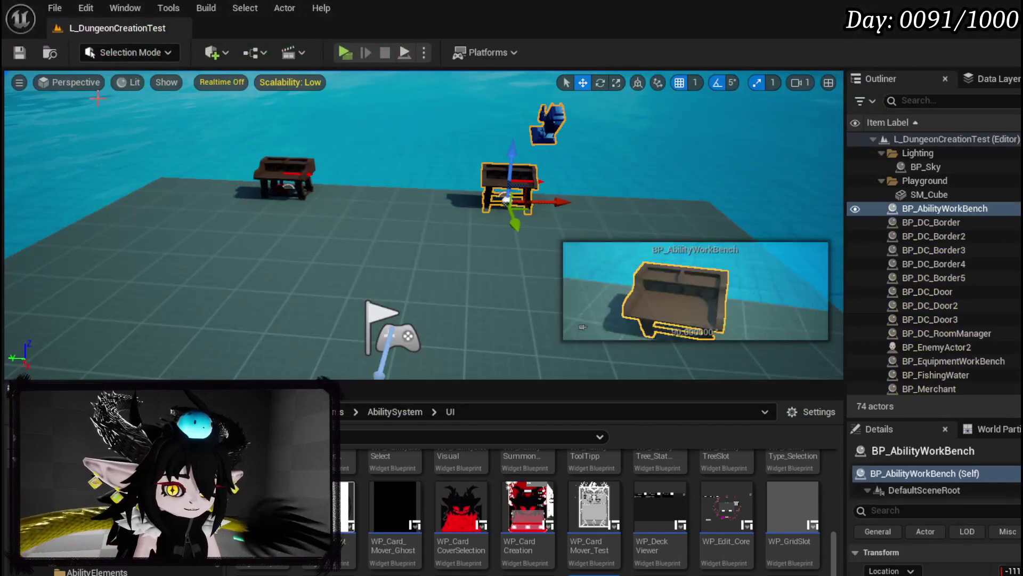
pyautogui.click(20, 53)
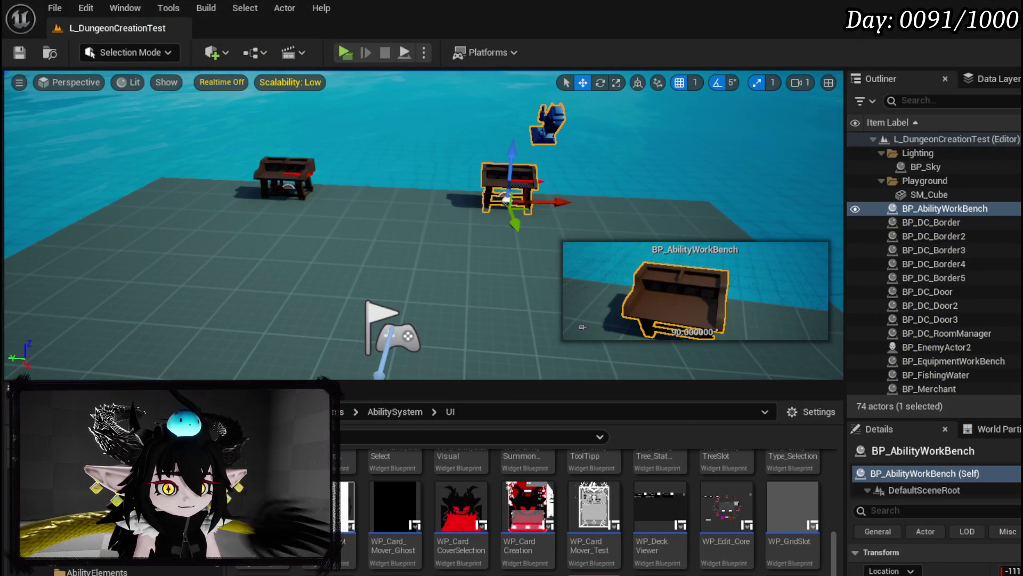
pyautogui.hotkey('ctrl', 's')
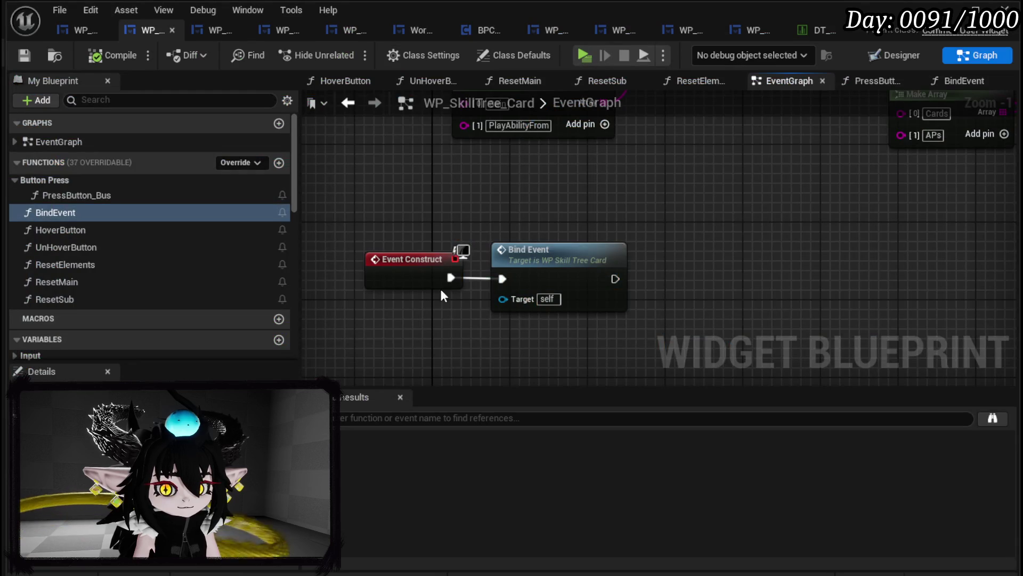
pyautogui.moveTo(440, 287)
pyautogui.mouseDown()
pyautogui.moveTo(574, 288)
pyautogui.moveTo(510, 333)
pyautogui.mouseUp()
pyautogui.scroll(-2, 574, 288)
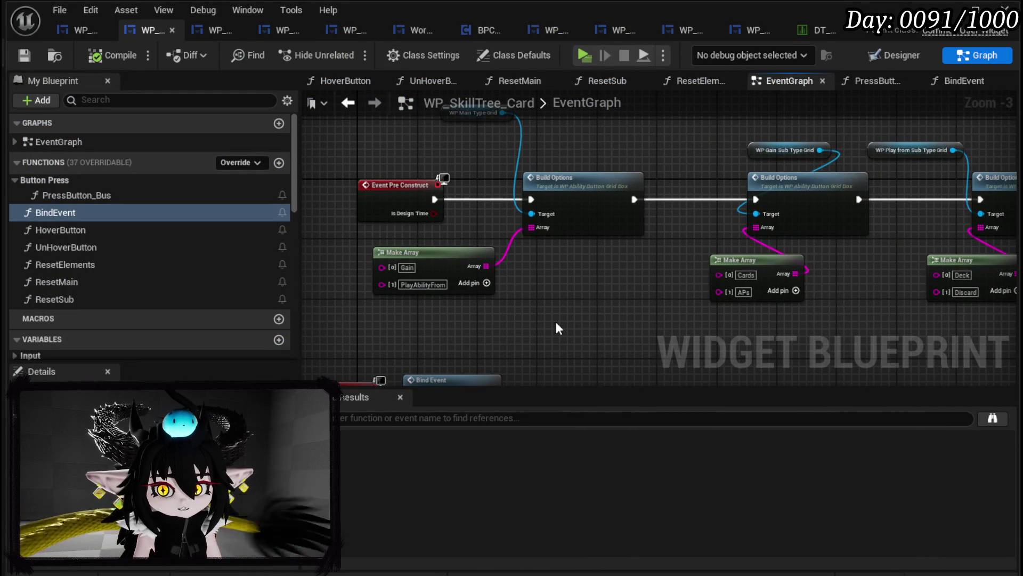
# - In PressButton_Bus, add a Set Data node from a WP_SetSlot_Main getter
pyautogui.doubleClick(81, 195)
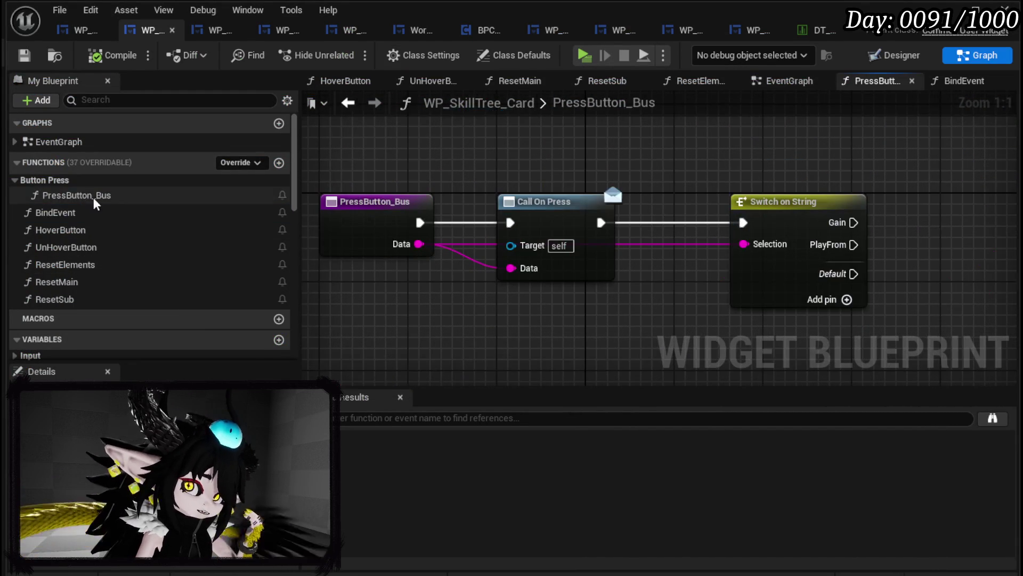
pyautogui.moveTo(893, 305)
pyautogui.mouseDown()
pyautogui.moveTo(862, 279)
pyautogui.moveTo(688, 216)
pyautogui.moveTo(632, 262)
pyautogui.moveTo(520, 270)
pyautogui.mouseUp()
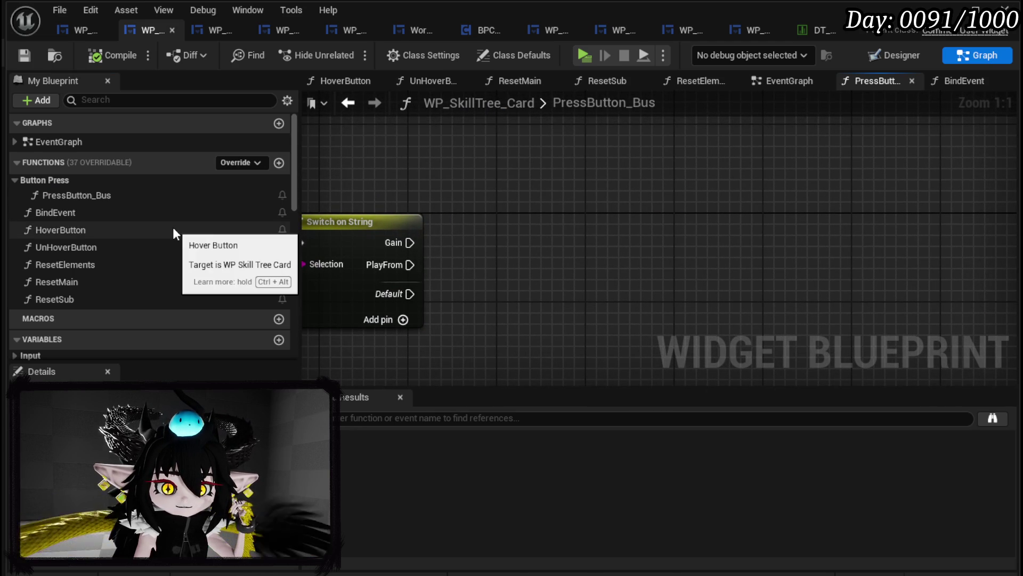
pyautogui.scroll(-10, 201, 241)
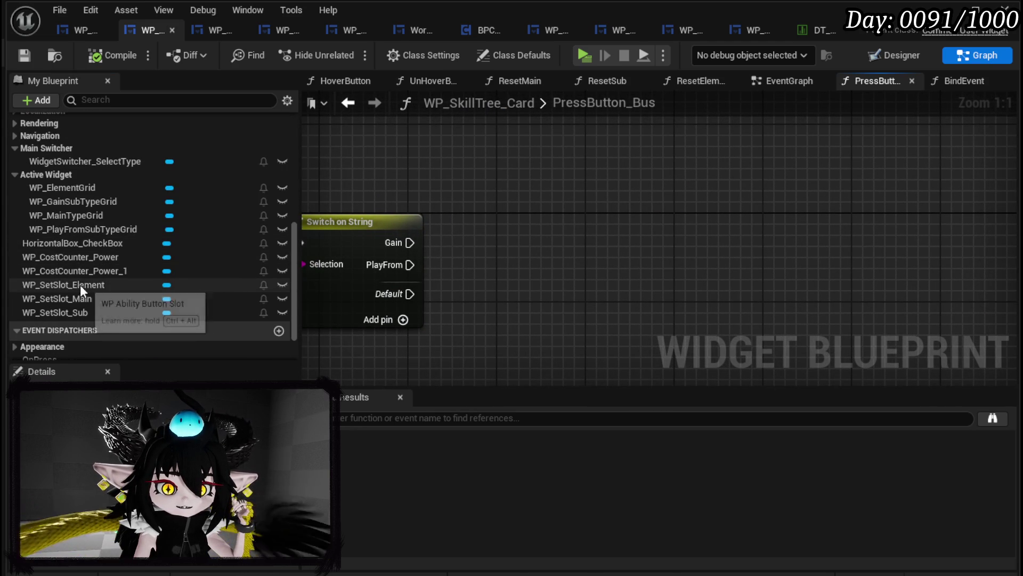
pyautogui.moveTo(72, 302)
pyautogui.mouseDown()
pyautogui.moveTo(581, 130)
pyautogui.moveTo(560, 133)
pyautogui.mouseUp()
pyautogui.click(616, 158)
pyautogui.moveTo(637, 138); pyautogui.dragTo(688, 201)
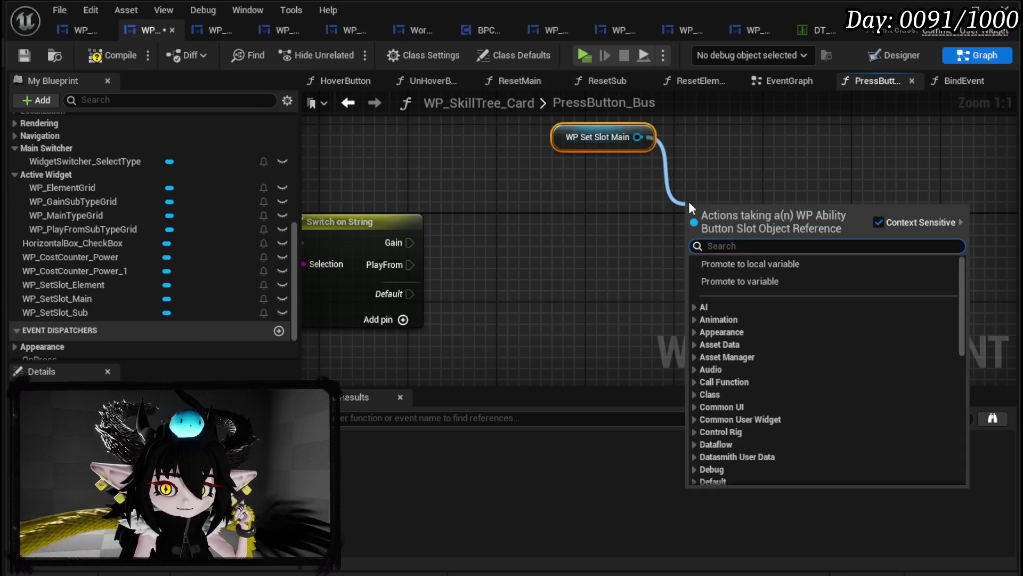
pyautogui.write('Set Data')
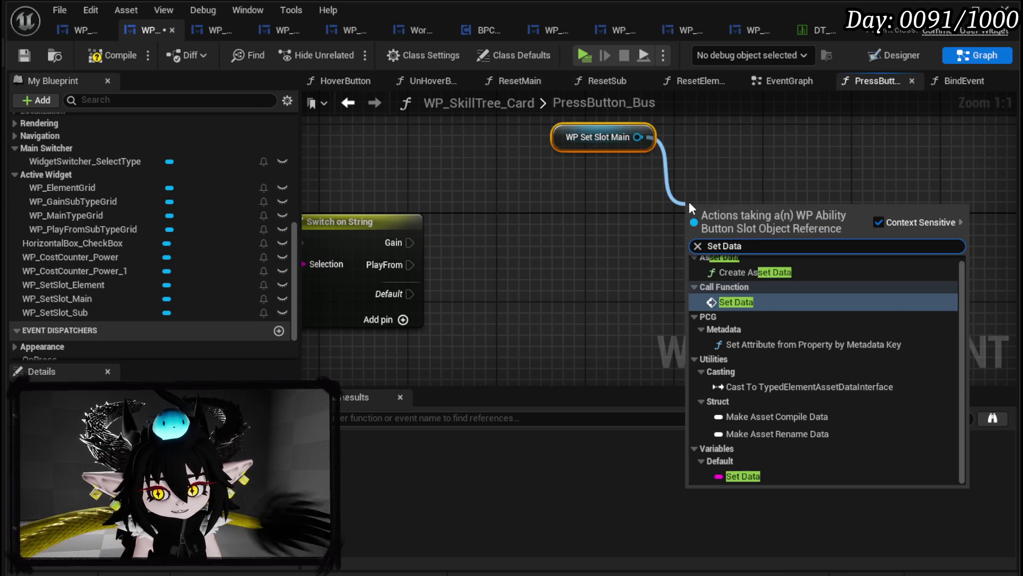
pyautogui.click(715, 293)
# - Wire the bus Data and the PlayFrom case into Set Data on WP Set Slot Main
pyautogui.scroll(-2, 715, 293)
pyautogui.moveTo(336, 272); pyautogui.dragTo(496, 260)
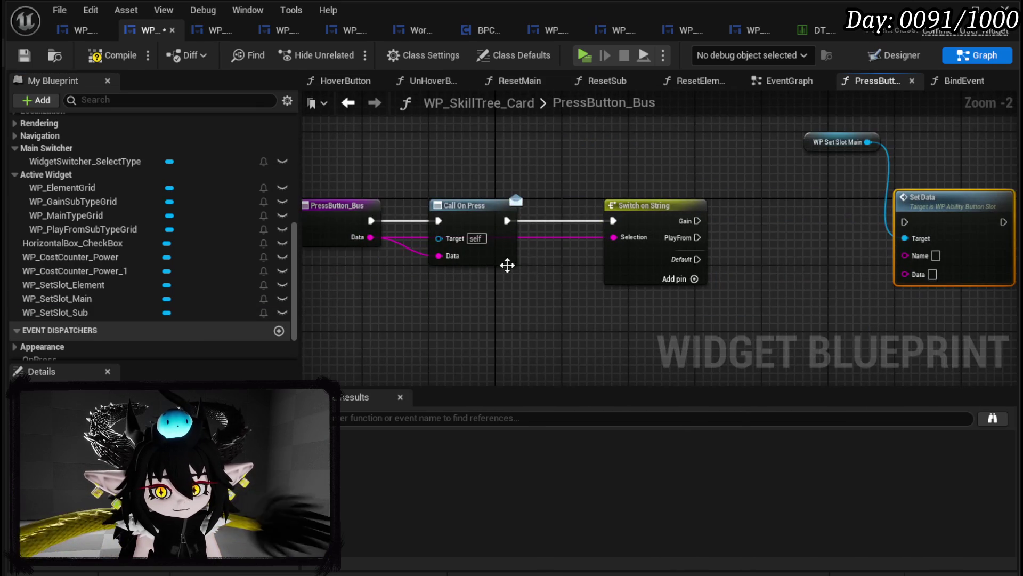
pyautogui.moveTo(366, 237)
pyautogui.mouseDown()
pyautogui.moveTo(936, 278)
pyautogui.moveTo(927, 274)
pyautogui.mouseUp()
pyautogui.moveTo(695, 220)
pyautogui.mouseDown()
pyautogui.moveTo(906, 223)
pyautogui.moveTo(698, 238)
pyautogui.moveTo(765, 256)
pyautogui.moveTo(909, 227)
pyautogui.mouseUp()
pyautogui.moveTo(909, 227)
pyautogui.mouseDown()
pyautogui.moveTo(701, 233)
pyautogui.moveTo(626, 256)
pyautogui.mouseUp()
pyautogui.moveTo(529, 168); pyautogui.dragTo(615, 190)
pyautogui.click(533, 197)
pyautogui.moveTo(521, 194); pyautogui.dragTo(442, 191)
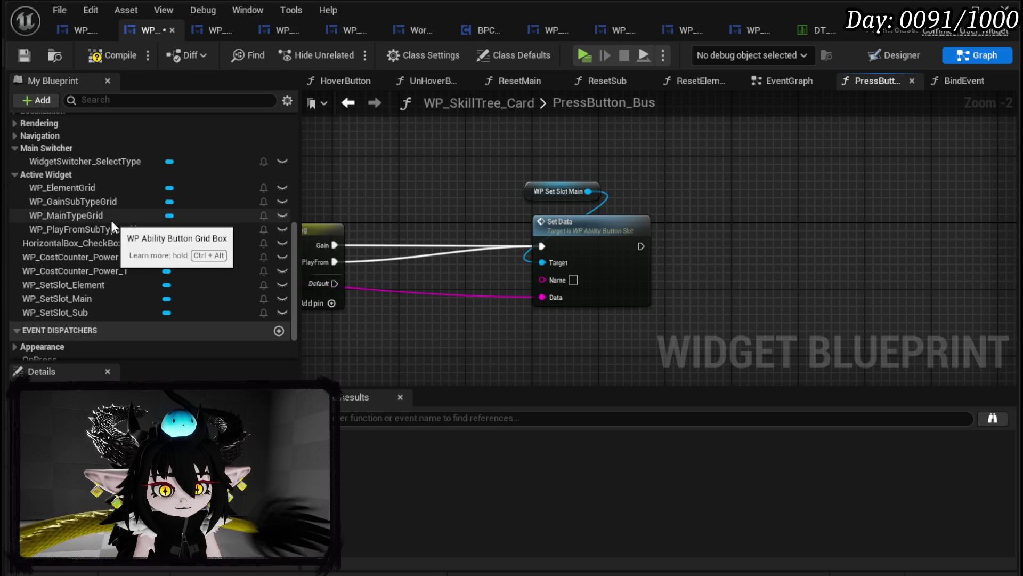
# - Add a WidgetSwitcher_SelectType getter and search for Set Active
pyautogui.moveTo(76, 162)
pyautogui.mouseDown()
pyautogui.moveTo(577, 151)
pyautogui.moveTo(707, 187)
pyautogui.mouseUp()
pyautogui.click(593, 161)
pyautogui.write('Set Active')
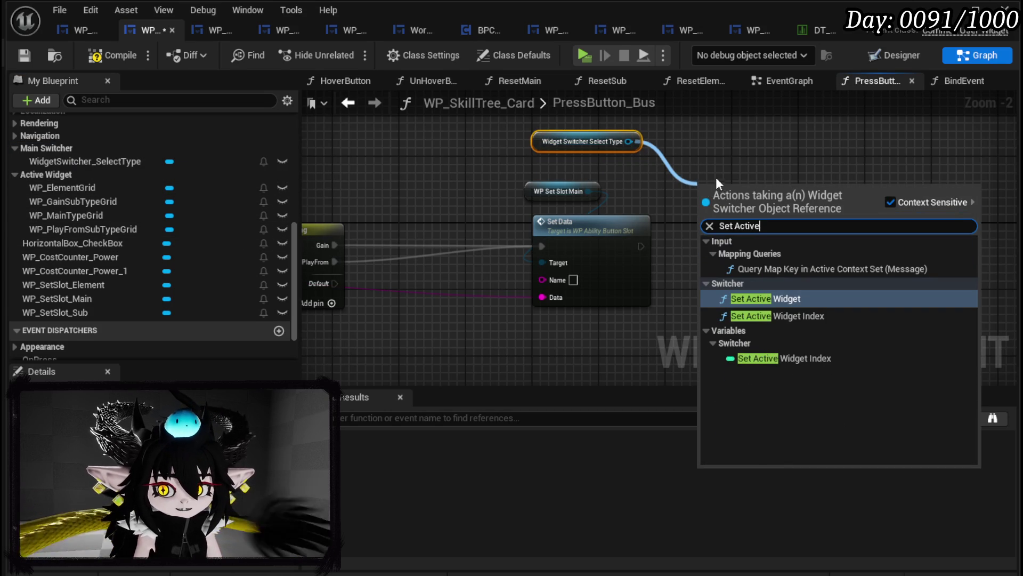
# - Make the Gain case run Set Active Widget with WP_GainSubTypeGrid as the widget
pyautogui.click(769, 299)
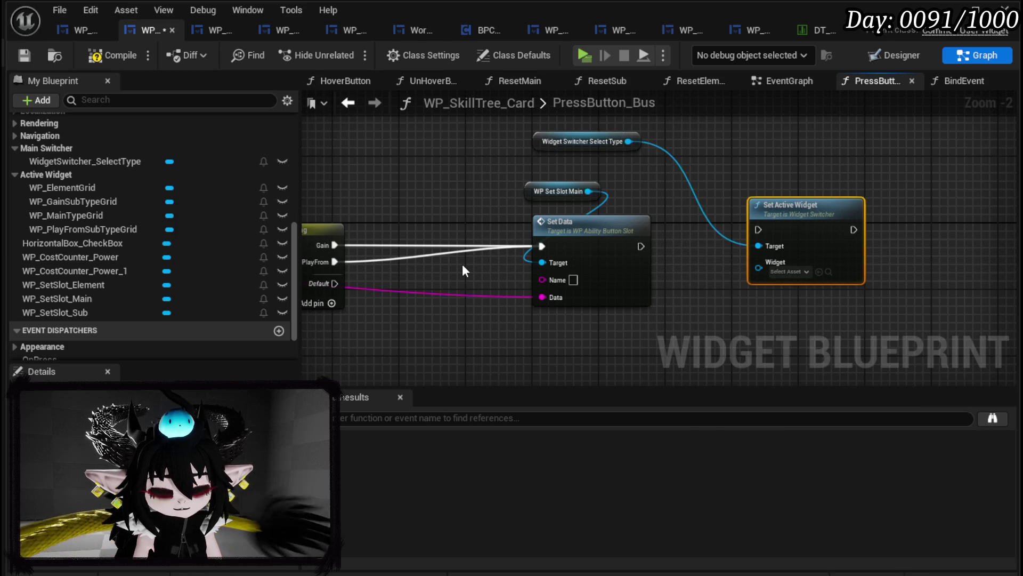
pyautogui.moveTo(760, 209)
pyautogui.mouseDown()
pyautogui.moveTo(386, 171)
pyautogui.moveTo(408, 164)
pyautogui.mouseUp()
pyautogui.moveTo(335, 245); pyautogui.dragTo(408, 179)
pyautogui.moveTo(550, 137); pyautogui.dragTo(355, 126)
pyautogui.moveTo(433, 197); pyautogui.dragTo(514, 226)
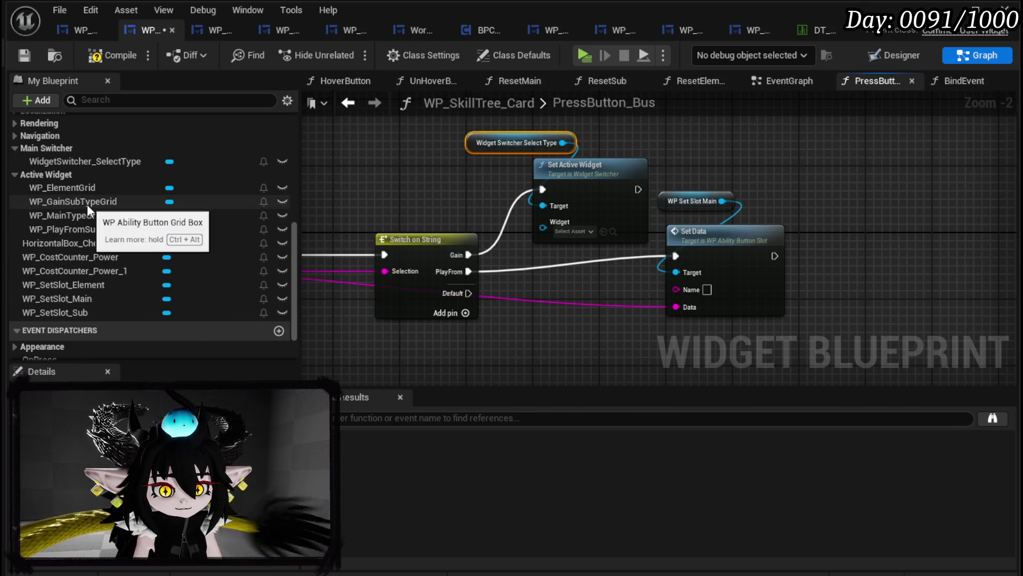
pyautogui.moveTo(88, 204); pyautogui.dragTo(548, 226)
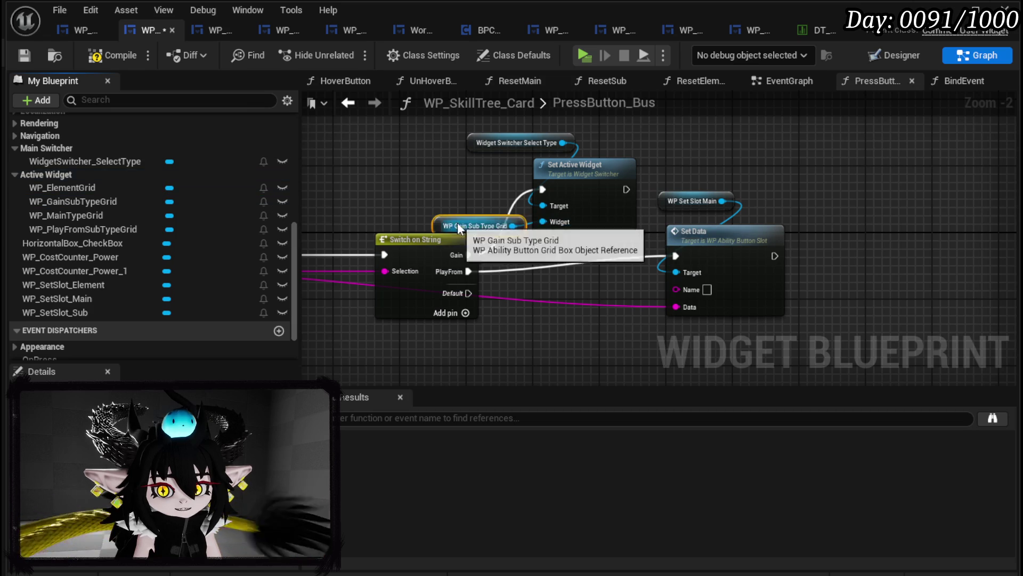
pyautogui.moveTo(458, 225); pyautogui.dragTo(455, 201)
# - Duplicate Set Active Widget for PlayFrom, using WP_PlayFromSubTypeGrid as the widget
pyautogui.click(587, 190)
pyautogui.hotkey('ctrl', 'c')
pyautogui.hotkey('ctrl', 'v')
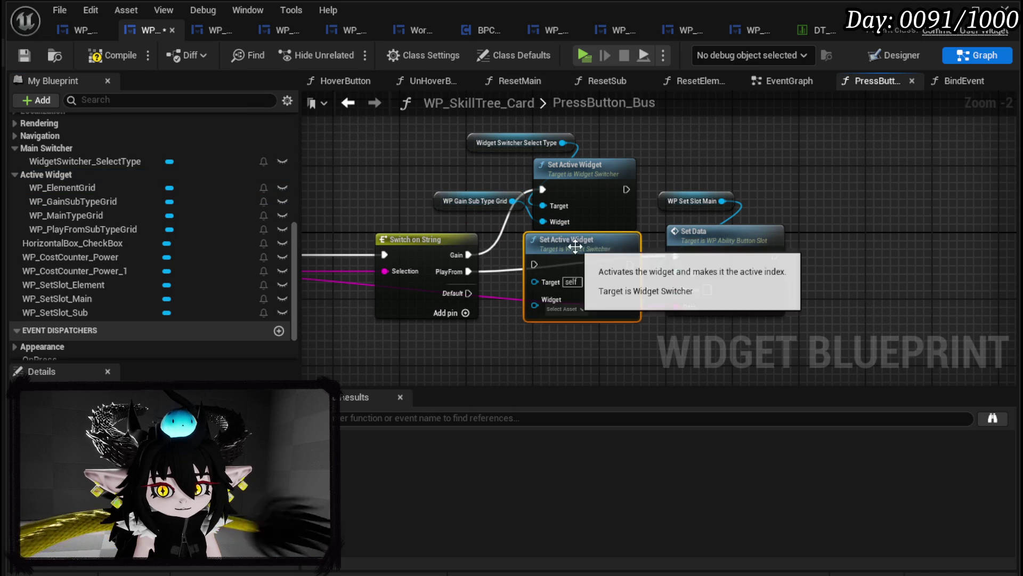
pyautogui.moveTo(580, 253); pyautogui.dragTo(580, 271)
pyautogui.moveTo(567, 153); pyautogui.dragTo(547, 298)
pyautogui.moveTo(518, 330); pyautogui.dragTo(500, 288)
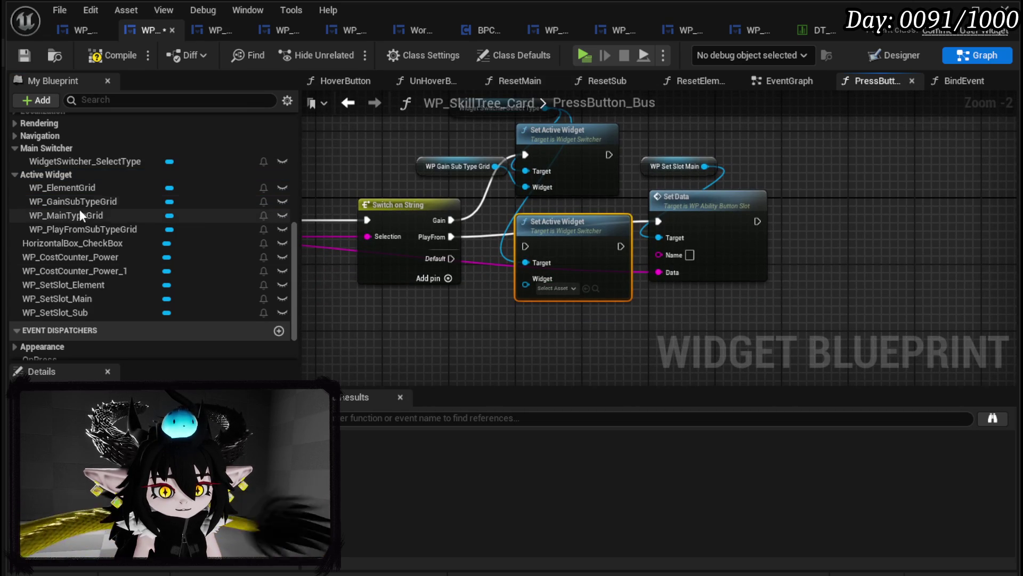
pyautogui.moveTo(78, 229); pyautogui.dragTo(457, 309)
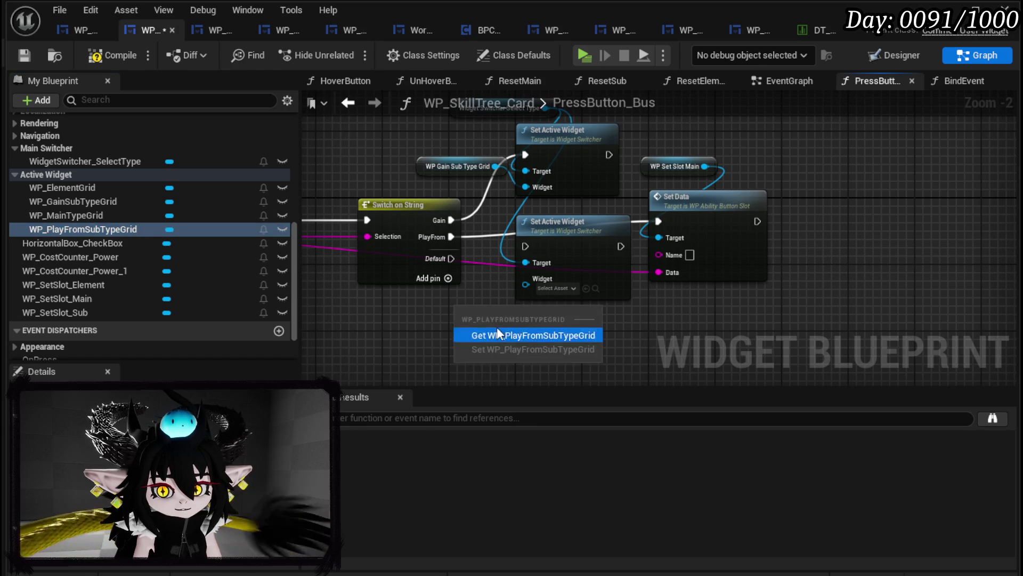
pyautogui.click(497, 328)
pyautogui.moveTo(543, 308)
pyautogui.mouseDown()
pyautogui.moveTo(526, 278)
pyautogui.moveTo(495, 312)
pyautogui.mouseUp()
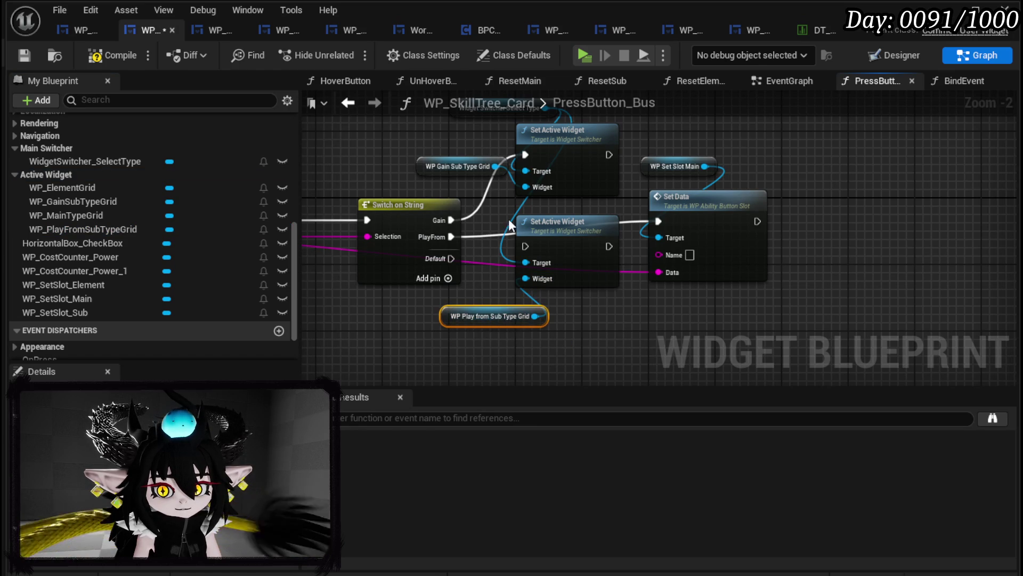
# - Route PlayFrom through its Set Active Widget and chain both into Set Data
pyautogui.moveTo(609, 155); pyautogui.dragTo(659, 221)
pyautogui.moveTo(609, 246); pyautogui.dragTo(658, 221)
pyautogui.moveTo(451, 236)
pyautogui.mouseDown()
pyautogui.moveTo(501, 255)
pyautogui.moveTo(573, 221)
pyautogui.mouseUp()
pyautogui.moveTo(482, 316); pyautogui.dragTo(432, 315)
pyautogui.moveTo(555, 323)
pyautogui.mouseDown()
pyautogui.moveTo(499, 327)
pyautogui.moveTo(600, 137)
pyautogui.mouseUp()
pyautogui.click(545, 189)
pyautogui.moveTo(545, 190)
pyautogui.mouseDown()
pyautogui.moveTo(567, 258)
pyautogui.moveTo(747, 279)
pyautogui.mouseUp()
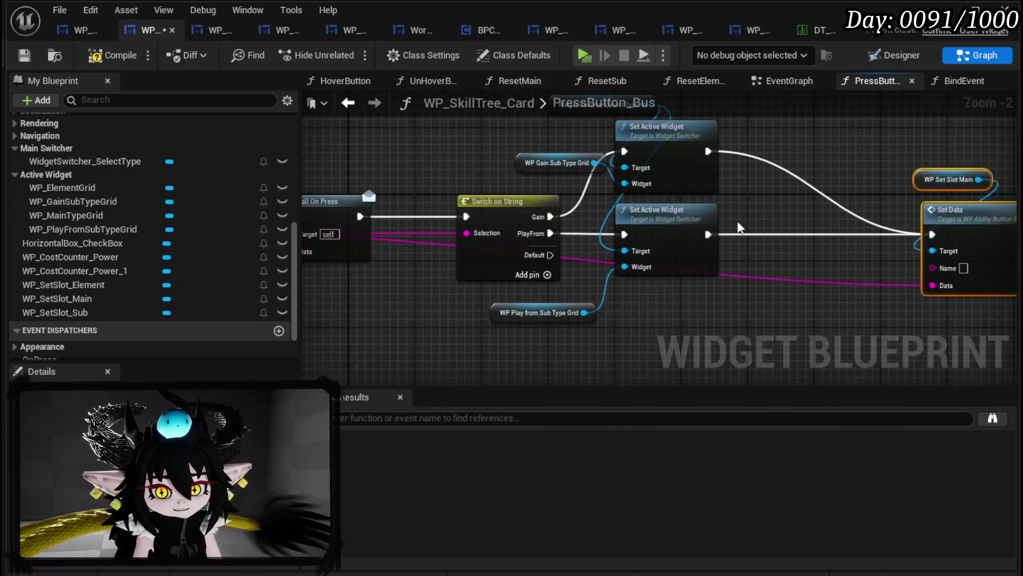
pyautogui.click(501, 201)
pyautogui.moveTo(857, 154)
pyautogui.mouseDown()
pyautogui.moveTo(698, 216)
pyautogui.moveTo(713, 206)
pyautogui.mouseUp()
pyautogui.click(713, 207)
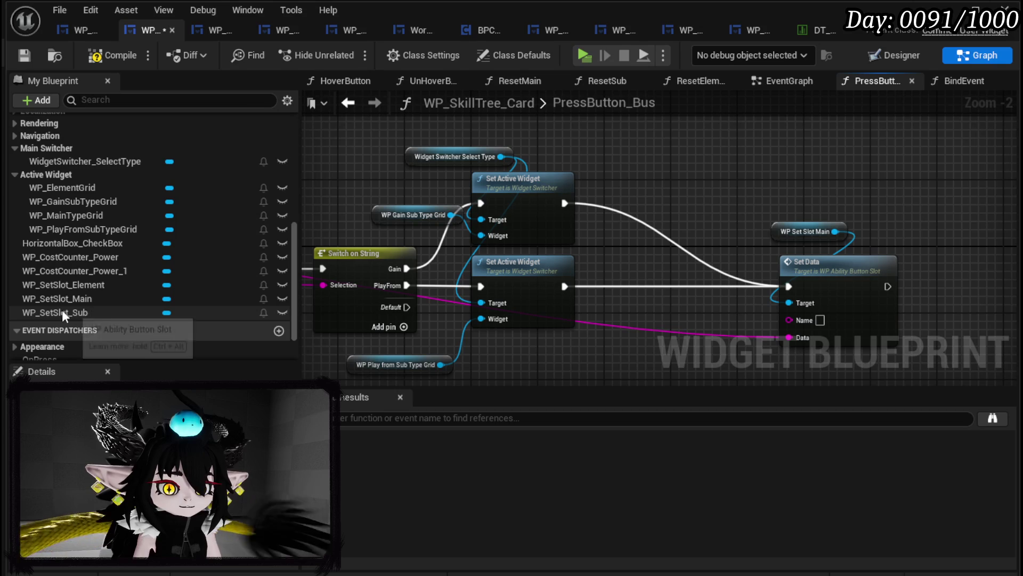
# - After Set Data, add Set Visibility making WP Set Slot Sub Visible, then save
pyautogui.moveTo(66, 314)
pyautogui.mouseDown()
pyautogui.moveTo(613, 139)
pyautogui.moveTo(587, 149)
pyautogui.moveTo(707, 163)
pyautogui.mouseUp()
pyautogui.click(613, 160)
pyautogui.moveTo(781, 159)
pyautogui.mouseDown()
pyautogui.moveTo(459, 151)
pyautogui.moveTo(564, 165)
pyautogui.mouseUp()
pyautogui.write('Set Visi')
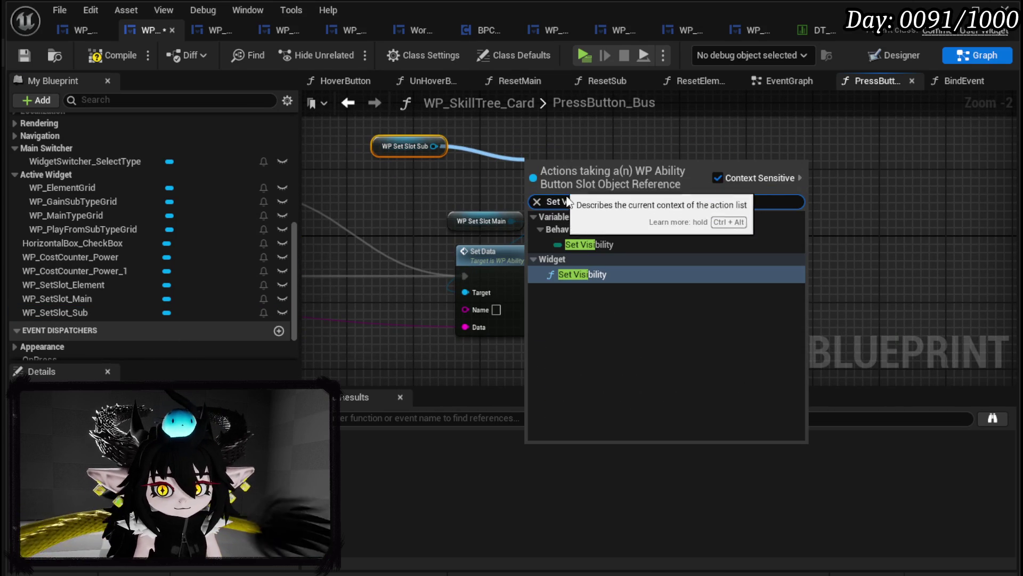
pyautogui.click(586, 274)
pyautogui.moveTo(659, 244); pyautogui.dragTo(661, 275)
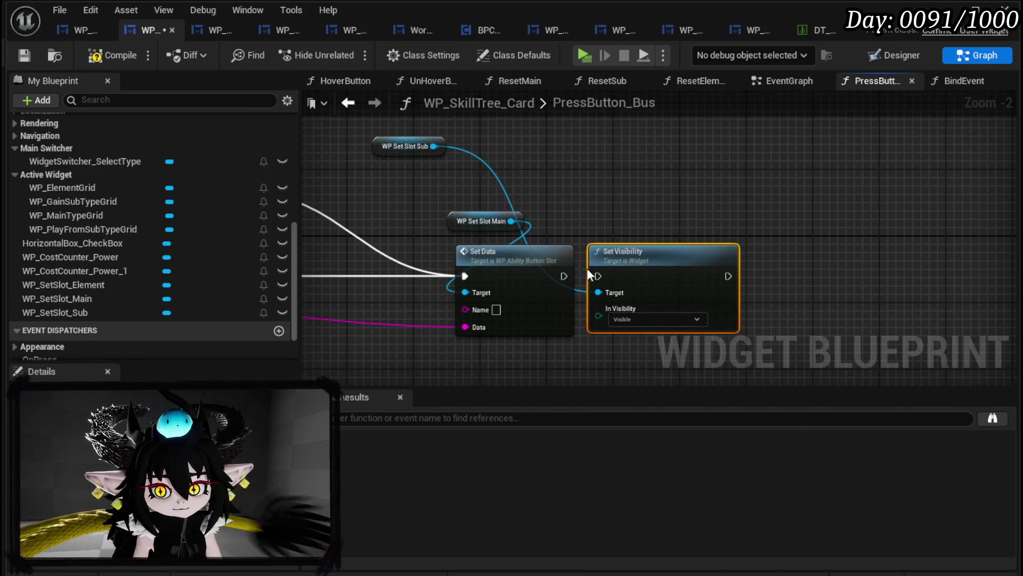
pyautogui.moveTo(564, 275); pyautogui.dragTo(598, 275)
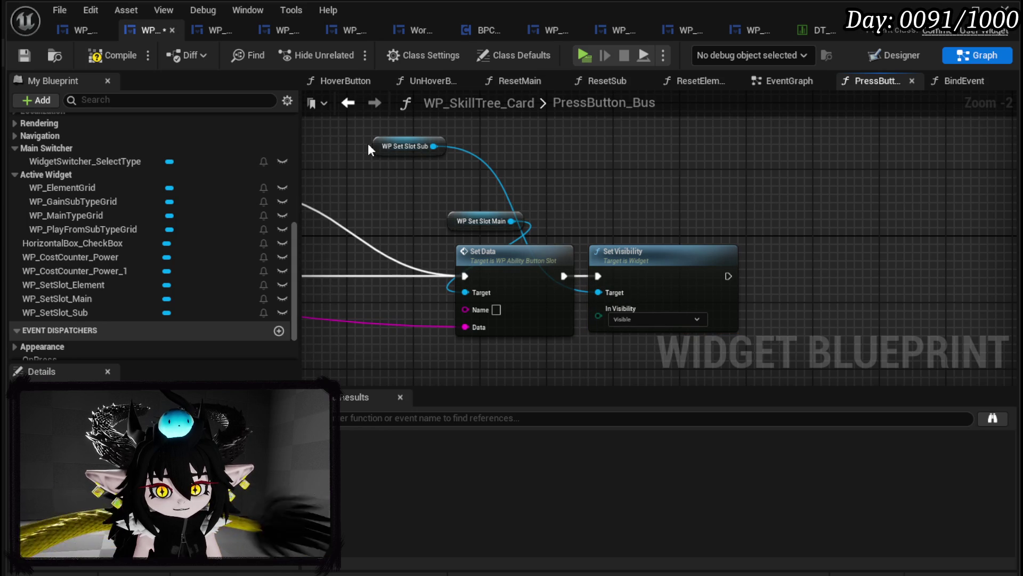
pyautogui.moveTo(388, 146)
pyautogui.mouseDown()
pyautogui.moveTo(634, 223)
pyautogui.moveTo(613, 226)
pyautogui.mouseUp()
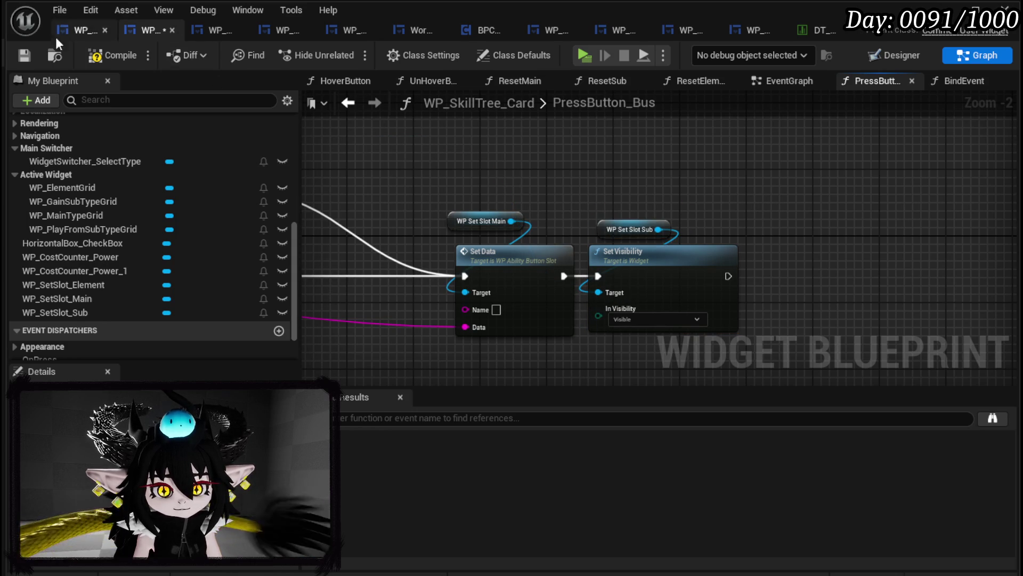
pyautogui.click(23, 57)
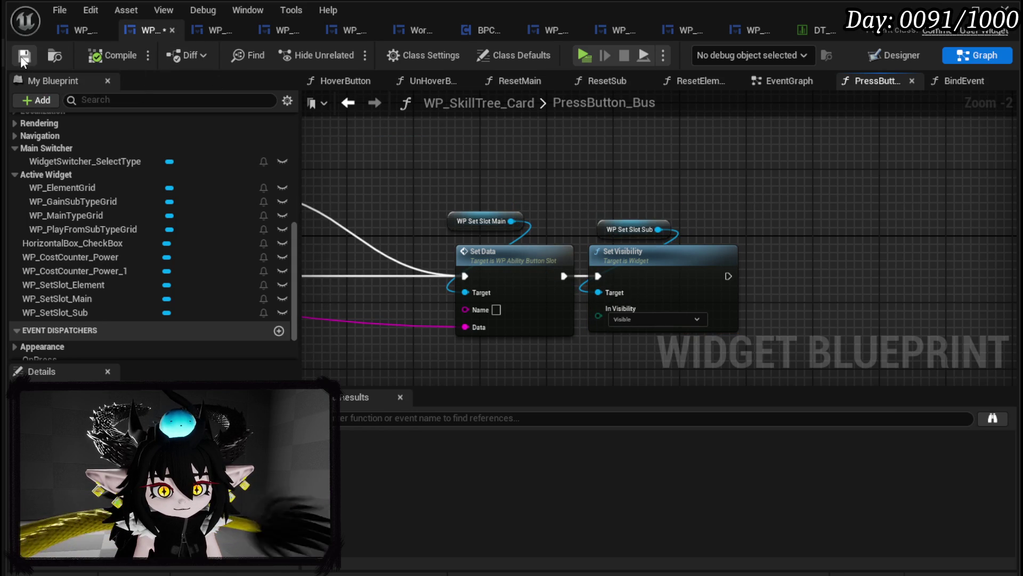
pyautogui.click(777, 82)
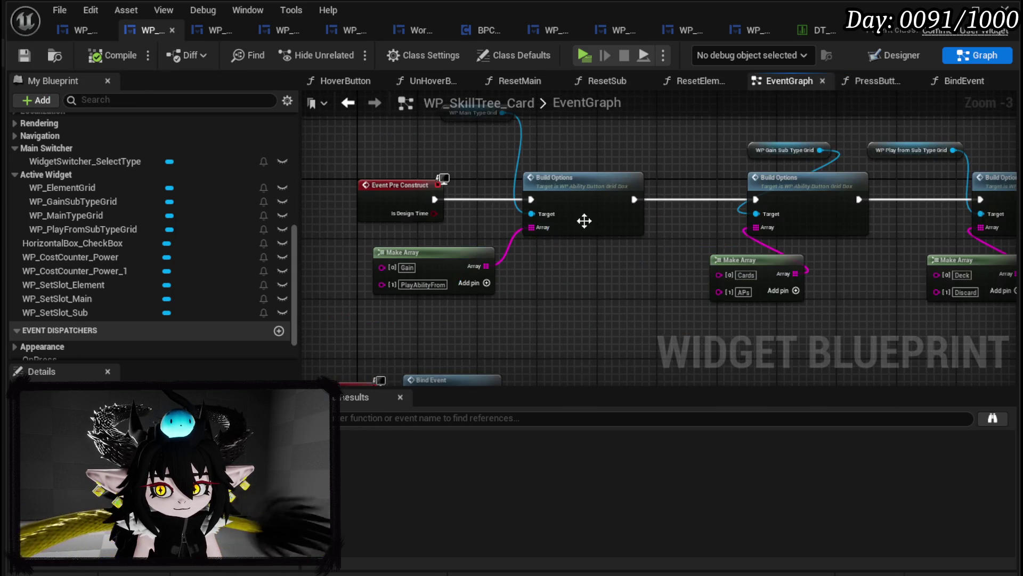
# - Set WP_SetSlot_Sub's default Visibility to Collapsed and compile the card widget
pyautogui.scroll(6, 107, 192)
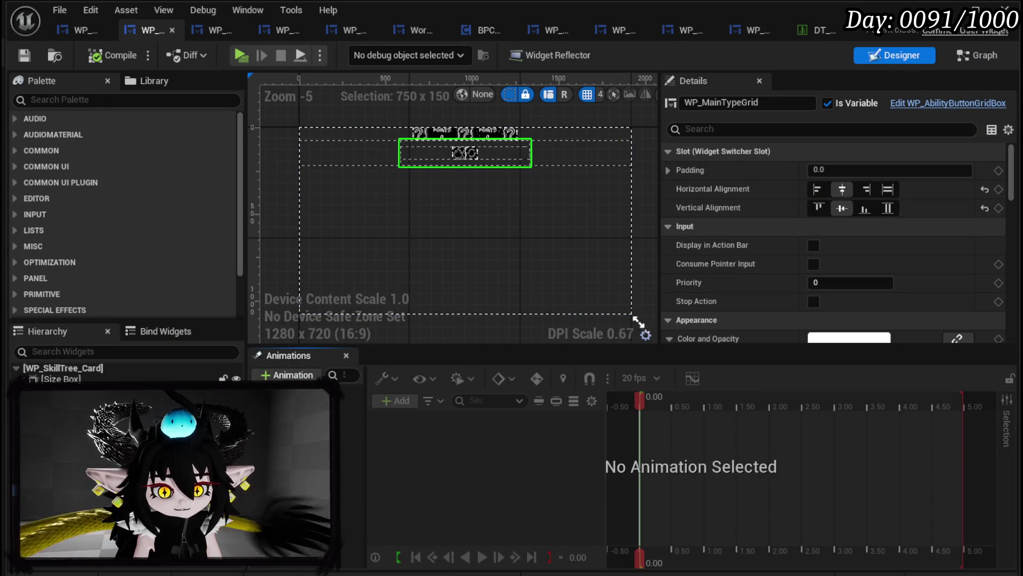
pyautogui.scroll(4, 457, 119)
pyautogui.click(460, 134)
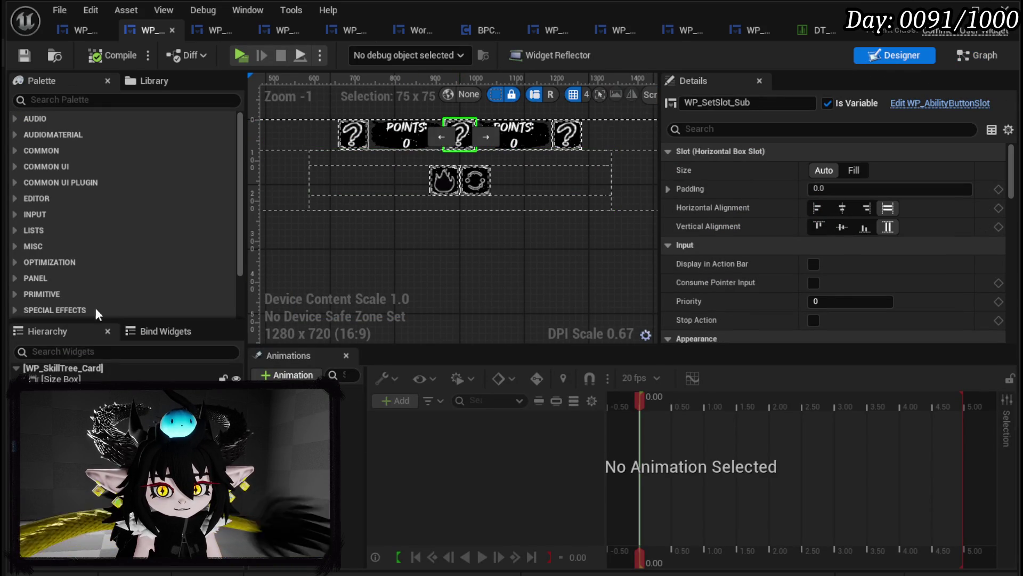
pyautogui.scroll(-15, 833, 235)
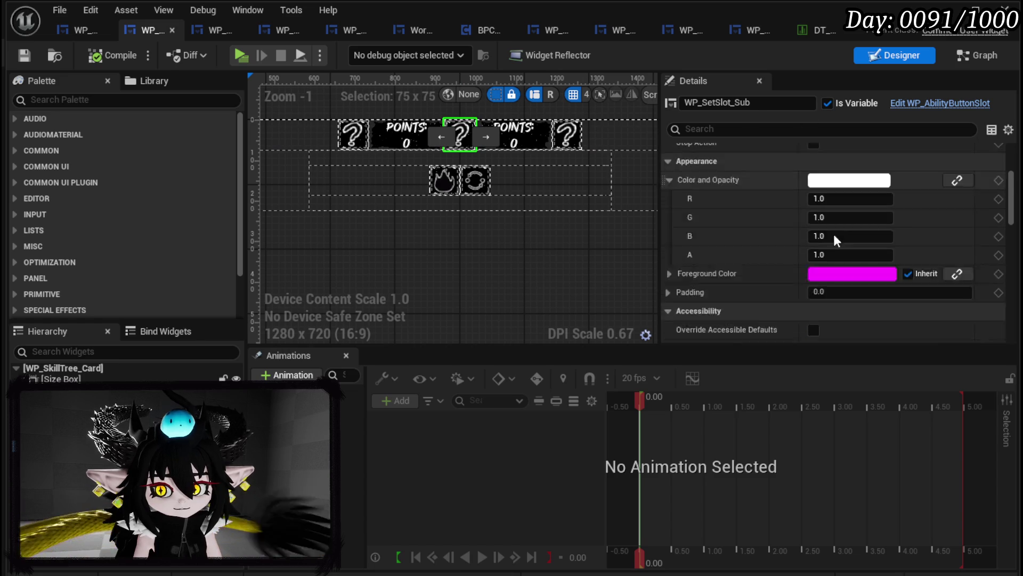
pyautogui.scroll(-8, 832, 227)
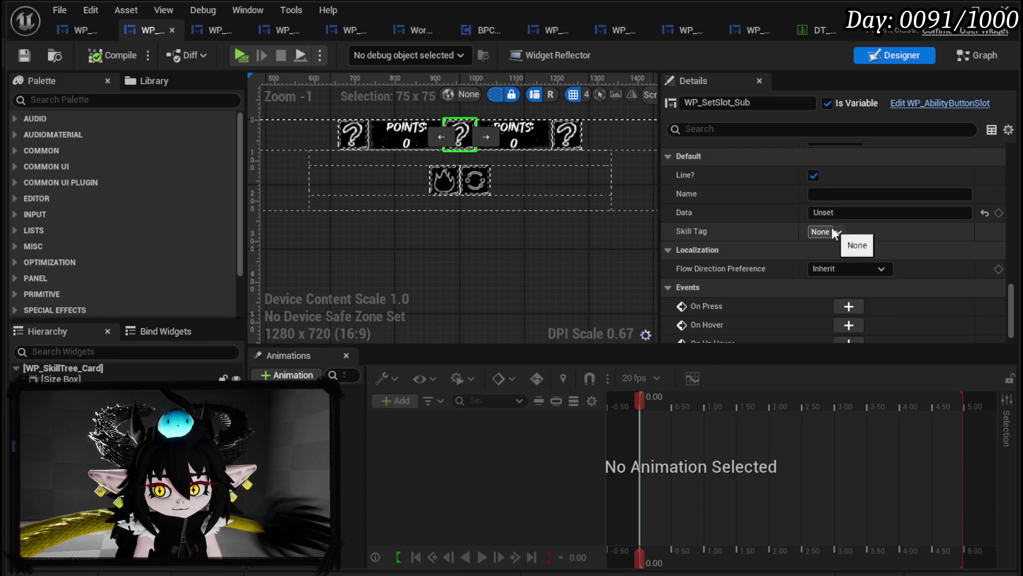
pyautogui.scroll(7, 829, 245)
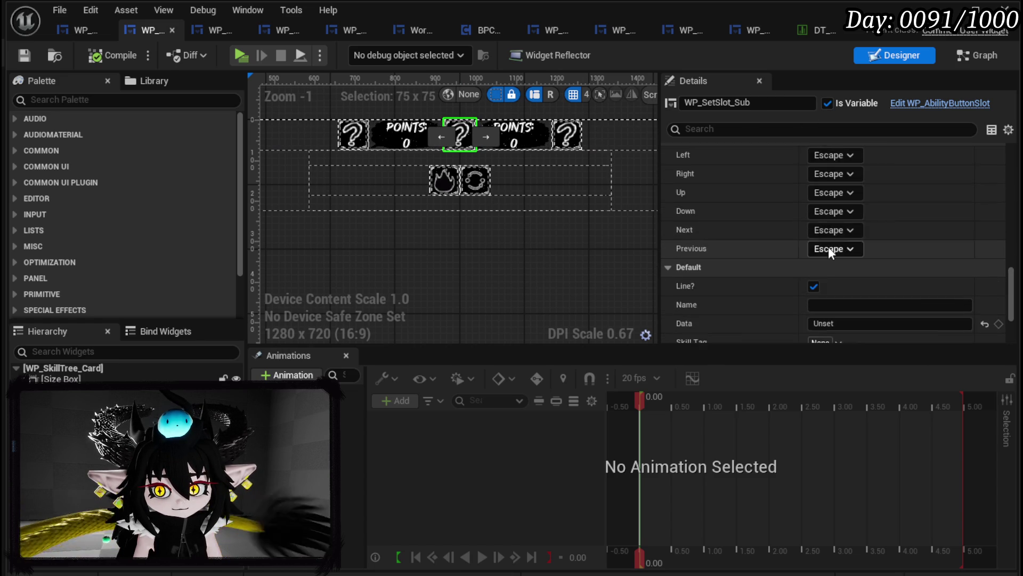
pyautogui.scroll(4, 834, 241)
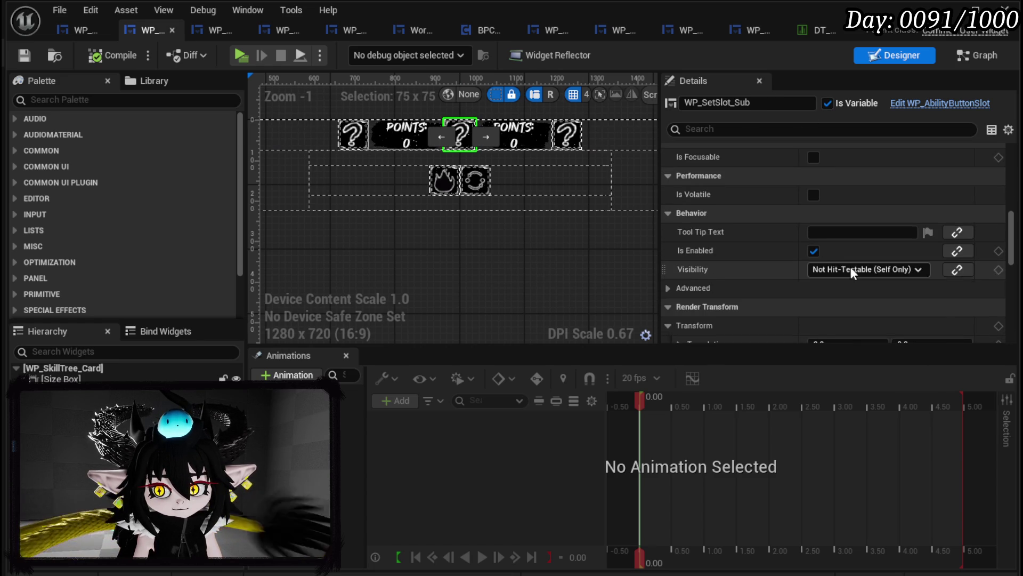
pyautogui.click(849, 268)
pyautogui.click(841, 297)
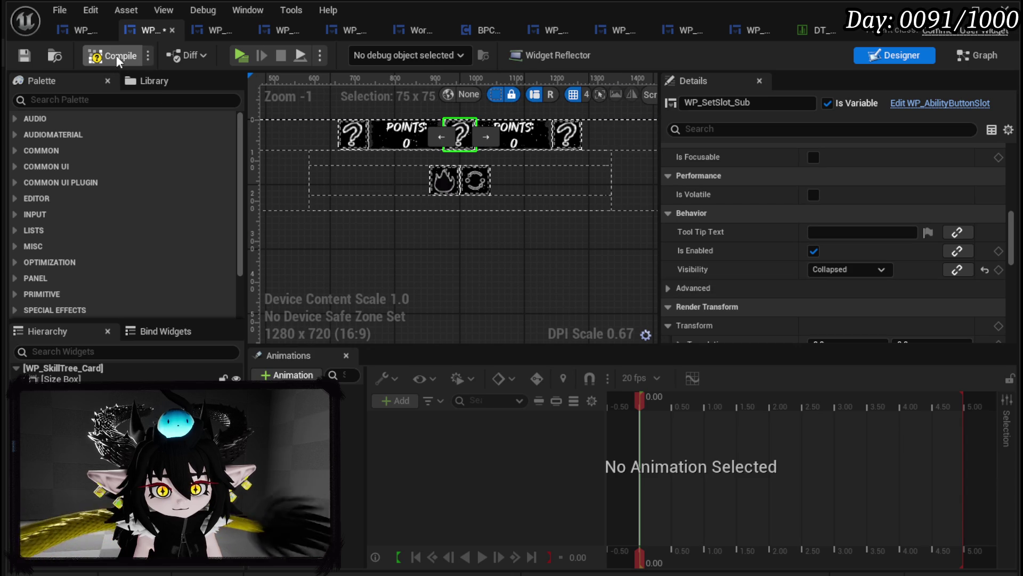
pyautogui.click(33, 55)
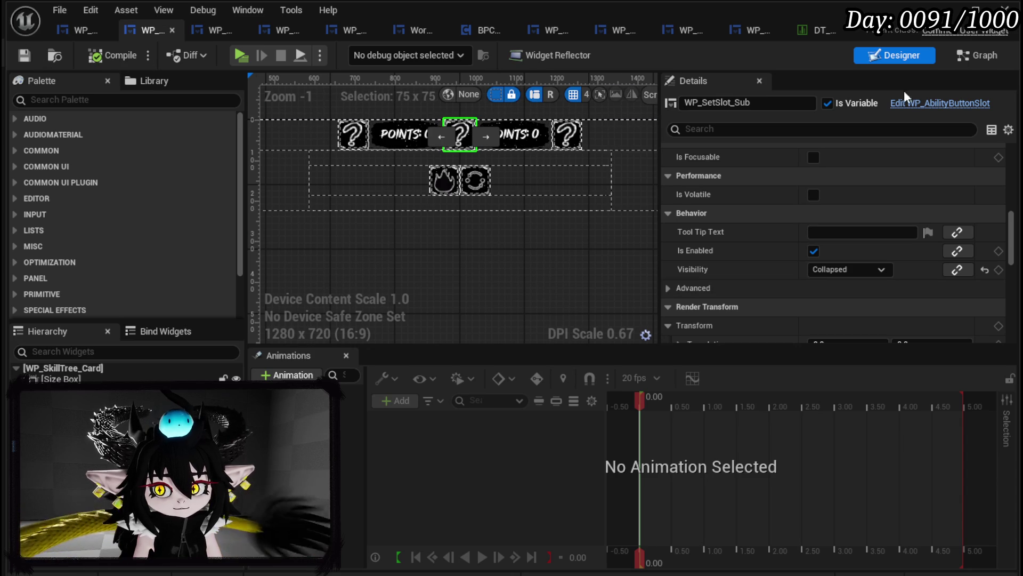
pyautogui.hotkey('ctrl', 'shift', 'g')
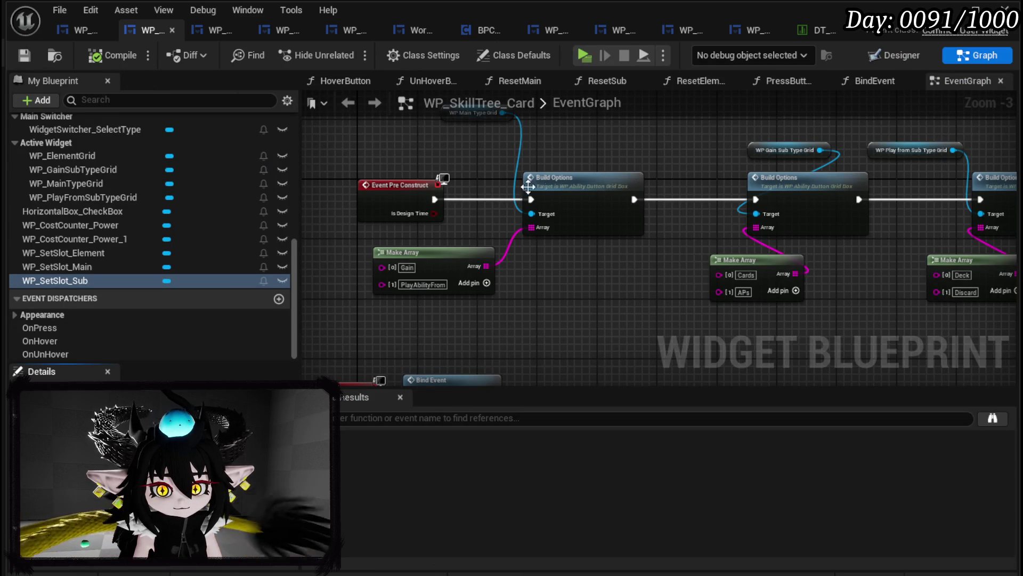
# - Open the ResetMain function graph, trying its exec pin but adding no nodes
pyautogui.scroll(10, 98, 192)
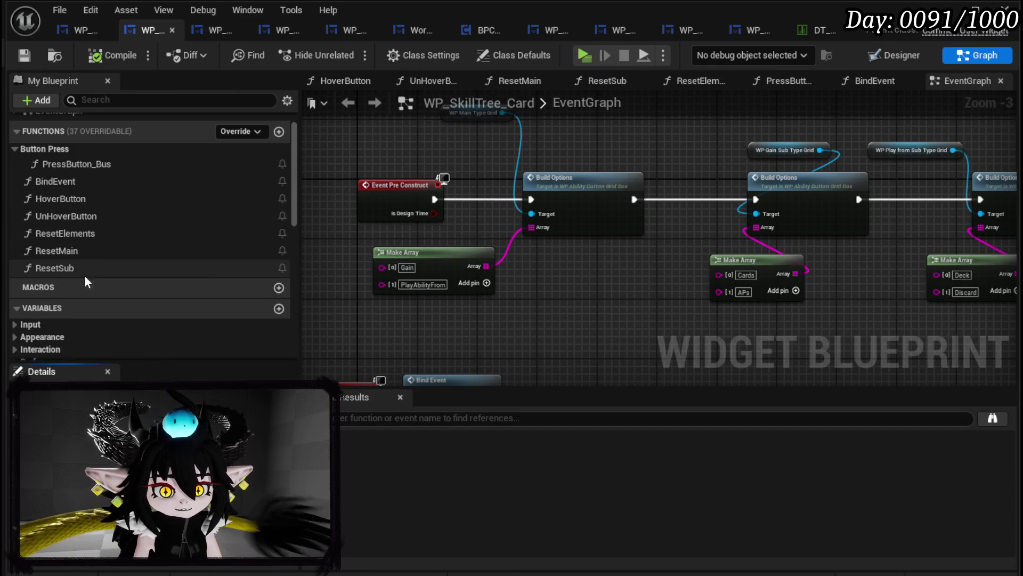
pyautogui.doubleClick(72, 250)
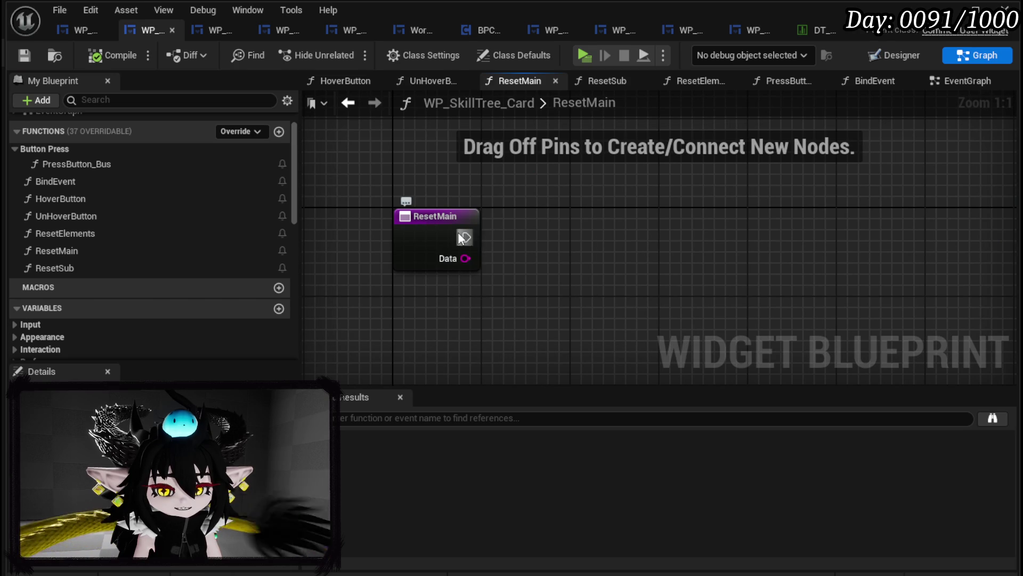
pyautogui.moveTo(466, 238); pyautogui.dragTo(578, 266)
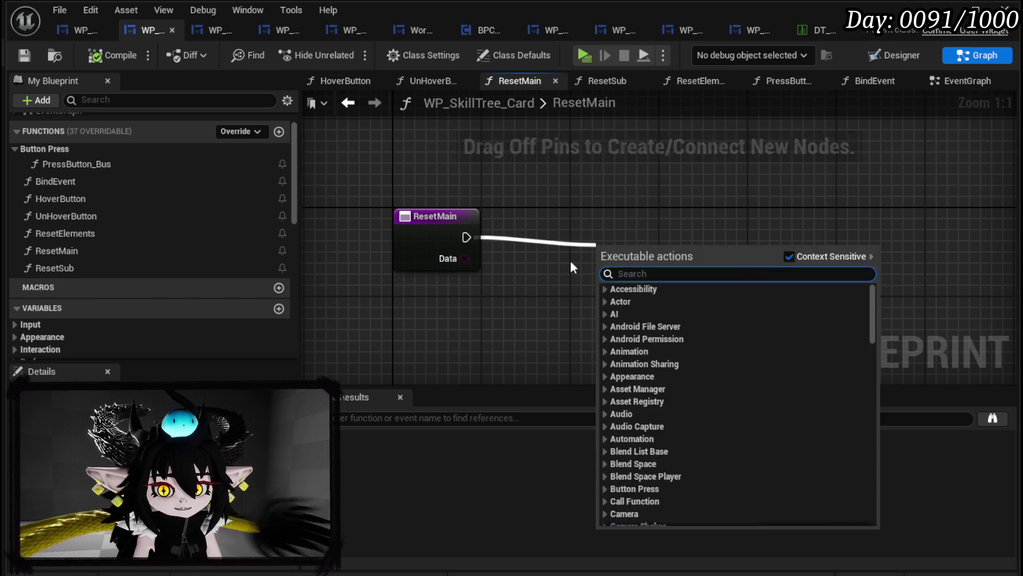
pyautogui.moveTo(561, 228); pyautogui.dragTo(475, 206)
pyautogui.moveTo(381, 215); pyautogui.dragTo(441, 216)
pyautogui.click(355, 296)
pyautogui.moveTo(379, 215); pyautogui.dragTo(679, 196)
pyautogui.click(681, 206)
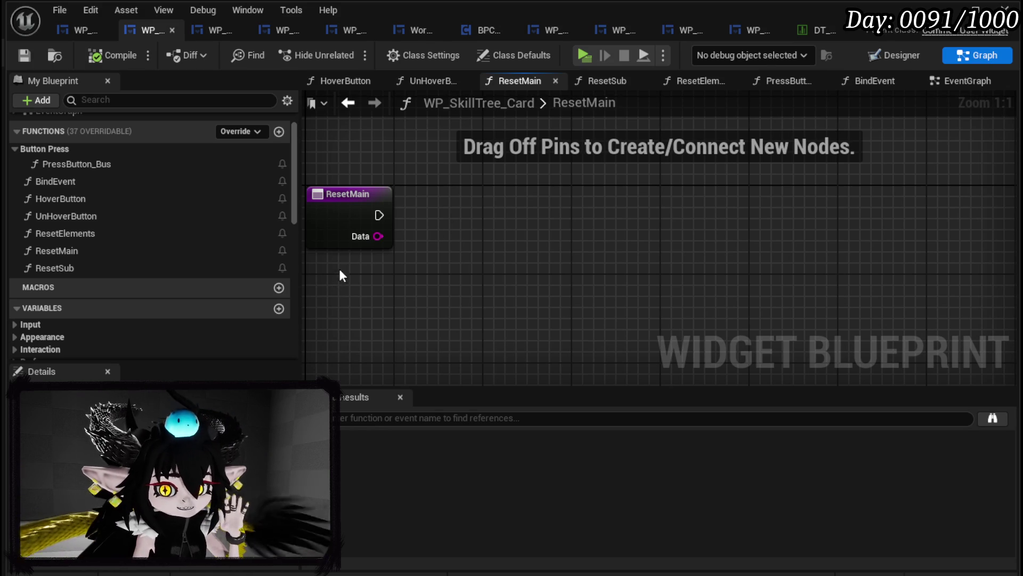
pyautogui.click(490, 270)
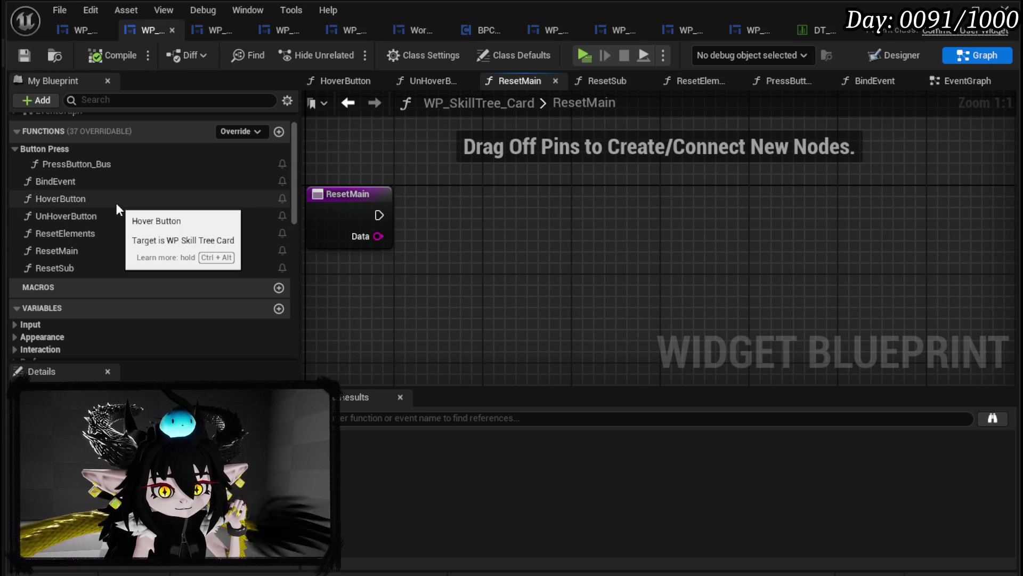
# - Reopen PressButton_Bus and tidy the Set Active Widget and Switch on String nodes
pyautogui.doubleClick(117, 169)
pyautogui.scroll(-3, 311, 224)
pyautogui.scroll(3, 625, 228)
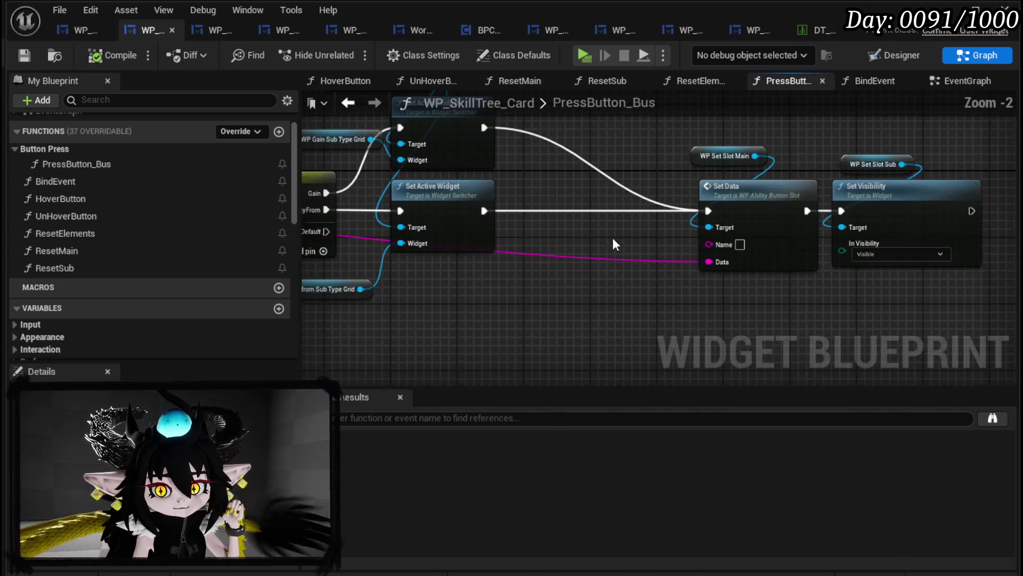
pyautogui.moveTo(624, 228); pyautogui.dragTo(762, 218)
pyautogui.moveTo(507, 268); pyautogui.dragTo(623, 251)
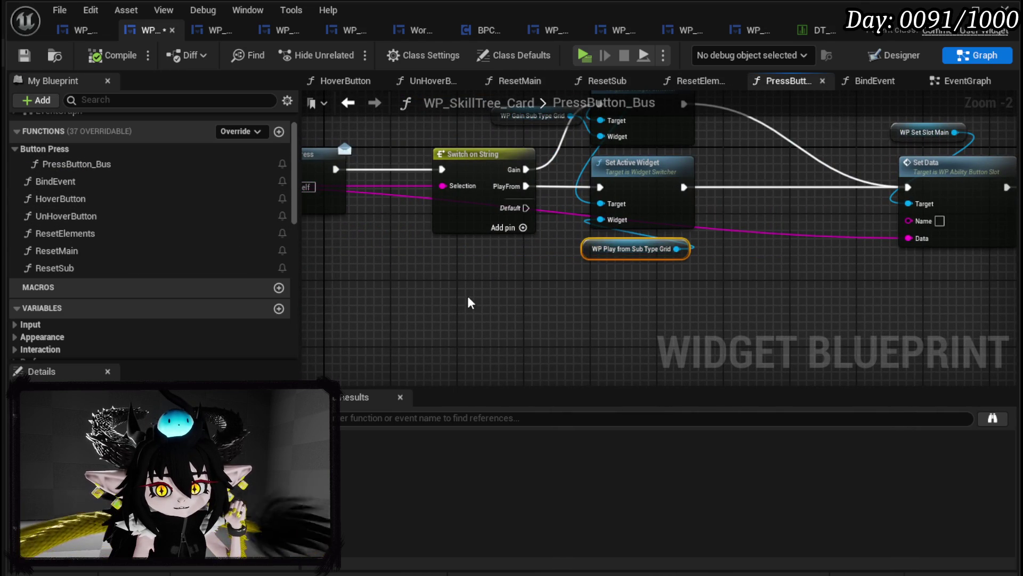
pyautogui.moveTo(481, 169); pyautogui.dragTo(423, 169)
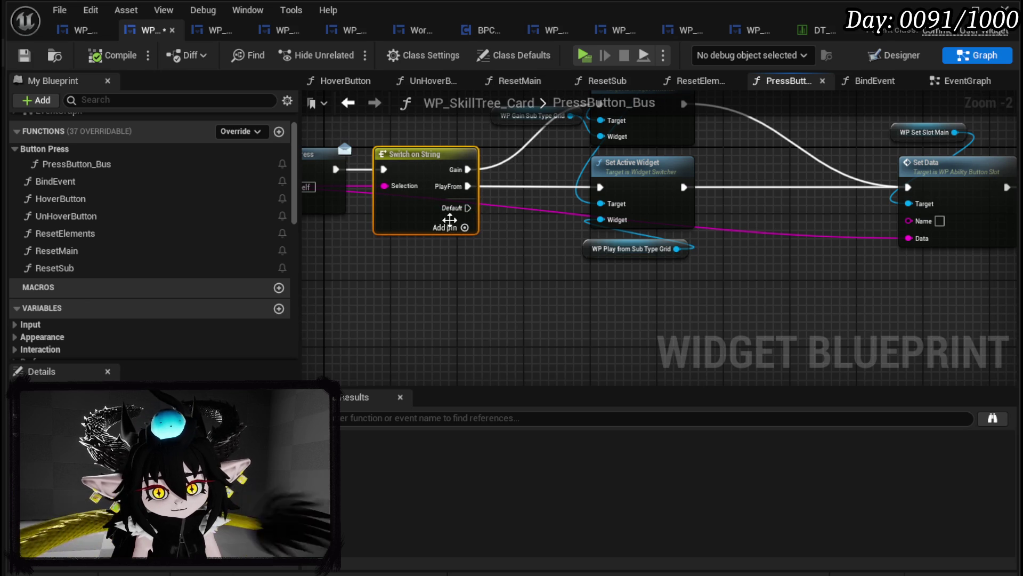
# - Add four Switch on String case pins for APs, Cards, Deck and Discard
pyautogui.click(465, 228)
pyautogui.click(472, 245)
pyautogui.click(466, 262)
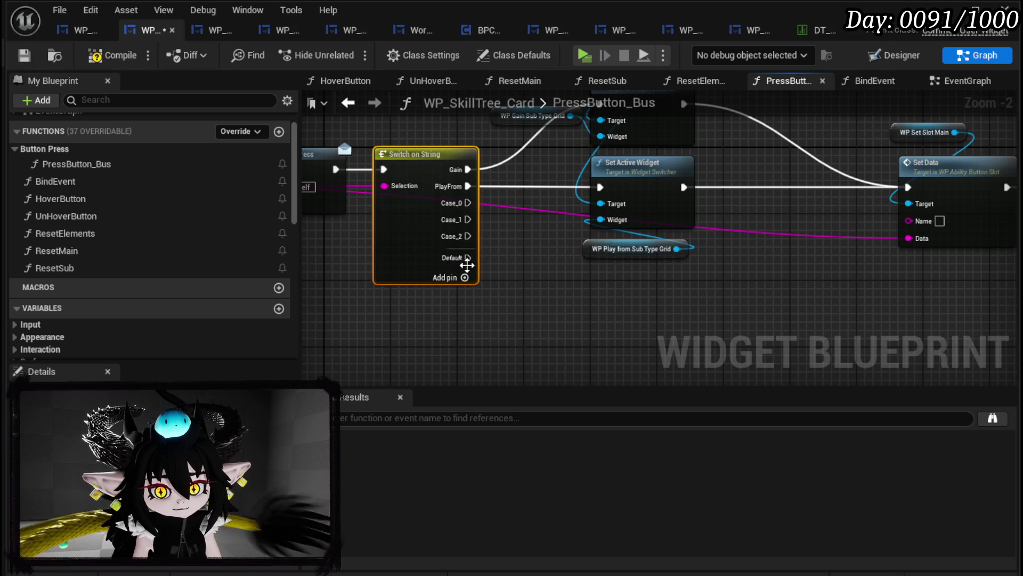
pyautogui.click(464, 277)
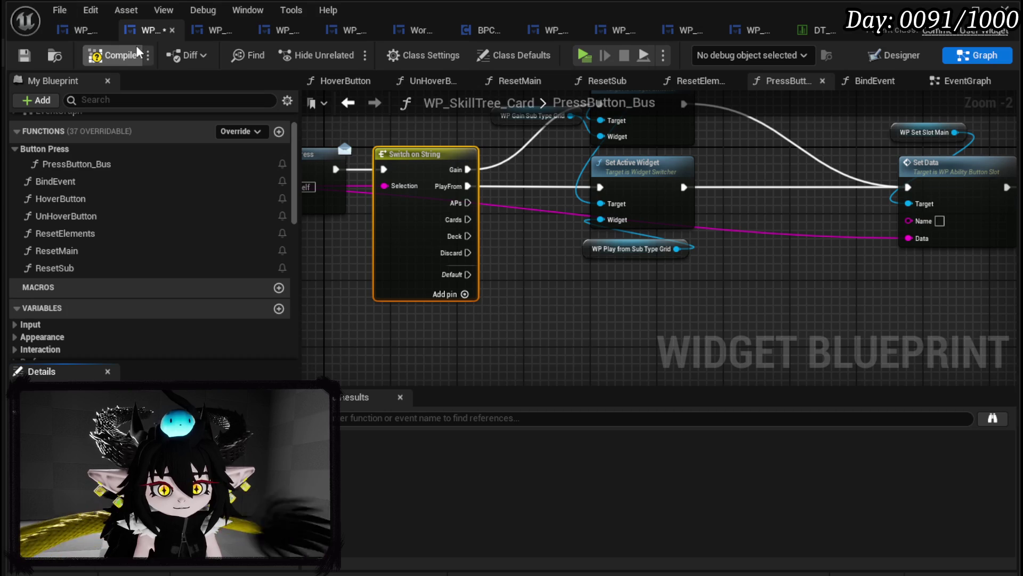
# - Save, then rearrange and select the Widget Switcher Select Type and Set Active Widget nodes
pyautogui.click(25, 59)
pyautogui.scroll(-4, 664, 201)
pyautogui.moveTo(452, 278); pyautogui.dragTo(669, 152)
pyautogui.moveTo(561, 247)
pyautogui.mouseDown()
pyautogui.moveTo(606, 200)
pyautogui.moveTo(623, 224)
pyautogui.mouseUp()
pyautogui.scroll(3, 629, 232)
pyautogui.moveTo(522, 311); pyautogui.dragTo(743, 298)
pyautogui.moveTo(447, 318); pyautogui.dragTo(470, 377)
pyautogui.moveTo(496, 174); pyautogui.dragTo(516, 213)
pyautogui.moveTo(447, 160); pyautogui.dragTo(538, 210)
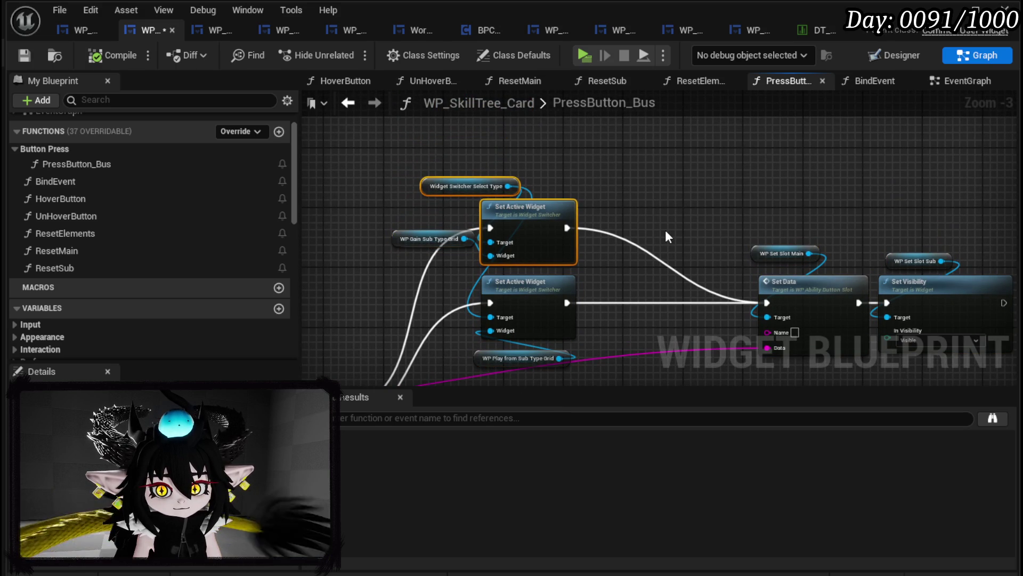
pyautogui.moveTo(521, 222)
pyautogui.mouseDown()
pyautogui.moveTo(628, 229)
pyautogui.moveTo(618, 207)
pyautogui.mouseUp()
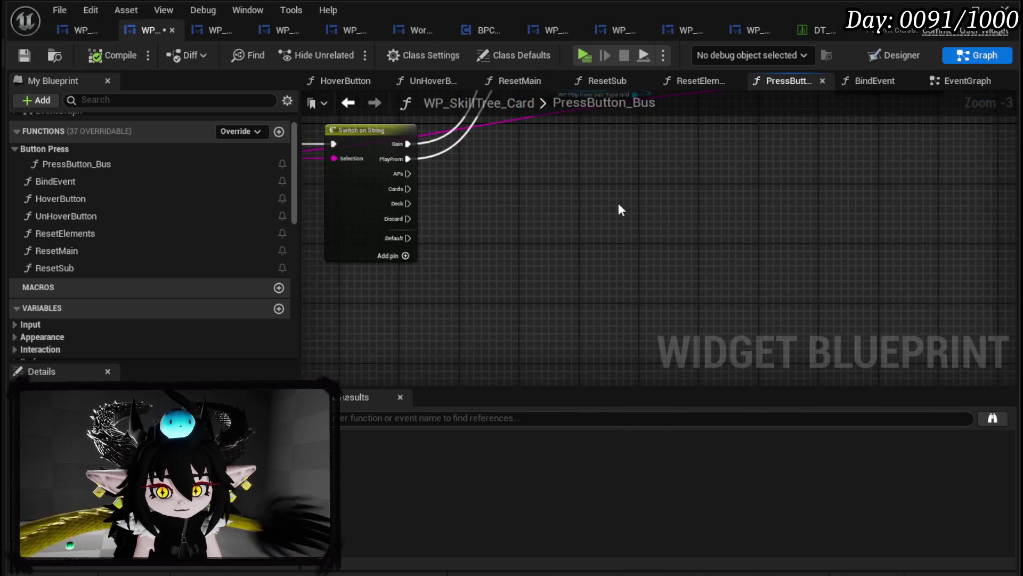
# - Paste the switcher nodes and wire Deck and Discard, with WP_SetSlot_Element as Widget
pyautogui.hotkey('ctrl', 'v')
pyautogui.moveTo(395, 205)
pyautogui.mouseDown()
pyautogui.moveTo(657, 264)
pyautogui.moveTo(635, 264)
pyautogui.mouseUp()
pyautogui.moveTo(425, 234); pyautogui.dragTo(633, 264)
pyautogui.scroll(-10, 85, 212)
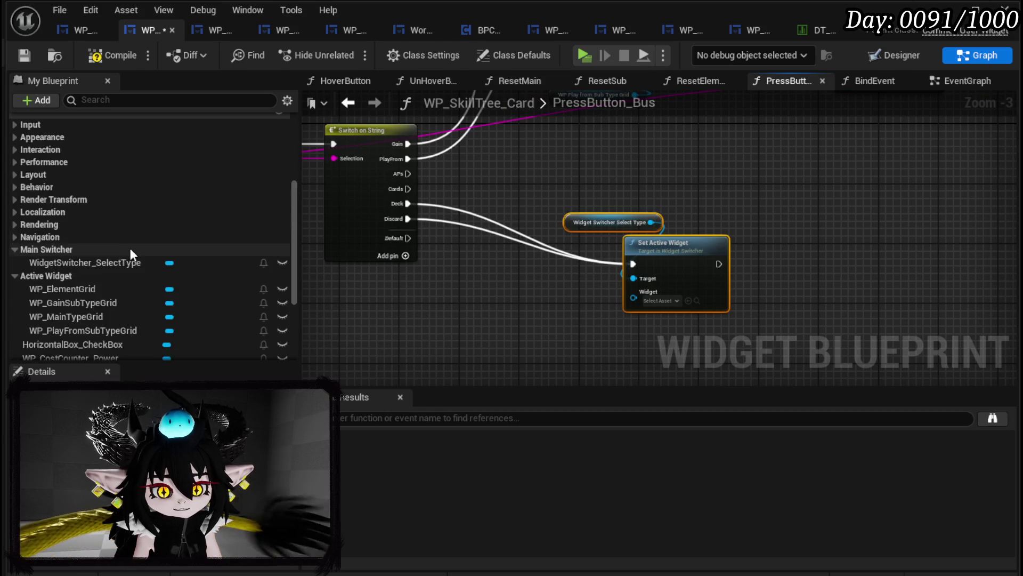
pyautogui.moveTo(88, 276)
pyautogui.mouseDown()
pyautogui.moveTo(561, 320)
pyautogui.moveTo(633, 292)
pyautogui.mouseUp()
# - Tidy the new element switcher group and compile the blueprint
pyautogui.moveTo(510, 331)
pyautogui.mouseDown()
pyautogui.moveTo(674, 211)
pyautogui.moveTo(617, 279)
pyautogui.mouseUp()
pyautogui.click(624, 214)
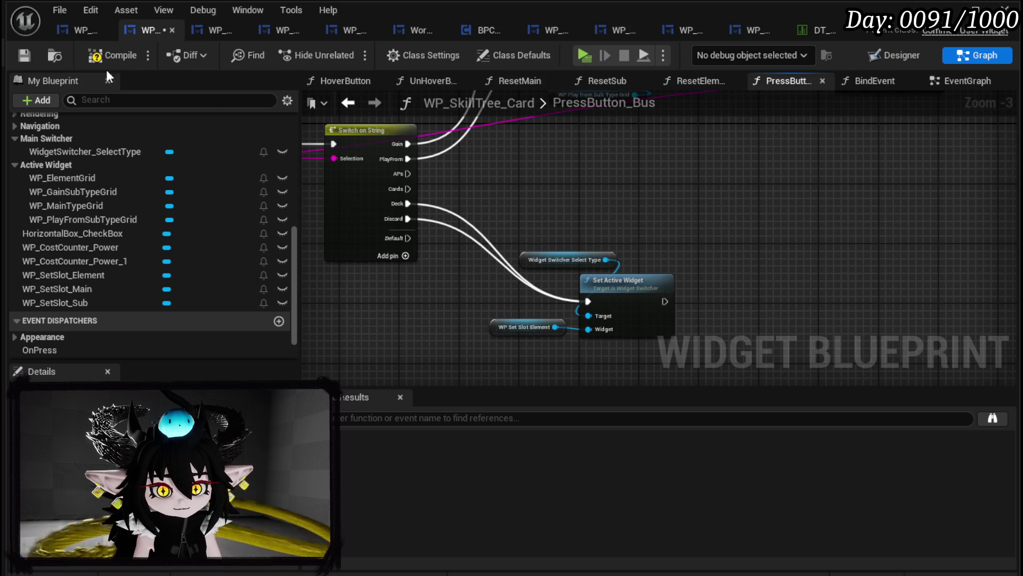
pyautogui.click(27, 56)
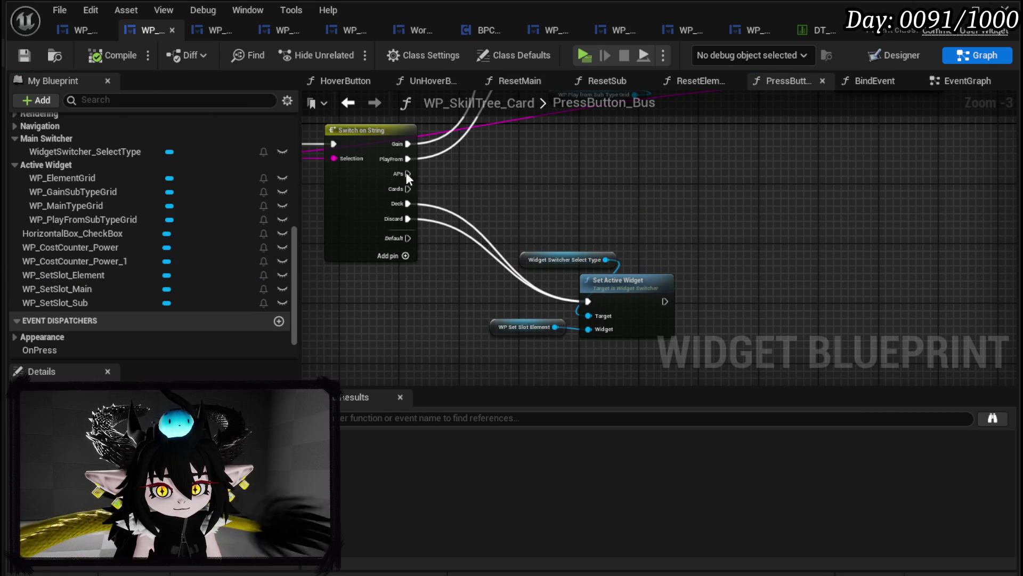
pyautogui.moveTo(523, 187)
pyautogui.mouseDown()
pyautogui.moveTo(492, 313)
pyautogui.moveTo(460, 338)
pyautogui.moveTo(509, 277)
pyautogui.mouseUp()
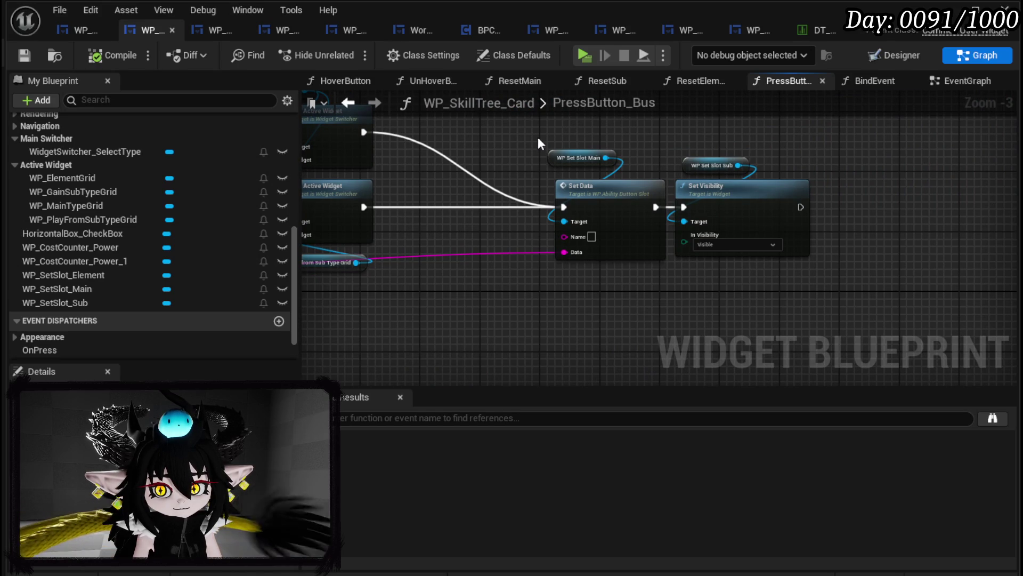
# - Wire the APs and Cards cases and the element Set Active Widget into Set Data
pyautogui.click(586, 245)
pyautogui.moveTo(554, 293)
pyautogui.mouseDown()
pyautogui.moveTo(519, 162)
pyautogui.moveTo(634, 190)
pyautogui.mouseUp()
pyautogui.moveTo(365, 219)
pyautogui.mouseDown()
pyautogui.moveTo(552, 226)
pyautogui.moveTo(640, 214)
pyautogui.mouseUp()
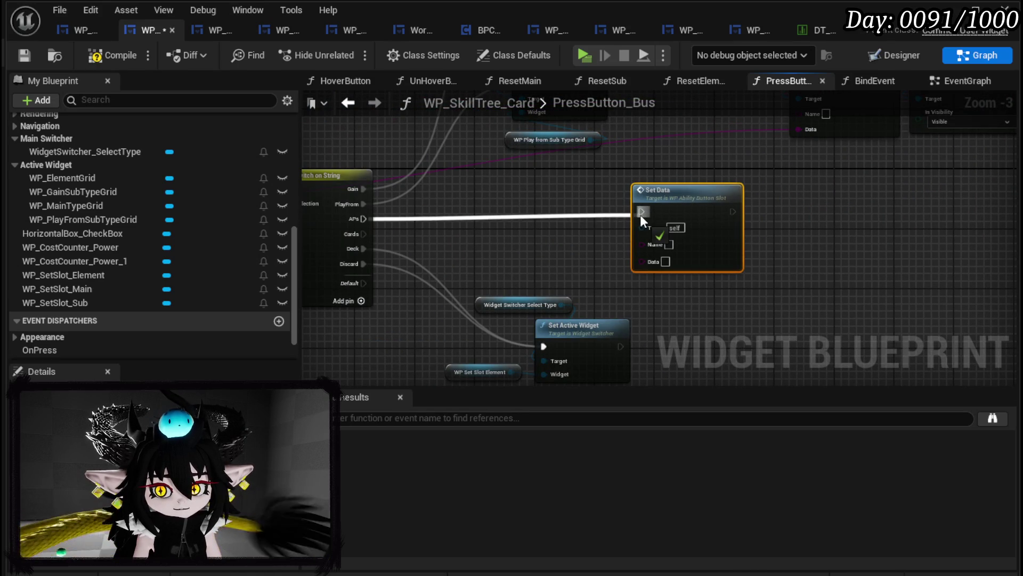
pyautogui.moveTo(364, 234)
pyautogui.mouseDown()
pyautogui.moveTo(647, 233)
pyautogui.moveTo(614, 283)
pyautogui.moveTo(536, 296)
pyautogui.moveTo(527, 256)
pyautogui.moveTo(642, 213)
pyautogui.mouseUp()
pyautogui.moveTo(570, 217); pyautogui.dragTo(566, 208)
pyautogui.moveTo(437, 341); pyautogui.dragTo(618, 243)
pyautogui.moveTo(621, 293)
pyautogui.mouseDown()
pyautogui.moveTo(551, 294)
pyautogui.moveTo(625, 168)
pyautogui.moveTo(747, 155)
pyautogui.mouseUp()
pyautogui.moveTo(583, 205)
pyautogui.mouseDown()
pyautogui.moveTo(521, 213)
pyautogui.moveTo(737, 237)
pyautogui.mouseUp()
# - Connect the remaining case, target Set Data at WP_SetSlot_Sub, and compile
pyautogui.moveTo(483, 205); pyautogui.dragTo(386, 168)
pyautogui.moveTo(372, 233)
pyautogui.mouseDown()
pyautogui.moveTo(753, 255)
pyautogui.moveTo(726, 199)
pyautogui.mouseUp()
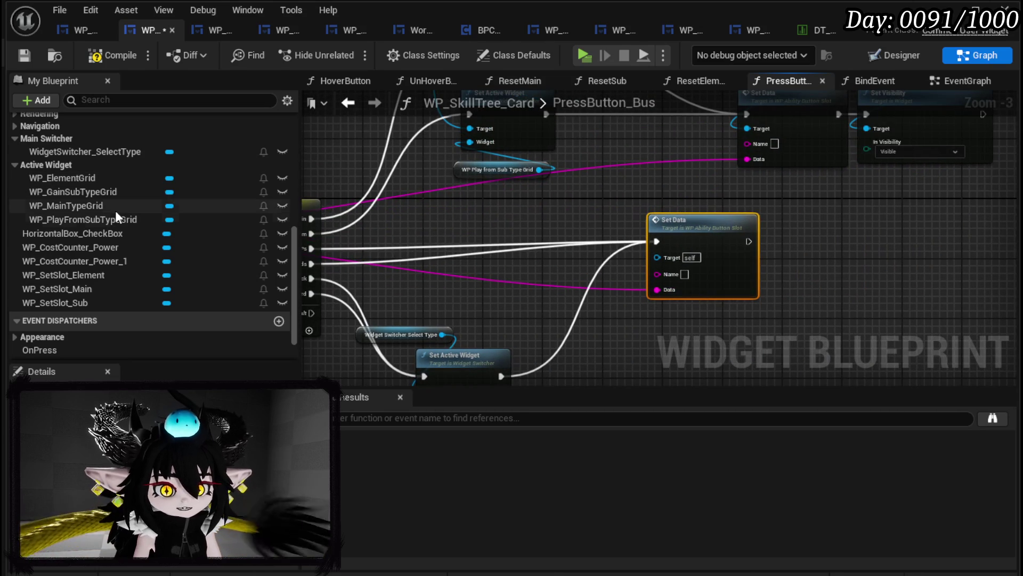
pyautogui.moveTo(68, 312); pyautogui.dragTo(658, 258)
pyautogui.moveTo(592, 258); pyautogui.dragTo(664, 204)
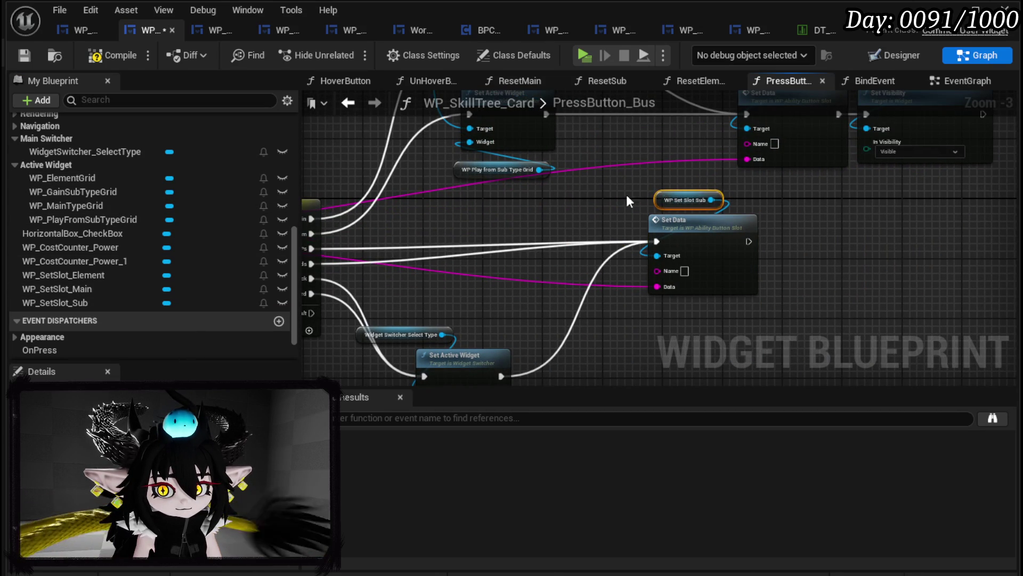
pyautogui.click(24, 55)
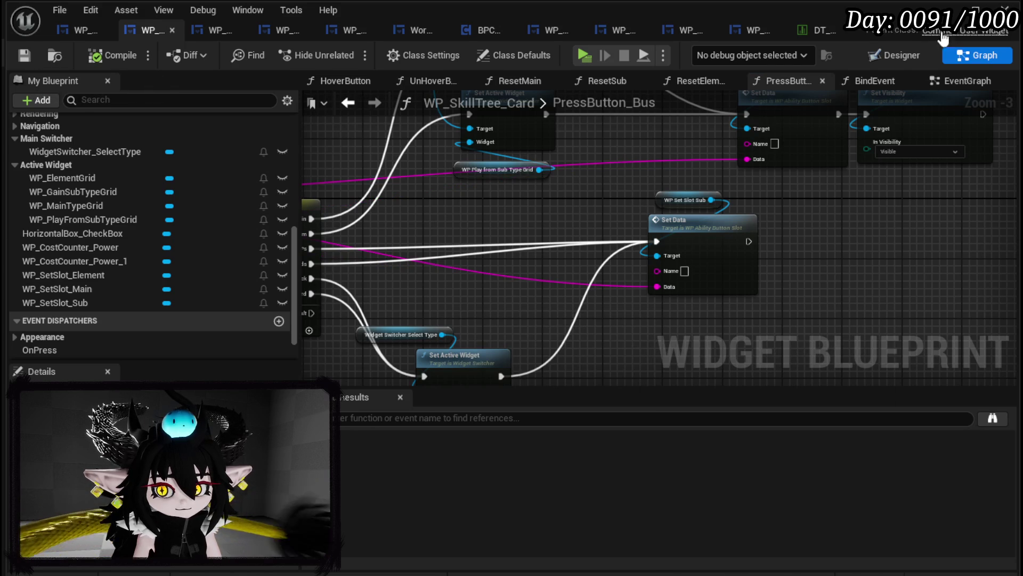
pyautogui.click(902, 55)
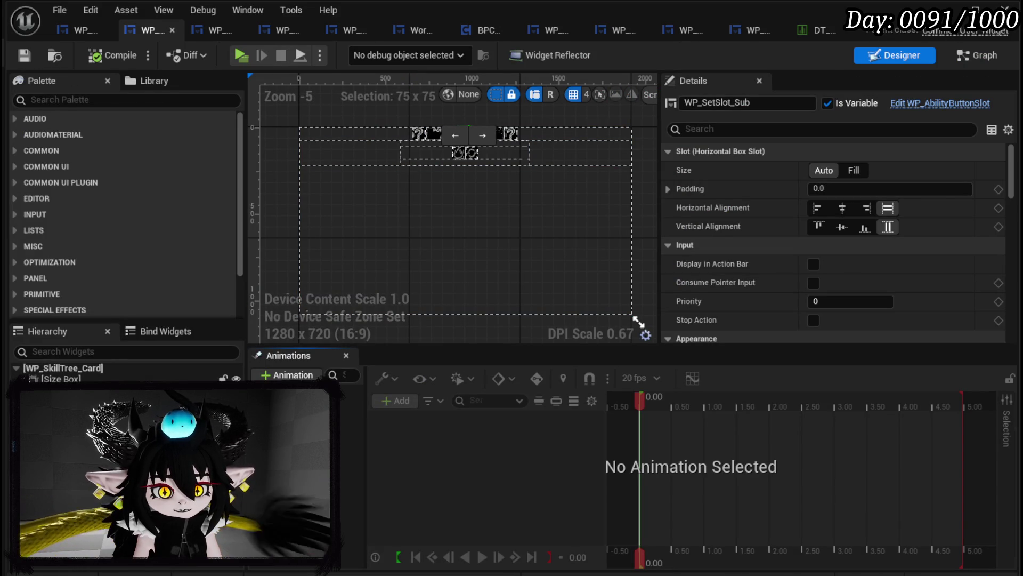
# - Wrap WP_GainSubTypeGrid in a Vertical Box from the palette
pyautogui.click(465, 153)
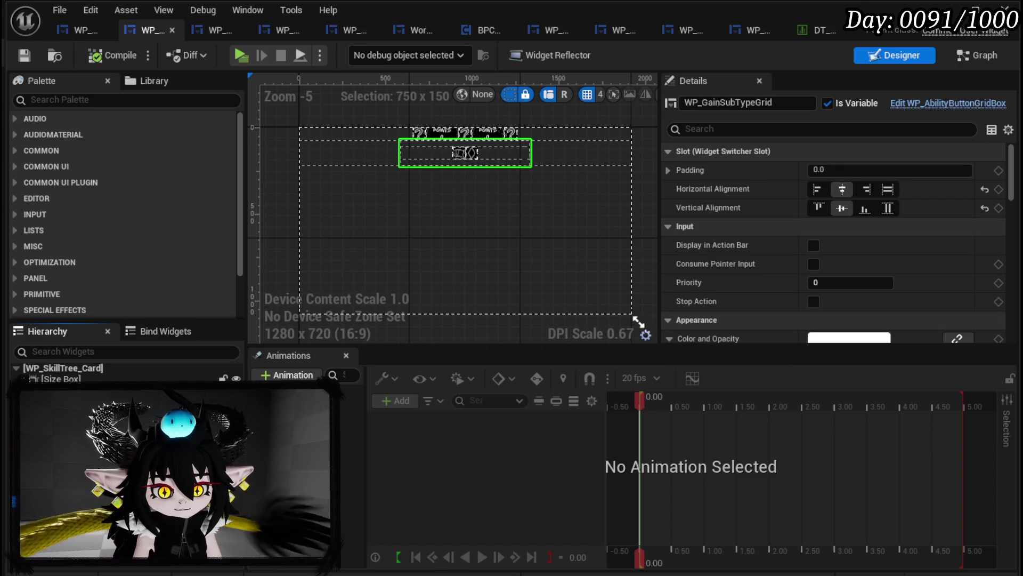
pyautogui.click(89, 100)
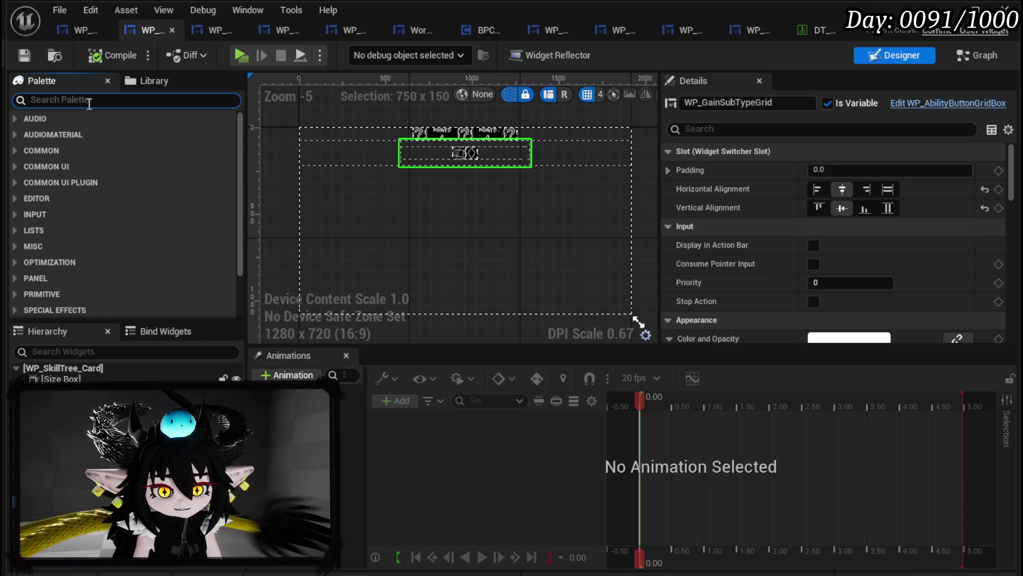
pyautogui.write('H')
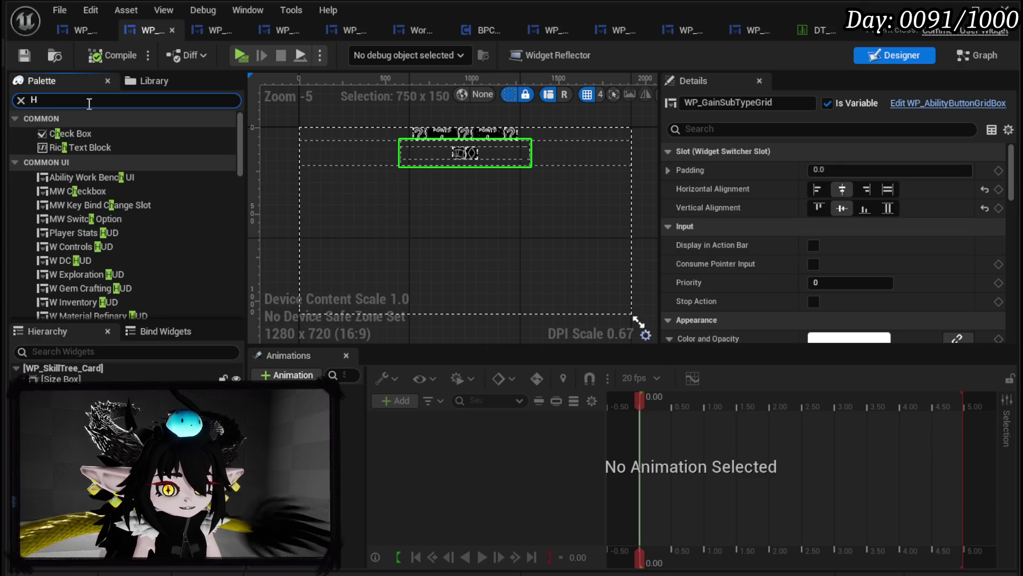
pyautogui.press('BackSpace')
pyautogui.write('Verti')
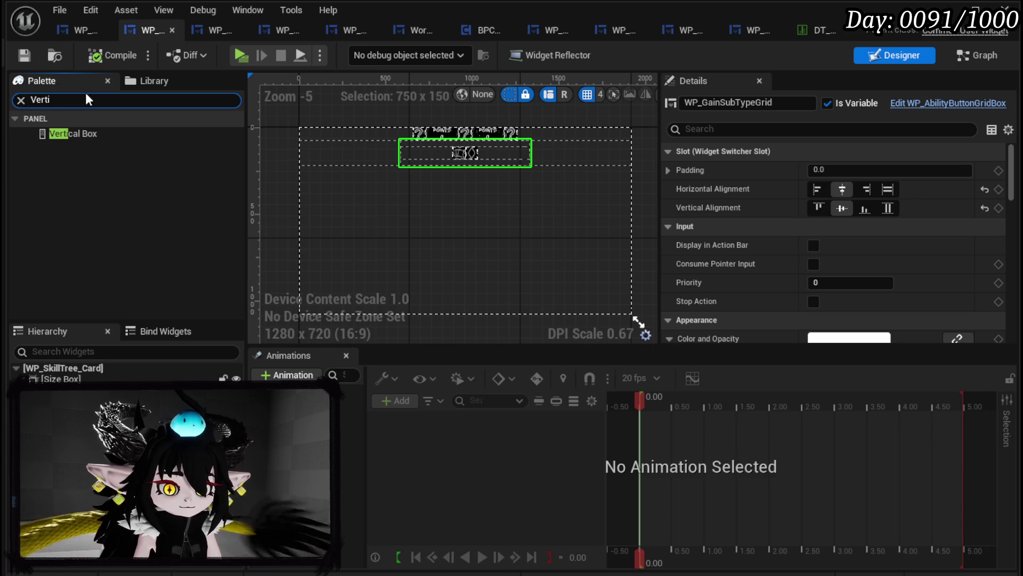
pyautogui.moveTo(69, 135); pyautogui.dragTo(147, 570)
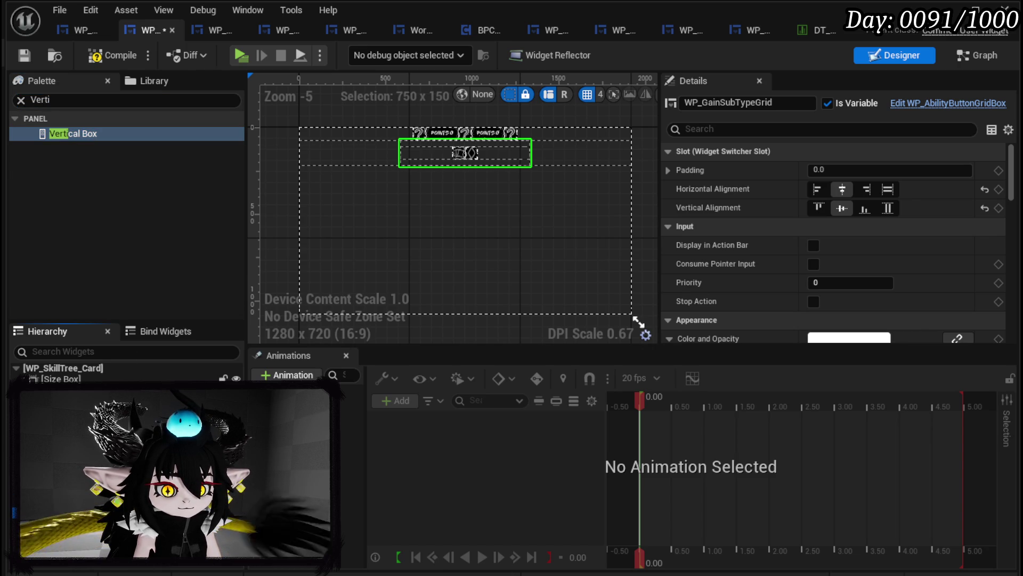
pyautogui.moveTo(147, 569); pyautogui.dragTo(112, 406)
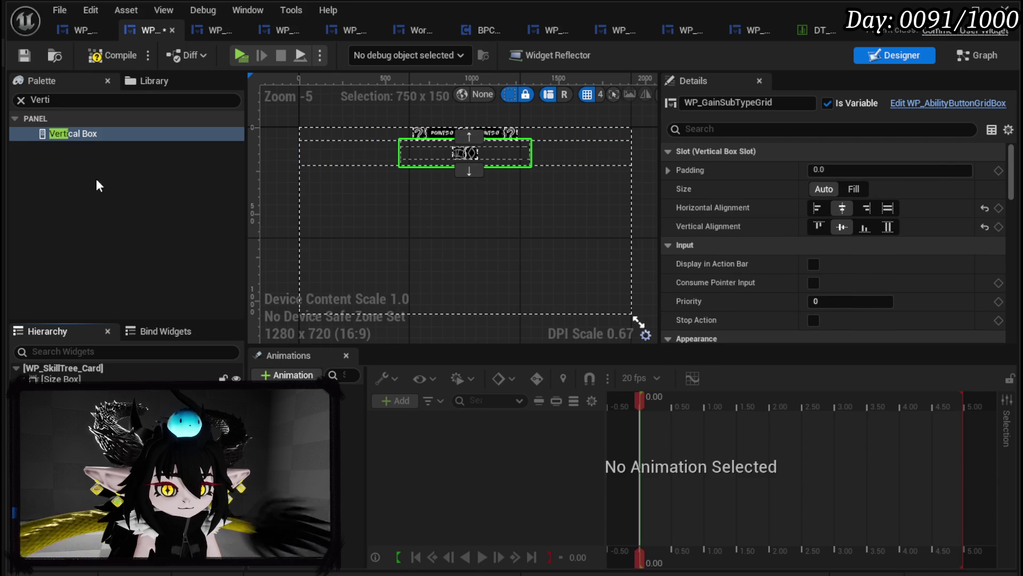
pyautogui.click(32, 100)
pyautogui.click(137, 214)
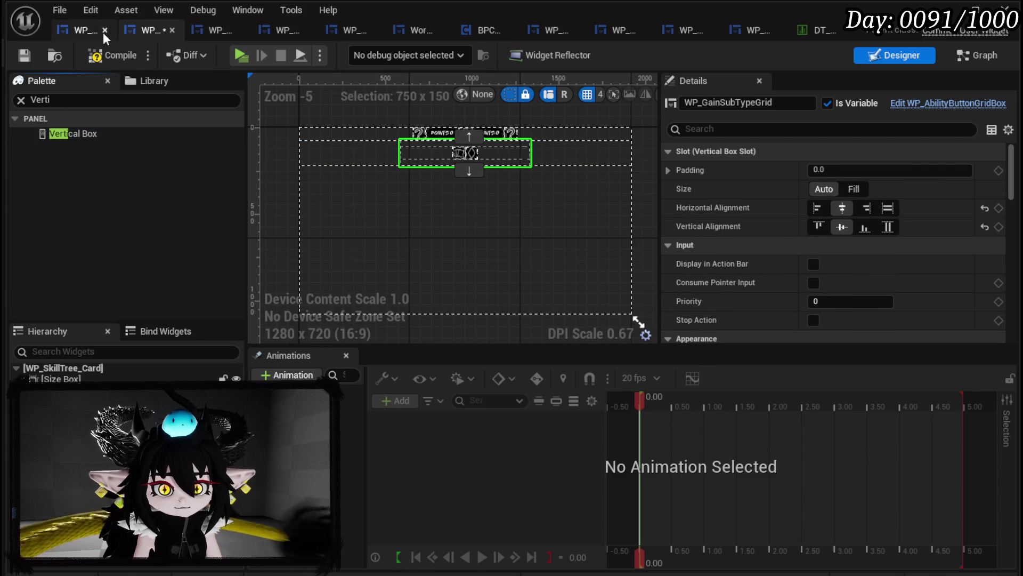
# - In WP_SkillTree_Ability, select the POWER value and POINTS cost widgets
pyautogui.click(196, 30)
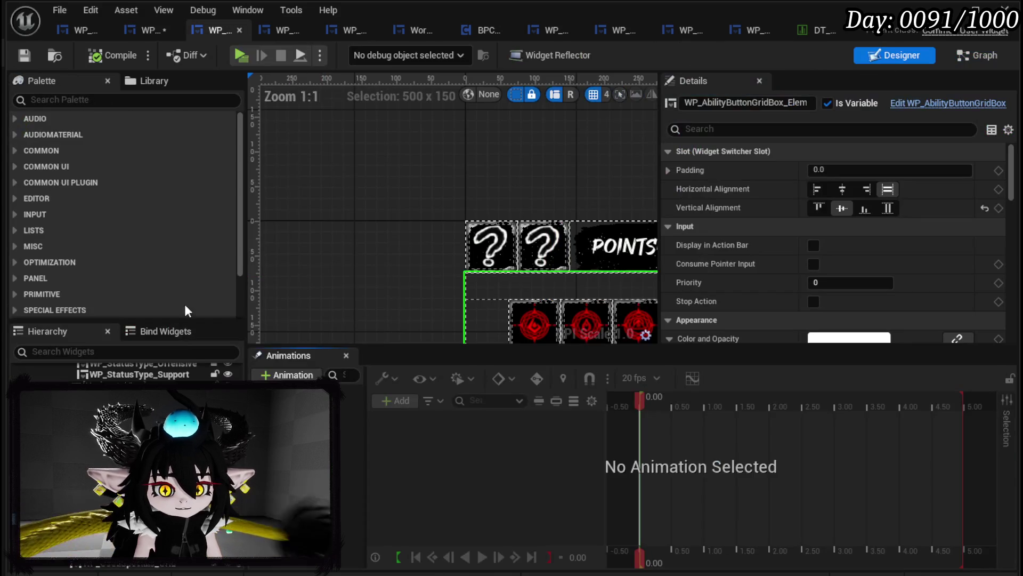
pyautogui.scroll(-4, 384, 183)
pyautogui.moveTo(383, 182); pyautogui.dragTo(346, 151)
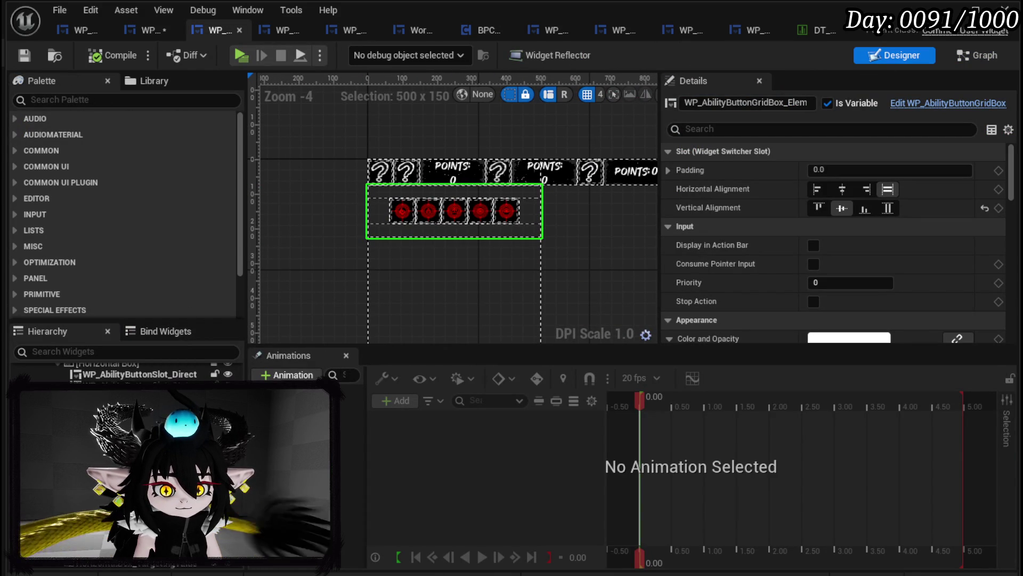
pyautogui.click(412, 235)
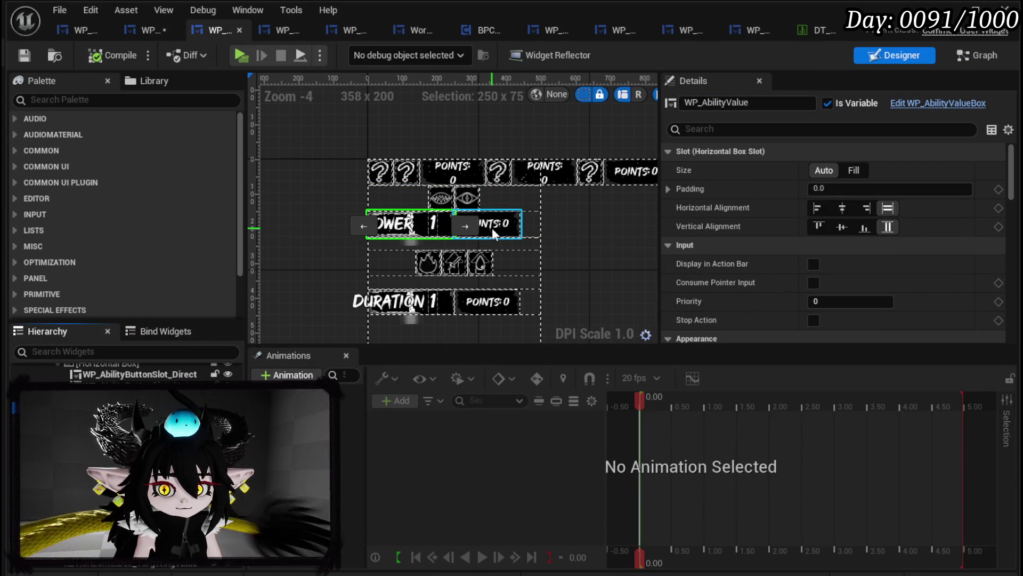
pyautogui.click(462, 231)
pyautogui.keyDown('ctrl'); pyautogui.click(411, 230); pyautogui.keyUp('ctrl')
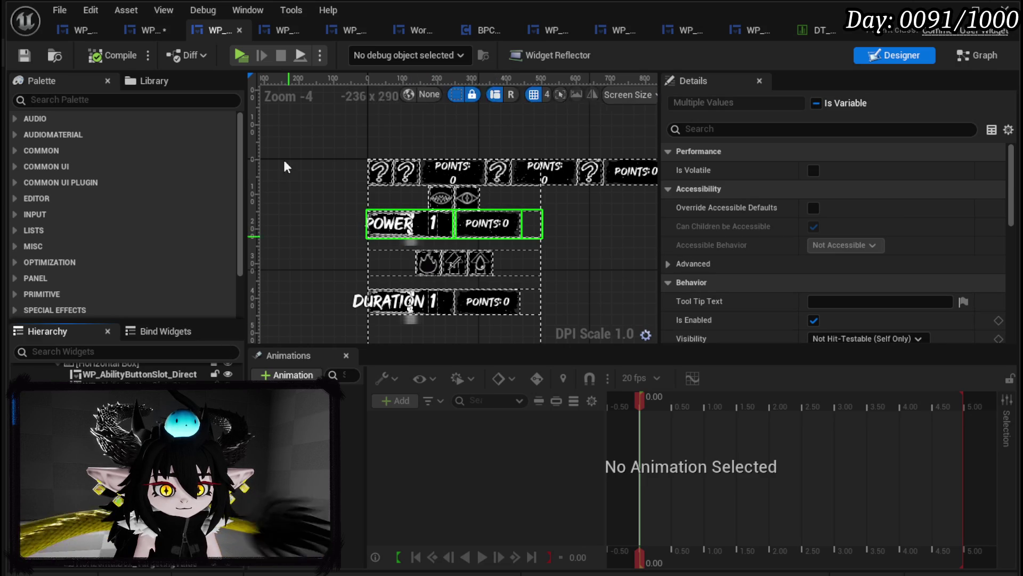
pyautogui.click(147, 30)
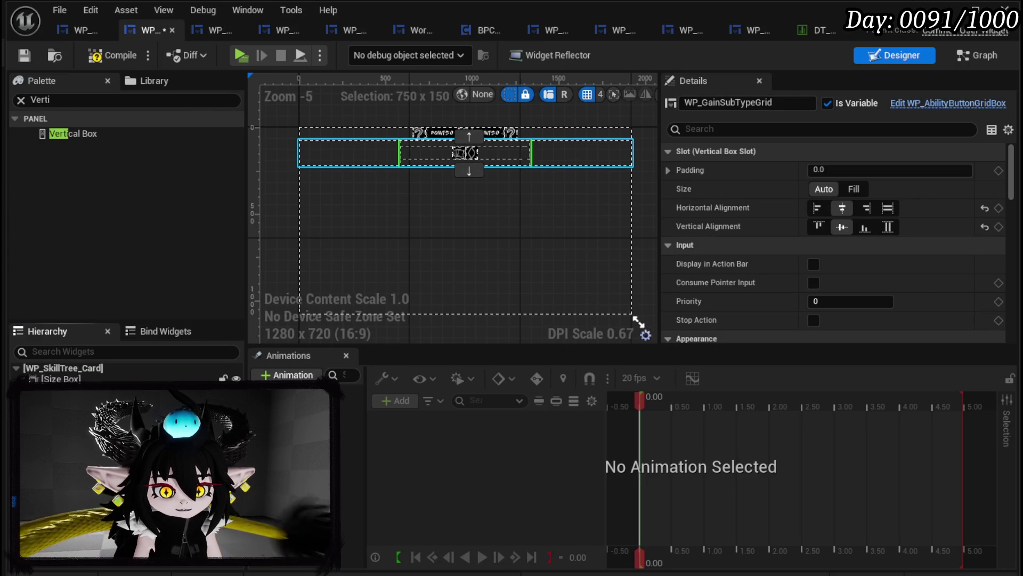
# - Paste the POWER/POINTS row into the card's vertical box, centre it horizontally, and compile
pyautogui.hotkey('ctrl', 'v')
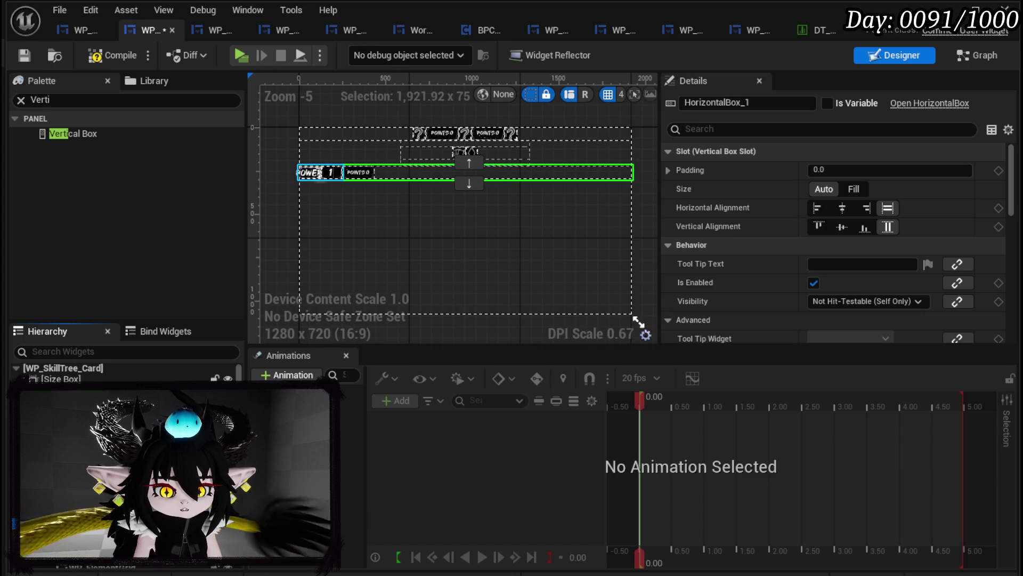
pyautogui.click(844, 206)
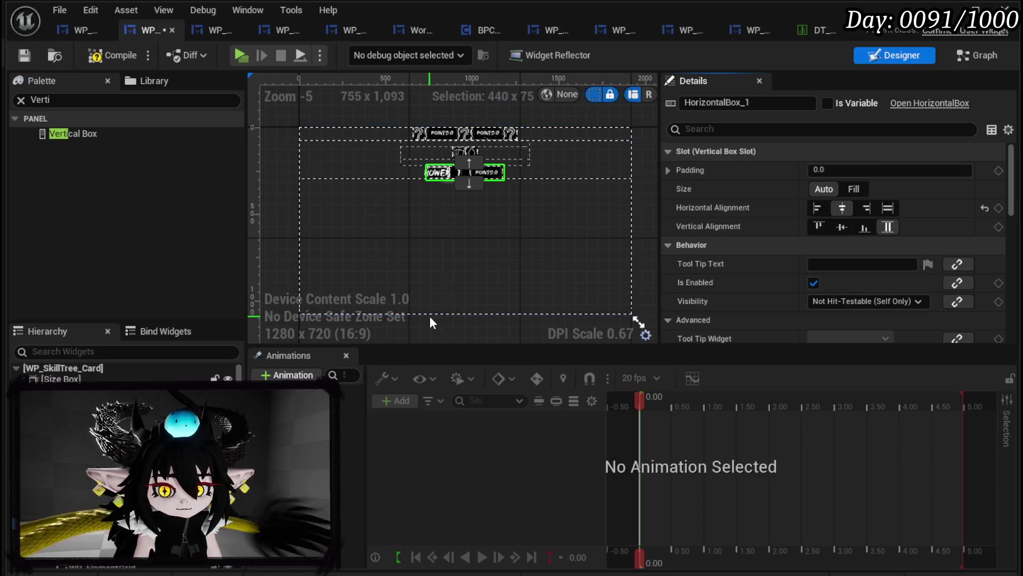
pyautogui.scroll(3, 363, 199)
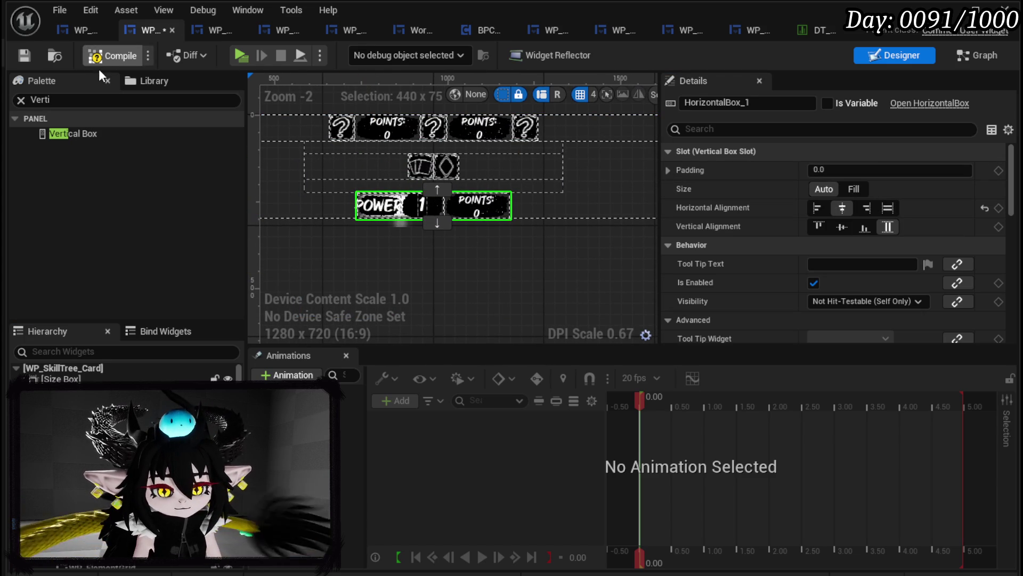
pyautogui.click(75, 60)
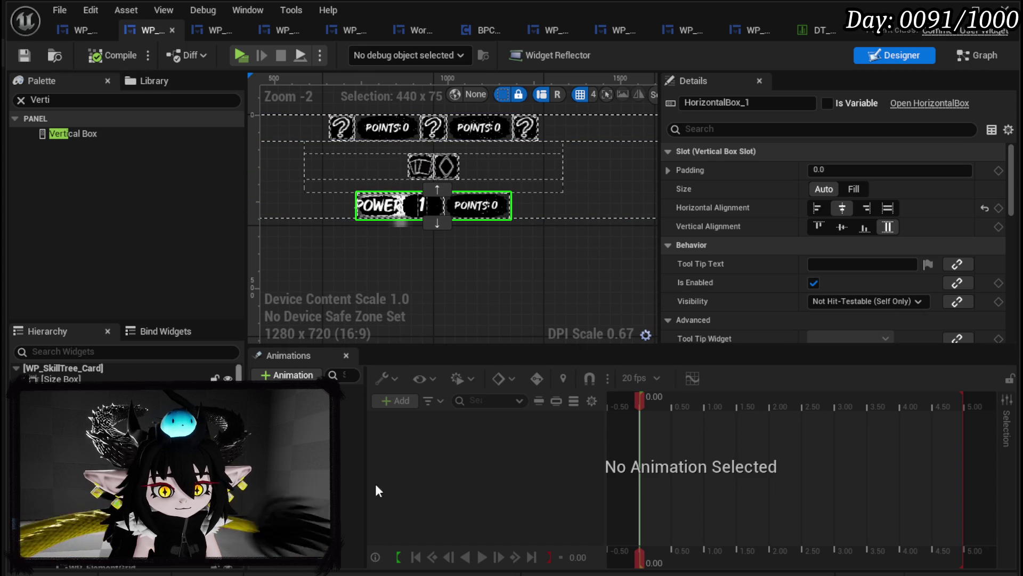
# - Name the POWER value widget Amount, then compile and save the card widget
pyautogui.scroll(-10, 886, 223)
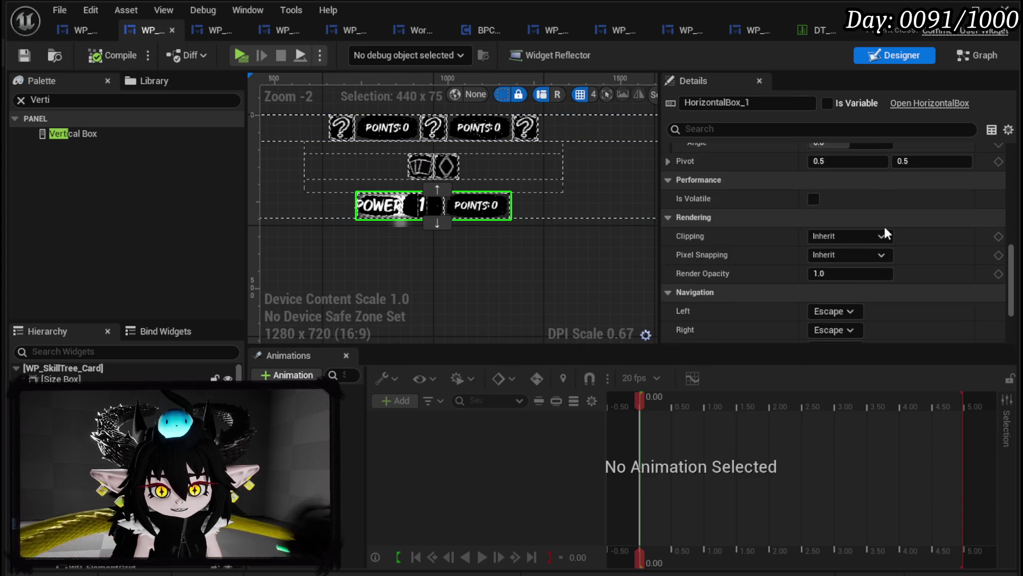
pyautogui.click(389, 205)
pyautogui.scroll(-10, 939, 243)
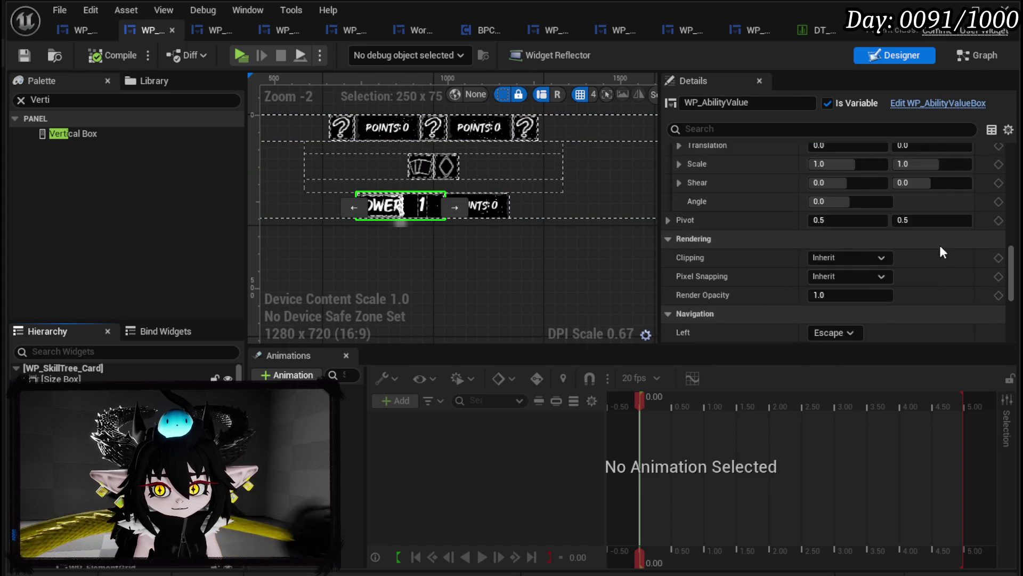
pyautogui.scroll(-3, 932, 246)
pyautogui.click(853, 221)
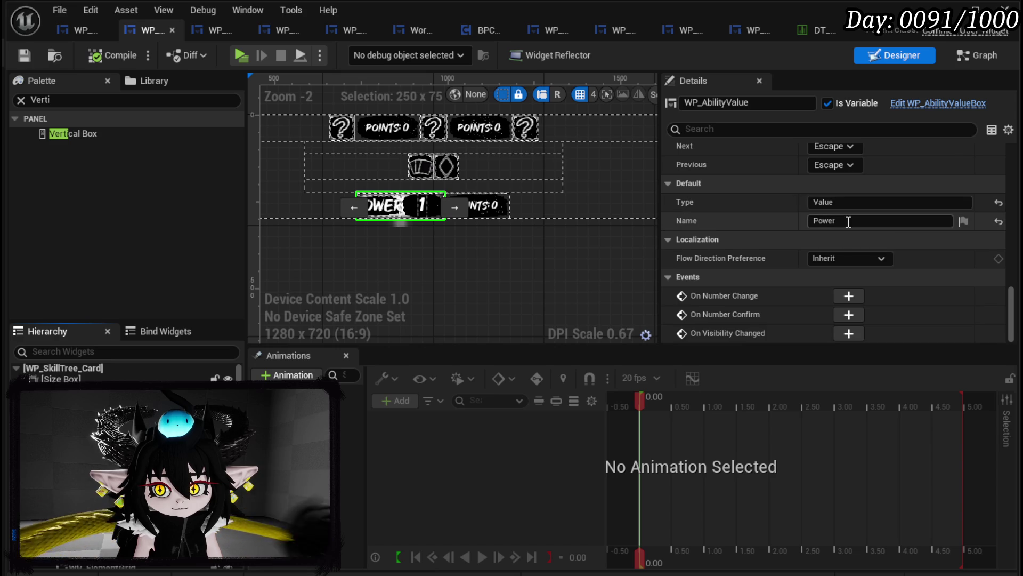
pyautogui.write('Am')
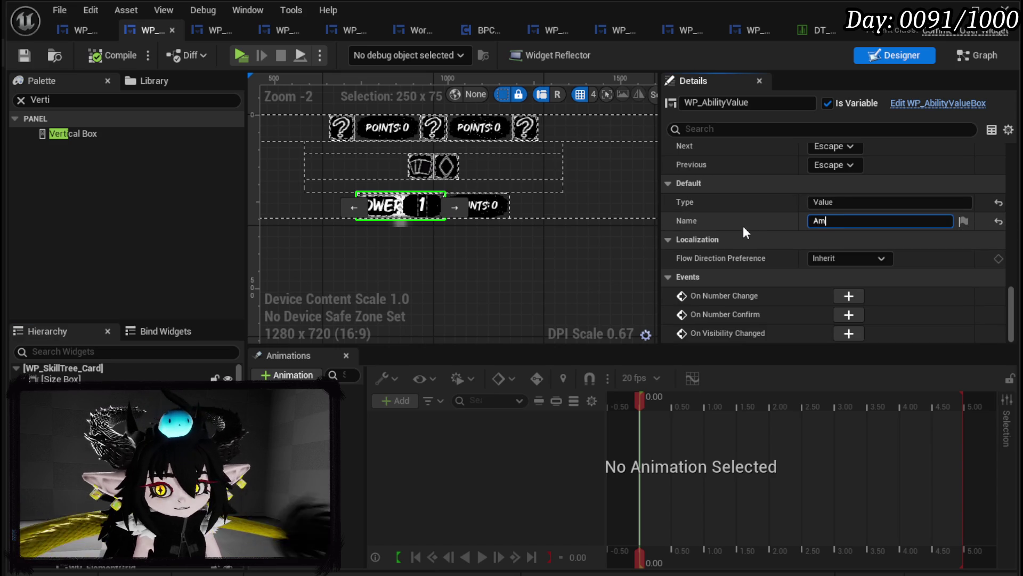
pyautogui.write('ount')
pyautogui.press('Return')
pyautogui.click(112, 56)
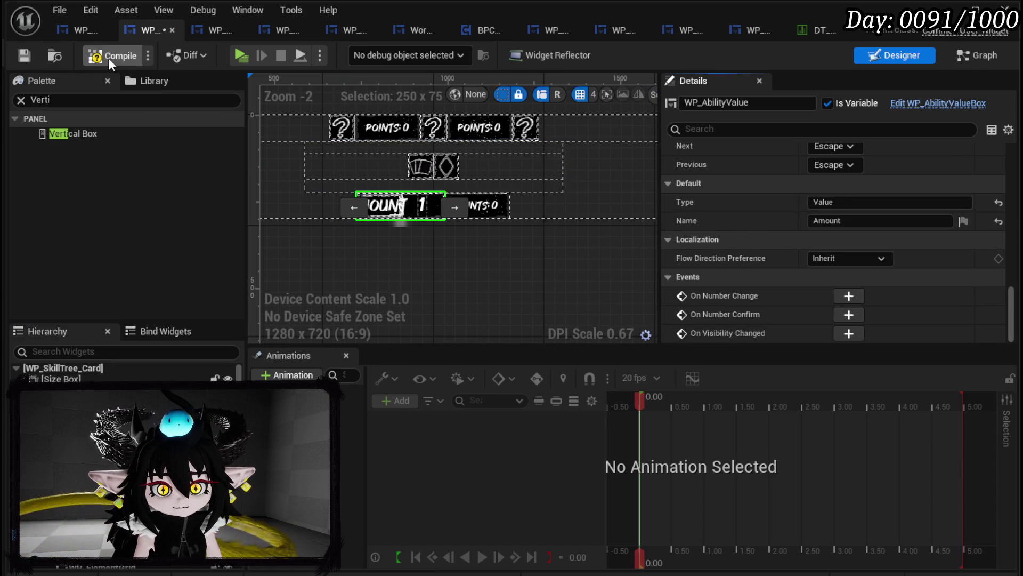
pyautogui.click(23, 55)
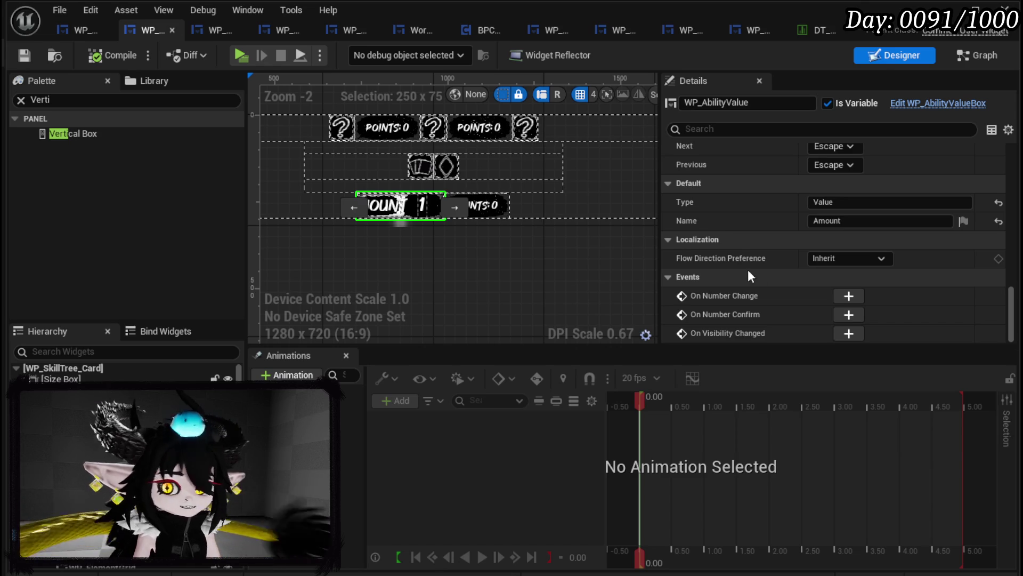
# - Set the value widget's Type to TargetingIndex, then compile and save
pyautogui.click(847, 201)
pyautogui.write('Targ')
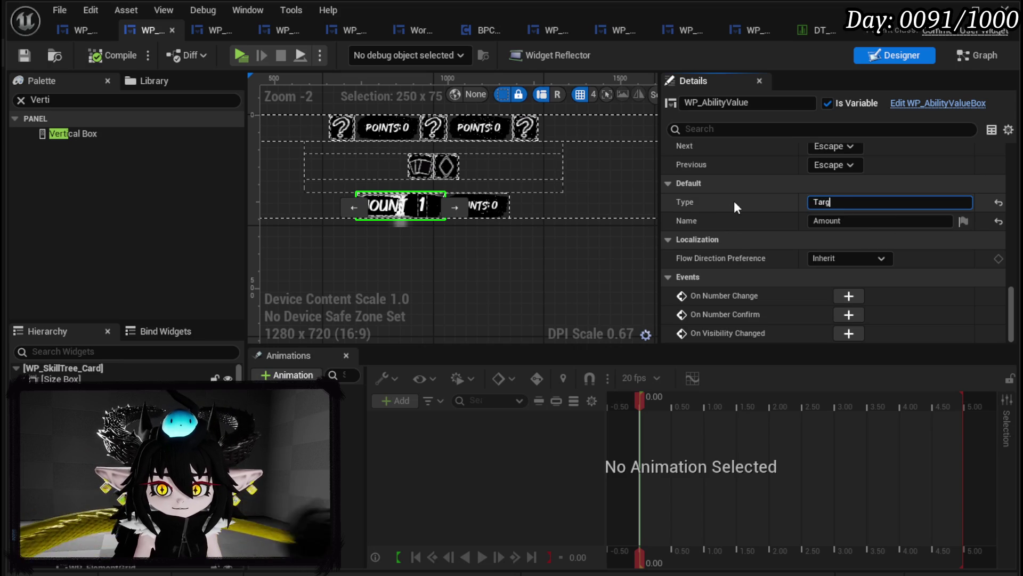
pyautogui.write('etingIndex')
pyautogui.press('Return')
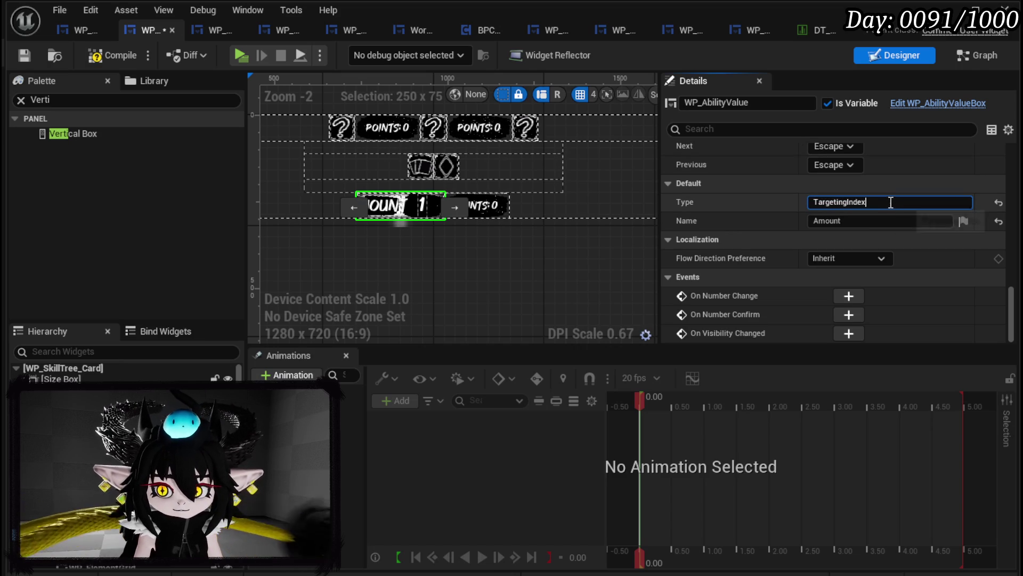
pyautogui.click(887, 203)
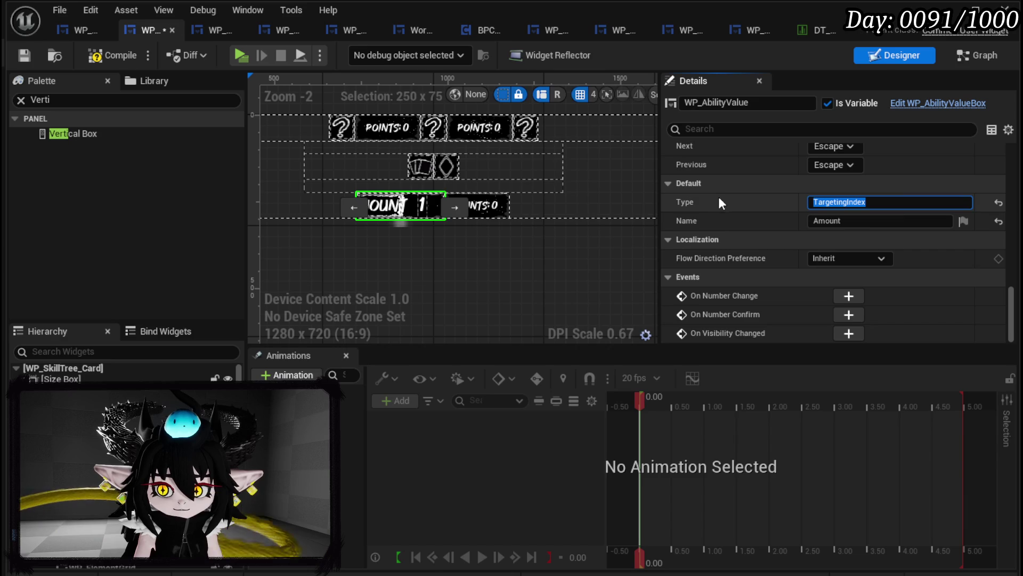
pyautogui.click(107, 57)
pyautogui.click(22, 56)
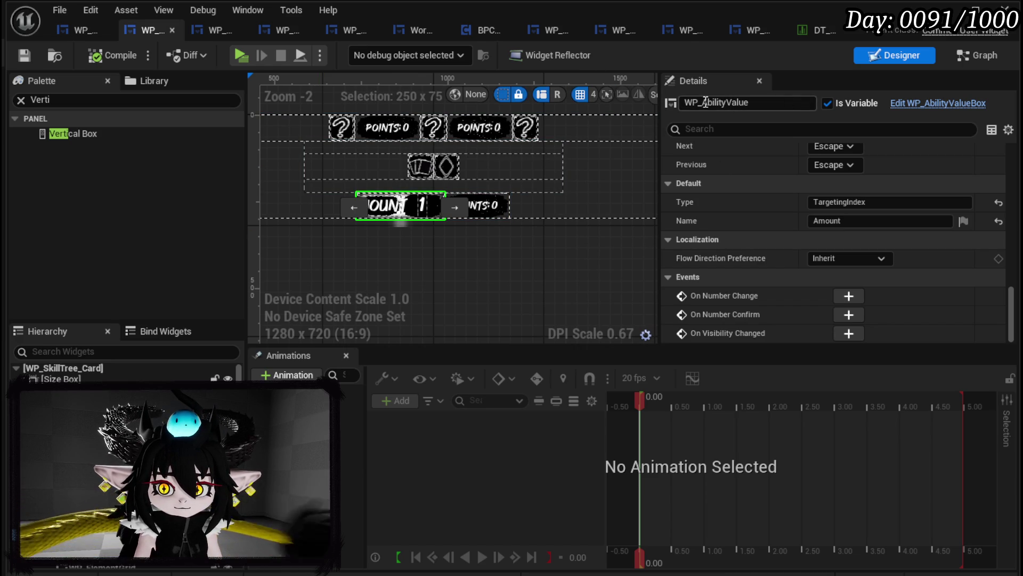
pyautogui.click(477, 205)
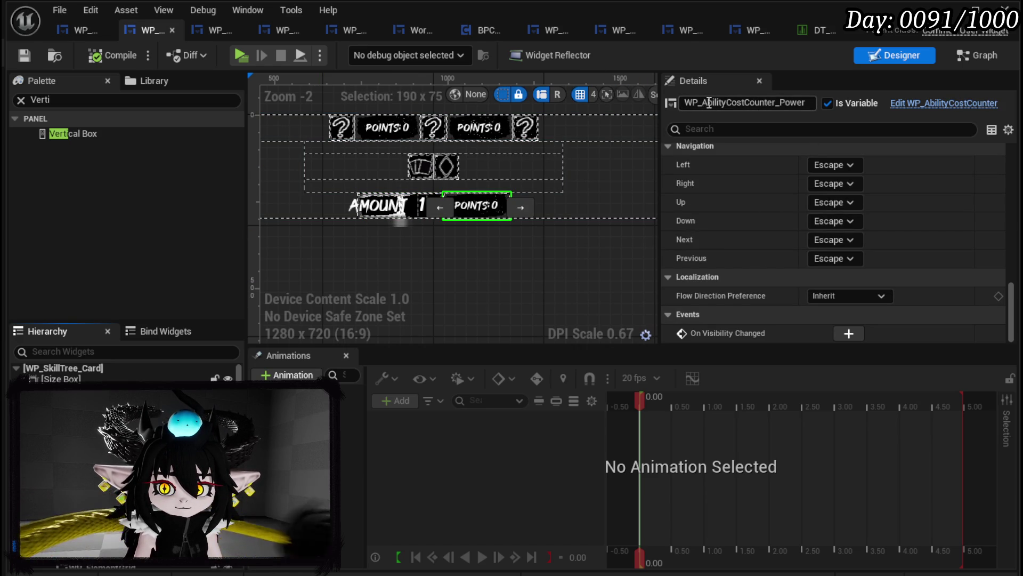
# - Rename the POINTS cost counter WP_TypeIndexCost and save the card widget
pyautogui.moveTo(705, 102); pyautogui.dragTo(846, 104)
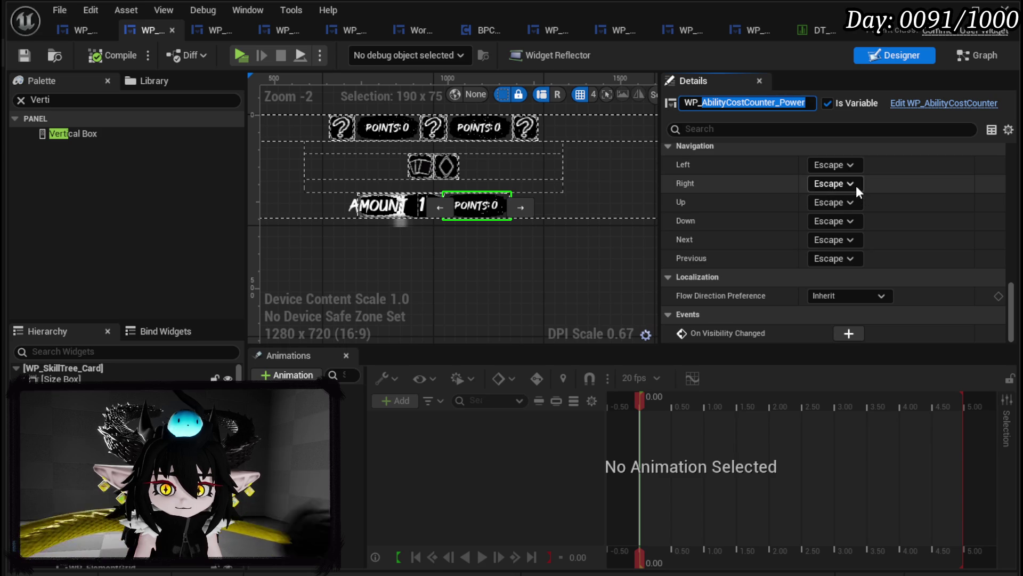
pyautogui.write('Cos')
pyautogui.press('BackSpace')
pyautogui.press('BackSpace')
pyautogui.press('BackSpace')
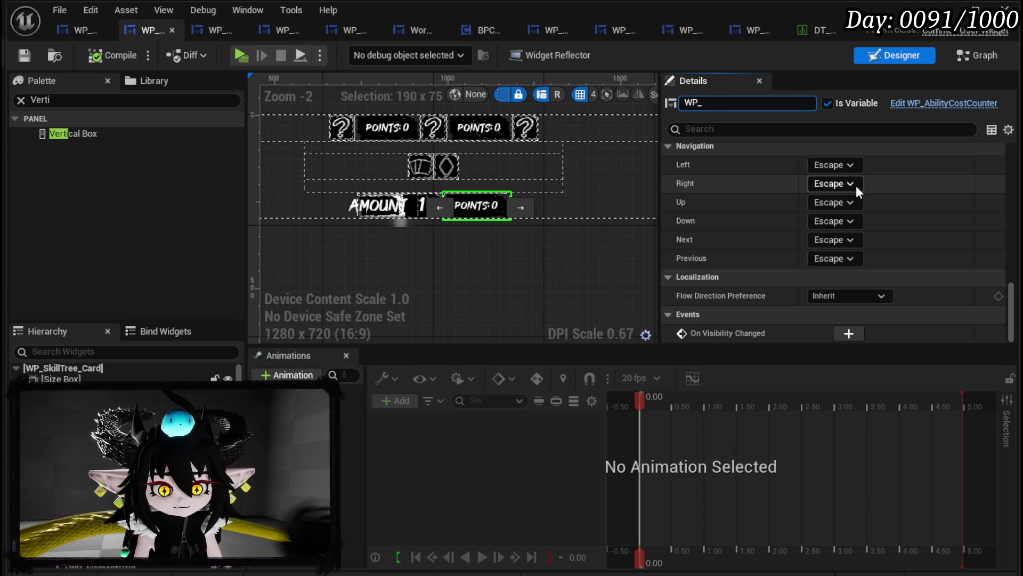
pyautogui.write('Ty')
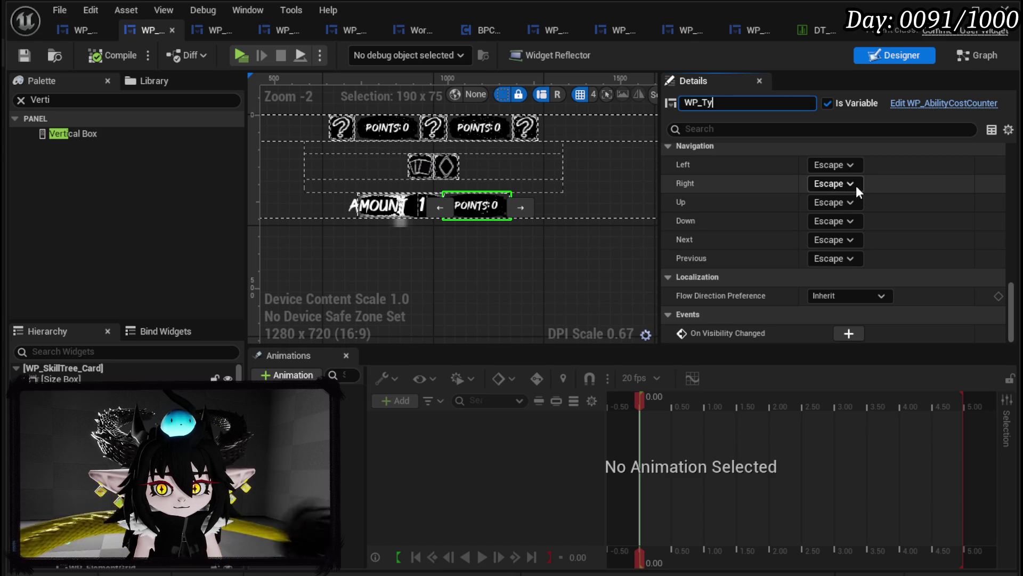
pyautogui.write('peIndexCost')
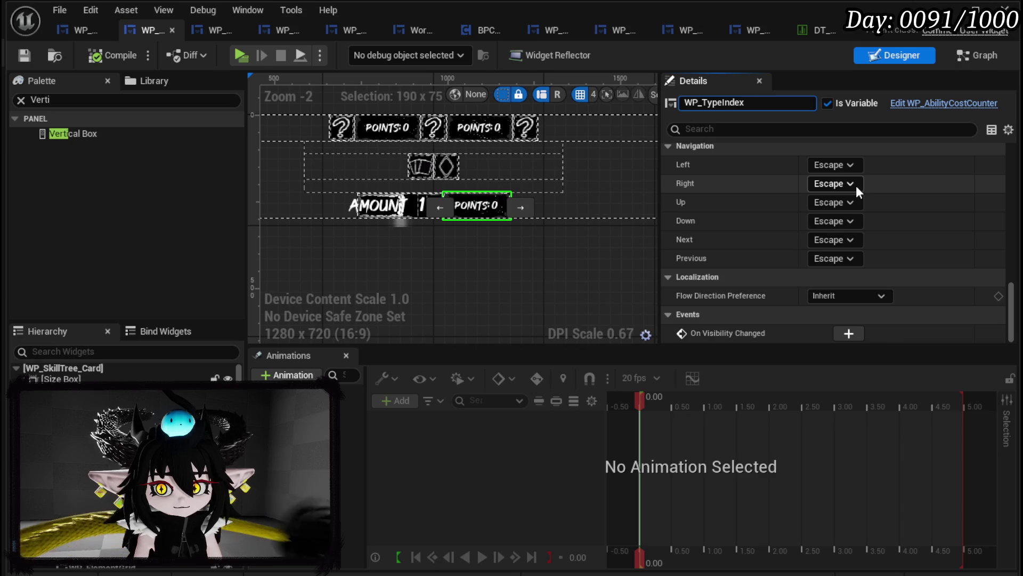
pyautogui.press('Return')
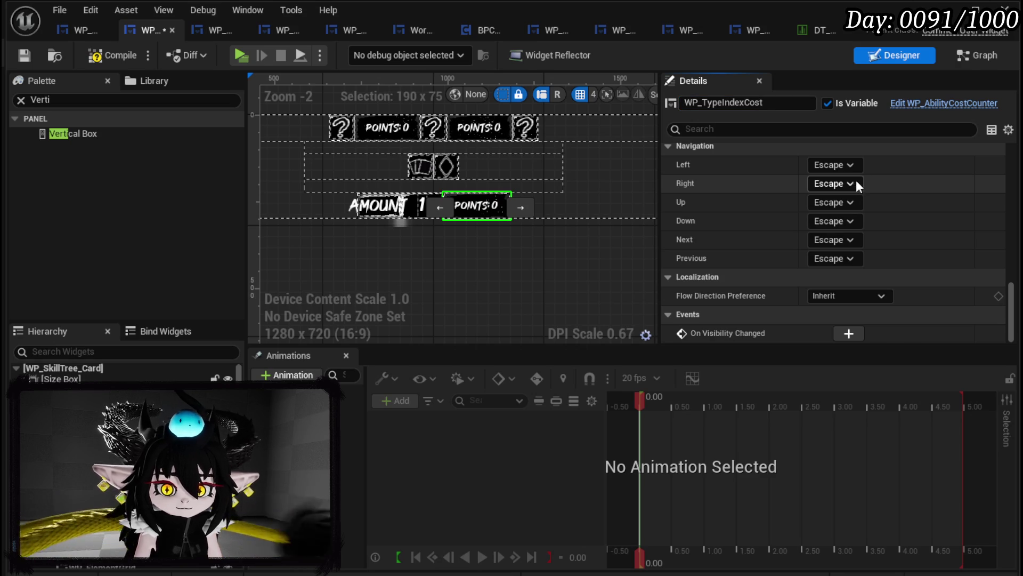
pyautogui.click(27, 56)
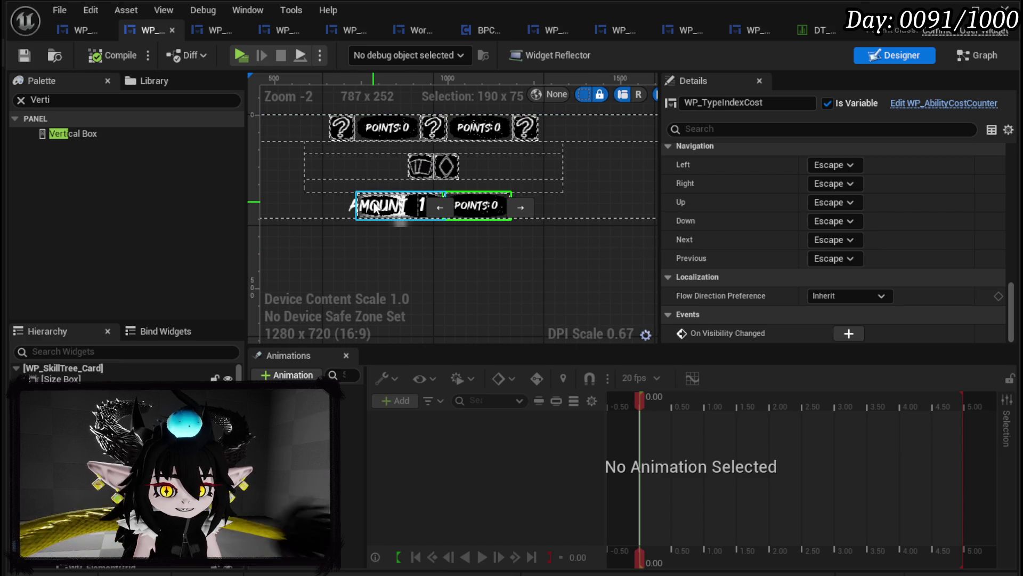
# - Pan to view the whole card layout and select the vertical box around the new row
pyautogui.scroll(4, 376, 208)
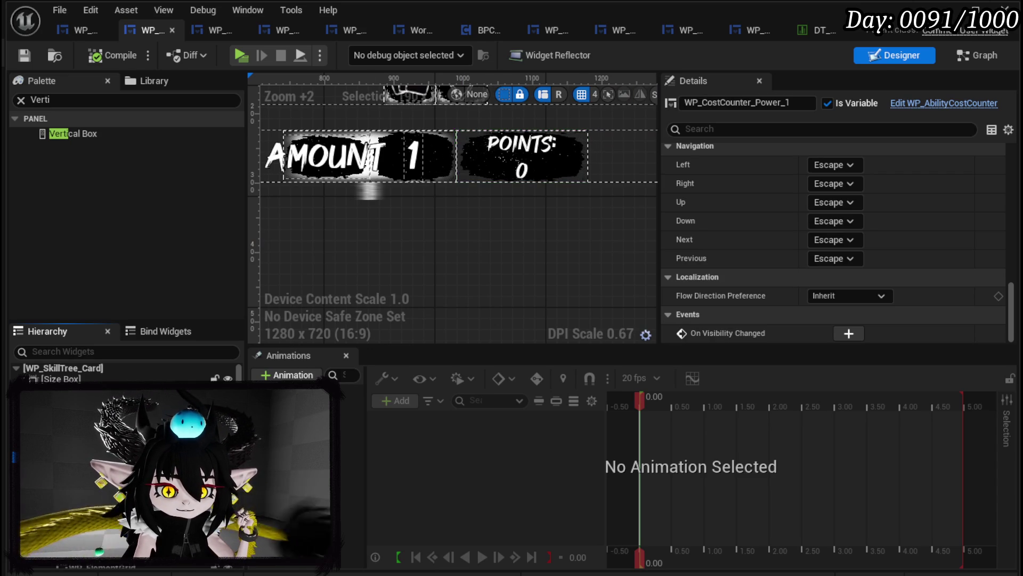
pyautogui.scroll(-3, 494, 219)
pyautogui.moveTo(457, 227)
pyautogui.mouseDown()
pyautogui.moveTo(458, 304)
pyautogui.moveTo(477, 289)
pyautogui.moveTo(481, 267)
pyautogui.mouseUp()
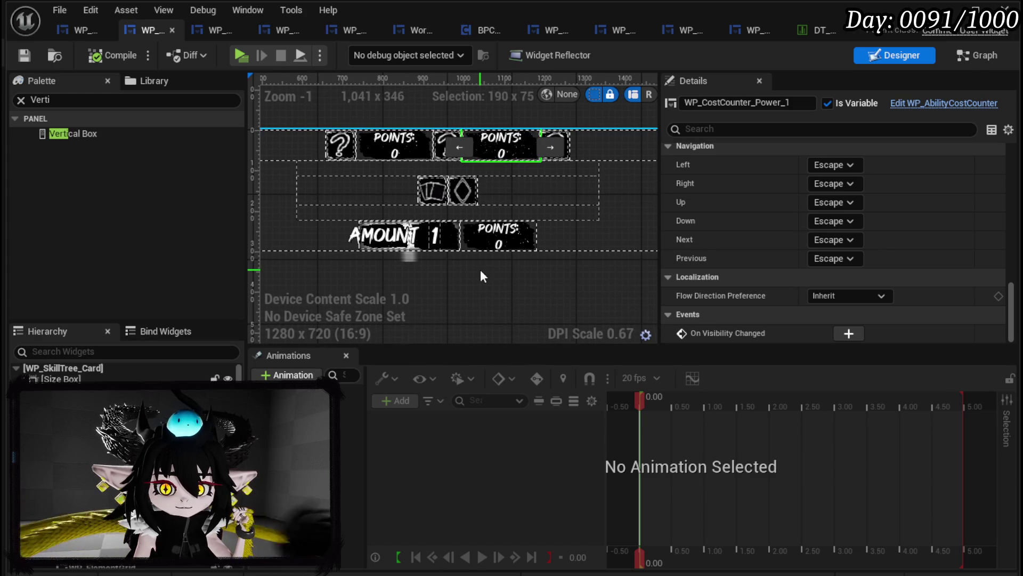
pyautogui.click(441, 203)
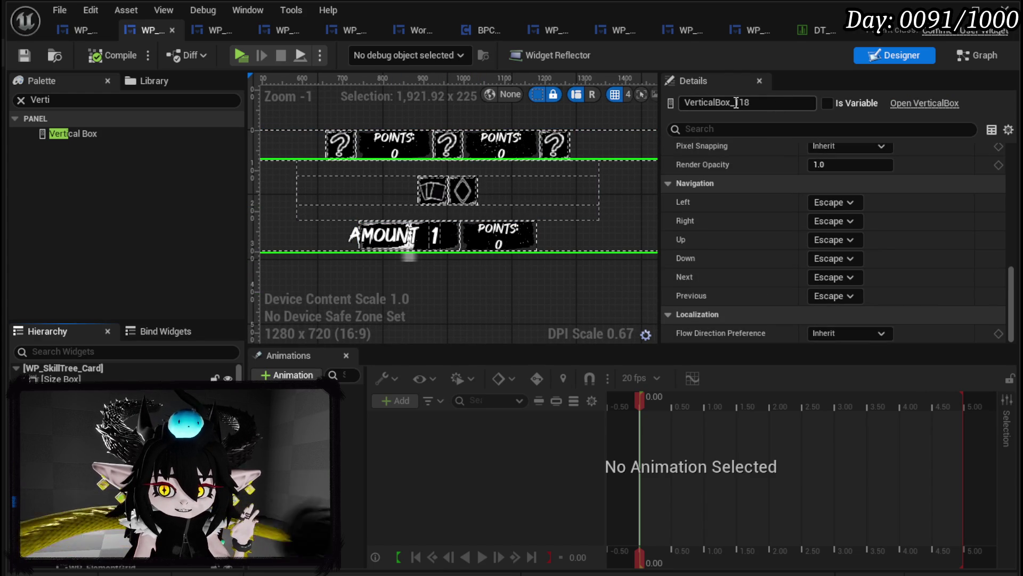
# - Make the vertical box a variable named VerticalBox_SubTypeGain and save the card widget
pyautogui.click(825, 104)
pyautogui.moveTo(736, 103); pyautogui.dragTo(773, 102)
pyautogui.write('Sub')
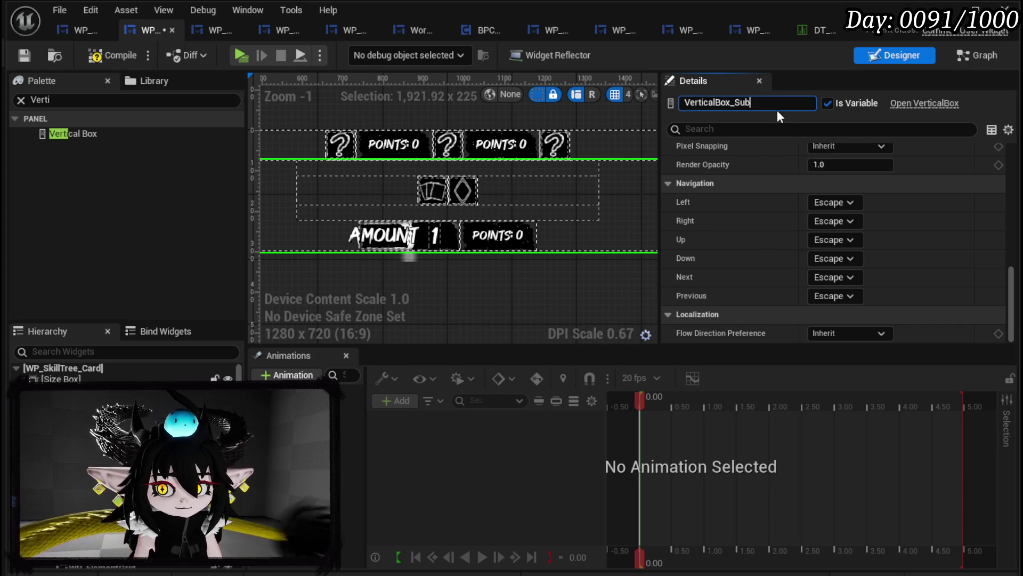
pyautogui.write('TypeGain')
pyautogui.press('Return')
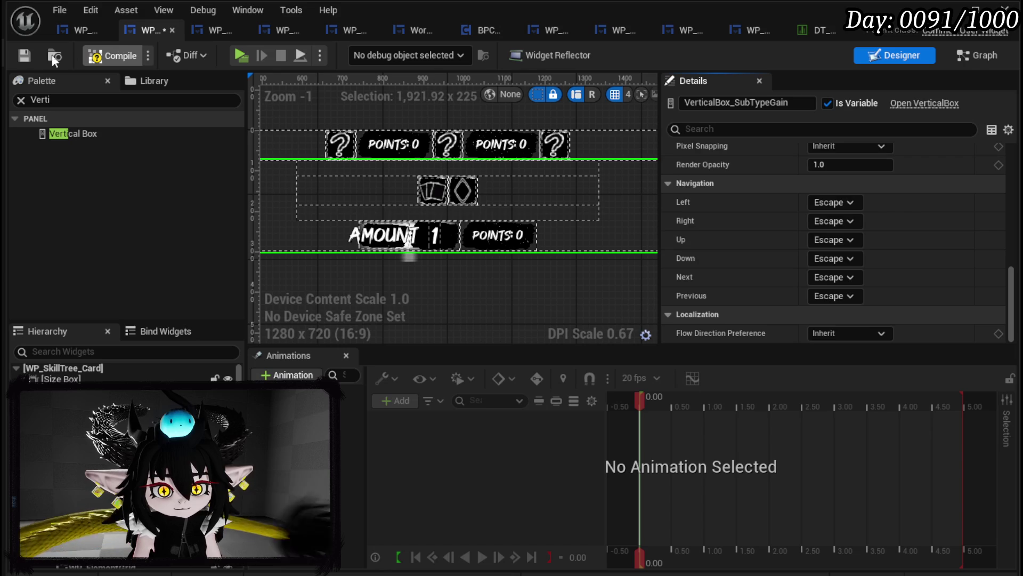
pyautogui.click(27, 55)
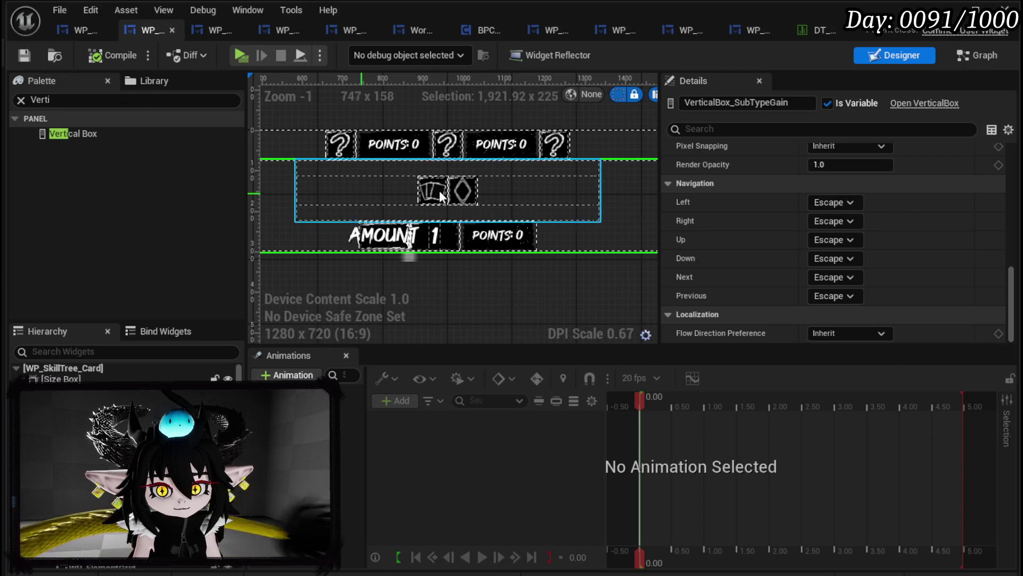
pyautogui.click(977, 56)
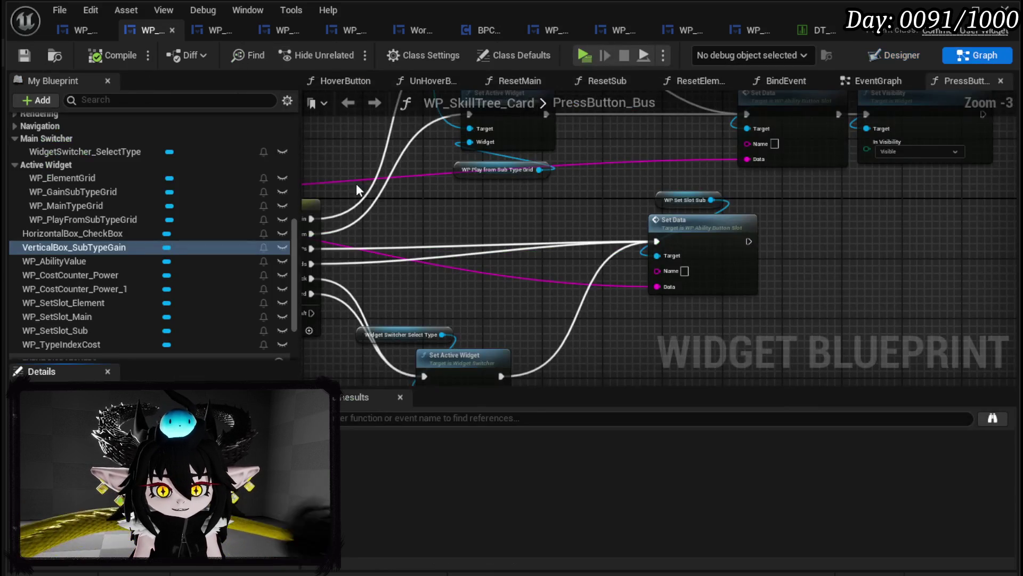
# - Add a VerticalBox_SubTypeGain getter and wire it into Set Active Widget's Widget pin
pyautogui.moveTo(47, 247); pyautogui.dragTo(455, 202)
pyautogui.moveTo(527, 216)
pyautogui.mouseDown()
pyautogui.moveTo(475, 275)
pyautogui.moveTo(497, 296)
pyautogui.moveTo(610, 214)
pyautogui.moveTo(621, 121)
pyautogui.moveTo(361, 382)
pyautogui.moveTo(352, 341)
pyautogui.moveTo(361, 318)
pyautogui.moveTo(502, 224)
pyautogui.mouseUp()
pyautogui.moveTo(410, 148)
pyautogui.mouseDown()
pyautogui.moveTo(561, 145)
pyautogui.moveTo(339, 205)
pyautogui.moveTo(398, 209)
pyautogui.moveTo(461, 248)
pyautogui.mouseUp()
pyautogui.click(398, 231)
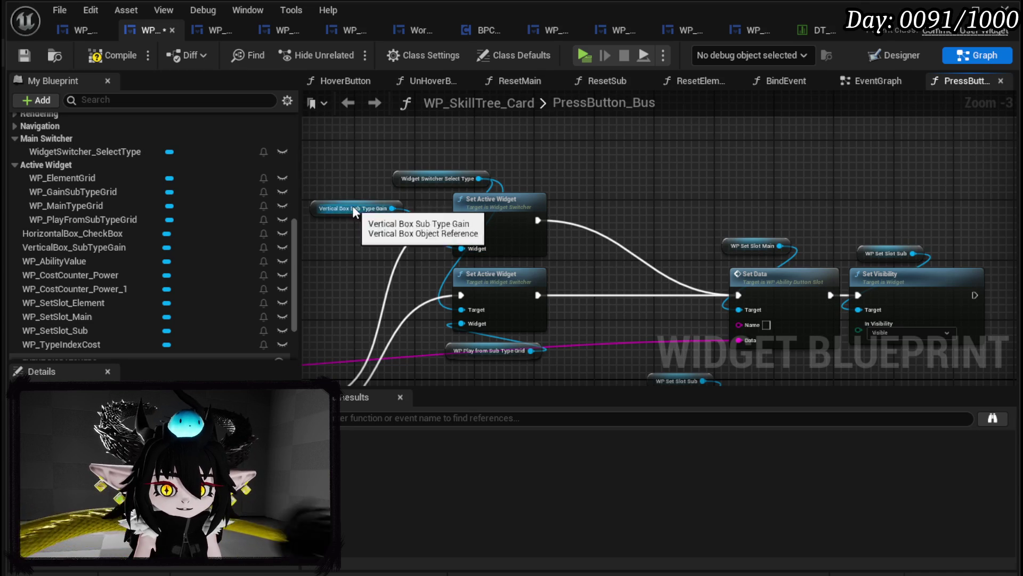
# - Move the Set Data nodes down and left, then compile and save the blueprint
pyautogui.scroll(-1, 586, 239)
pyautogui.scroll(1, 835, 266)
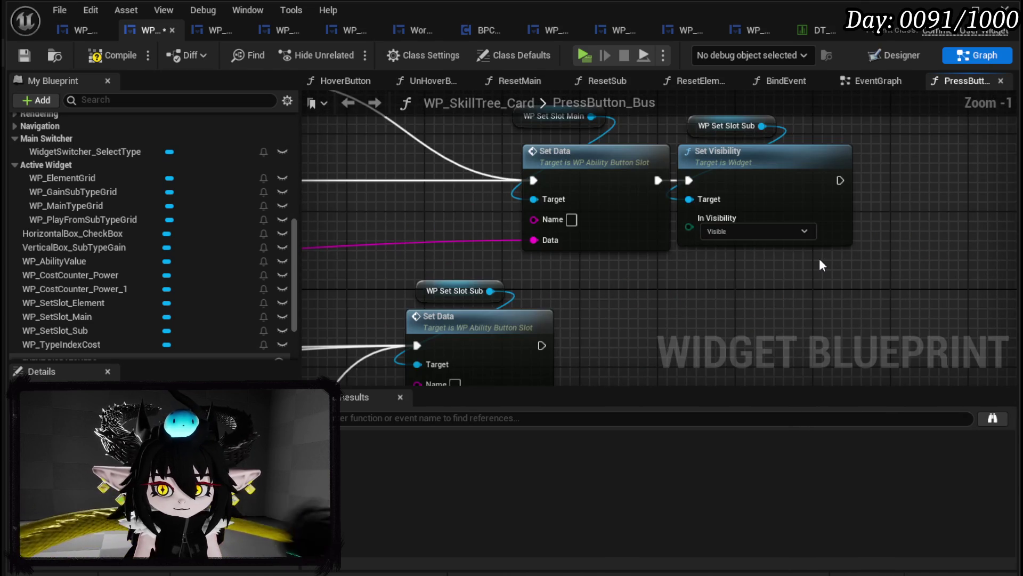
pyautogui.moveTo(819, 258)
pyautogui.mouseDown()
pyautogui.moveTo(845, 210)
pyautogui.moveTo(599, 186)
pyautogui.mouseUp()
pyautogui.click(746, 205)
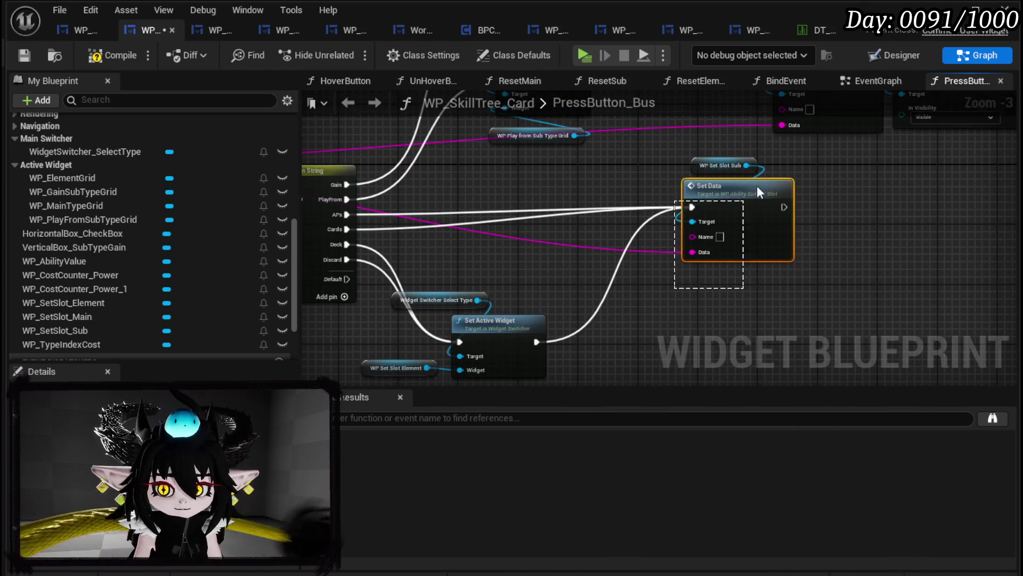
pyautogui.moveTo(657, 252); pyautogui.dragTo(753, 160)
pyautogui.moveTo(754, 198); pyautogui.dragTo(731, 228)
pyautogui.click(798, 190)
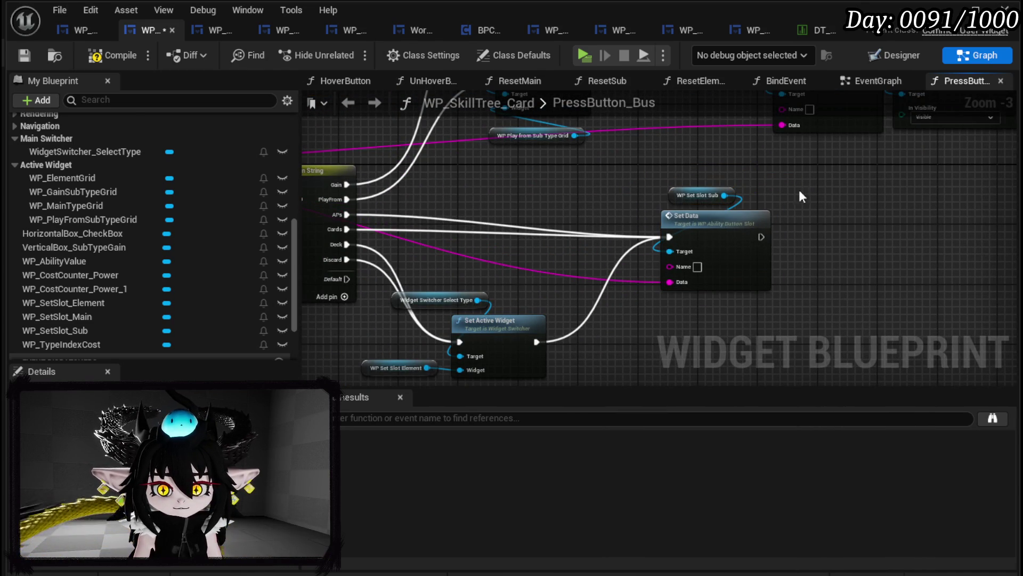
pyautogui.click(117, 57)
pyautogui.click(23, 55)
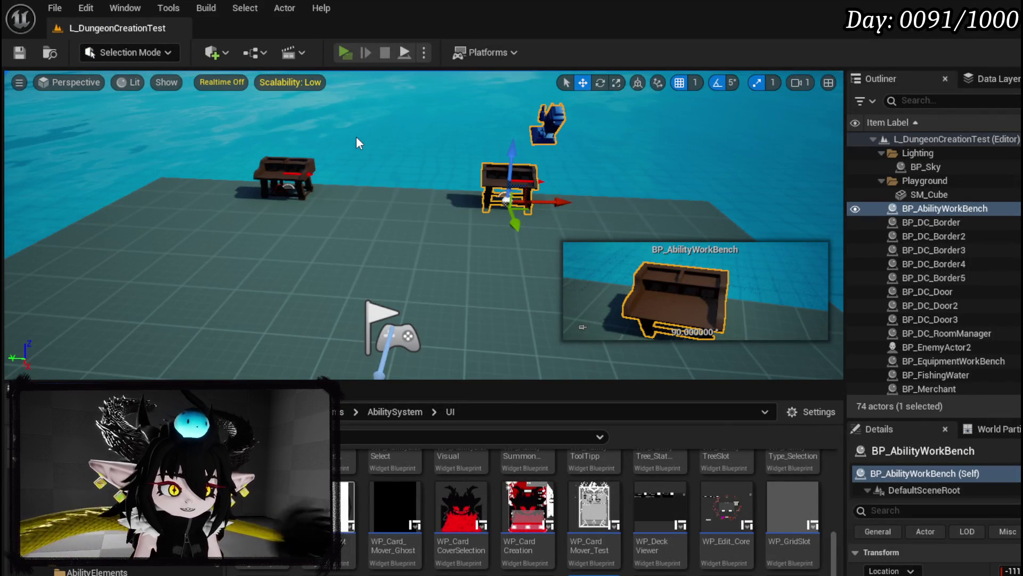
pyautogui.hotkey('alt', 'p')
pyautogui.press('e')
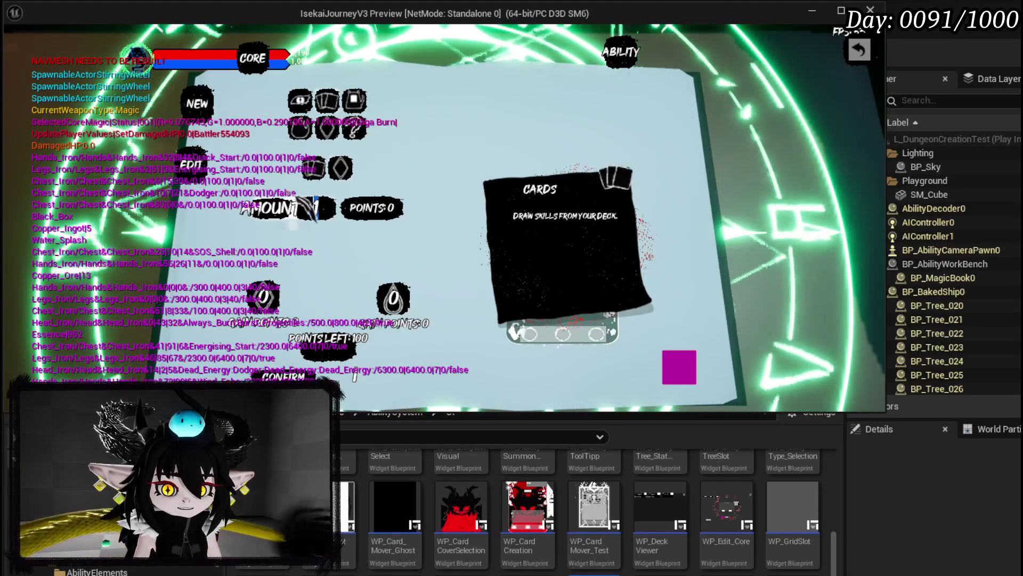
pyautogui.click(316, 208)
pyautogui.write('5')
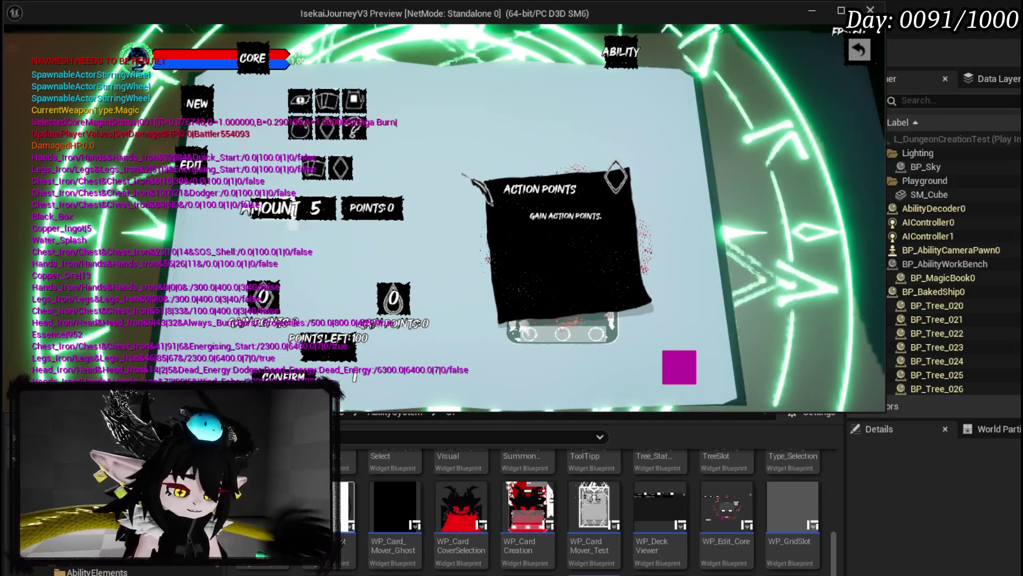
pyautogui.press('Escape')
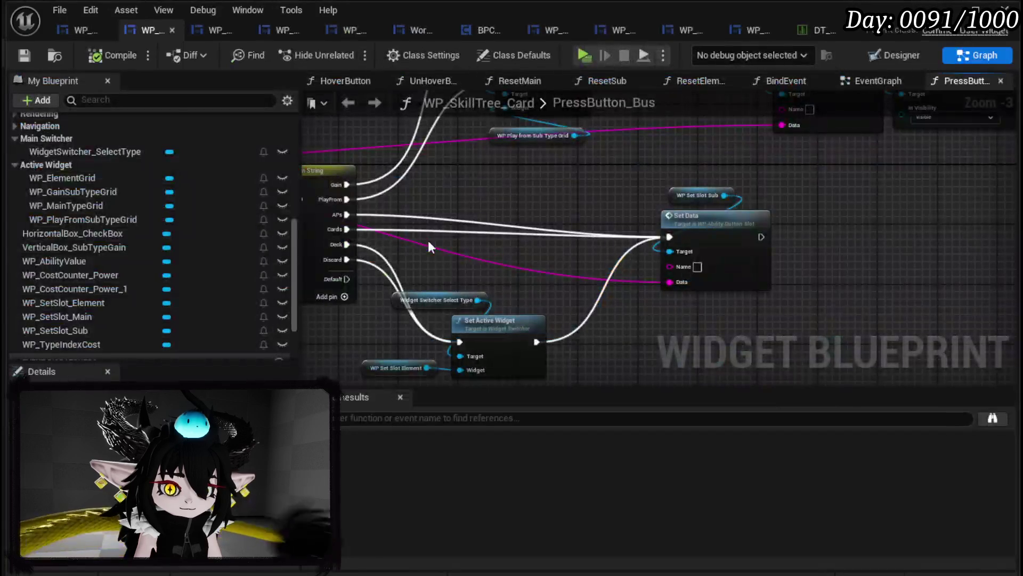
# - Open the BindEvent function, select the WP_AbilityValue variable, and switch to the Designer layout
pyautogui.scroll(10, 156, 180)
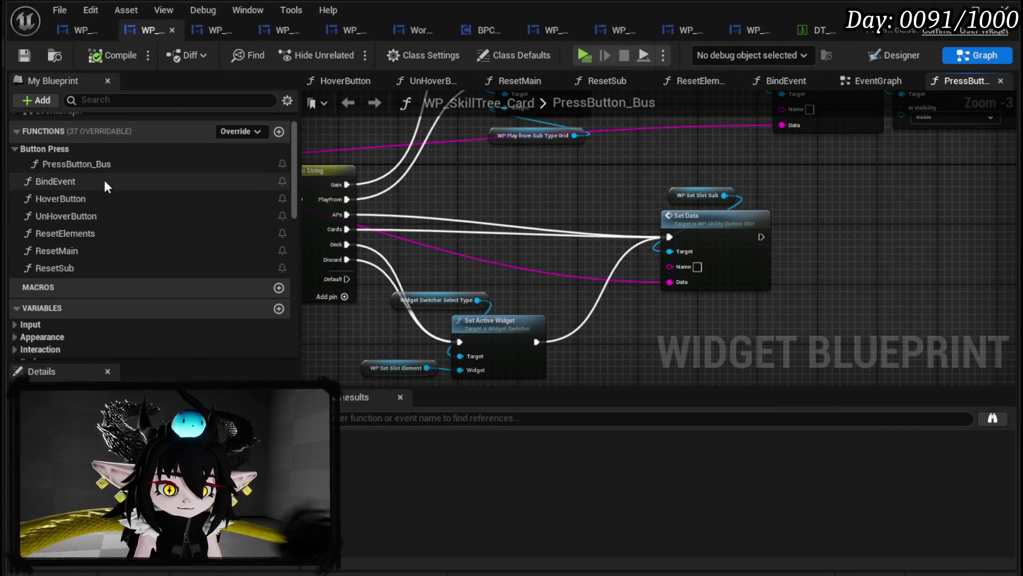
pyautogui.doubleClick(80, 183)
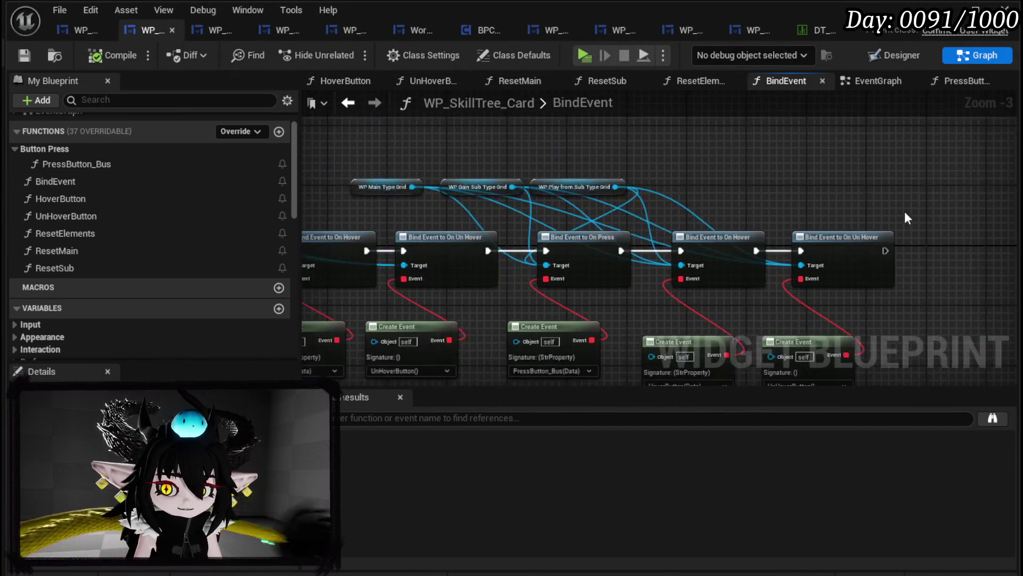
pyautogui.scroll(3, 479, 192)
pyautogui.scroll(-10, 153, 219)
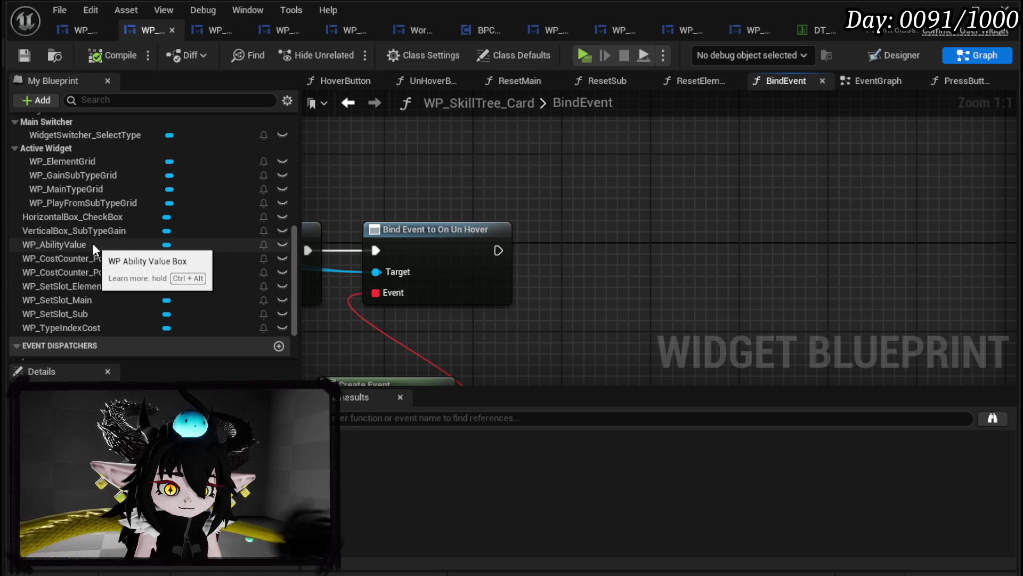
pyautogui.click(65, 243)
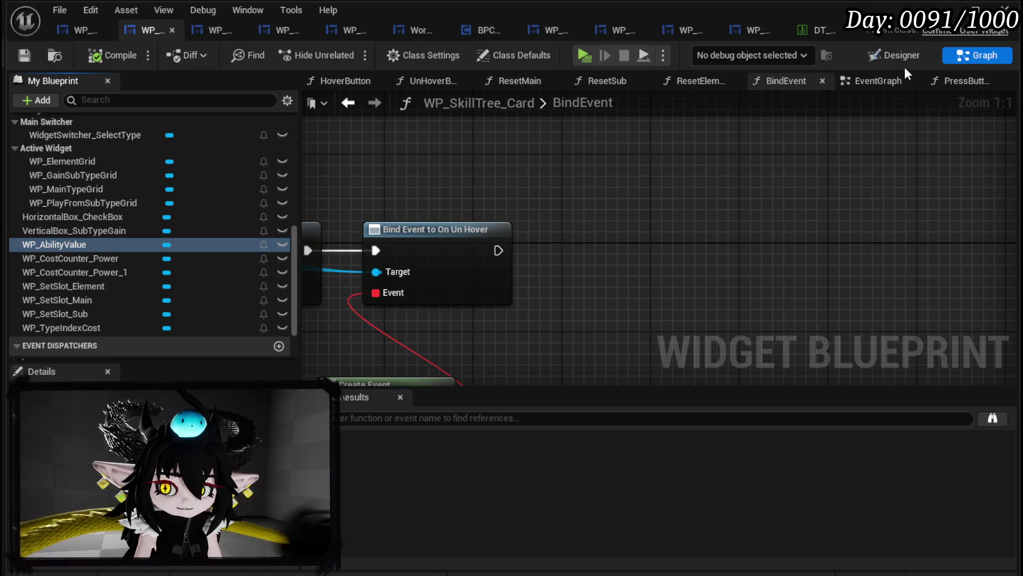
pyautogui.click(892, 55)
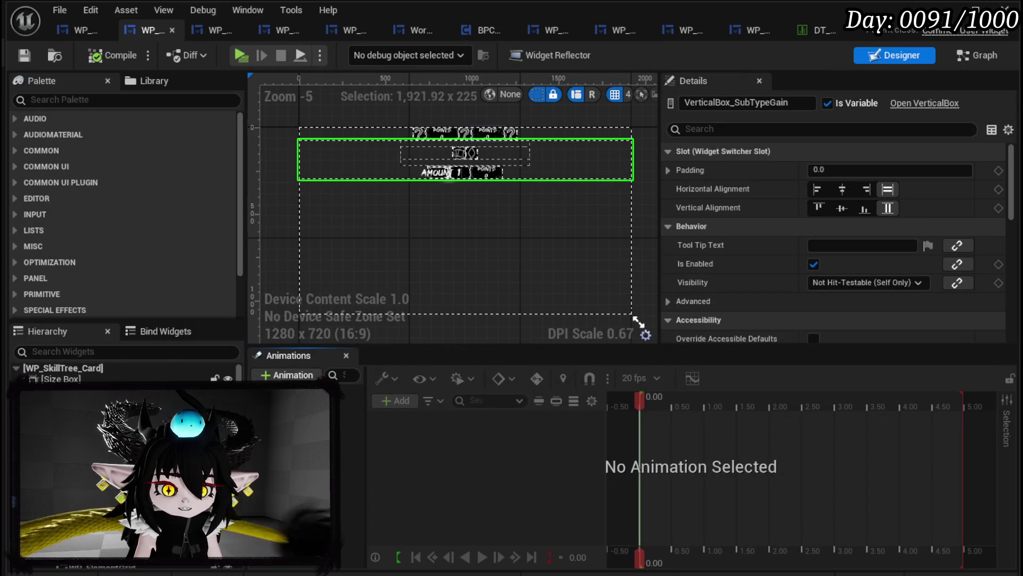
# - Rename the card's amount widget from WP_AbilityValue to WP_SubValue and save
pyautogui.click(449, 173)
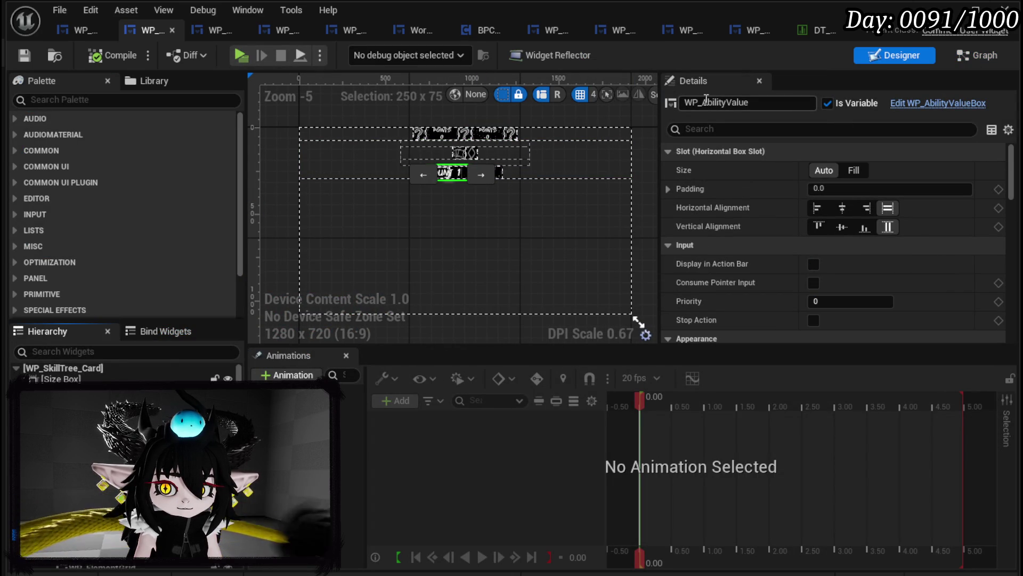
pyautogui.moveTo(706, 100); pyautogui.dragTo(757, 102)
pyautogui.press('BackSpace')
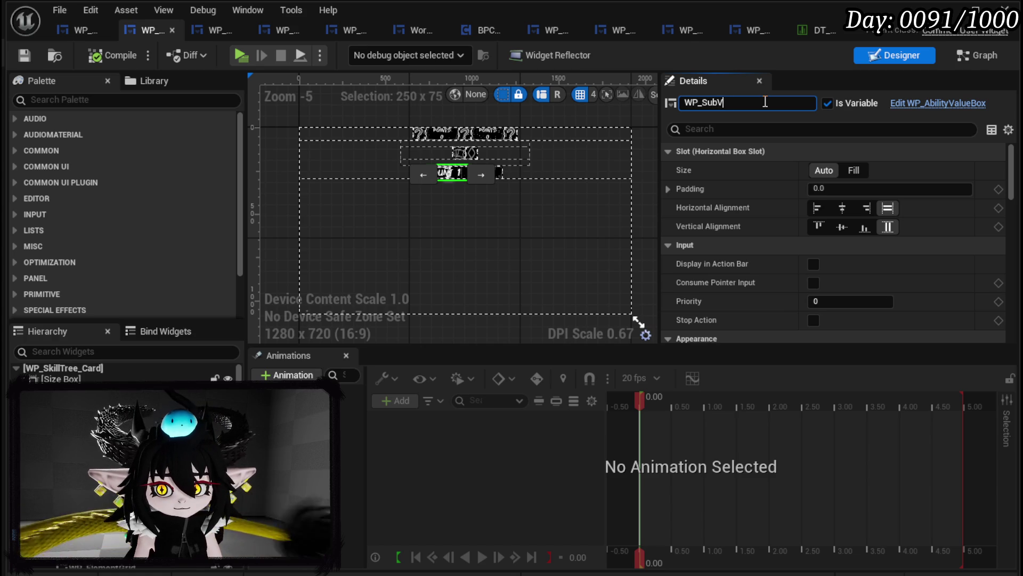
pyautogui.write('e')
pyautogui.press('Return')
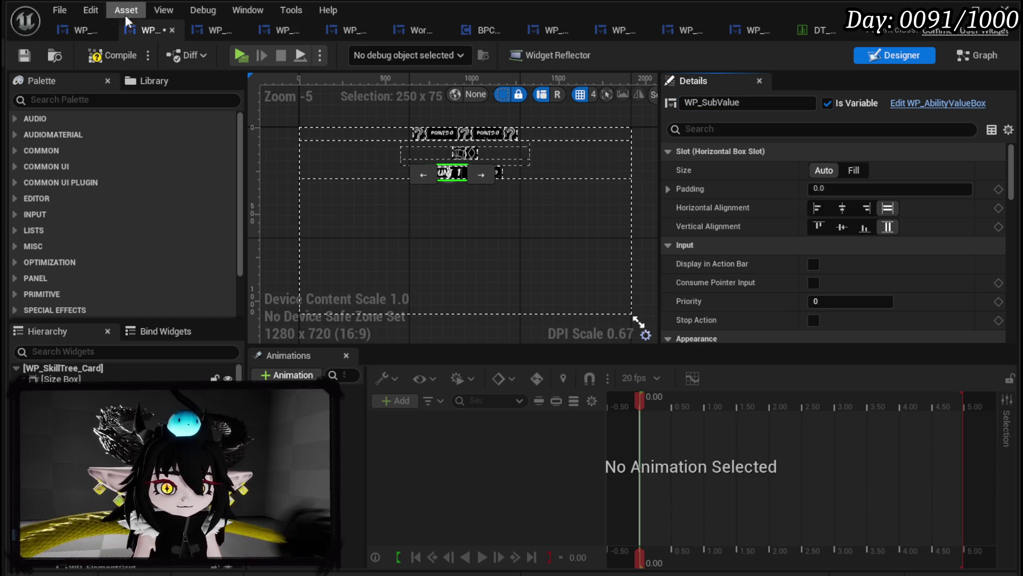
pyautogui.click(24, 55)
pyautogui.click(977, 55)
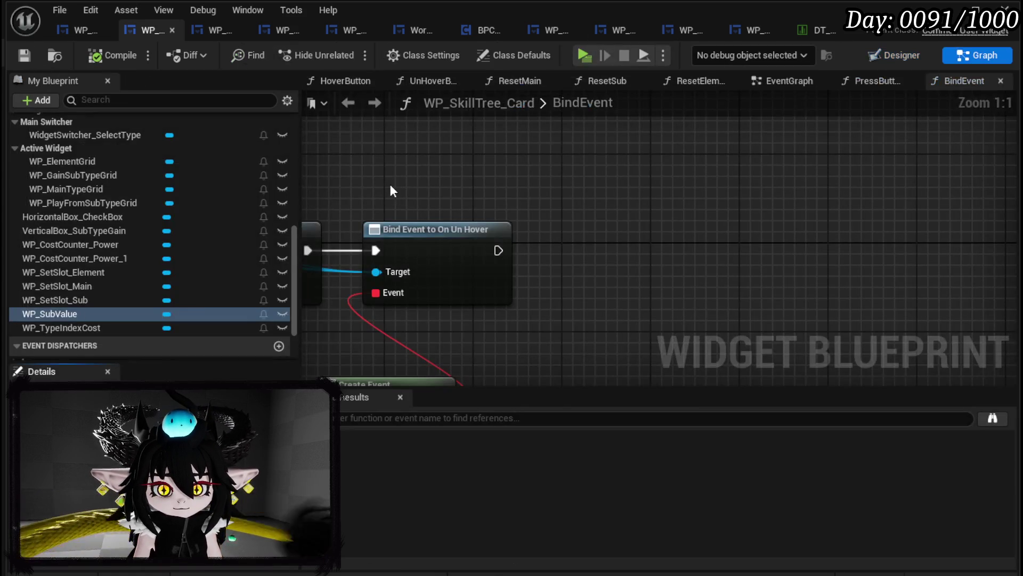
# - Get WP_SubValue and add chained Bind Event nodes for On Number Change and On Number Confirm
pyautogui.moveTo(80, 313)
pyautogui.mouseDown()
pyautogui.moveTo(459, 206)
pyautogui.moveTo(443, 184)
pyautogui.mouseUp()
pyautogui.click(478, 197)
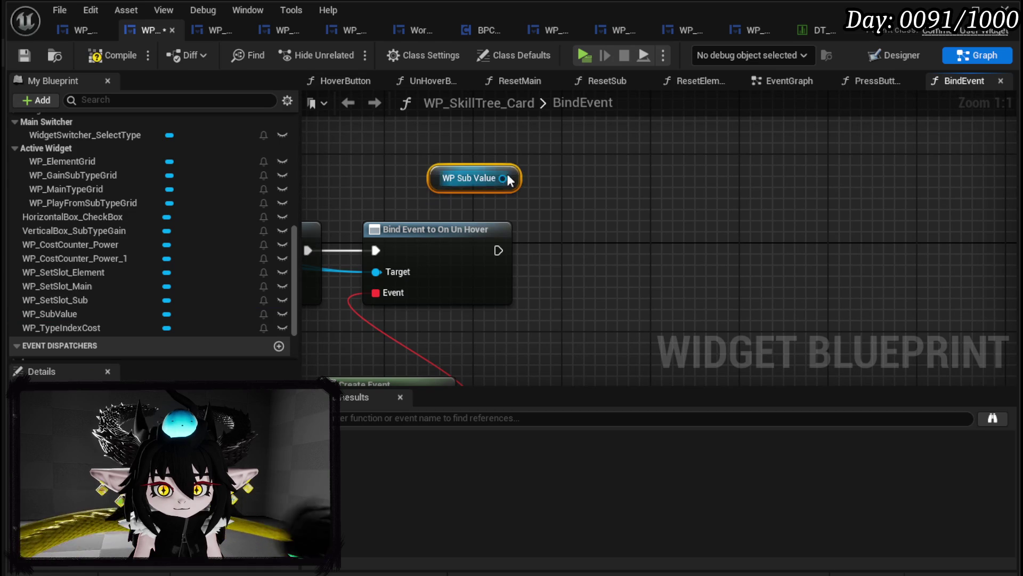
pyautogui.moveTo(511, 178); pyautogui.dragTo(638, 203)
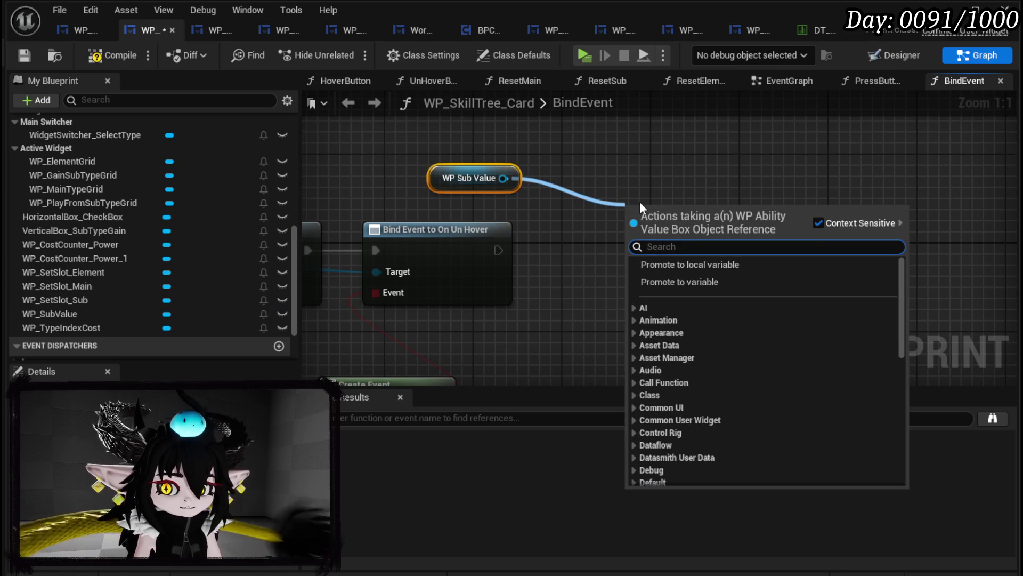
pyautogui.write('Bind on Number')
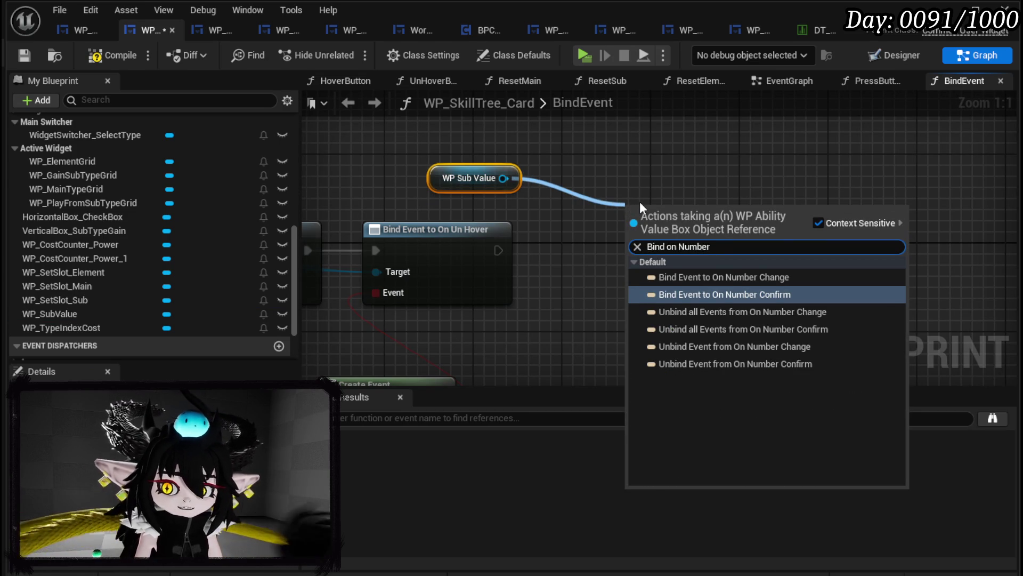
pyautogui.click(714, 276)
pyautogui.moveTo(503, 178); pyautogui.dragTo(665, 141)
pyautogui.write('Bind on Number')
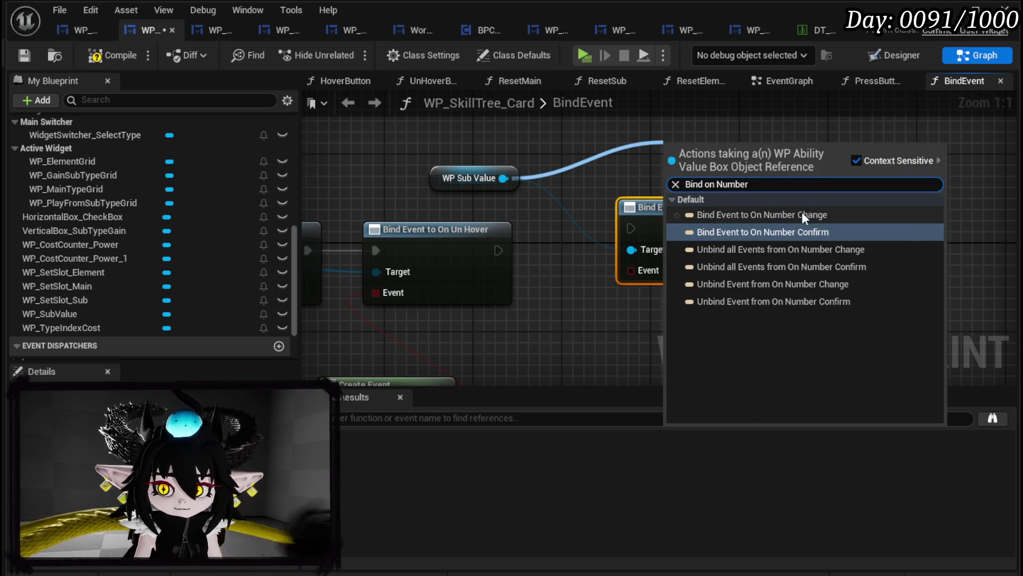
pyautogui.click(793, 230)
pyautogui.moveTo(728, 164); pyautogui.dragTo(884, 233)
pyautogui.moveTo(778, 228); pyautogui.dragTo(820, 228)
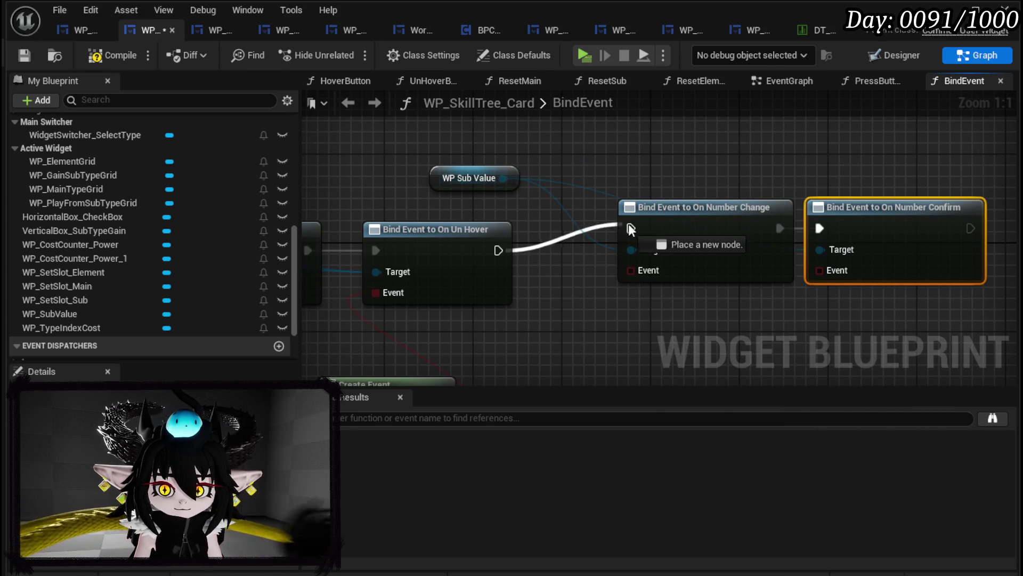
# - Give the Number Change binding a Create Event with a matching function named NumberChangeBus
pyautogui.moveTo(441, 201); pyautogui.dragTo(469, 275)
pyautogui.write('Crea')
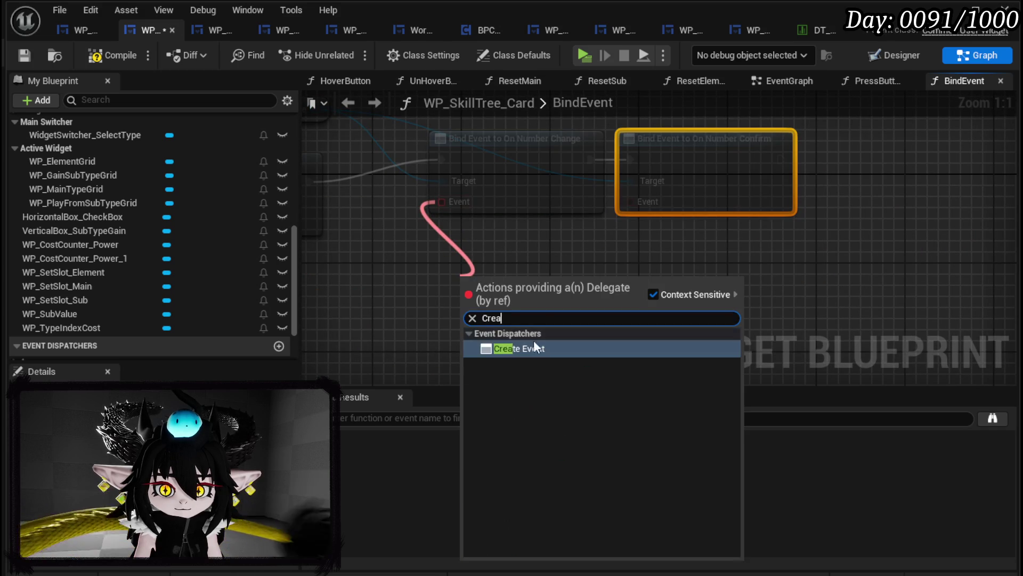
pyautogui.click(536, 344)
pyautogui.click(470, 349)
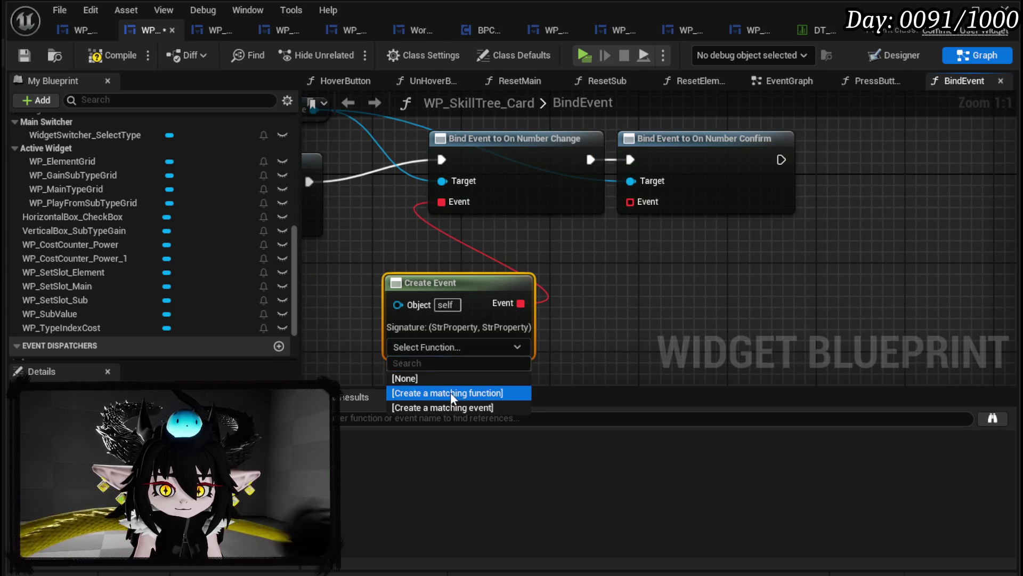
pyautogui.click(450, 392)
pyautogui.rightClick(622, 223)
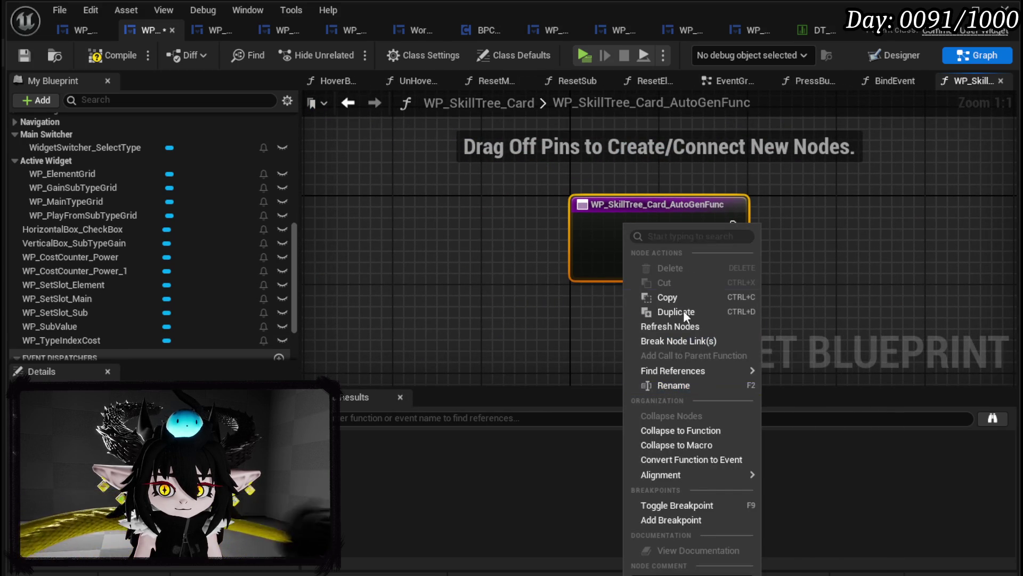
pyautogui.click(676, 386)
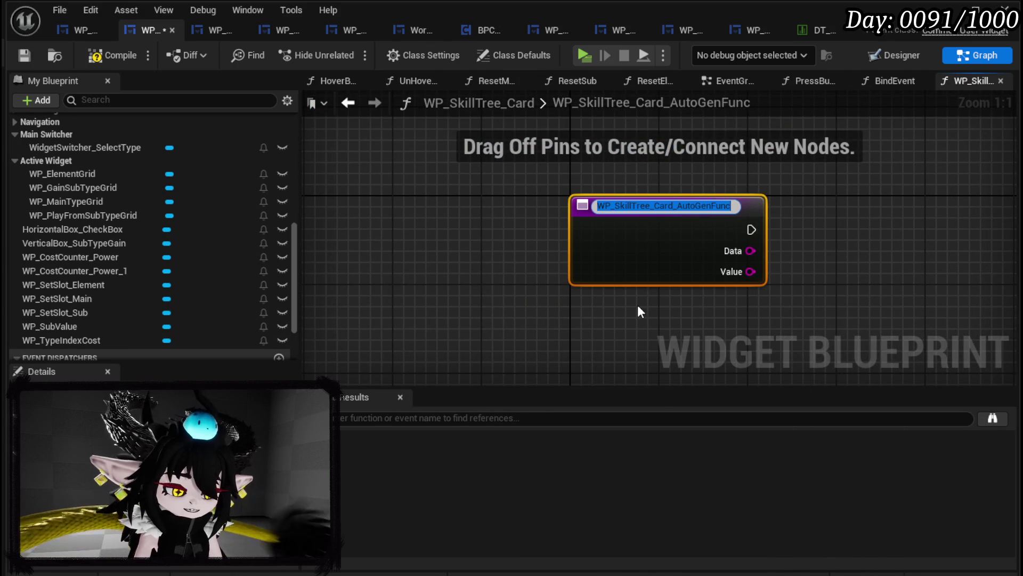
pyautogui.write('NumberChangeBus')
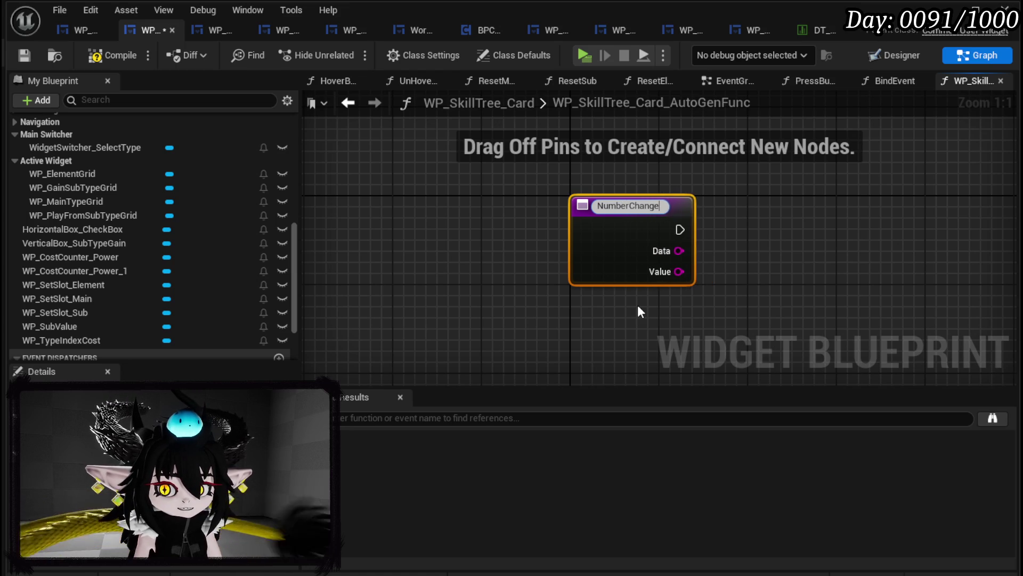
pyautogui.press('Return')
pyautogui.rightClick(609, 235)
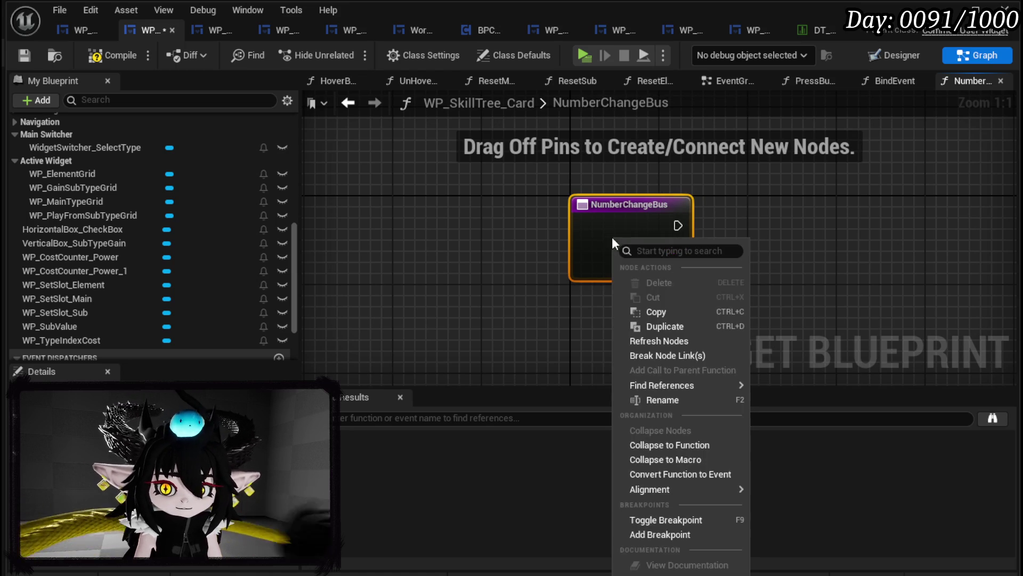
# - Rename the function NumberChange_Bus and compile the card blueprint
pyautogui.click(666, 400)
pyautogui.write('_')
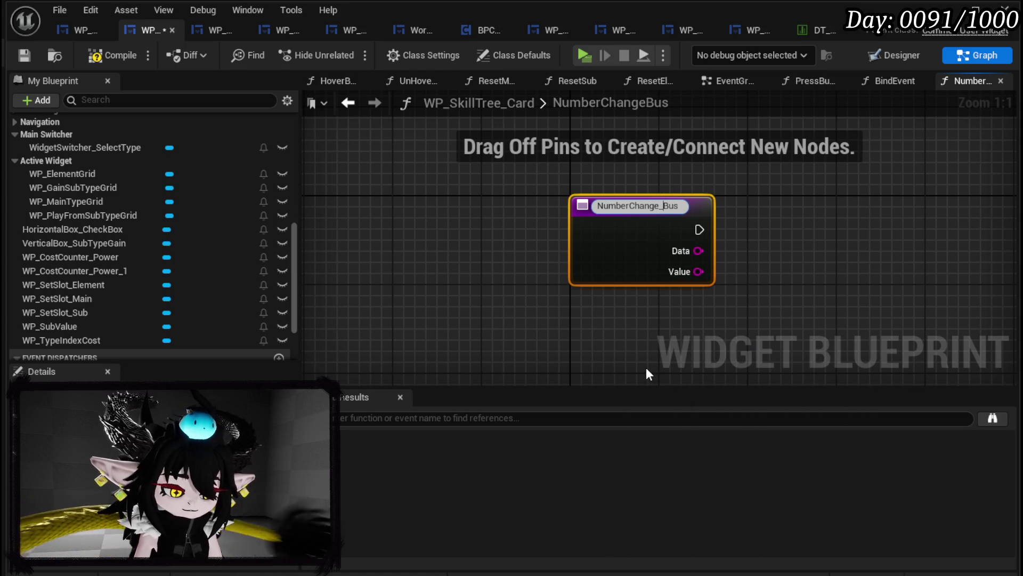
pyautogui.press('Return')
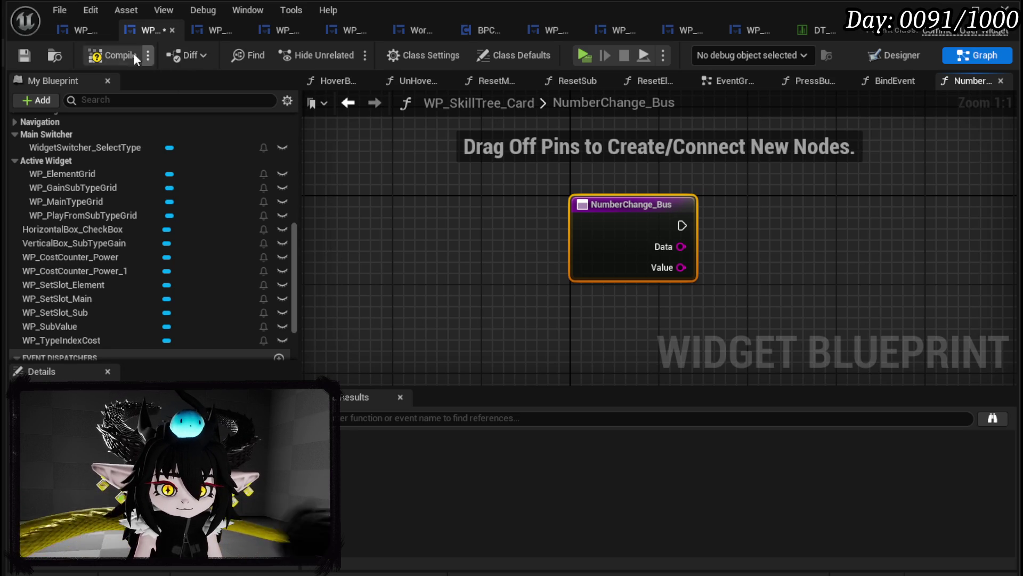
pyautogui.click(18, 57)
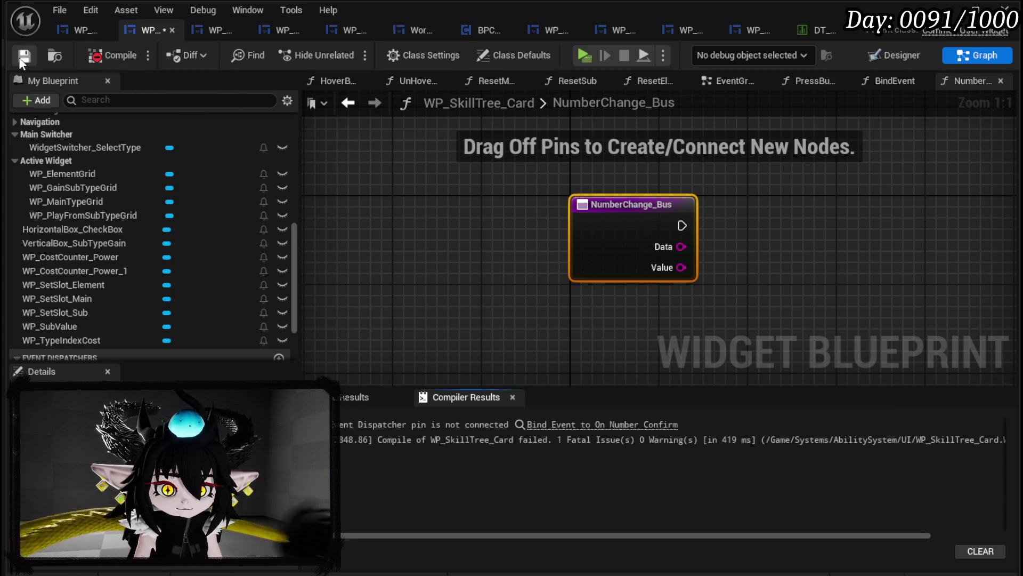
# - Give the On Number Confirm binding a Create Event with a new matching function NumberConfirm_Bus, then save
pyautogui.click(589, 429)
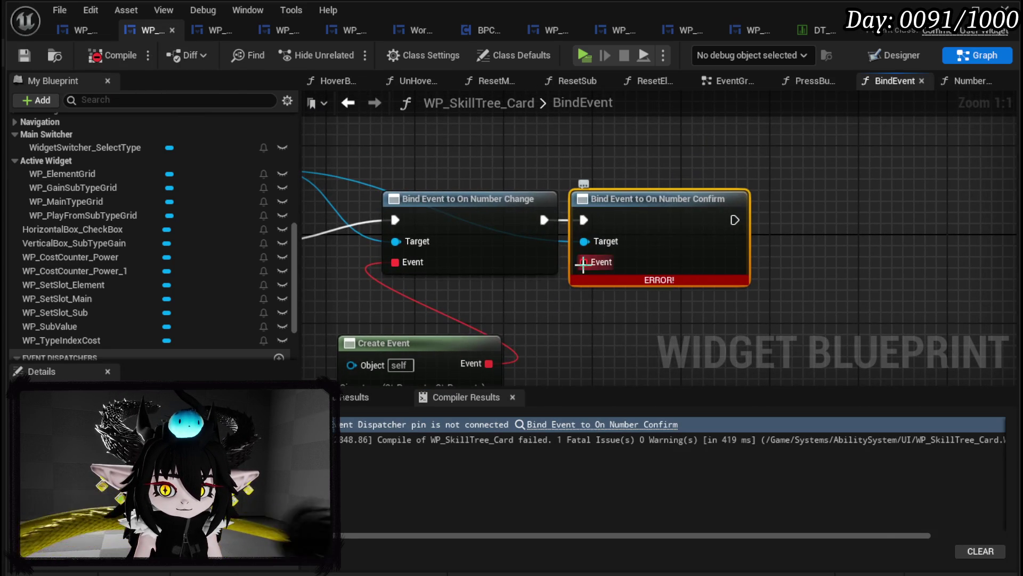
pyautogui.moveTo(575, 262); pyautogui.dragTo(603, 334)
pyautogui.write('Crea')
pyautogui.click(650, 407)
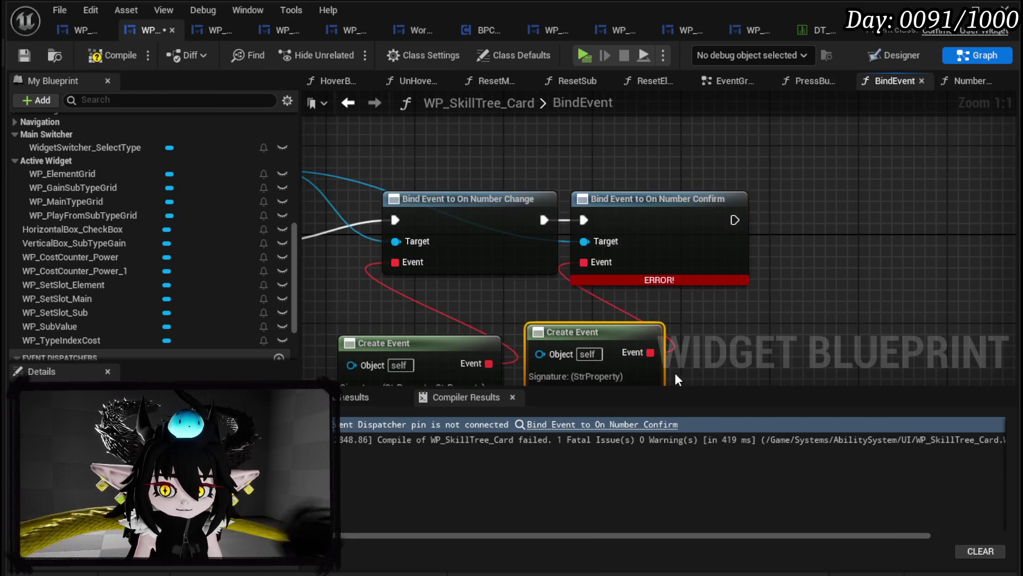
pyautogui.click(569, 262)
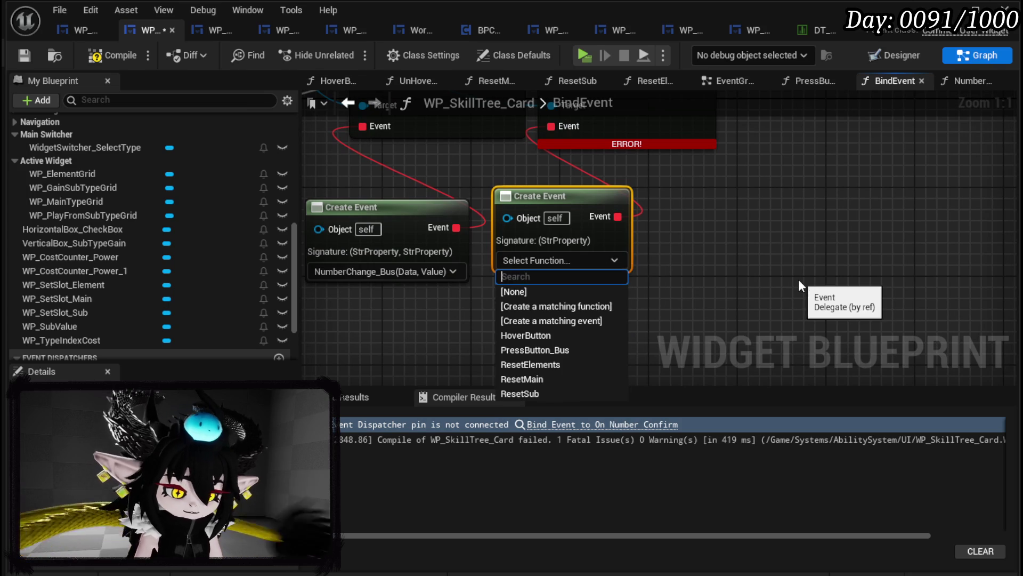
pyautogui.write('N')
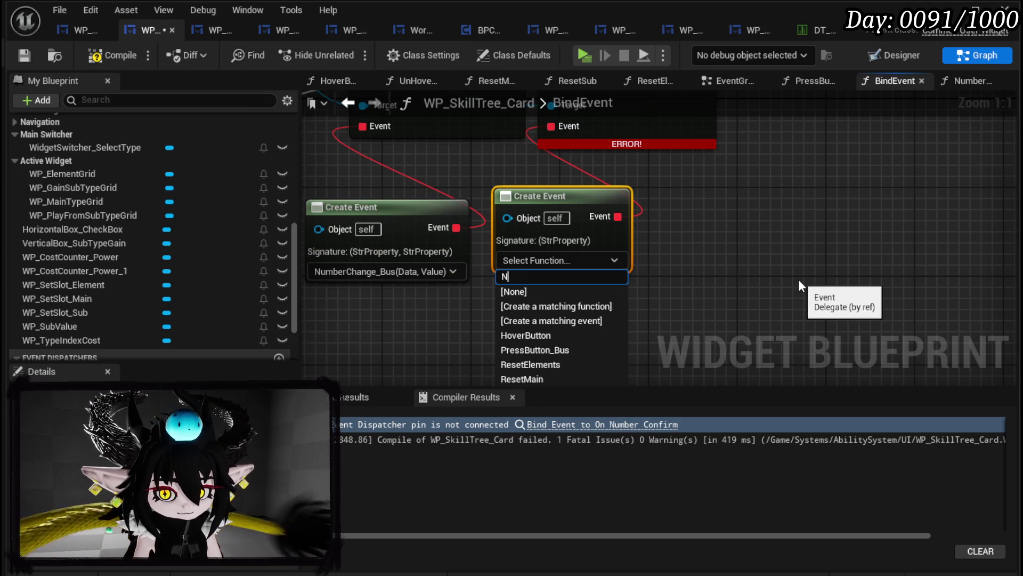
pyautogui.click(588, 305)
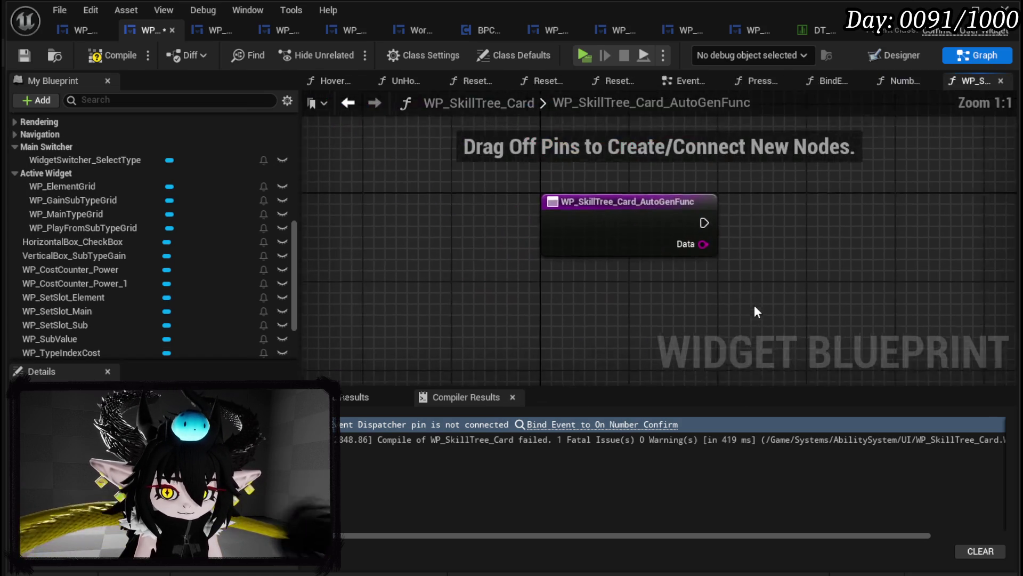
pyautogui.rightClick(606, 221)
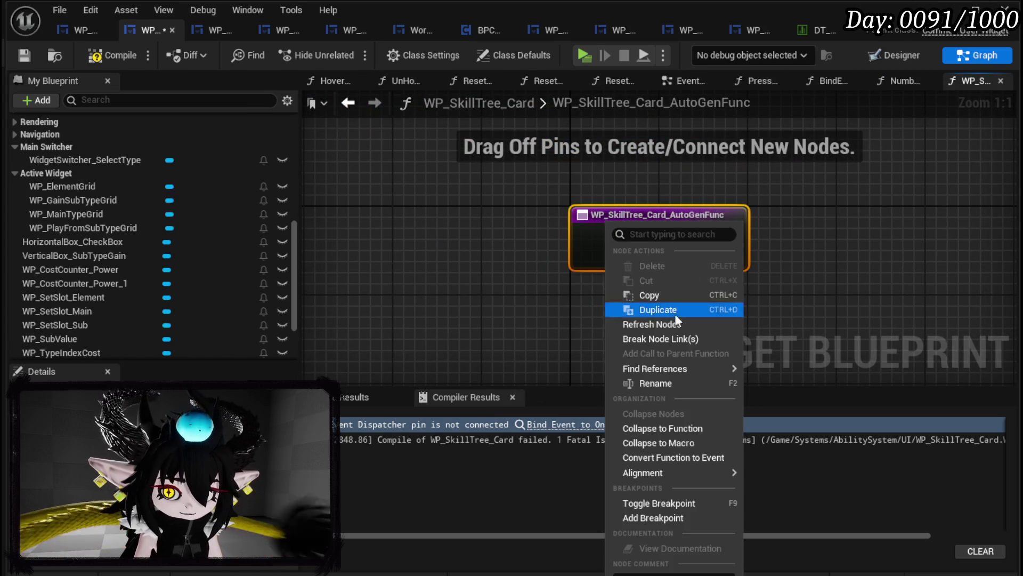
pyautogui.click(667, 382)
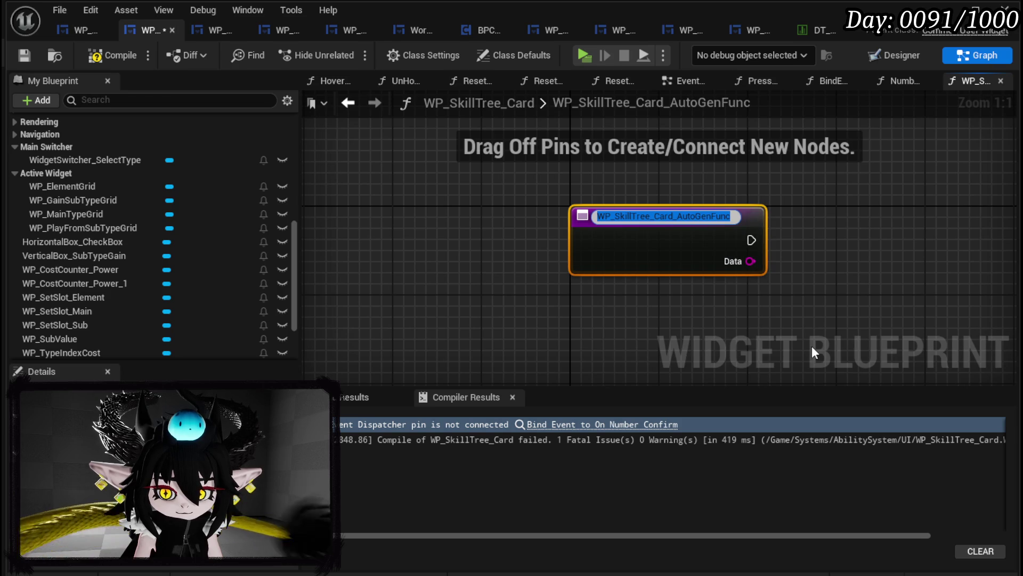
pyautogui.write('NumberConfirm_Bus')
pyautogui.press('Return')
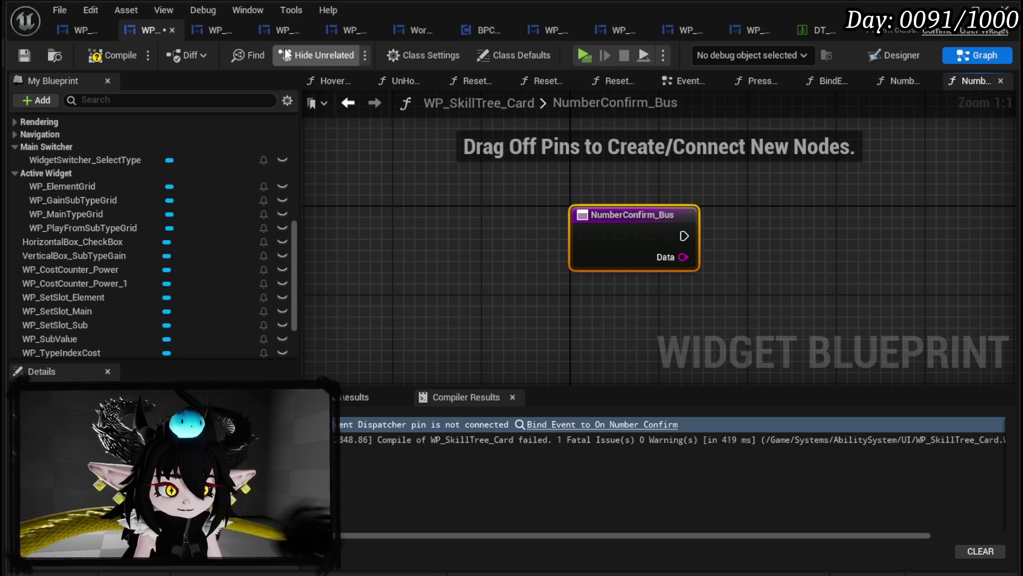
pyautogui.click(25, 56)
# - Move the card's EventGraph tab to the first position among the graph tabs
pyautogui.click(76, 30)
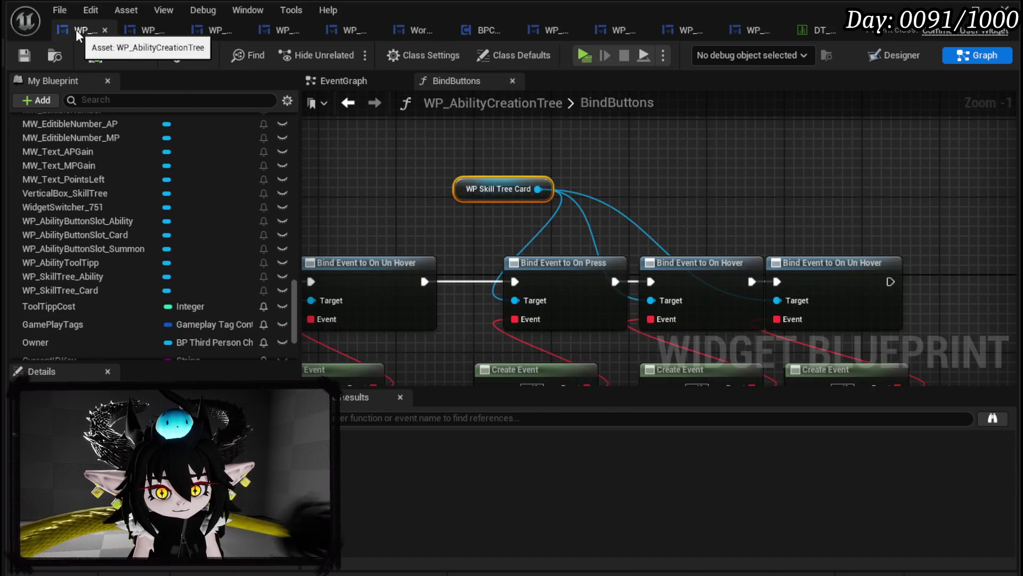
pyautogui.click(135, 31)
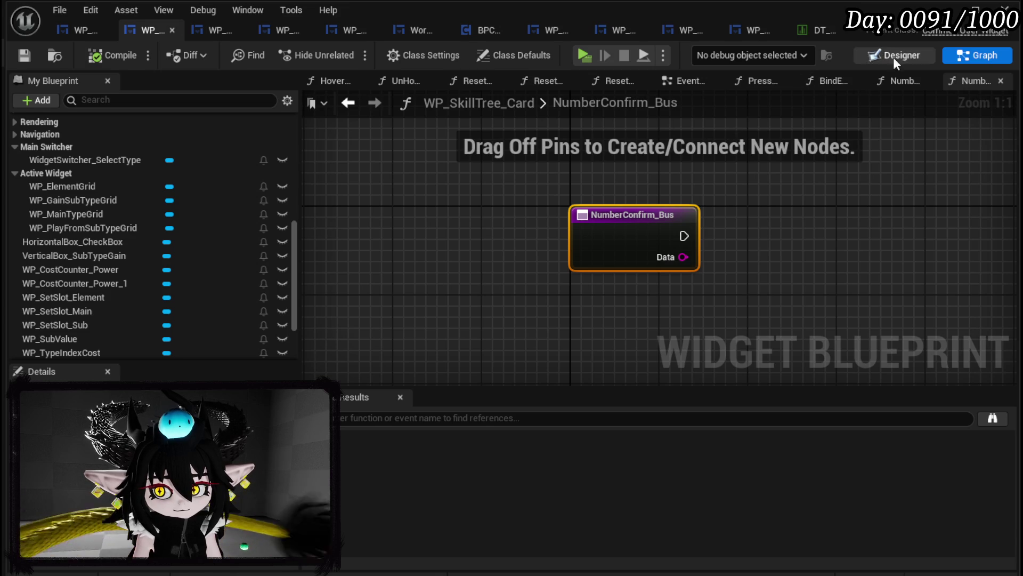
pyautogui.moveTo(677, 83); pyautogui.dragTo(342, 88)
pyautogui.moveTo(703, 132); pyautogui.dragTo(365, 116)
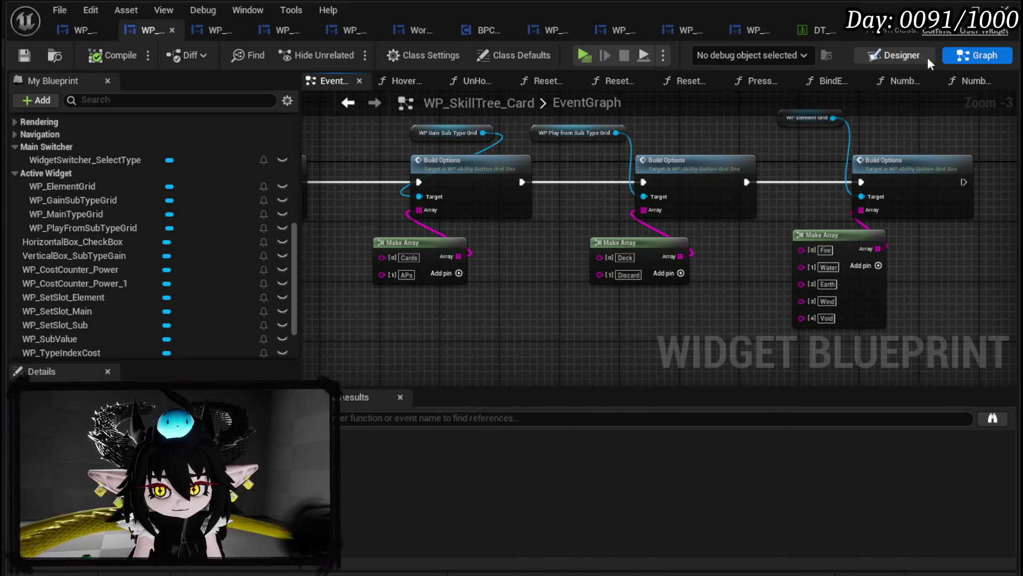
# - Check WP_SubValue's Type setting in the Designer, then return to WP_AbilityCreationTree
pyautogui.click(901, 56)
pyautogui.scroll(4, 460, 187)
pyautogui.moveTo(460, 188)
pyautogui.mouseDown()
pyautogui.moveTo(455, 237)
pyautogui.moveTo(491, 282)
pyautogui.mouseUp()
pyautogui.scroll(4, 454, 234)
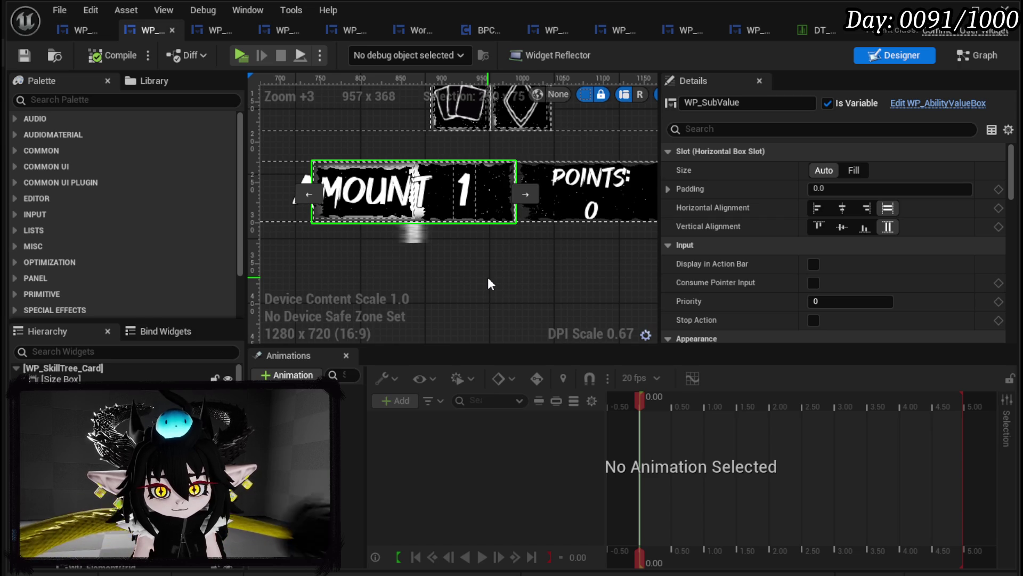
pyautogui.click(978, 54)
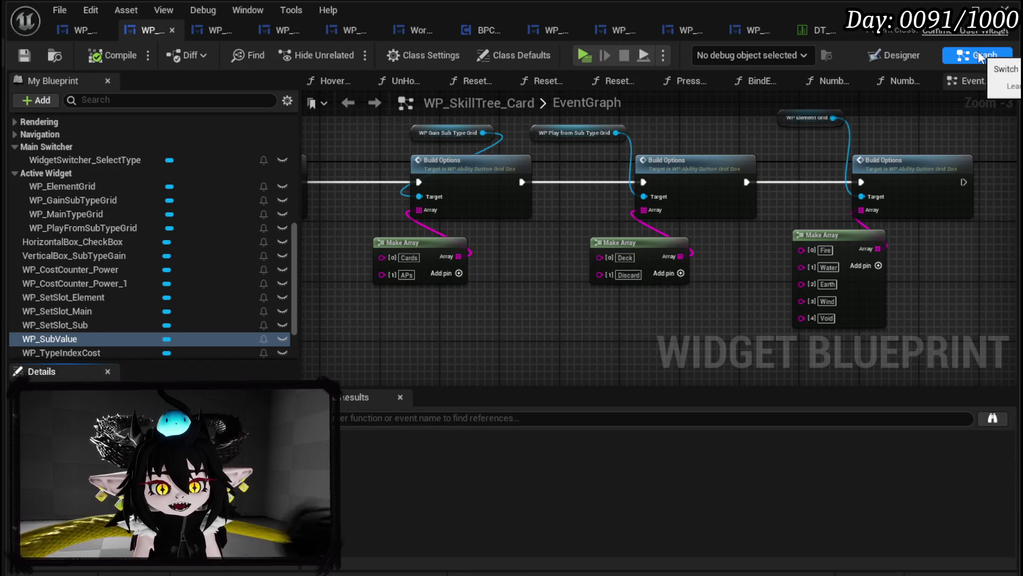
pyautogui.click(903, 53)
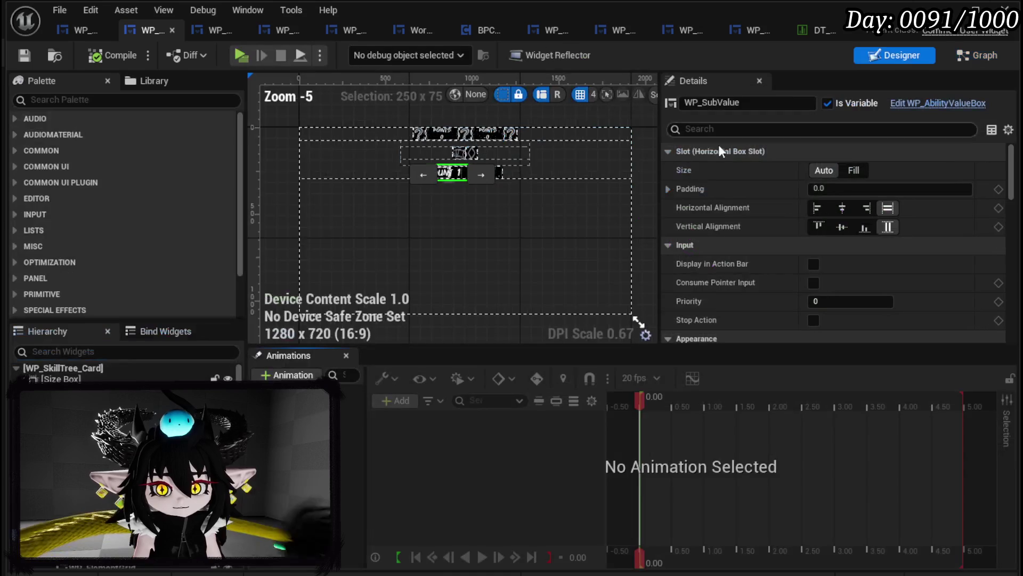
pyautogui.scroll(-10, 896, 209)
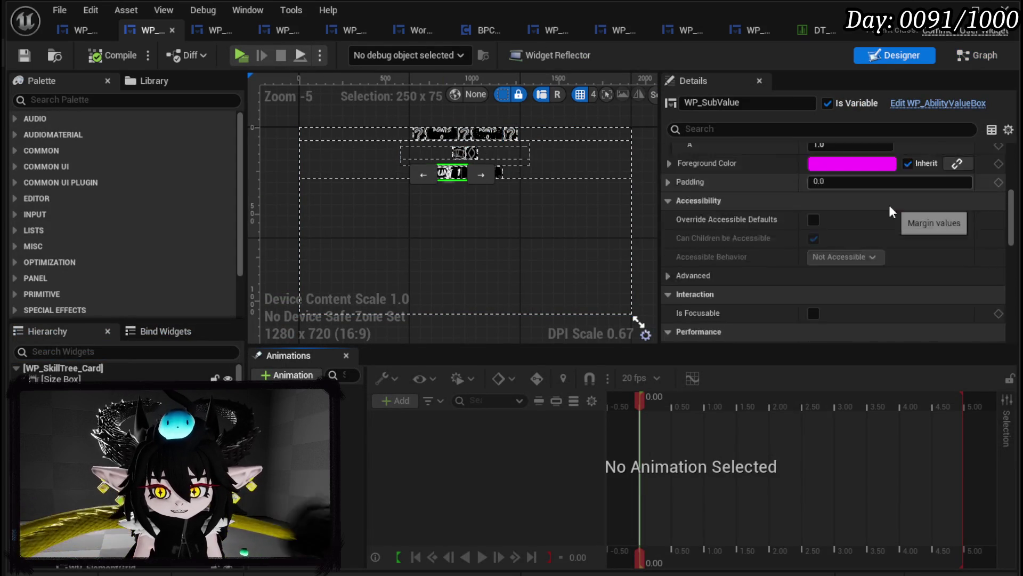
pyautogui.scroll(-8, 888, 205)
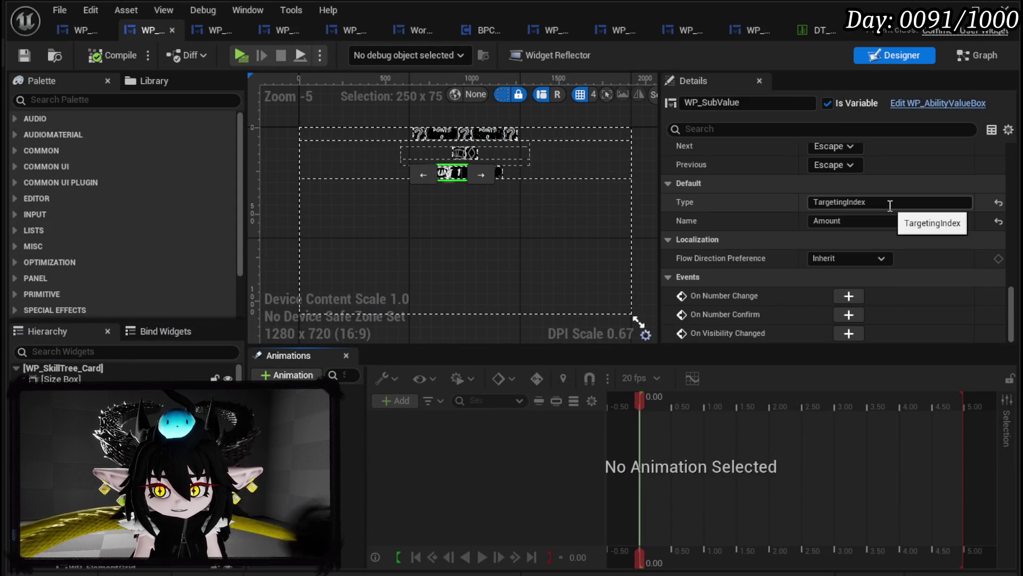
pyautogui.click(888, 203)
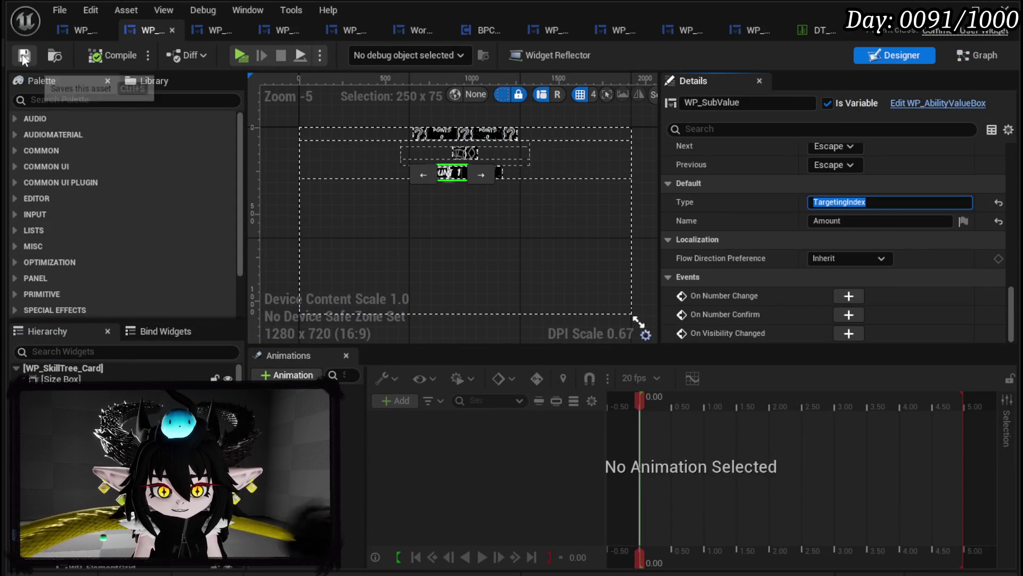
pyautogui.click(63, 31)
pyautogui.scroll(5, 85, 117)
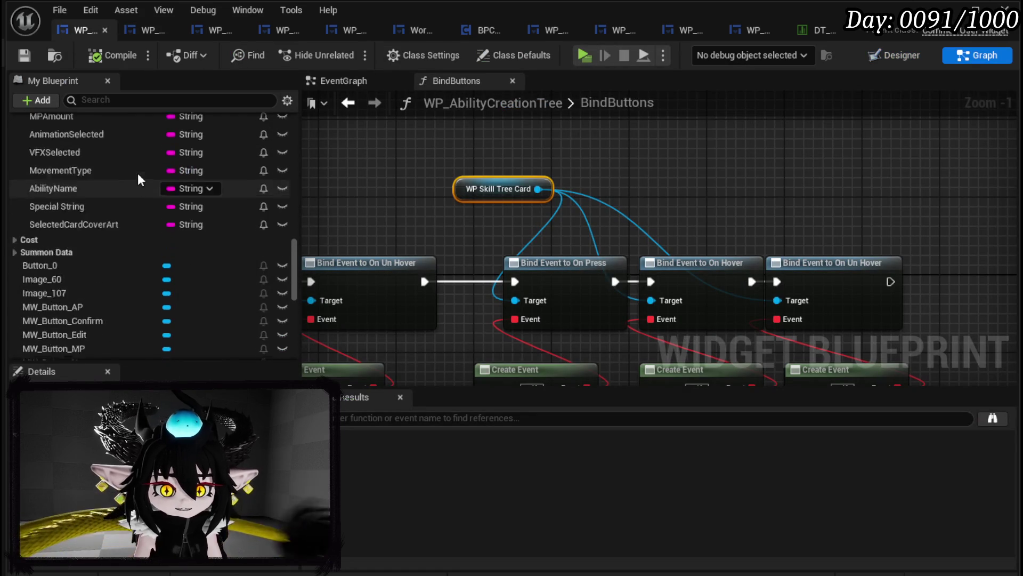
# - Open the NumberChangeBus function graph in WP_AbilityCreationTree
pyautogui.scroll(10, 138, 180)
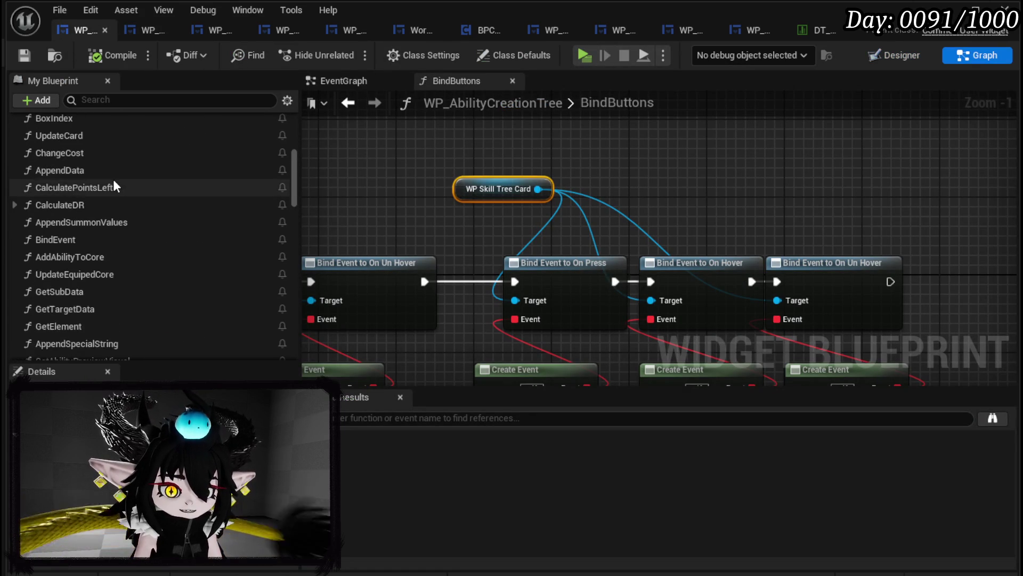
pyautogui.scroll(4, 113, 182)
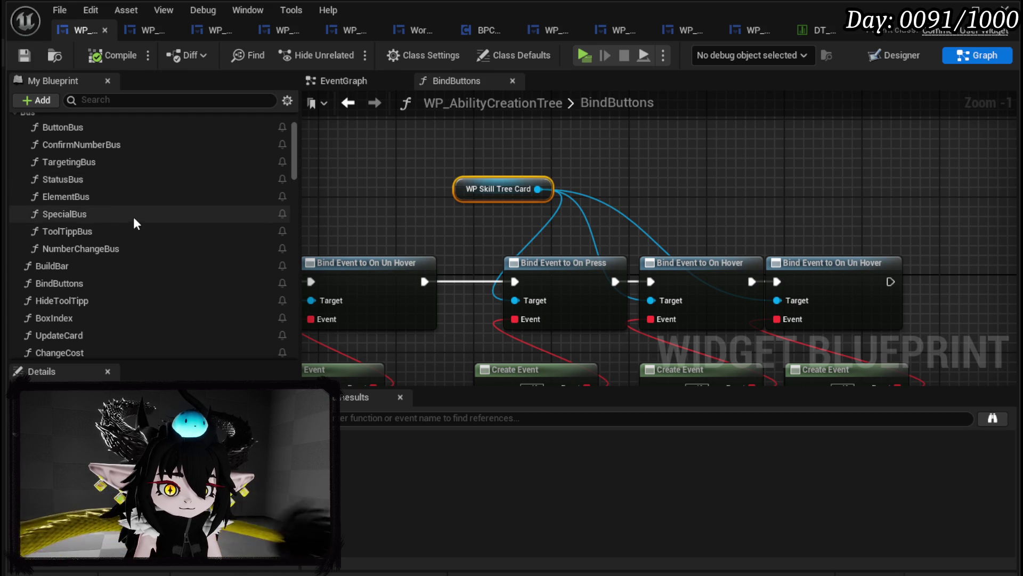
pyautogui.click(109, 249)
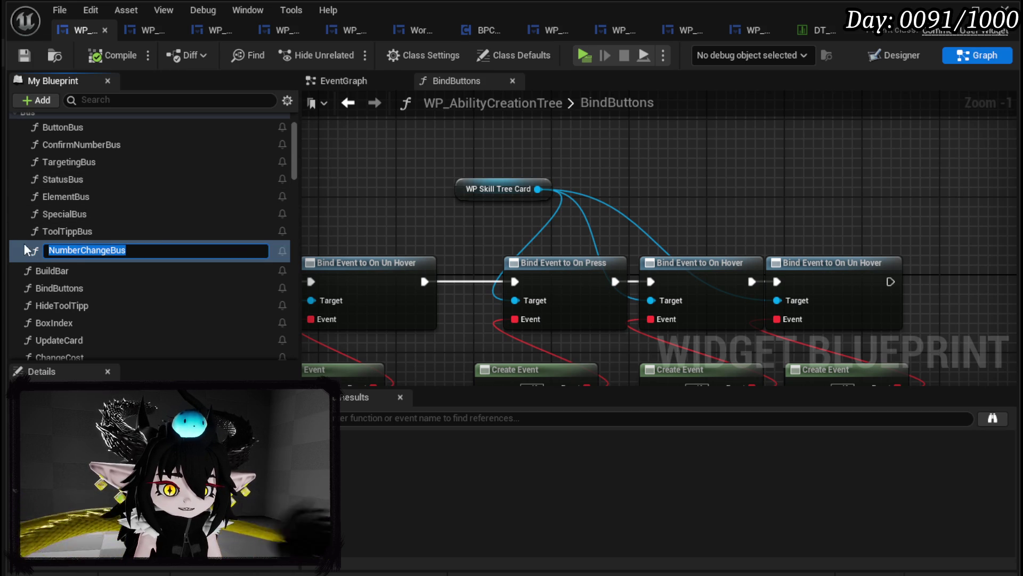
pyautogui.doubleClick(23, 244)
# - Rearrange the Targeting Amount SET, multiply and cost calculation nodes, then save
pyautogui.scroll(5, 545, 189)
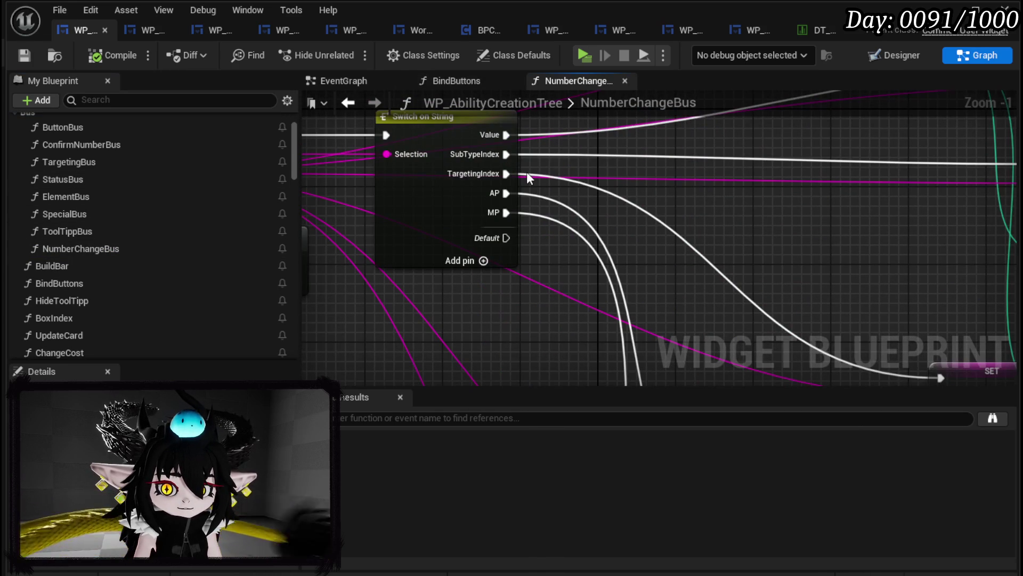
pyautogui.scroll(-1, 672, 198)
pyautogui.moveTo(673, 199); pyautogui.dragTo(222, 117)
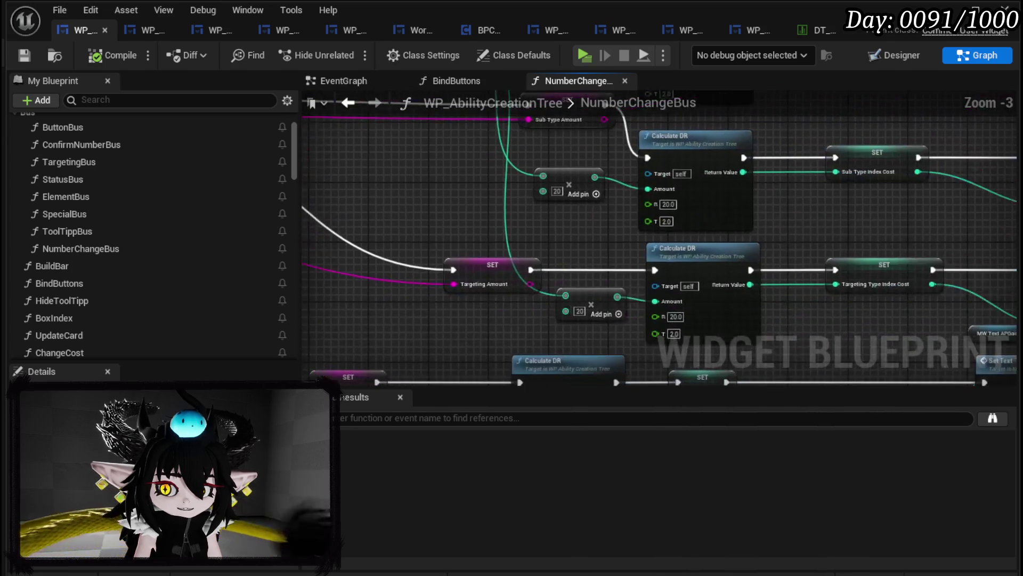
pyautogui.moveTo(421, 300)
pyautogui.mouseDown()
pyautogui.moveTo(629, 258)
pyautogui.moveTo(696, 229)
pyautogui.moveTo(502, 209)
pyautogui.mouseUp()
pyautogui.moveTo(304, 195); pyautogui.dragTo(462, 199)
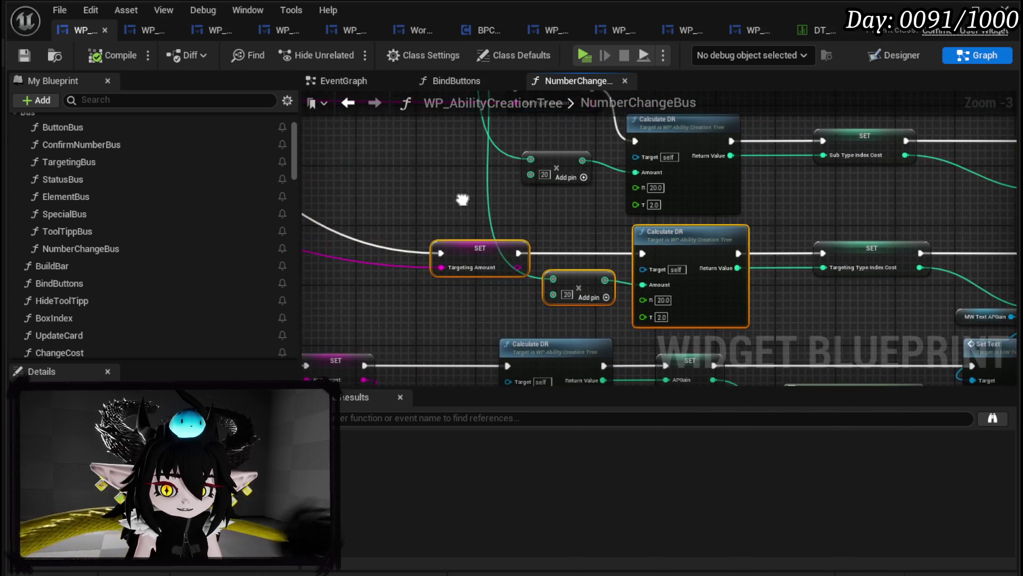
pyautogui.moveTo(448, 297)
pyautogui.mouseDown()
pyautogui.moveTo(202, 250)
pyautogui.moveTo(506, 212)
pyautogui.moveTo(600, 216)
pyautogui.moveTo(667, 290)
pyautogui.mouseUp()
pyautogui.click(623, 248)
pyautogui.scroll(-3, 622, 248)
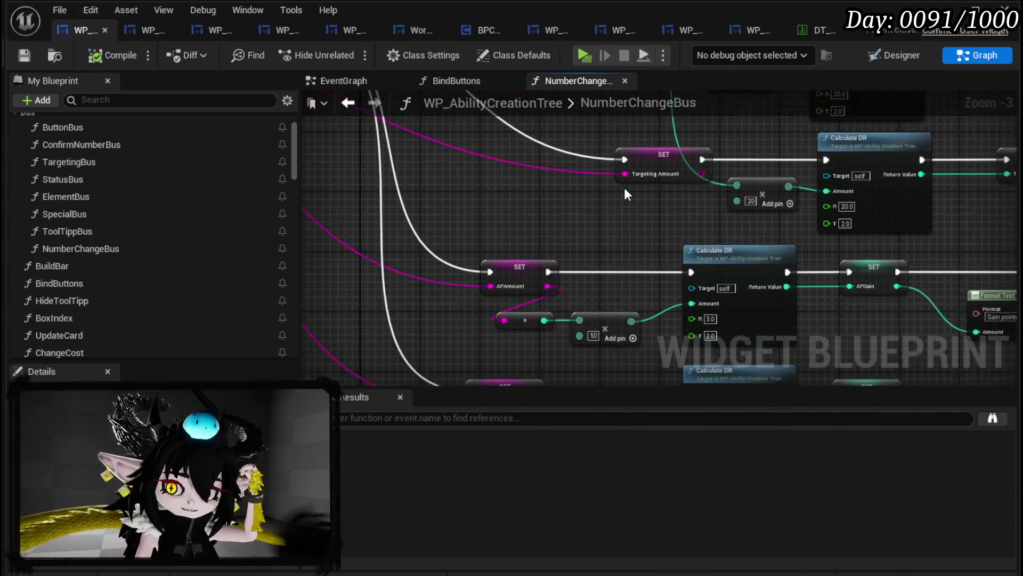
pyautogui.moveTo(458, 294)
pyautogui.mouseDown()
pyautogui.moveTo(752, 194)
pyautogui.moveTo(751, 175)
pyautogui.moveTo(725, 231)
pyautogui.moveTo(730, 248)
pyautogui.mouseUp()
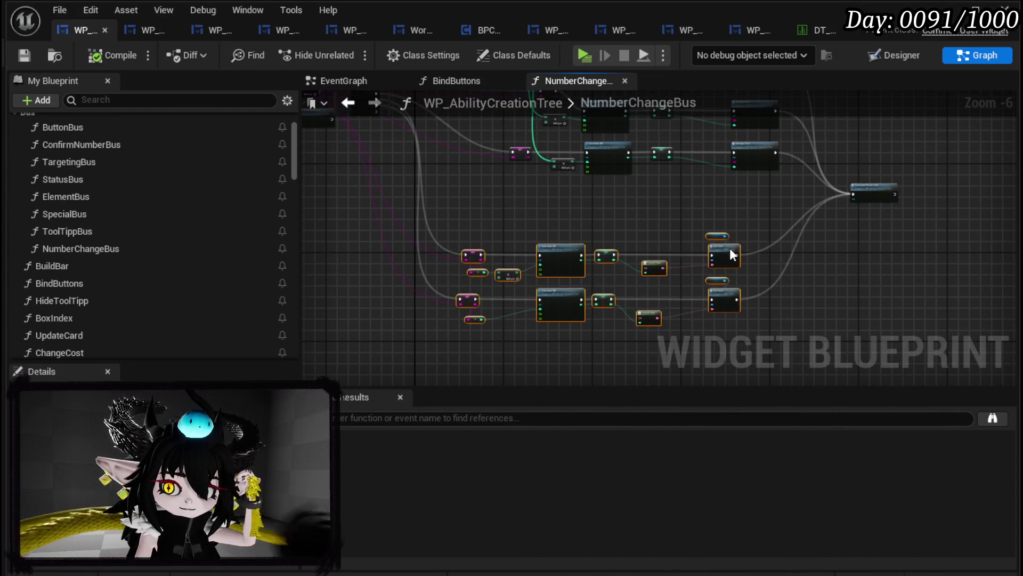
pyautogui.scroll(3, 508, 218)
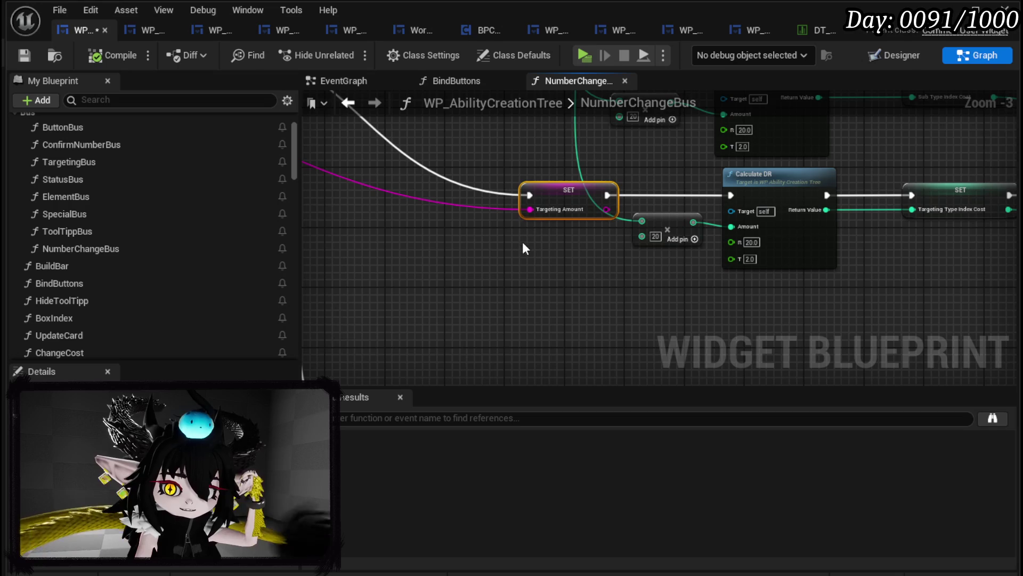
pyautogui.moveTo(547, 171); pyautogui.dragTo(546, 172)
pyautogui.moveTo(663, 238)
pyautogui.mouseDown()
pyautogui.moveTo(749, 207)
pyautogui.moveTo(663, 253)
pyautogui.mouseUp()
pyautogui.click(667, 289)
pyautogui.click(23, 55)
# - Add a CardGainIndex case to the Switch on String, compile and save, then edit WP_SubValue's Type
pyautogui.moveTo(441, 167); pyautogui.dragTo(806, 303)
pyautogui.click(516, 213)
pyautogui.click(504, 230)
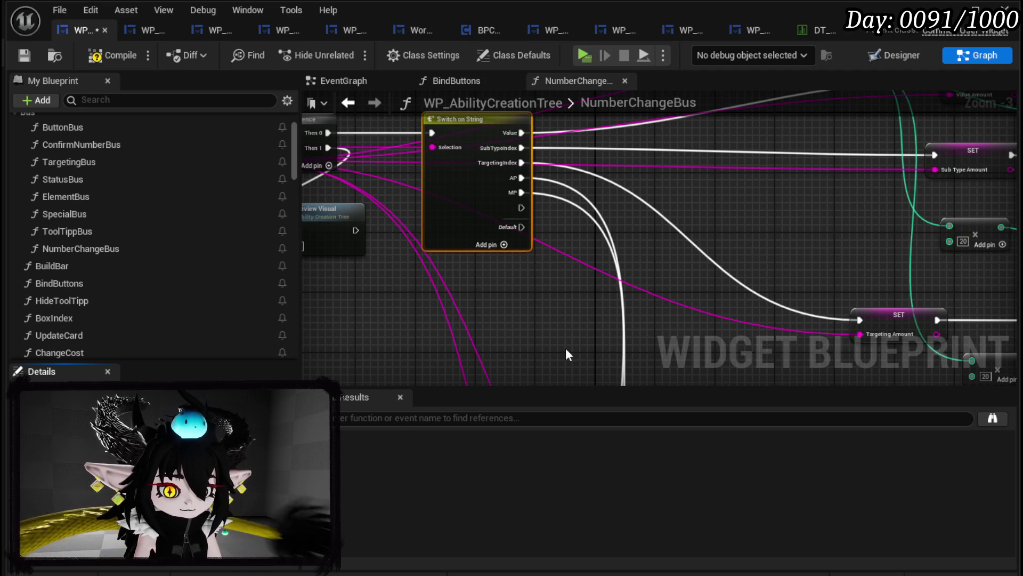
pyautogui.press('Return')
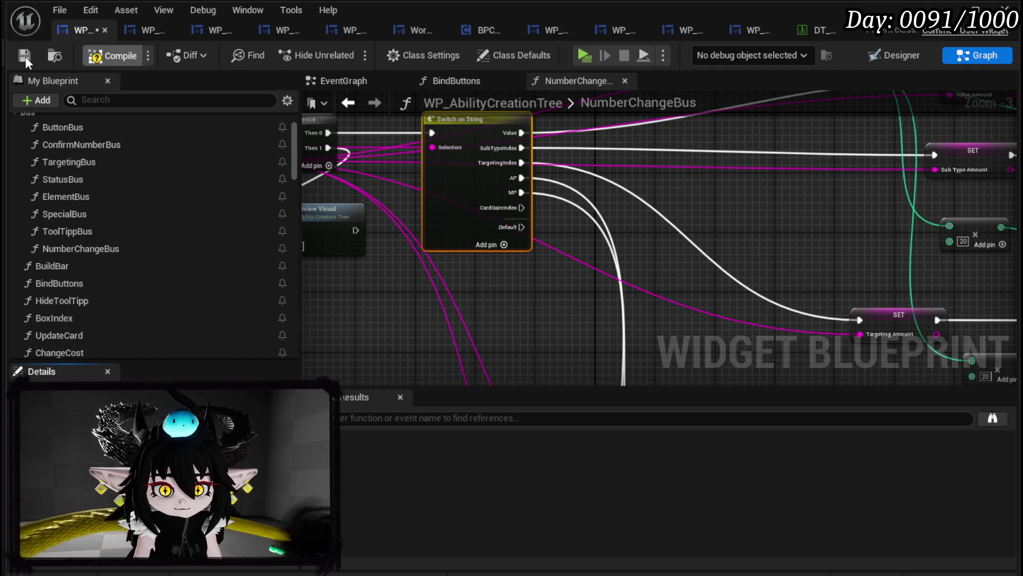
pyautogui.click(25, 56)
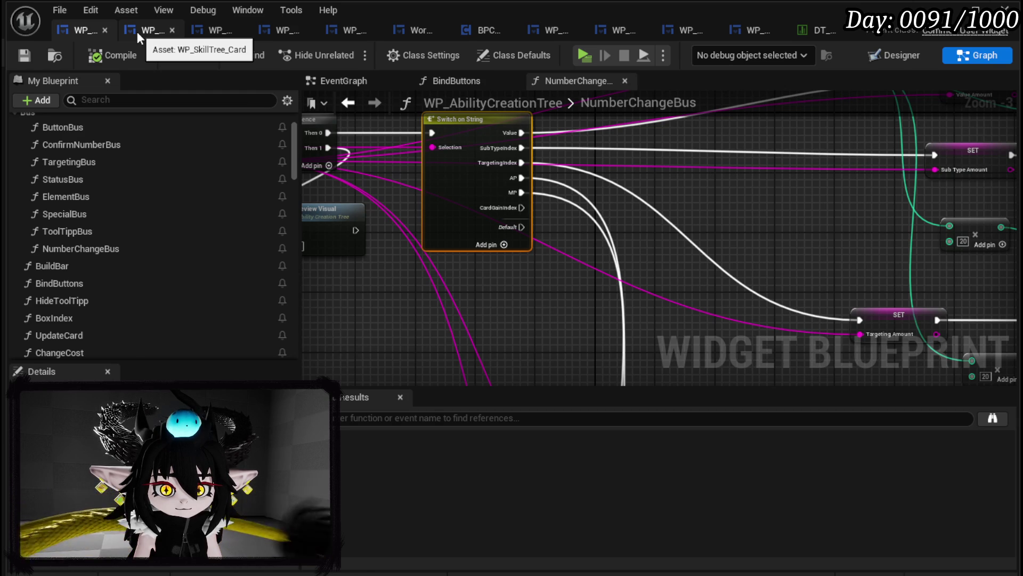
pyautogui.click(136, 31)
pyautogui.click(875, 202)
# - Paste CardGainIndex as the Type value, then compile and save the card blueprint
pyautogui.write('CardGainIndex')
pyautogui.click(105, 55)
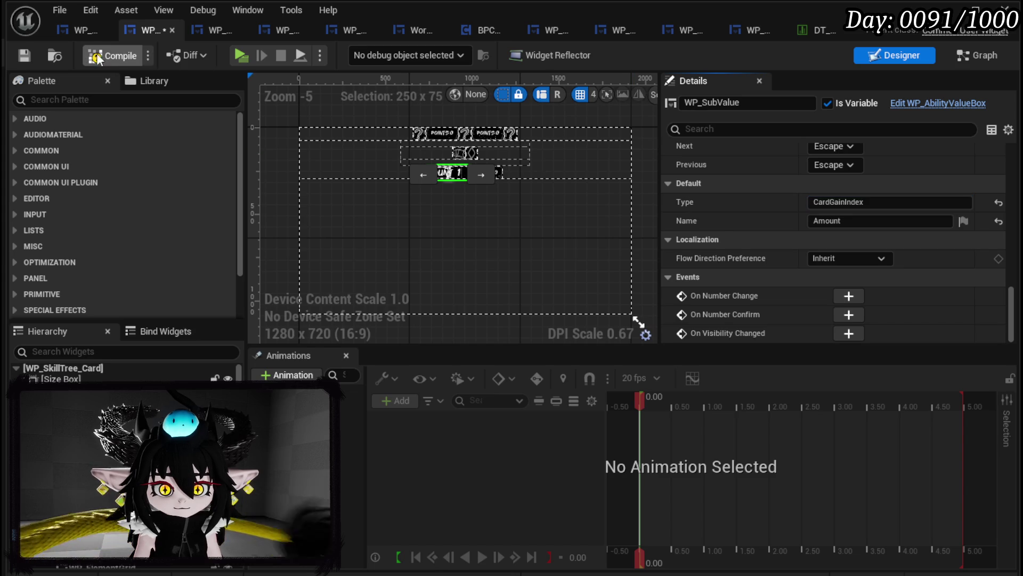
pyautogui.click(18, 56)
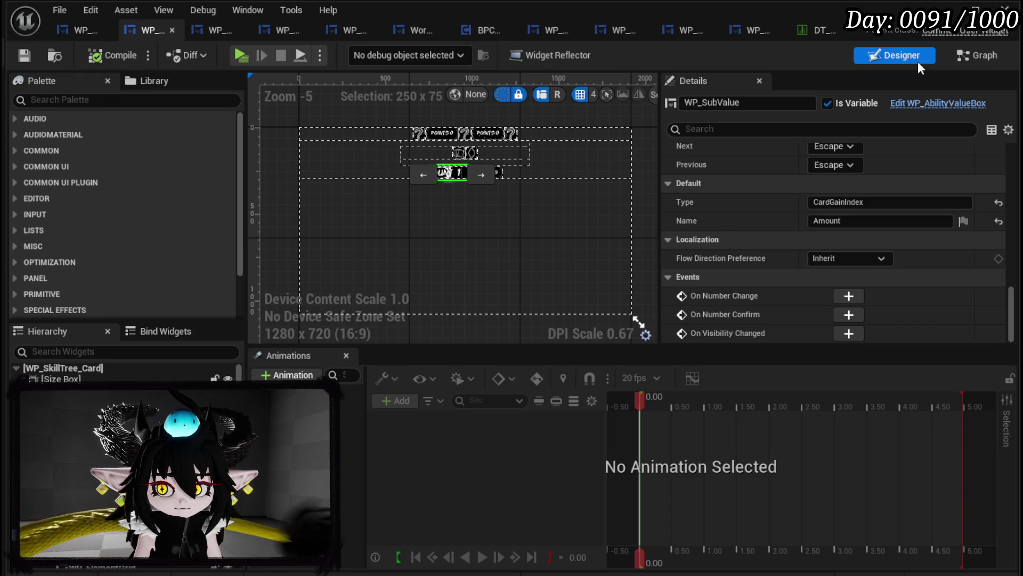
# - Add an event dispatcher named OnNumberChange to WP_SkillTree_Card
pyautogui.click(961, 56)
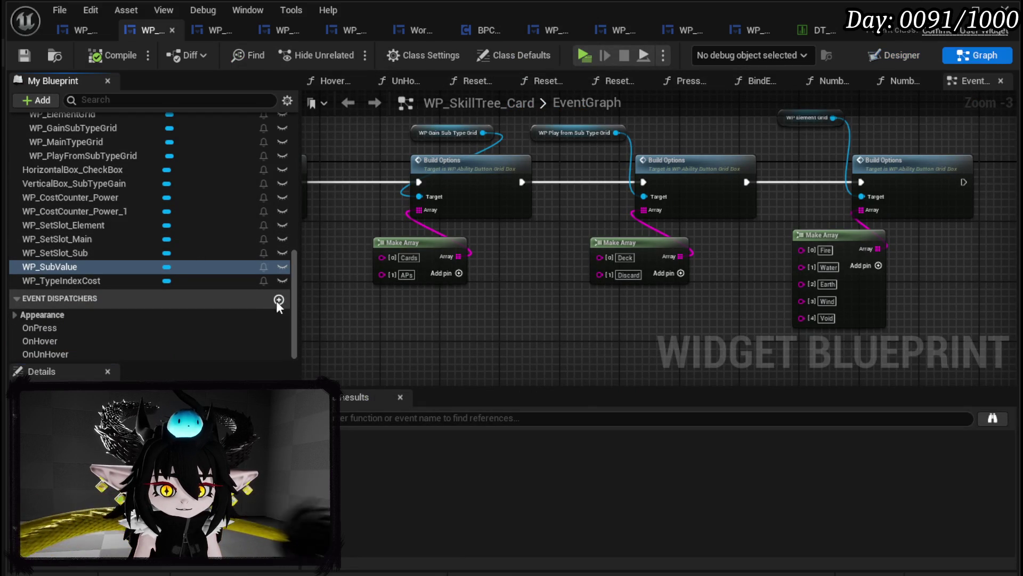
pyautogui.click(278, 299)
pyautogui.write('OnNumberChange')
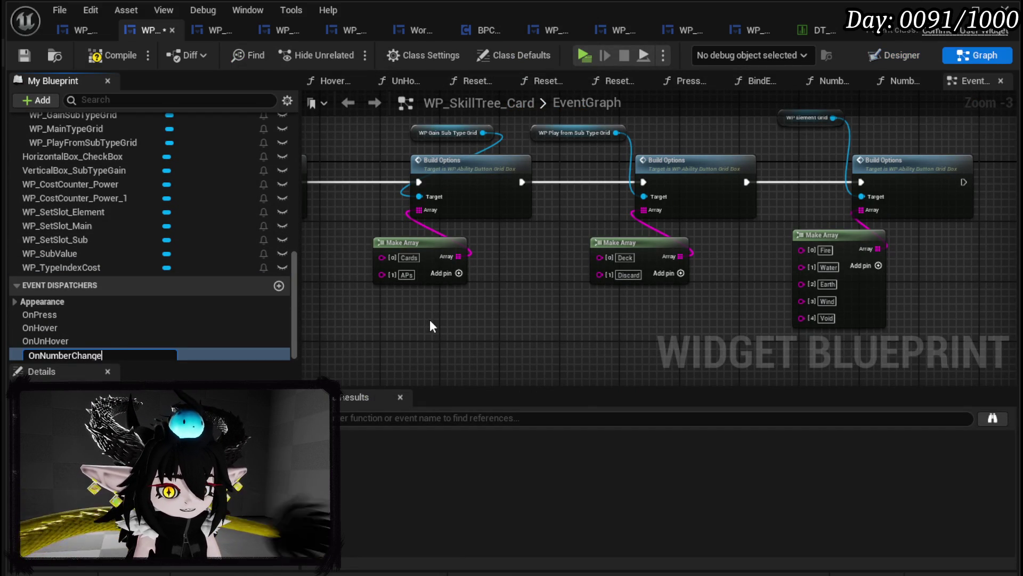
pyautogui.press('Return')
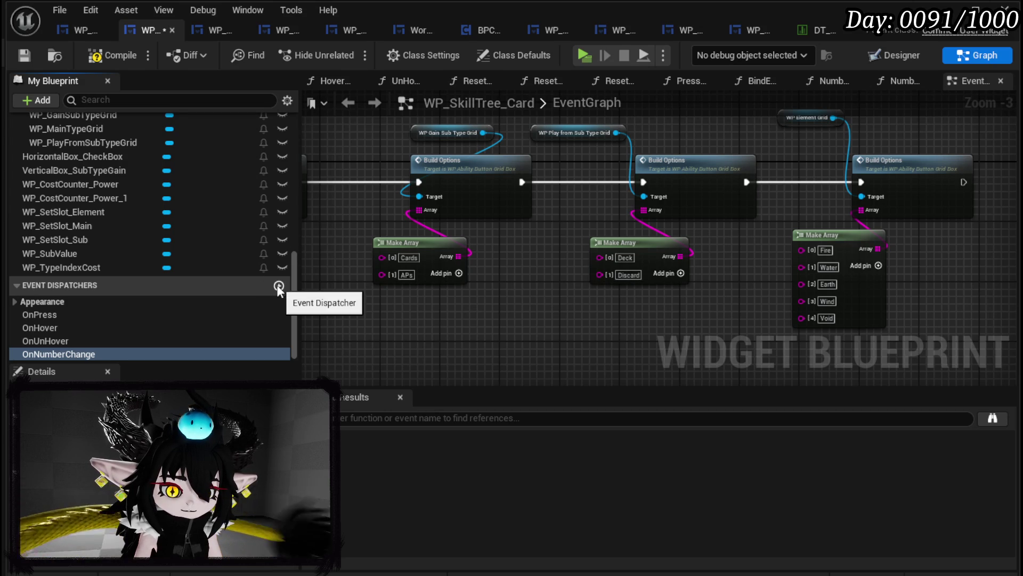
# - Add a Call OnNumberChange node inside the NumberChange_Bus function graph
pyautogui.scroll(15, 181, 200)
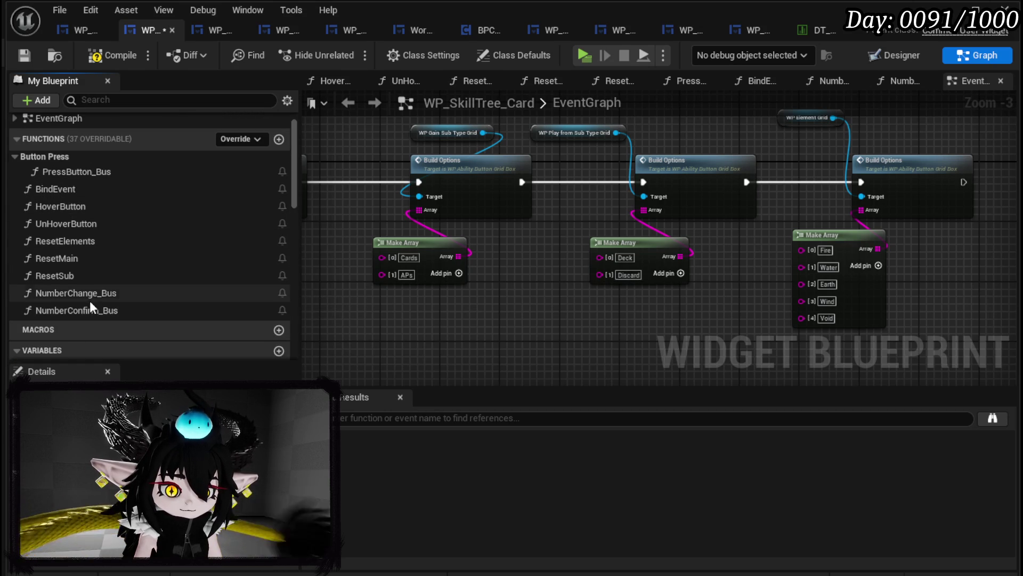
pyautogui.doubleClick(94, 294)
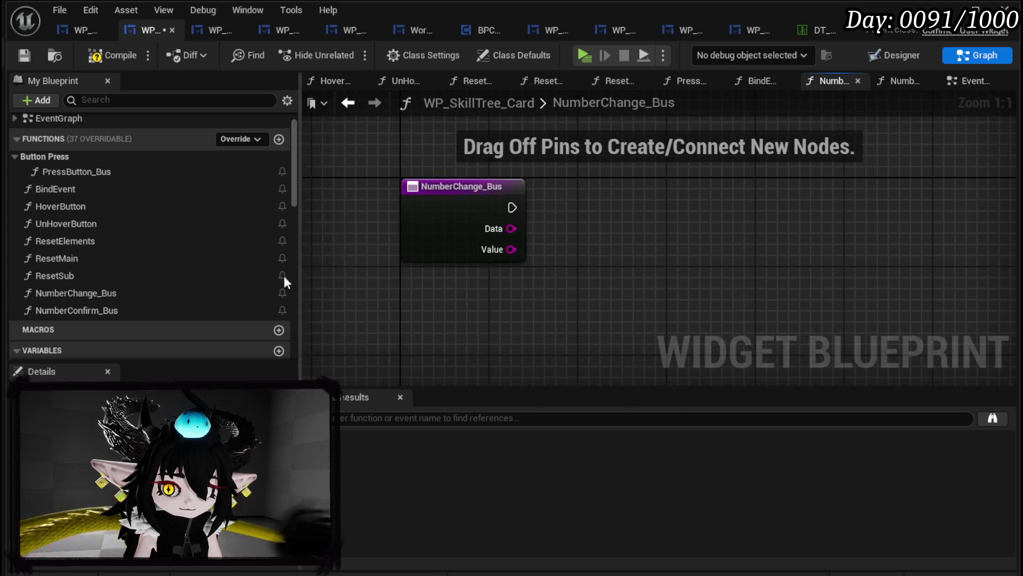
pyautogui.scroll(-12, 209, 278)
pyautogui.scroll(-2, 209, 275)
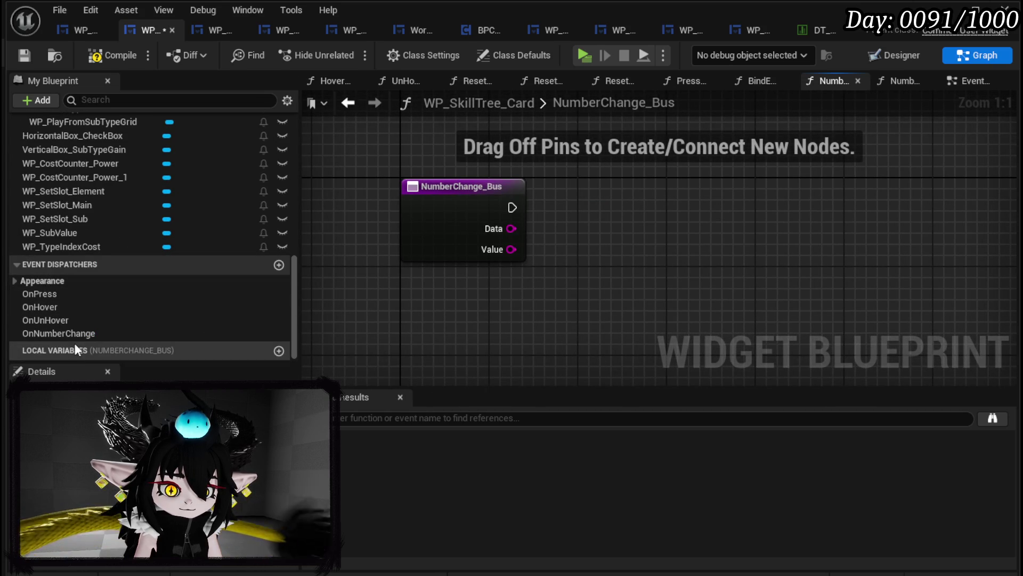
pyautogui.click(264, 333)
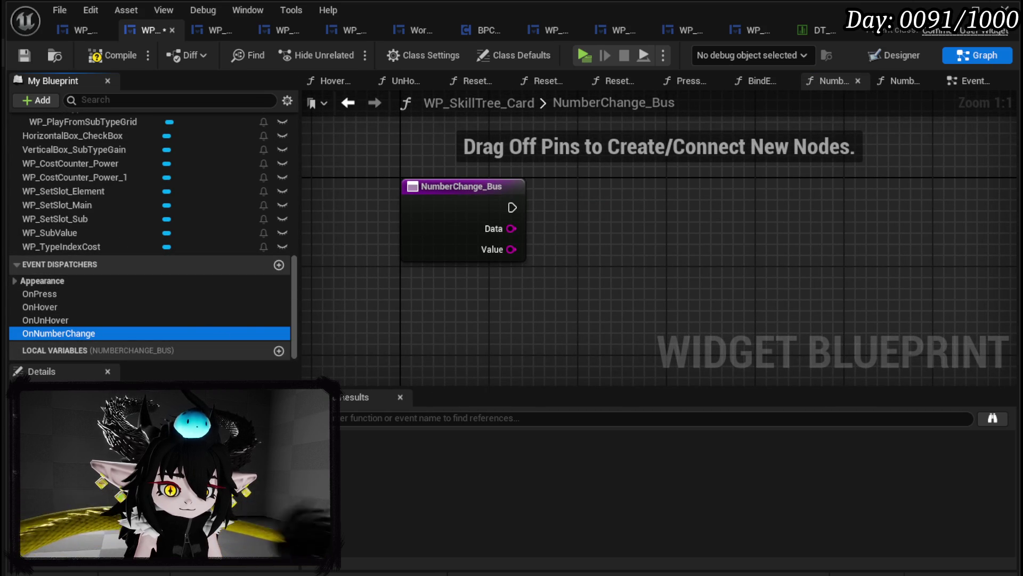
pyautogui.click(42, 371)
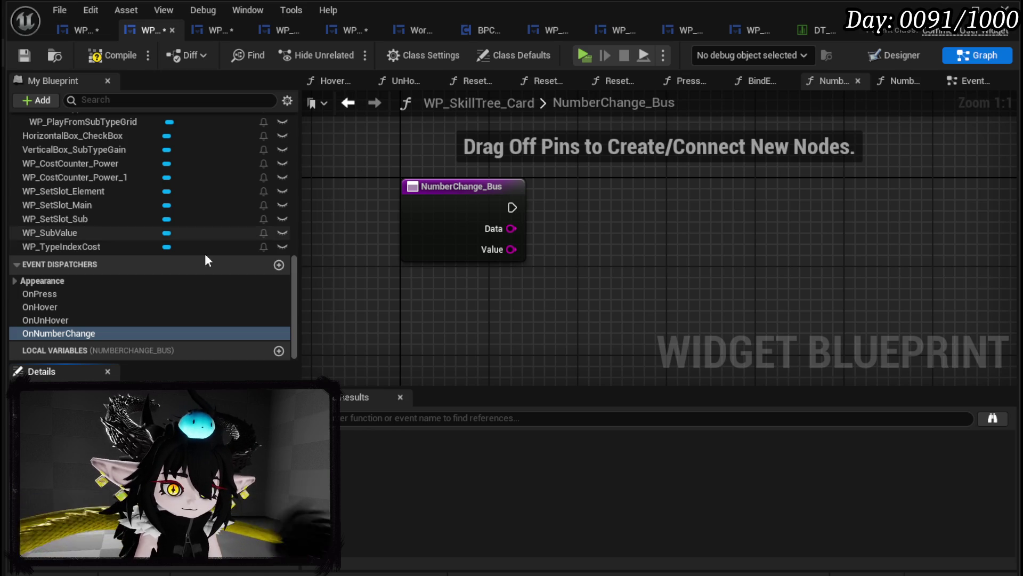
pyautogui.moveTo(48, 335)
pyautogui.mouseDown()
pyautogui.moveTo(541, 197)
pyautogui.moveTo(602, 206)
pyautogui.moveTo(613, 196)
pyautogui.mouseUp()
pyautogui.click(563, 233)
# - Wire Data into the call's Type and Value into Value, then save the blueprint
pyautogui.moveTo(511, 228)
pyautogui.mouseDown()
pyautogui.moveTo(549, 250)
pyautogui.moveTo(603, 252)
pyautogui.mouseUp()
pyautogui.moveTo(511, 249); pyautogui.dragTo(602, 275)
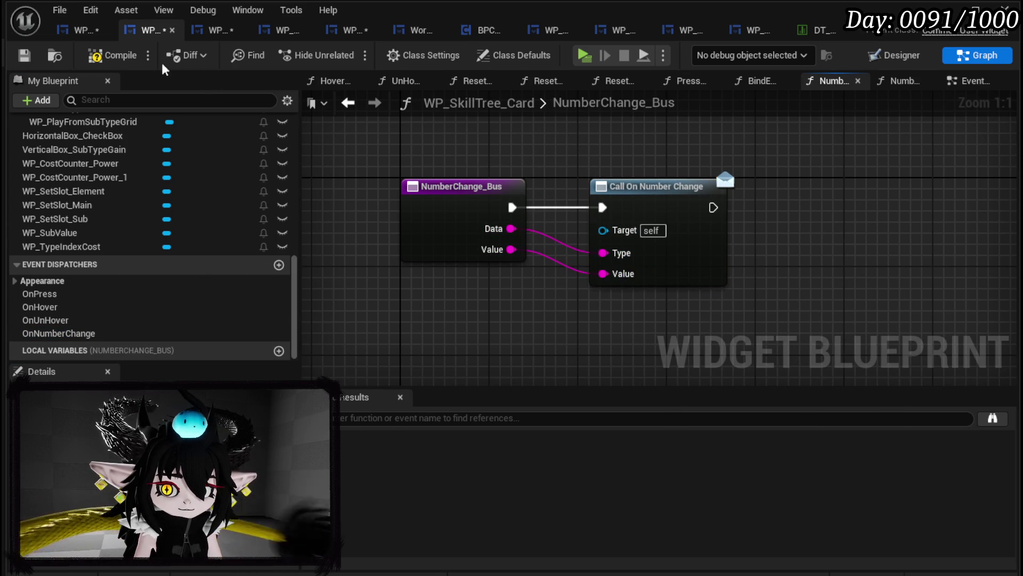
pyautogui.click(24, 55)
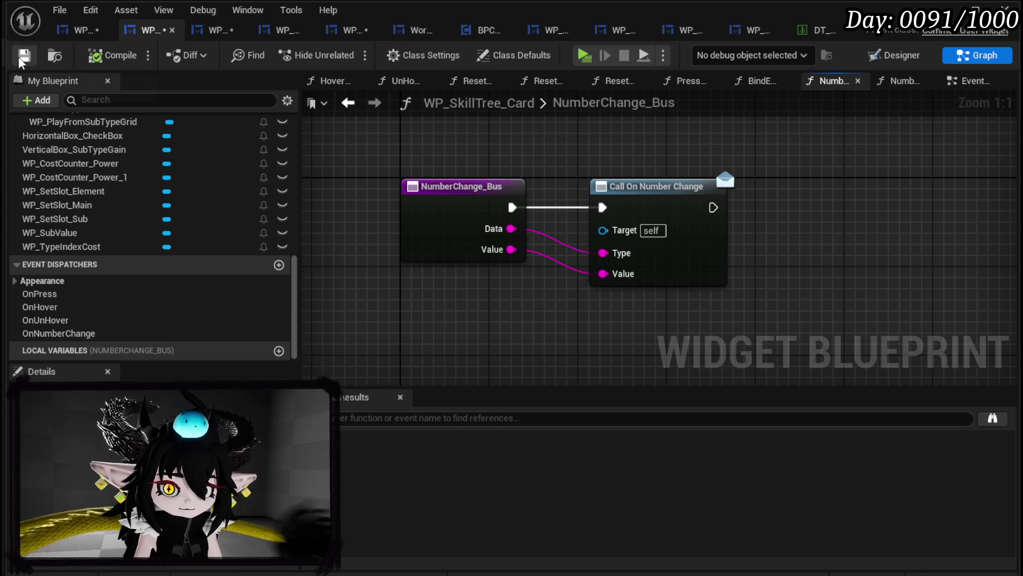
pyautogui.click(210, 30)
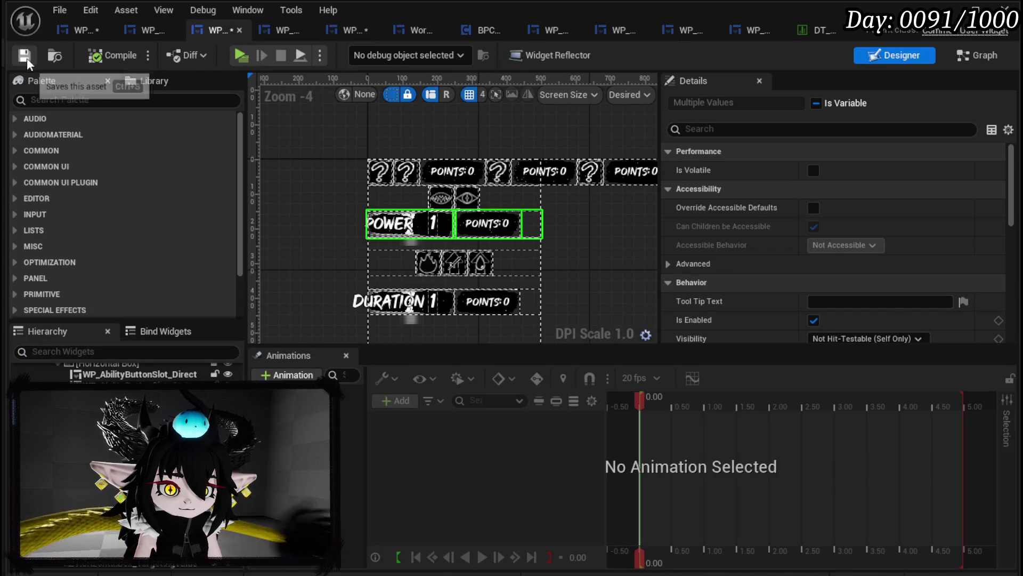
# - Save the EMPTY 1 value box widget and the ability creation tree blueprint
pyautogui.click(344, 31)
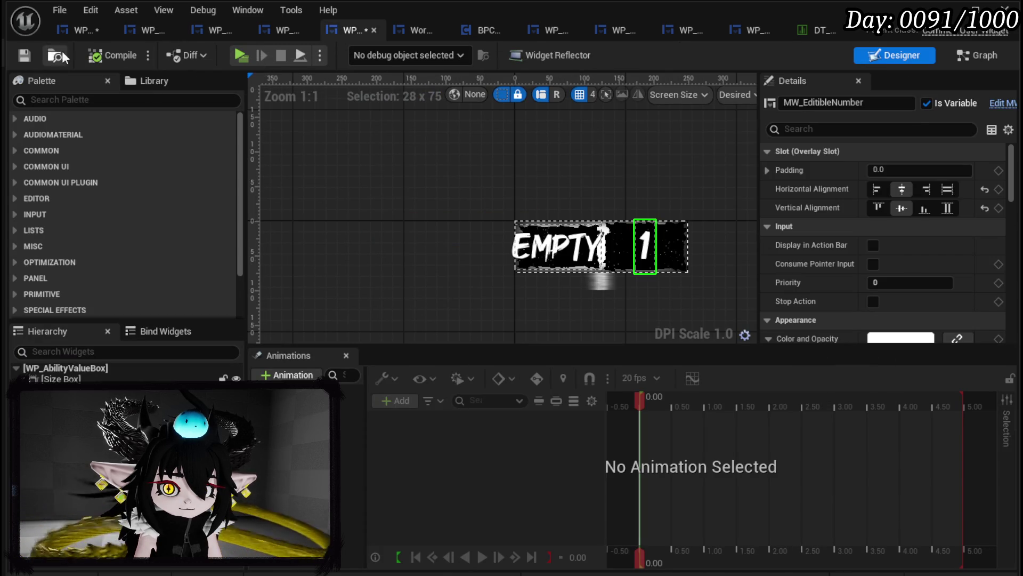
pyautogui.click(23, 55)
pyautogui.click(79, 30)
pyautogui.click(24, 57)
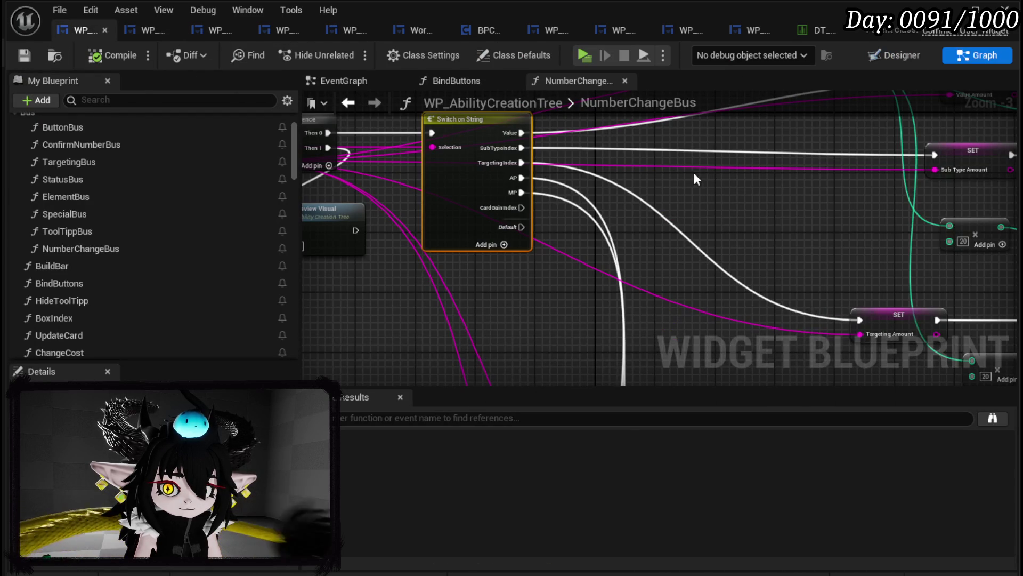
# - Paste a SET Targeting Amount node driven by the CardGainIndex branch and feed it the amount
pyautogui.moveTo(642, 210); pyautogui.dragTo(394, 124)
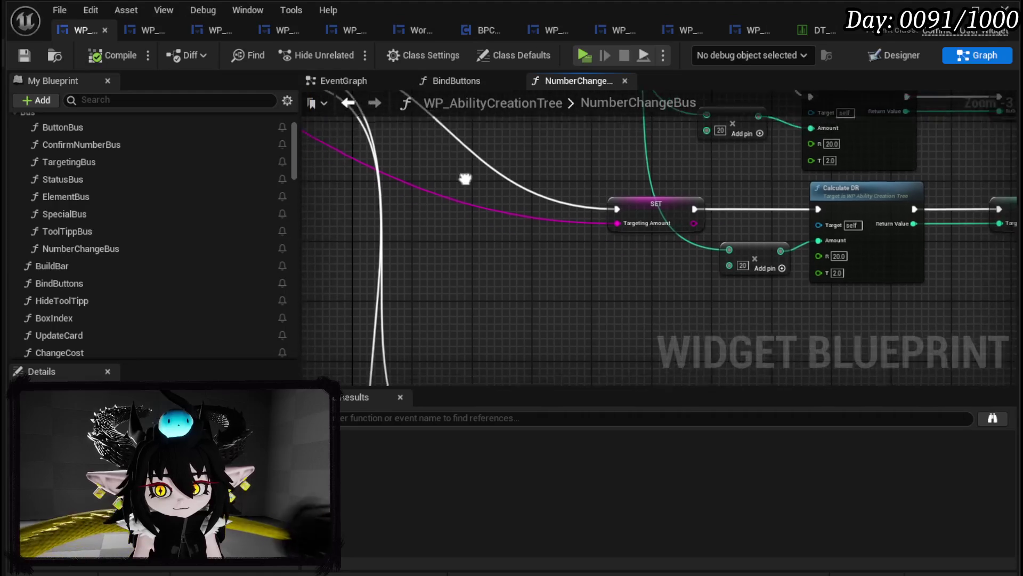
pyautogui.hotkey('ctrl', 'v')
pyautogui.moveTo(540, 281)
pyautogui.mouseDown()
pyautogui.moveTo(658, 347)
pyautogui.moveTo(703, 350)
pyautogui.mouseUp()
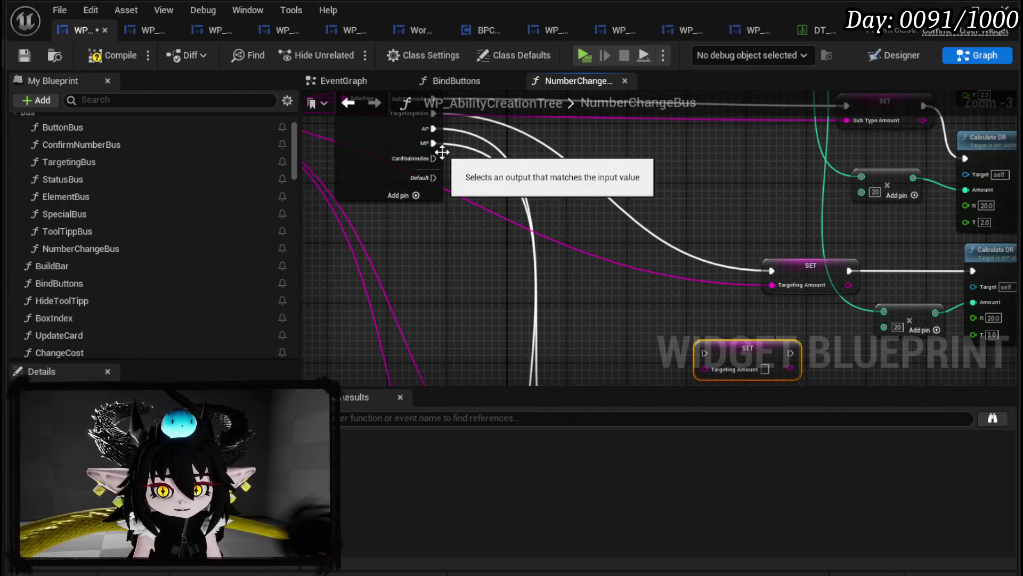
pyautogui.moveTo(433, 155)
pyautogui.mouseDown()
pyautogui.moveTo(739, 372)
pyautogui.moveTo(705, 344)
pyautogui.mouseUp()
pyautogui.moveTo(457, 168)
pyautogui.mouseDown()
pyautogui.moveTo(605, 220)
pyautogui.moveTo(520, 287)
pyautogui.mouseUp()
pyautogui.moveTo(677, 281)
pyautogui.mouseDown()
pyautogui.moveTo(631, 281)
pyautogui.moveTo(554, 258)
pyautogui.mouseUp()
pyautogui.moveTo(434, 242); pyautogui.dragTo(434, 293)
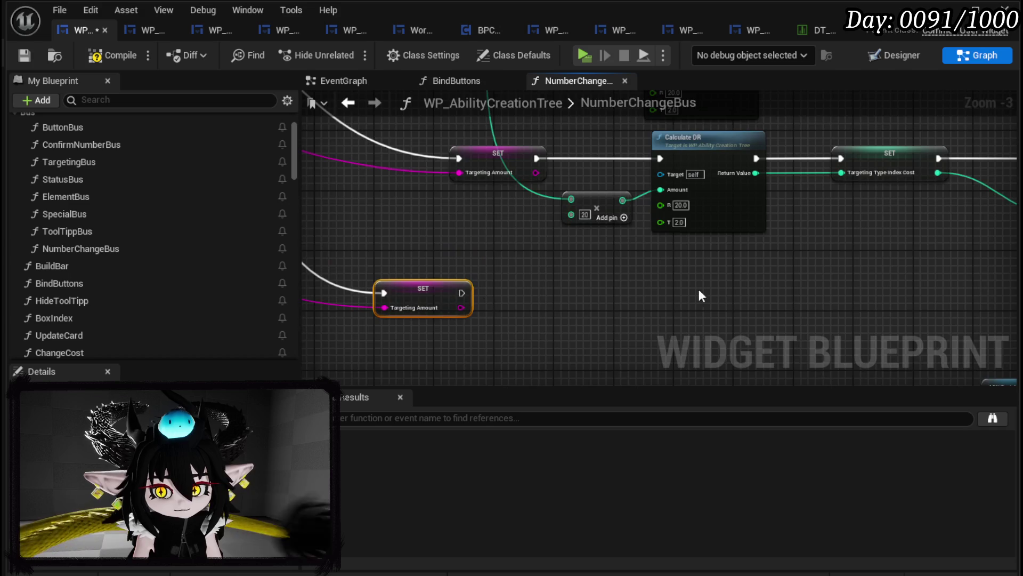
pyautogui.moveTo(649, 258); pyautogui.dragTo(484, 253)
# - Duplicate Calculate DR with its Add node after the new SET, adding 100 instead of 20
pyautogui.moveTo(427, 279)
pyautogui.mouseDown()
pyautogui.moveTo(493, 216)
pyautogui.moveTo(465, 226)
pyautogui.mouseUp()
pyautogui.hotkey('ctrl', 'd')
pyautogui.moveTo(330, 238)
pyautogui.mouseDown()
pyautogui.moveTo(542, 214)
pyautogui.moveTo(515, 217)
pyautogui.moveTo(576, 239)
pyautogui.mouseUp()
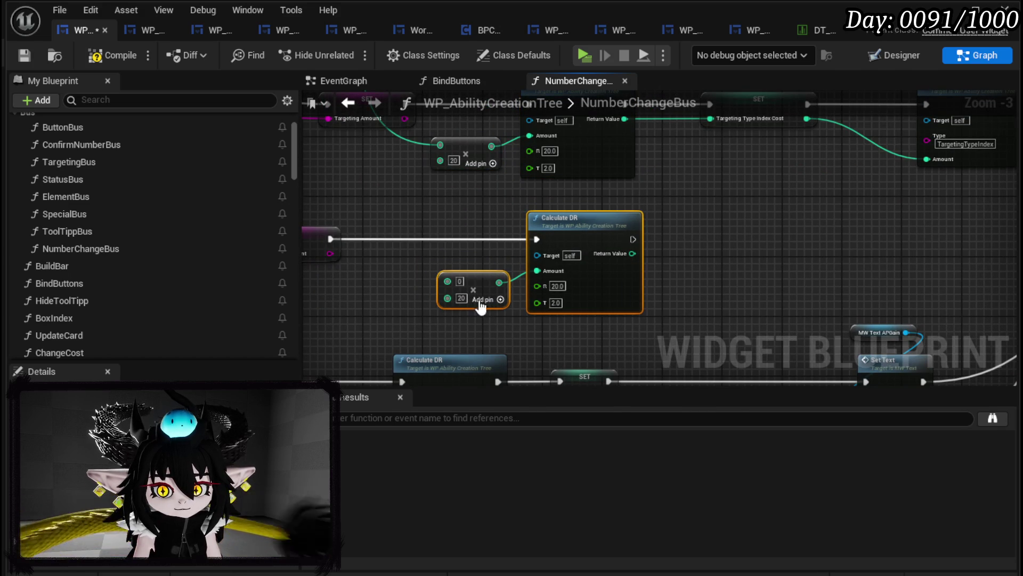
pyautogui.click(462, 298)
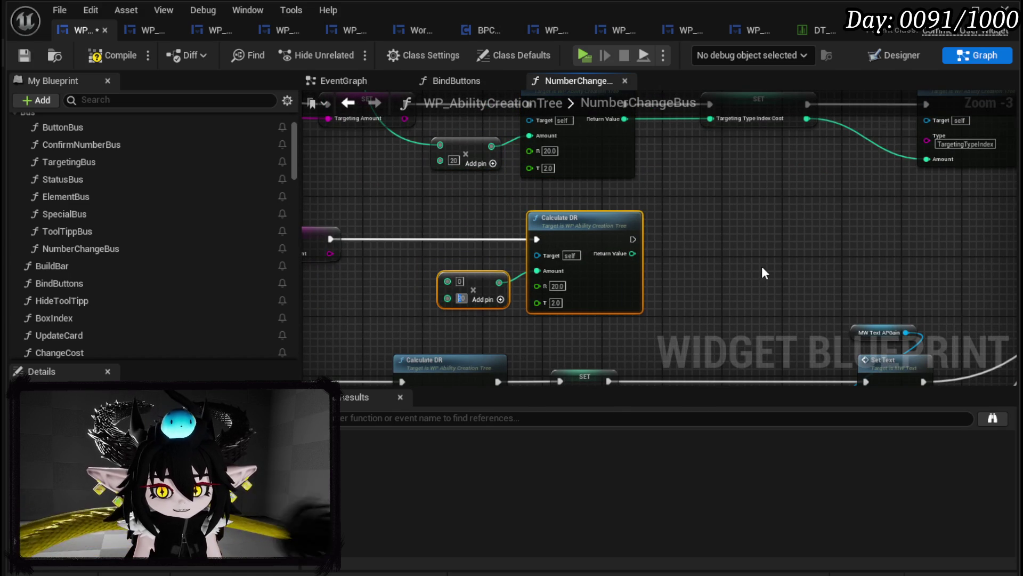
pyautogui.write('8')
pyautogui.press('Return')
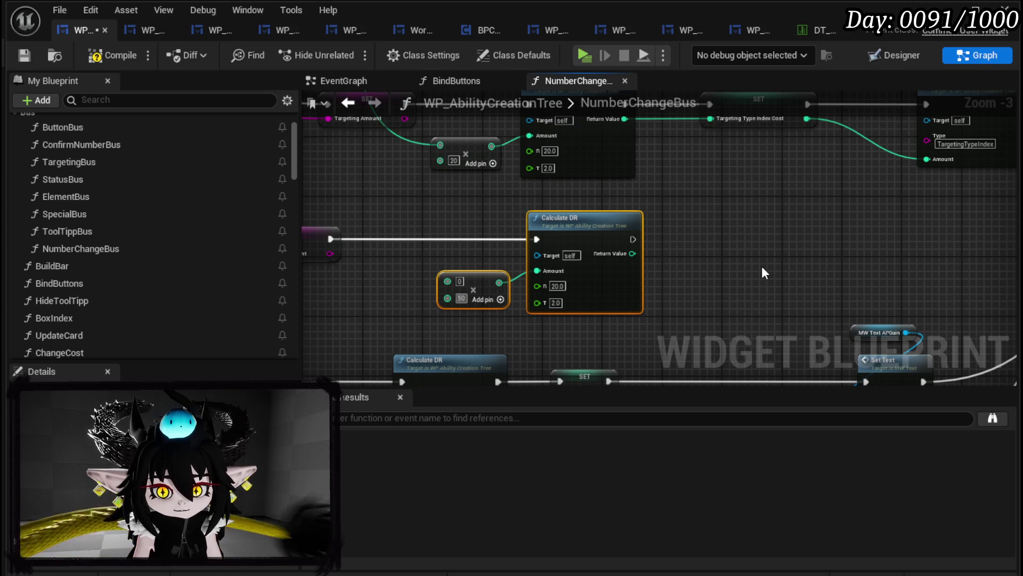
pyautogui.click(461, 298)
pyautogui.write('00')
pyautogui.click(423, 257)
pyautogui.scroll(-1, 423, 257)
pyautogui.scroll(-1, 475, 292)
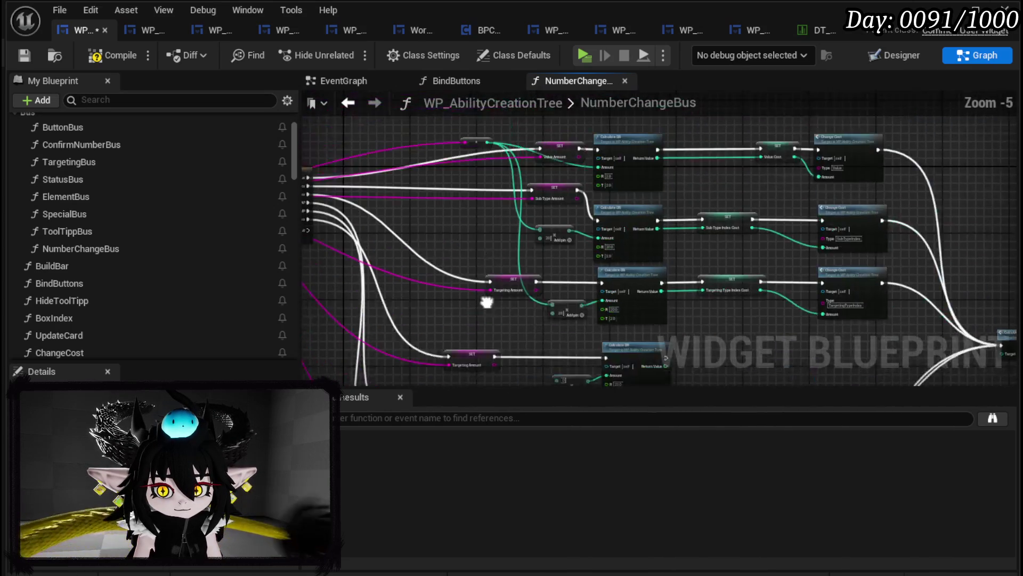
# - Copy SET Targeting Type Index Cost after the lower Calculate DR, storing its result
pyautogui.scroll(2, 504, 197)
pyautogui.moveTo(496, 165)
pyautogui.mouseDown()
pyautogui.moveTo(522, 413)
pyautogui.moveTo(587, 356)
pyautogui.moveTo(597, 319)
pyautogui.moveTo(621, 346)
pyautogui.mouseUp()
pyautogui.moveTo(446, 373); pyautogui.dragTo(777, 296)
pyautogui.click(575, 275)
pyautogui.moveTo(571, 270)
pyautogui.mouseDown()
pyautogui.moveTo(603, 238)
pyautogui.moveTo(555, 231)
pyautogui.moveTo(731, 259)
pyautogui.mouseUp()
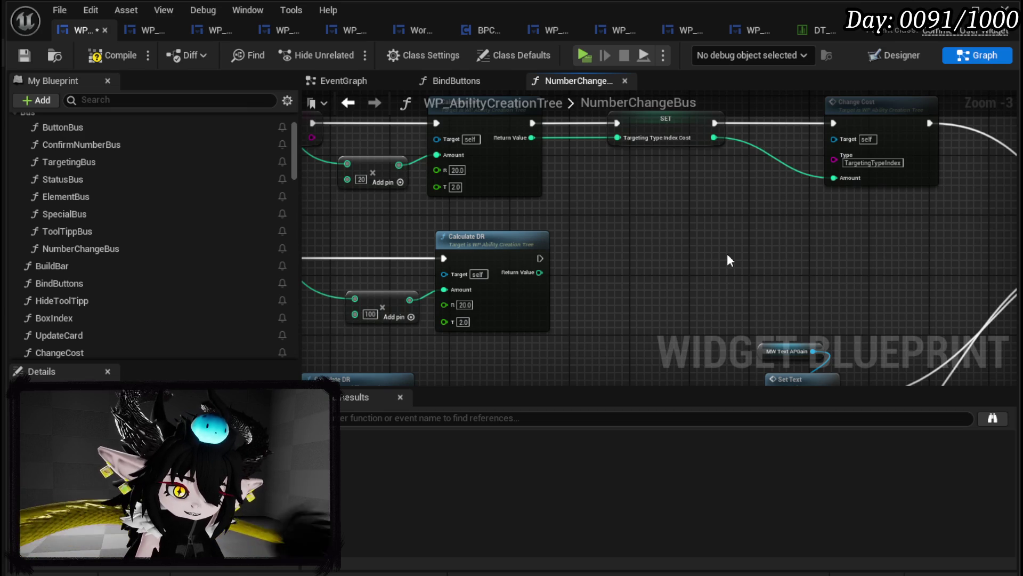
pyautogui.moveTo(729, 259); pyautogui.dragTo(716, 271)
pyautogui.click(654, 143)
pyautogui.hotkey('ctrl', 'c')
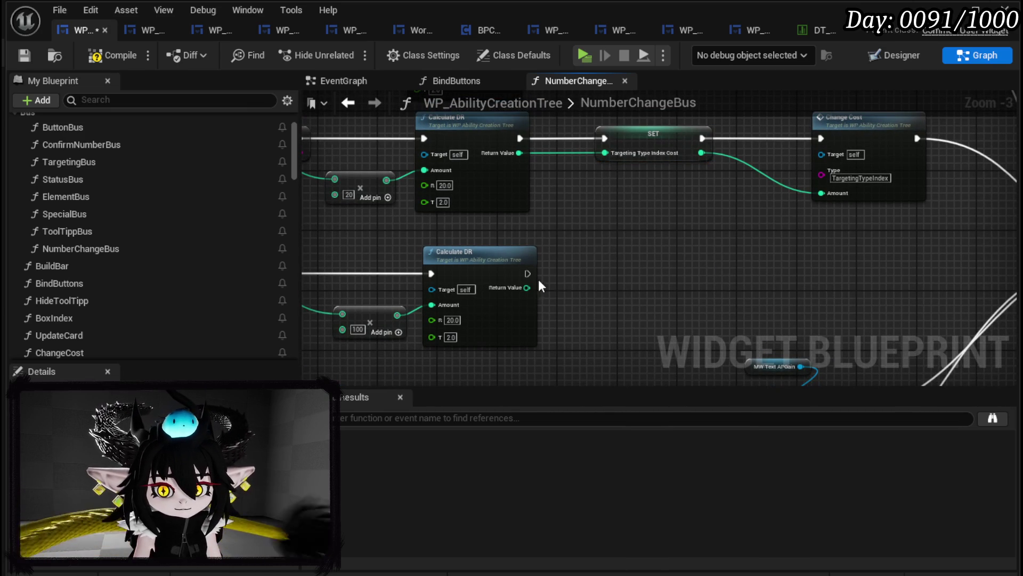
pyautogui.hotkey('ctrl', 'v')
pyautogui.moveTo(528, 273); pyautogui.dragTo(604, 259)
pyautogui.moveTo(526, 288)
pyautogui.mouseDown()
pyautogui.moveTo(631, 282)
pyautogui.moveTo(604, 273)
pyautogui.moveTo(543, 295)
pyautogui.moveTo(673, 174)
pyautogui.mouseUp()
# - Paste a Change Cost node fed by the stored cost, continuing to Calculate Points Left
pyautogui.hotkey('ctrl', 'c')
pyautogui.moveTo(609, 276); pyautogui.dragTo(576, 235)
pyautogui.hotkey('ctrl', 'v')
pyautogui.moveTo(455, 250)
pyautogui.mouseDown()
pyautogui.moveTo(584, 261)
pyautogui.moveTo(453, 249)
pyautogui.moveTo(574, 258)
pyautogui.moveTo(601, 248)
pyautogui.moveTo(543, 293)
pyautogui.moveTo(573, 308)
pyautogui.mouseUp()
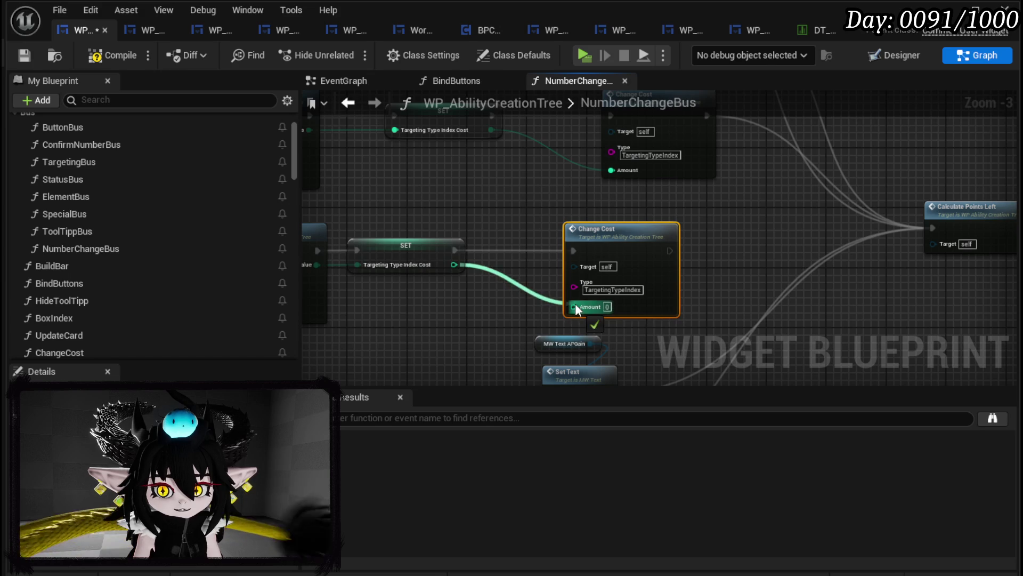
pyautogui.moveTo(580, 267)
pyautogui.mouseDown()
pyautogui.moveTo(547, 234)
pyautogui.moveTo(745, 241)
pyautogui.moveTo(763, 233)
pyautogui.mouseUp()
pyautogui.moveTo(568, 233)
pyautogui.mouseDown()
pyautogui.moveTo(672, 309)
pyautogui.moveTo(910, 197)
pyautogui.moveTo(1001, 195)
pyautogui.moveTo(990, 107)
pyautogui.moveTo(371, 172)
pyautogui.mouseUp()
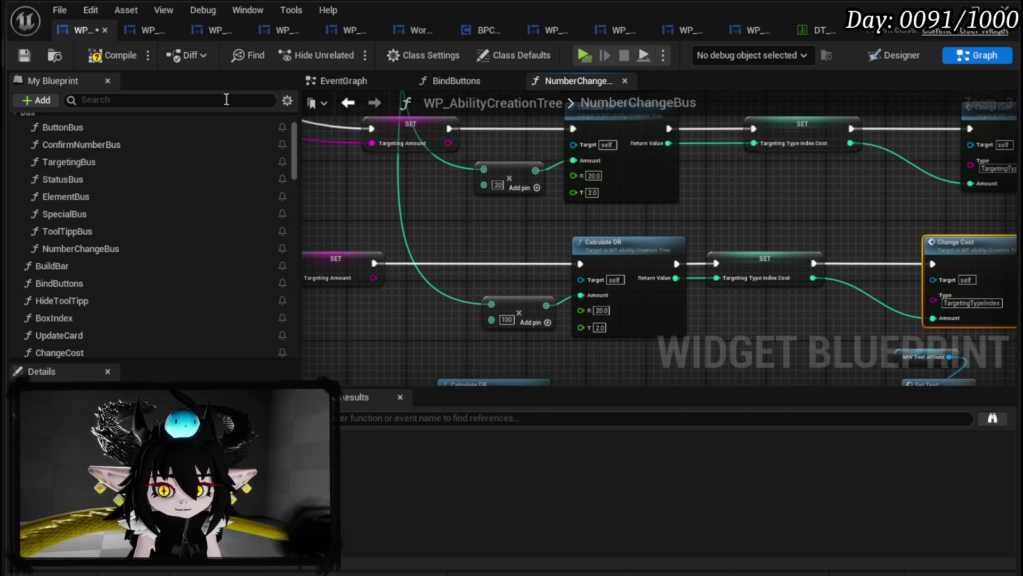
# - Save the WP_AbilityCreationTree blueprint
pyautogui.click(15, 55)
pyautogui.moveTo(440, 203)
pyautogui.mouseDown()
pyautogui.moveTo(569, 211)
pyautogui.moveTo(373, 183)
pyautogui.moveTo(563, 201)
pyautogui.mouseUp()
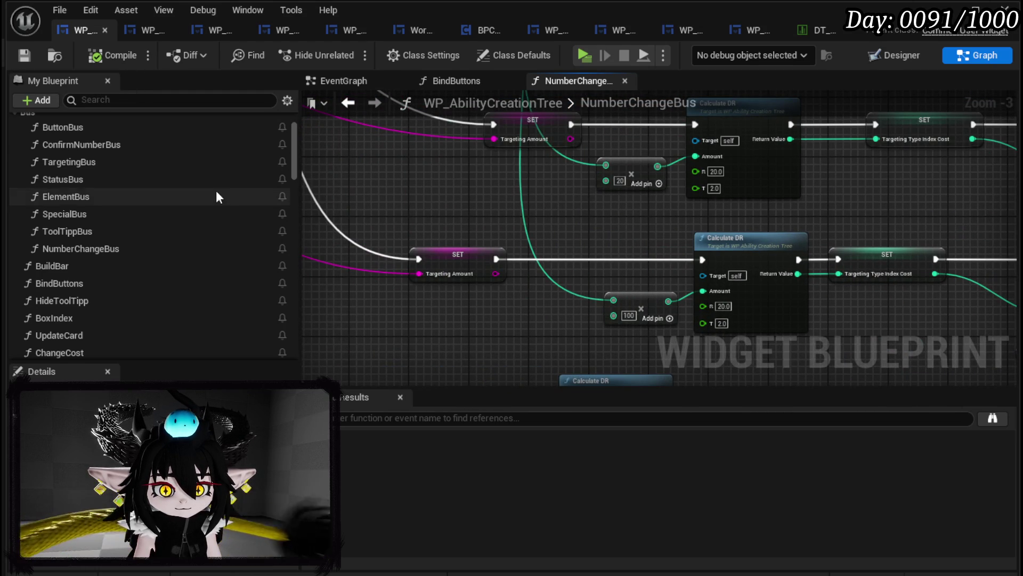
pyautogui.scroll(2, 202, 200)
pyautogui.scroll(-3, 102, 230)
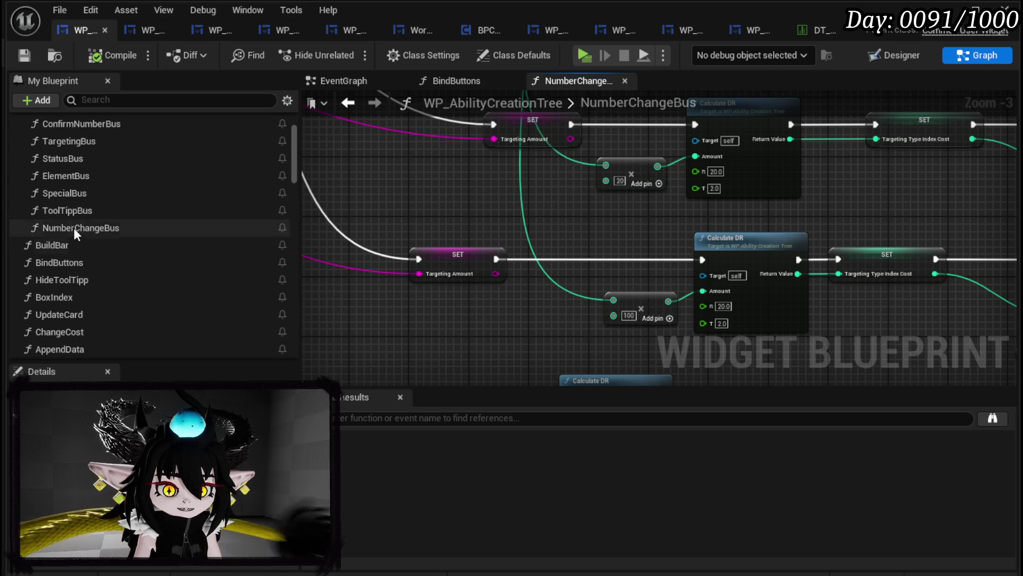
pyautogui.click(64, 264)
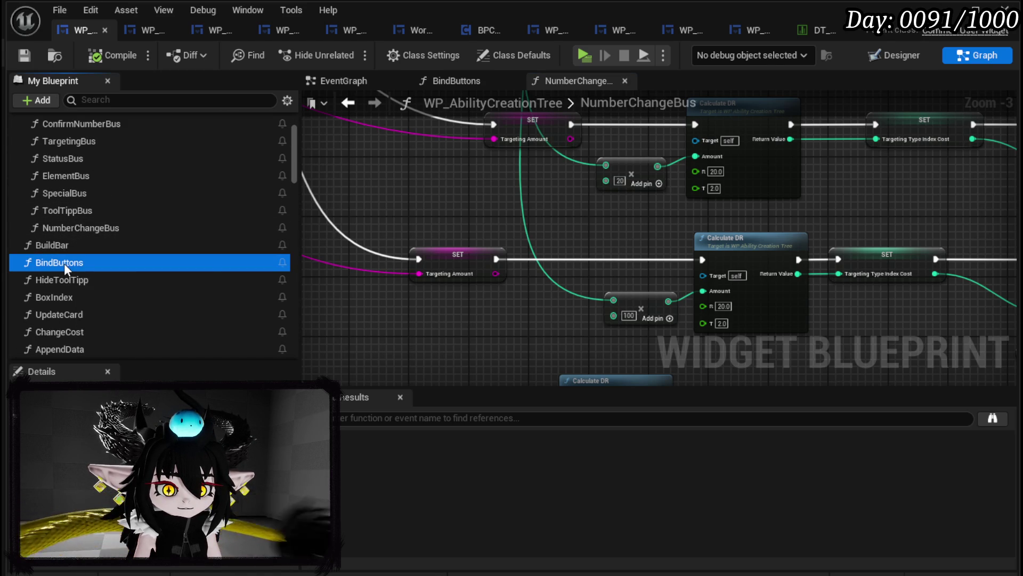
# - In BindButtons, bind On Number Change after Un Hover with a Create Event calling NumberChangeBus
pyautogui.doubleClick(64, 264)
pyautogui.moveTo(735, 220); pyautogui.dragTo(739, 234)
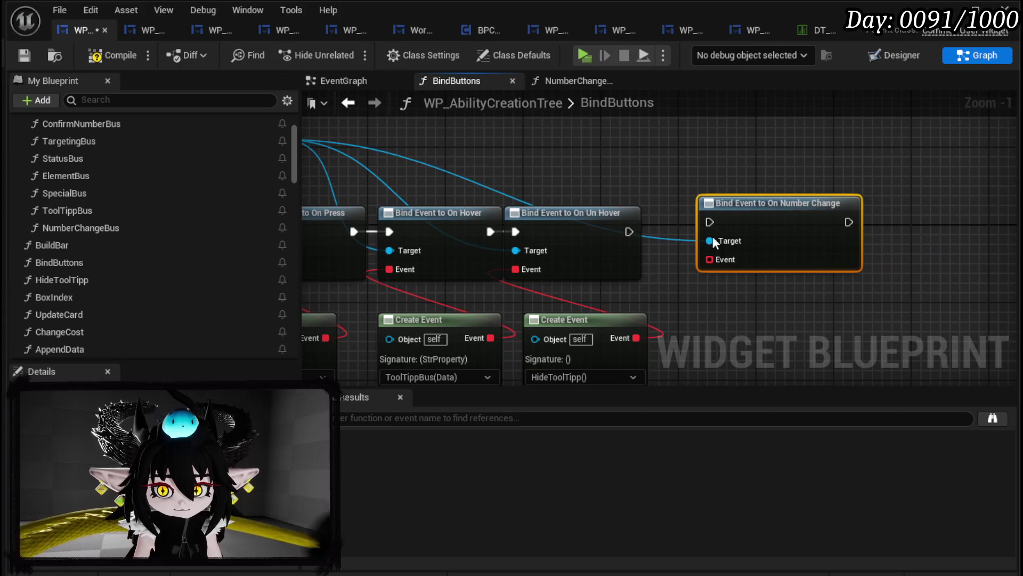
pyautogui.moveTo(627, 232); pyautogui.dragTo(710, 222)
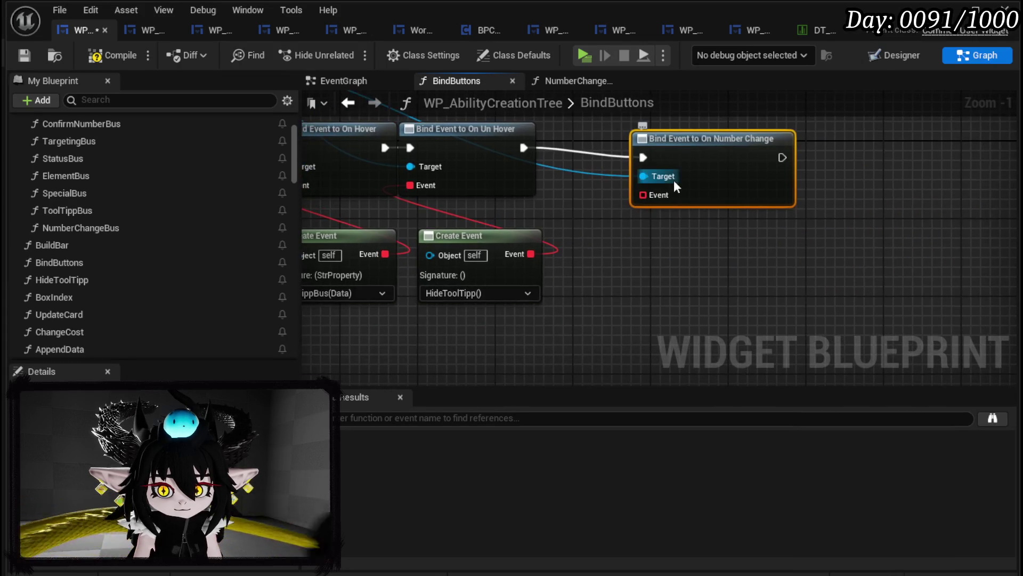
pyautogui.moveTo(643, 195); pyautogui.dragTo(657, 234)
pyautogui.write('Crea')
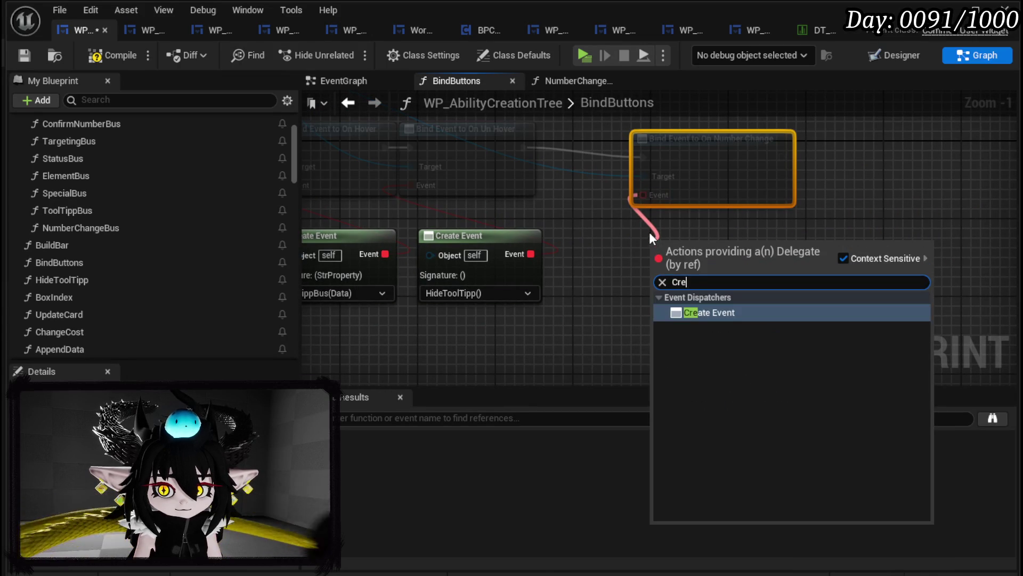
pyautogui.click(707, 313)
pyautogui.click(673, 303)
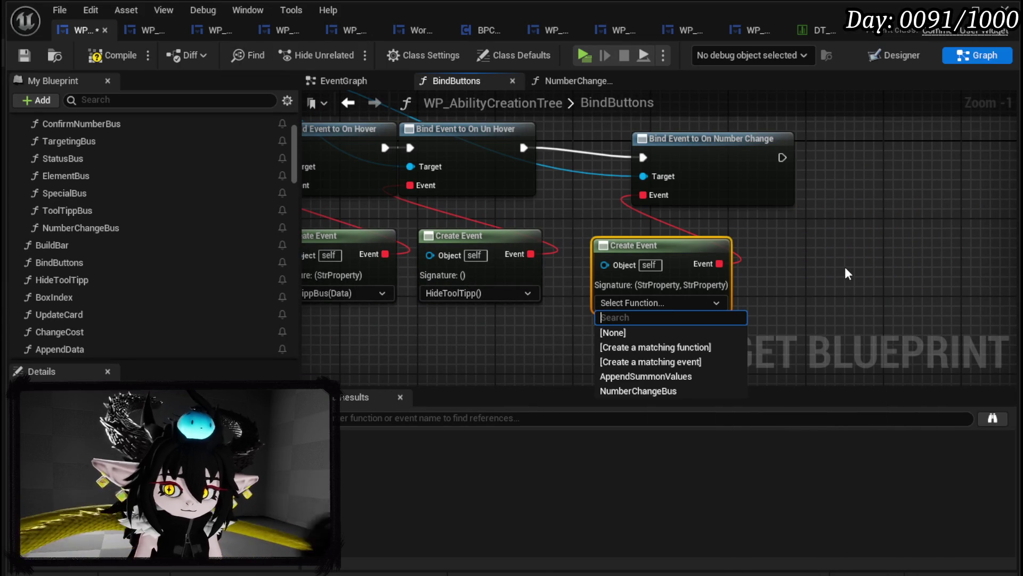
pyautogui.click(640, 391)
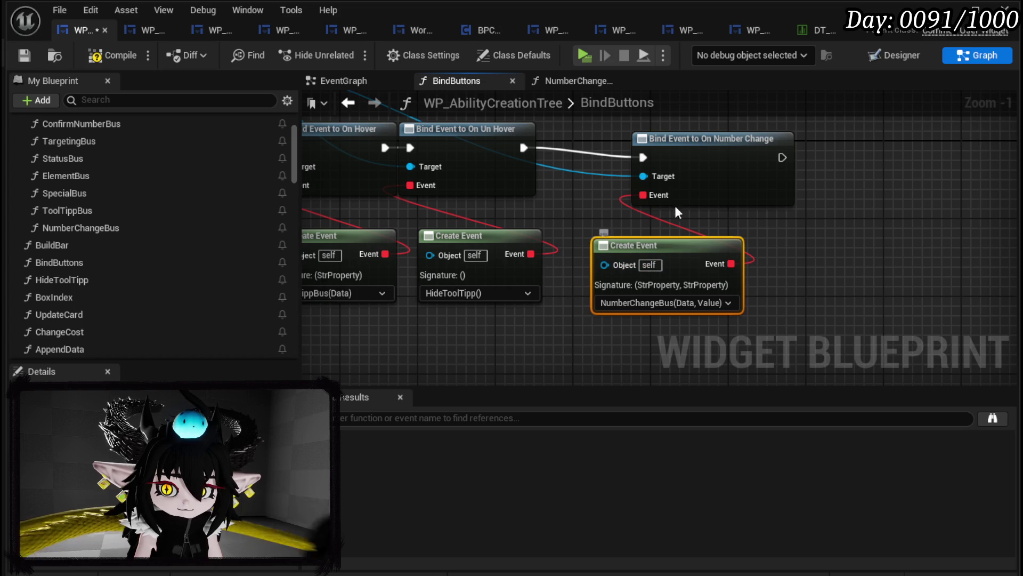
# - Tidy the On Number Change binding nodes, then compile and save the blueprint
pyautogui.moveTo(712, 149); pyautogui.dragTo(702, 140)
pyautogui.moveTo(651, 242); pyautogui.dragTo(681, 223)
pyautogui.click(600, 118)
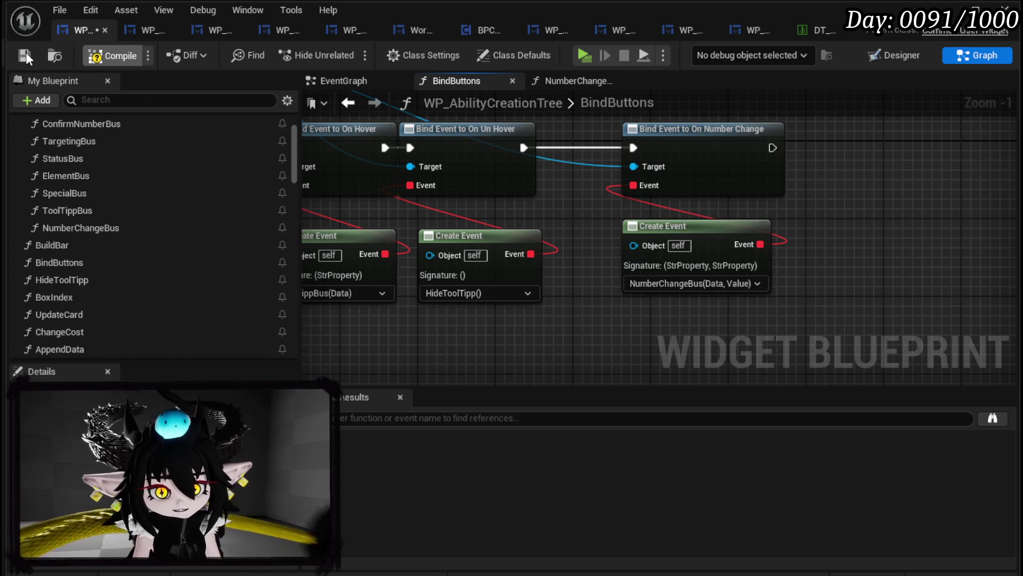
pyautogui.click(24, 53)
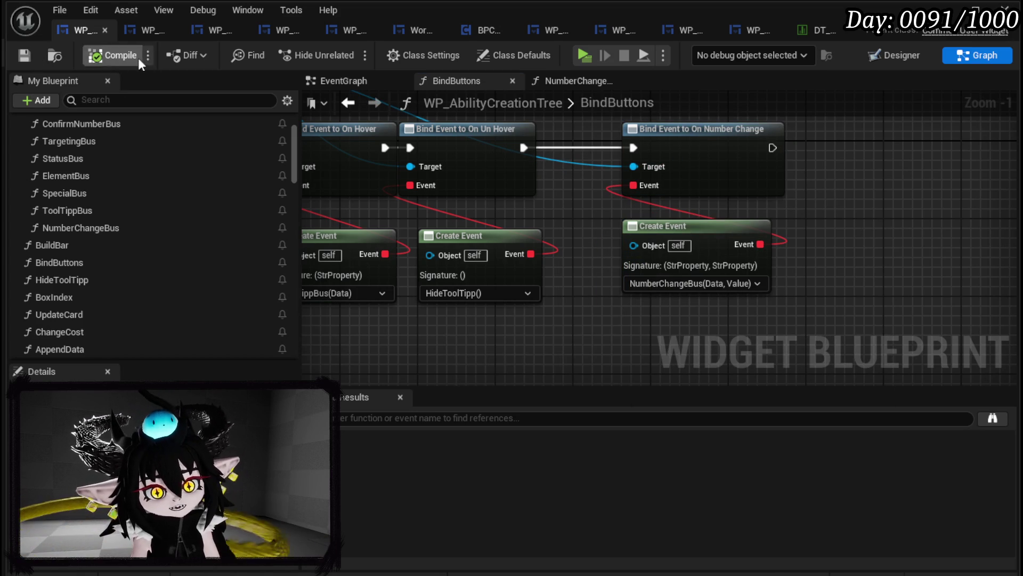
pyautogui.click(156, 33)
# - Add a Switch on String on Data, run after Call On Number Change
pyautogui.moveTo(604, 158); pyautogui.dragTo(470, 153)
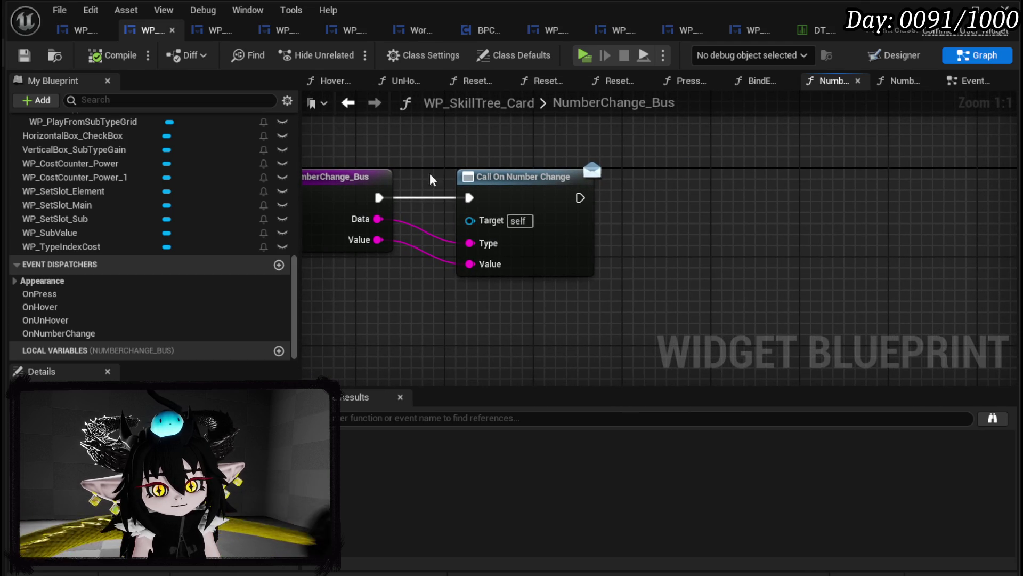
pyautogui.moveTo(377, 220); pyautogui.dragTo(663, 241)
pyautogui.write('Switch')
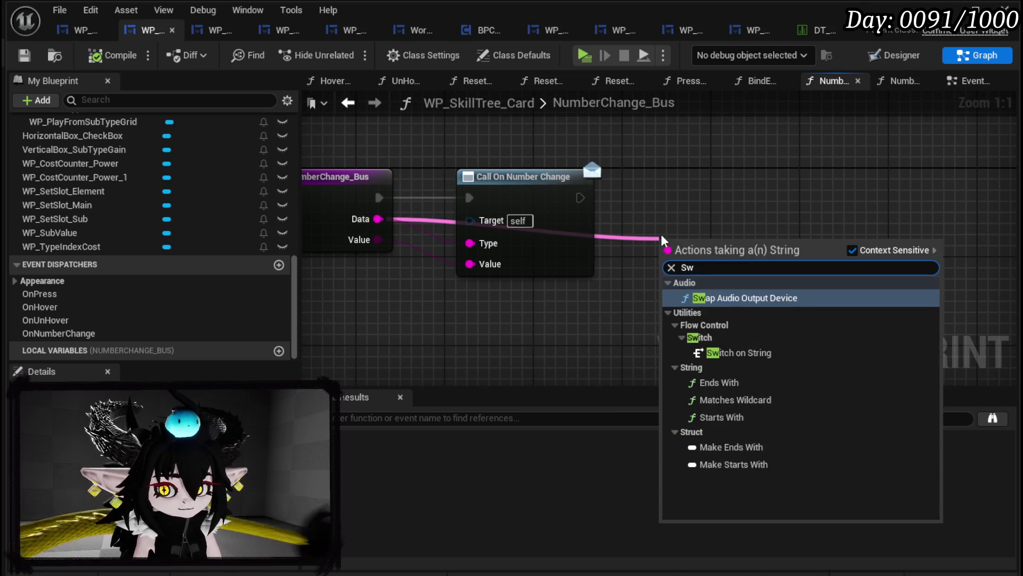
pyautogui.press('Return')
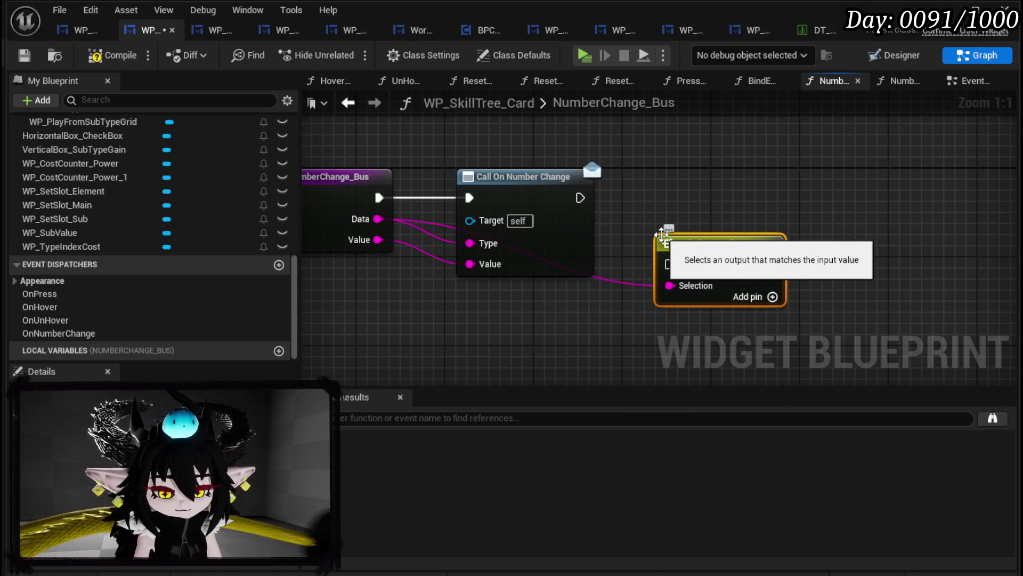
pyautogui.moveTo(580, 198)
pyautogui.mouseDown()
pyautogui.moveTo(657, 269)
pyautogui.moveTo(692, 205)
pyautogui.moveTo(693, 176)
pyautogui.mouseUp()
# - Confirm the sub value's Type is CardGainIndex, add a CardGainIndex switch case, and save
pyautogui.click(896, 55)
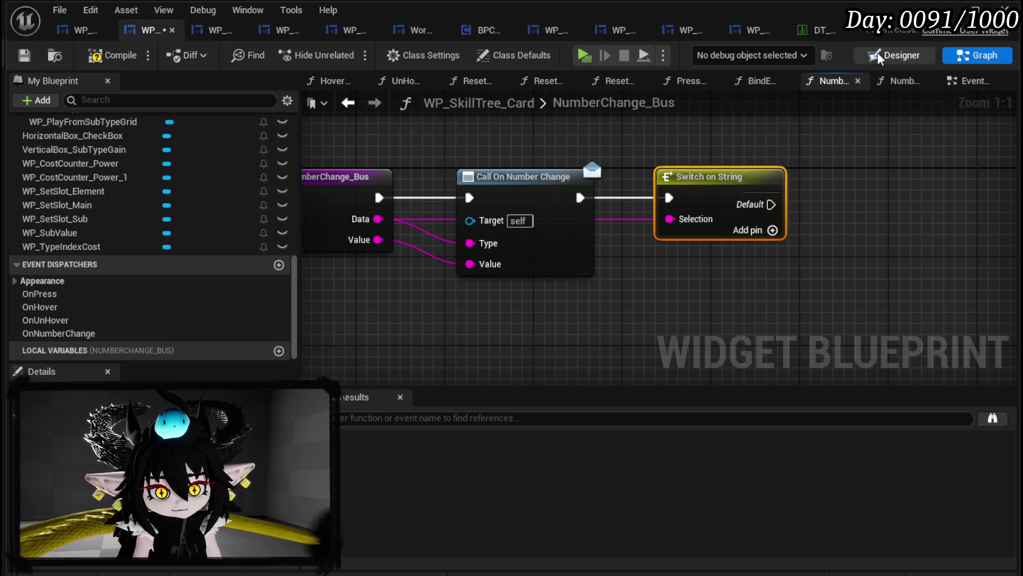
pyautogui.scroll(-15, 863, 196)
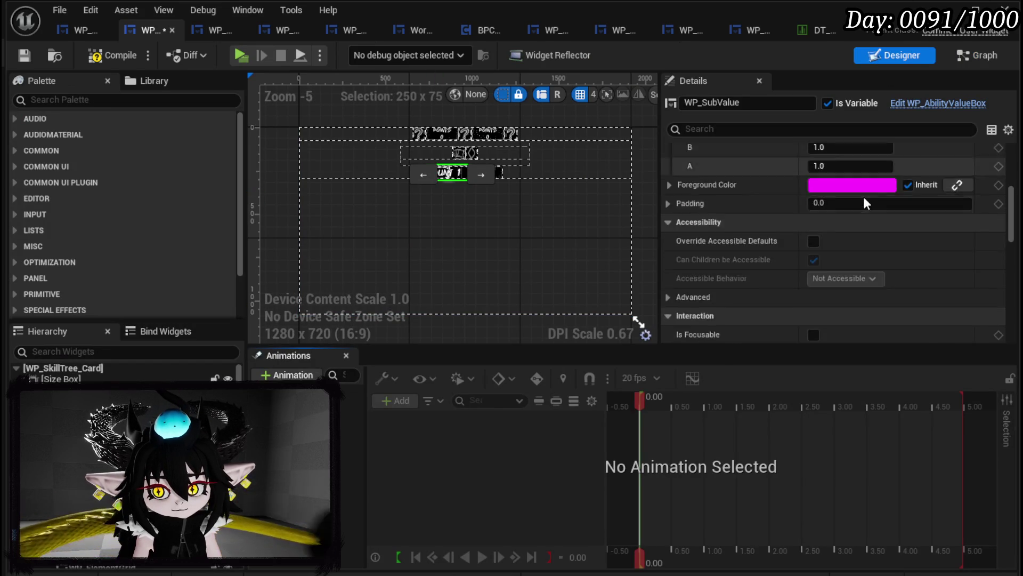
pyautogui.scroll(-2, 862, 197)
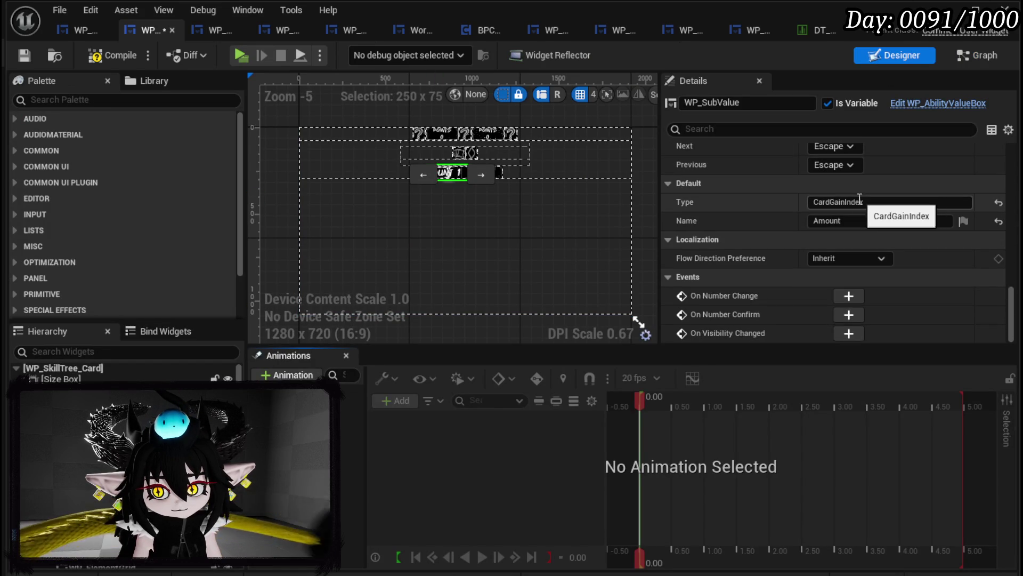
pyautogui.click(853, 201)
pyautogui.click(978, 55)
pyautogui.click(721, 208)
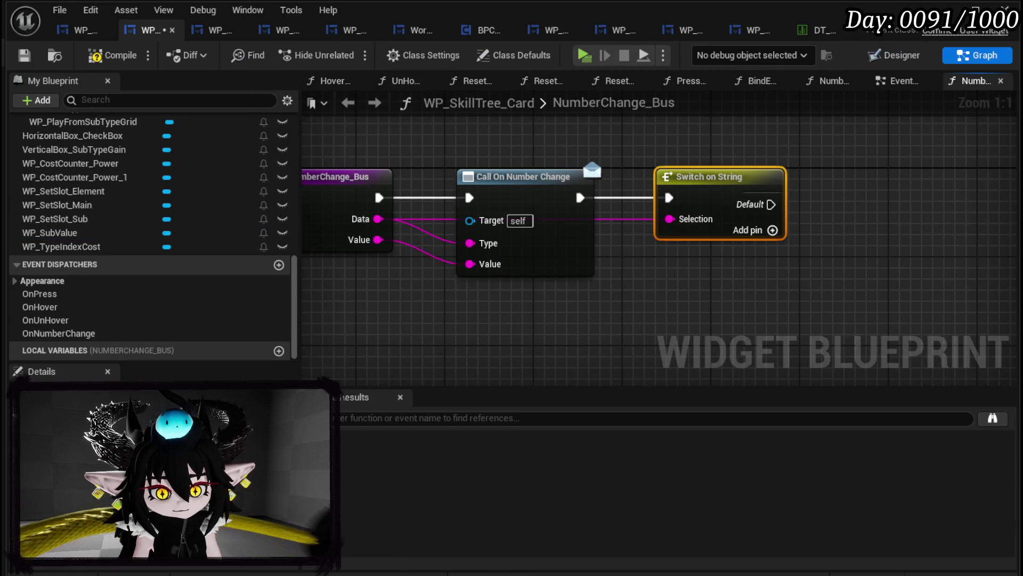
pyautogui.click(665, 328)
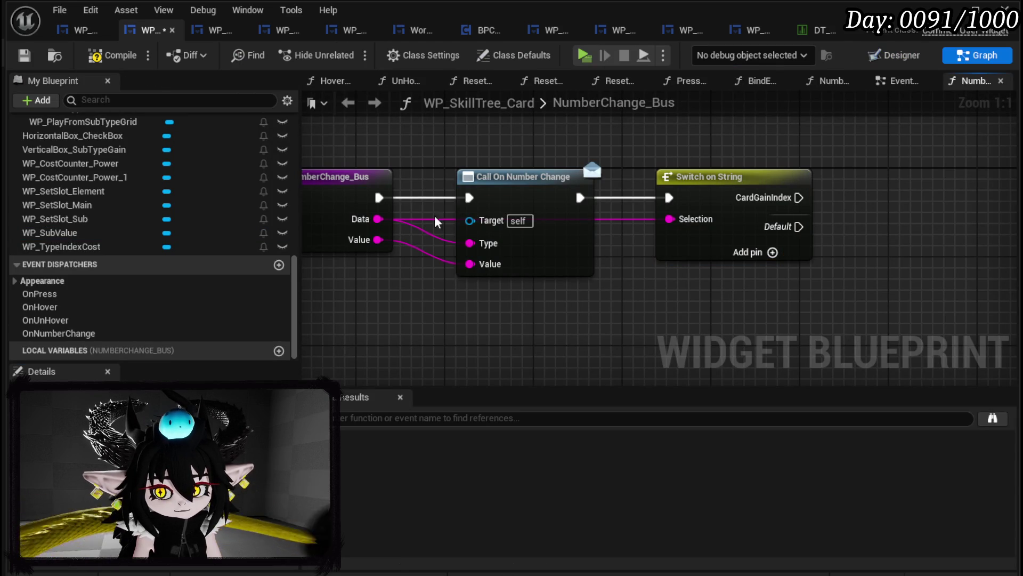
pyautogui.click(24, 55)
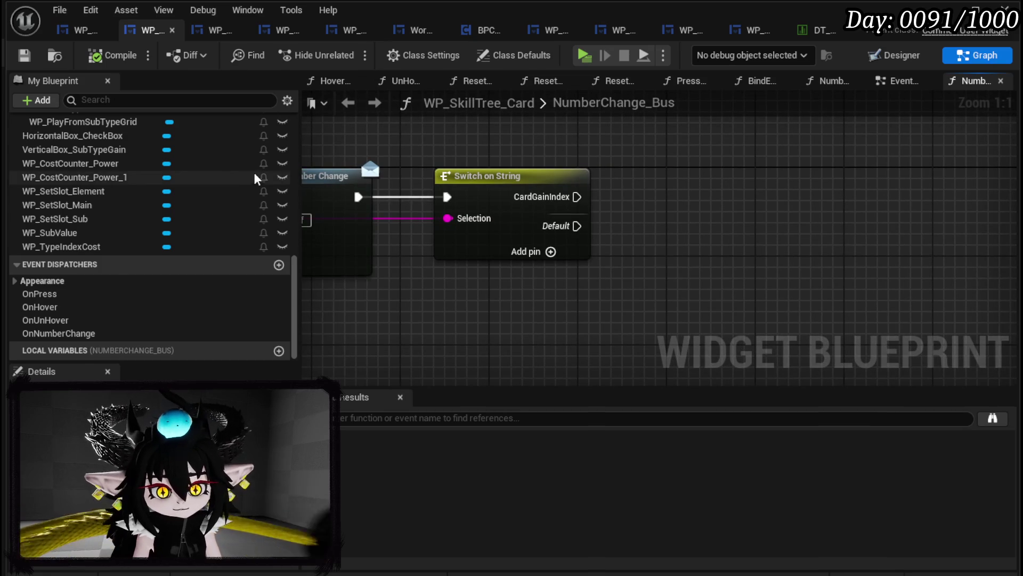
pyautogui.scroll(4, 195, 184)
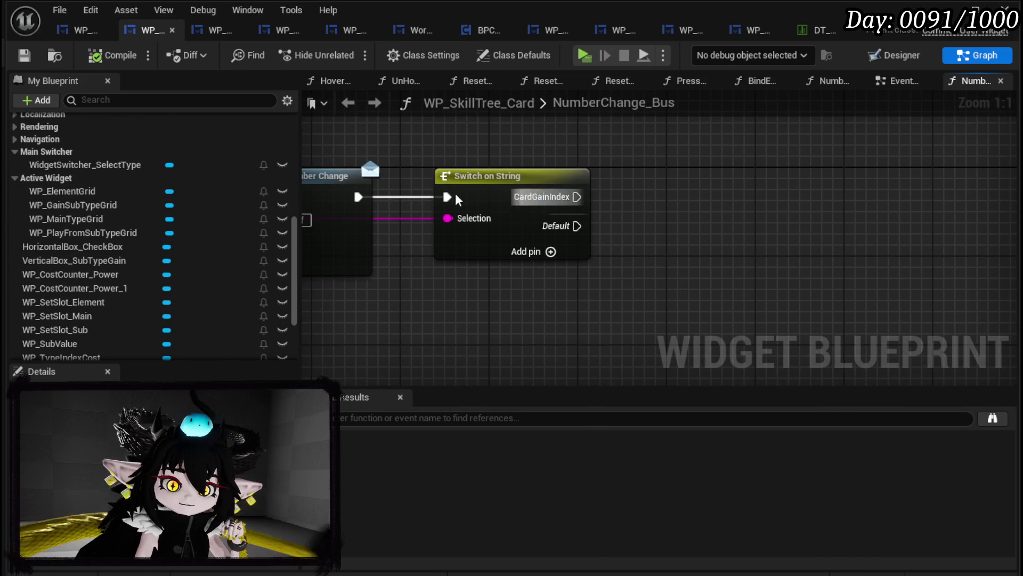
pyautogui.scroll(-3, 148, 205)
# - Add a WP_SetSlot_Sub getter with a Set Data call above the switch
pyautogui.moveTo(104, 240)
pyautogui.mouseDown()
pyautogui.moveTo(97, 227)
pyautogui.moveTo(683, 165)
pyautogui.mouseUp()
pyautogui.click(687, 162)
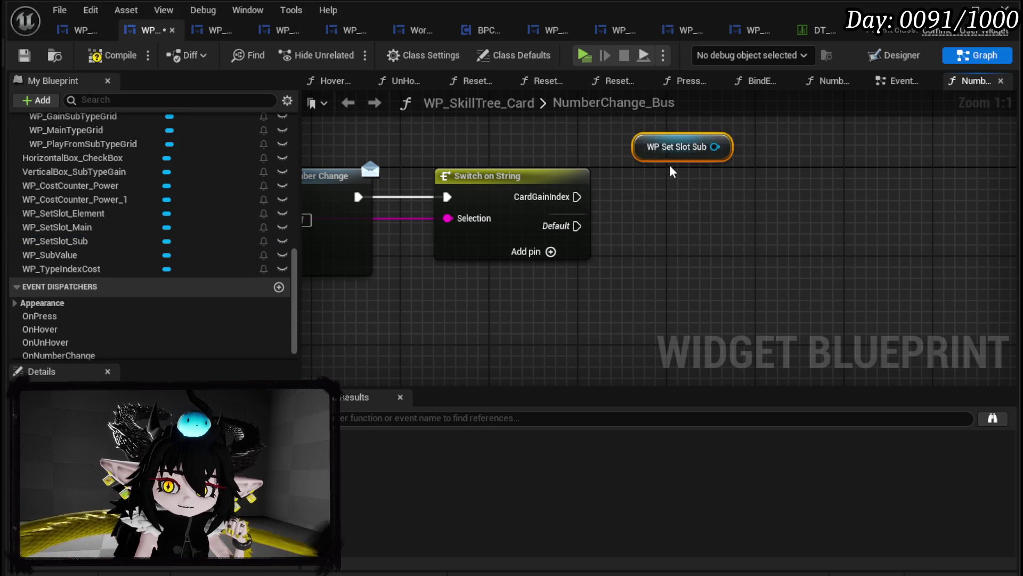
pyautogui.moveTo(481, 196)
pyautogui.mouseDown()
pyautogui.moveTo(379, 163)
pyautogui.moveTo(518, 196)
pyautogui.mouseUp()
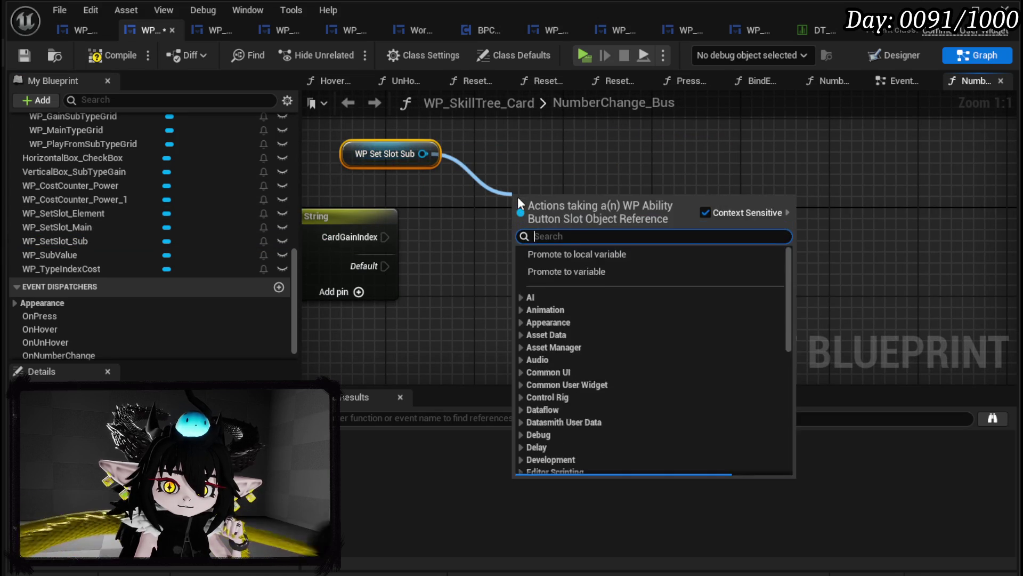
pyautogui.write('Set Data')
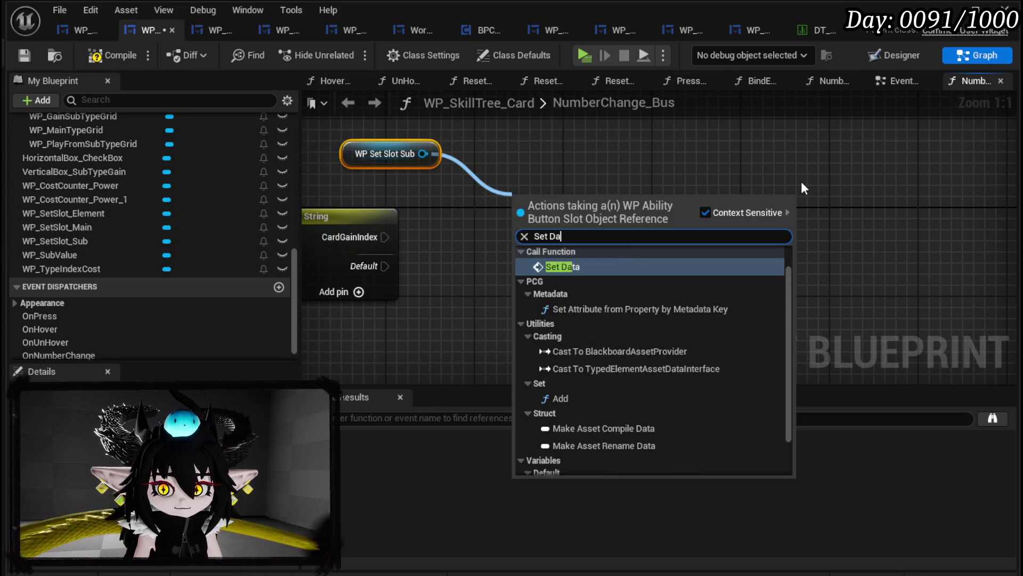
pyautogui.click(600, 278)
# - Promote Set Data's Data to a SubType variable, wire bus Data to Name and CardGainIndex exec
pyautogui.scroll(-2, 583, 270)
pyautogui.moveTo(907, 209); pyautogui.dragTo(921, 208)
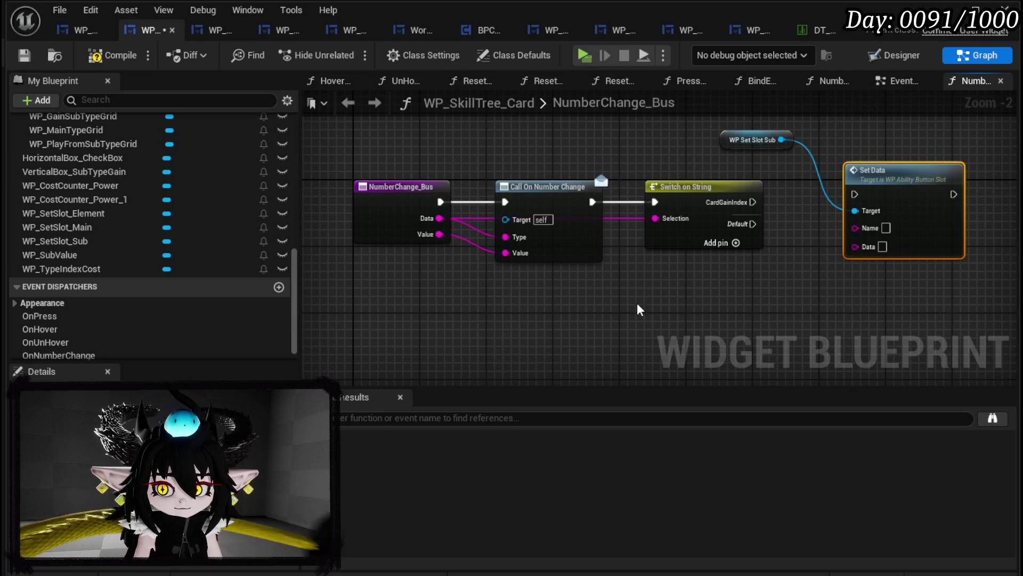
pyautogui.rightClick(854, 246)
pyautogui.click(874, 292)
pyautogui.write('SubType')
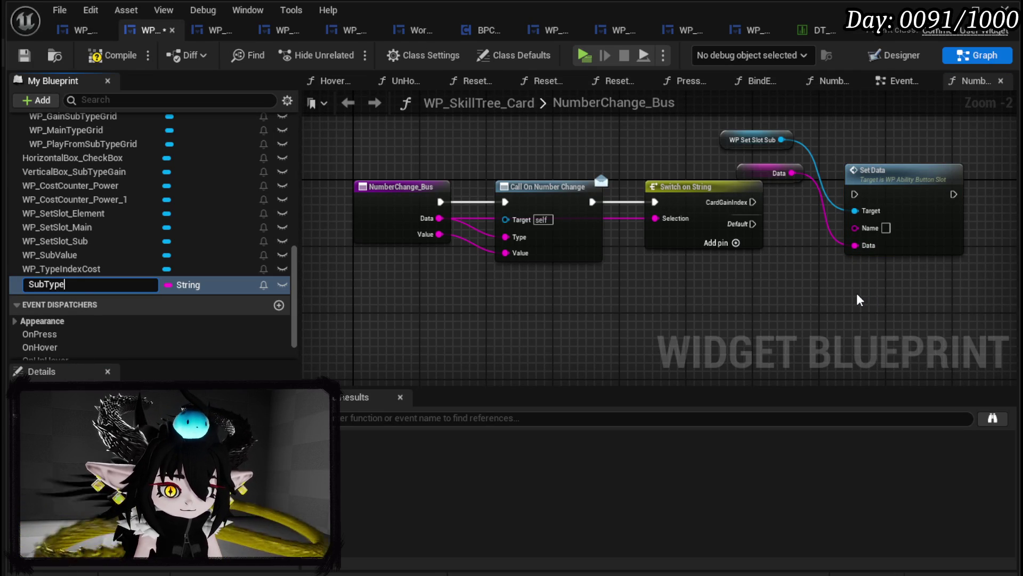
pyautogui.press('Return')
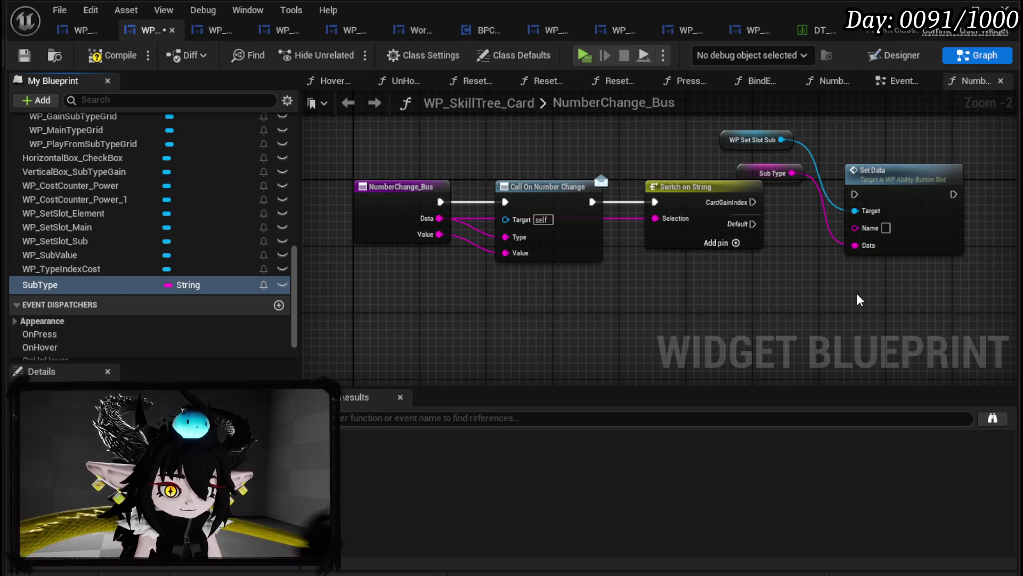
pyautogui.moveTo(761, 176)
pyautogui.mouseDown()
pyautogui.moveTo(777, 273)
pyautogui.moveTo(769, 283)
pyautogui.mouseUp()
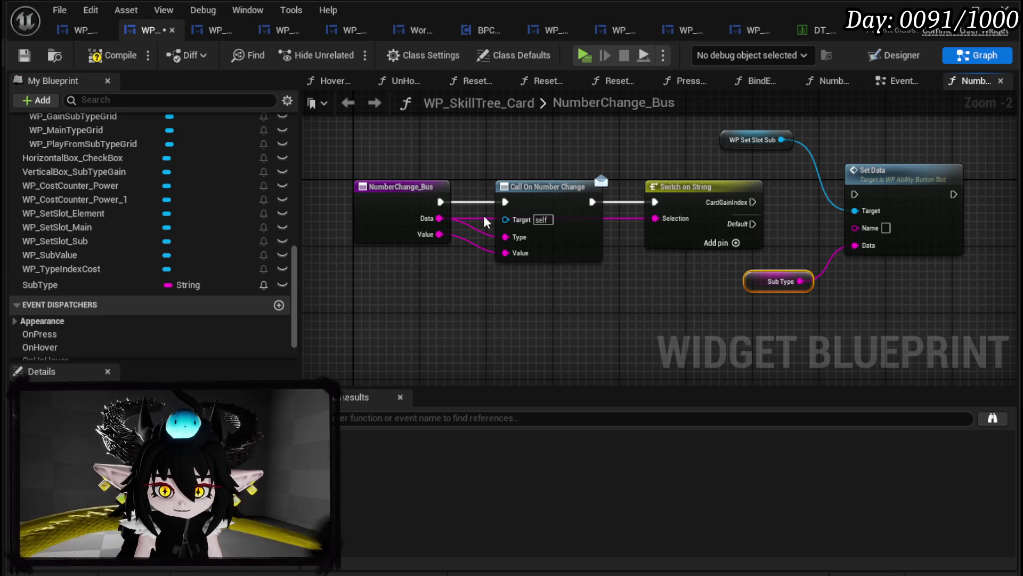
pyautogui.moveTo(437, 219)
pyautogui.mouseDown()
pyautogui.moveTo(583, 187)
pyautogui.moveTo(874, 228)
pyautogui.mouseUp()
pyautogui.moveTo(753, 202)
pyautogui.mouseDown()
pyautogui.moveTo(861, 199)
pyautogui.moveTo(895, 214)
pyautogui.moveTo(883, 194)
pyautogui.moveTo(907, 213)
pyautogui.mouseUp()
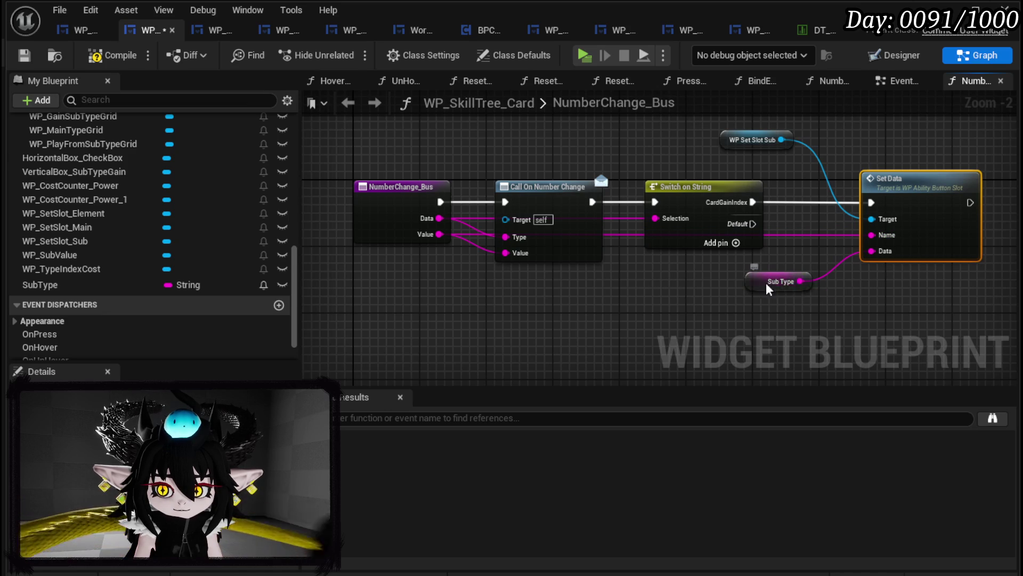
pyautogui.moveTo(757, 282); pyautogui.dragTo(864, 283)
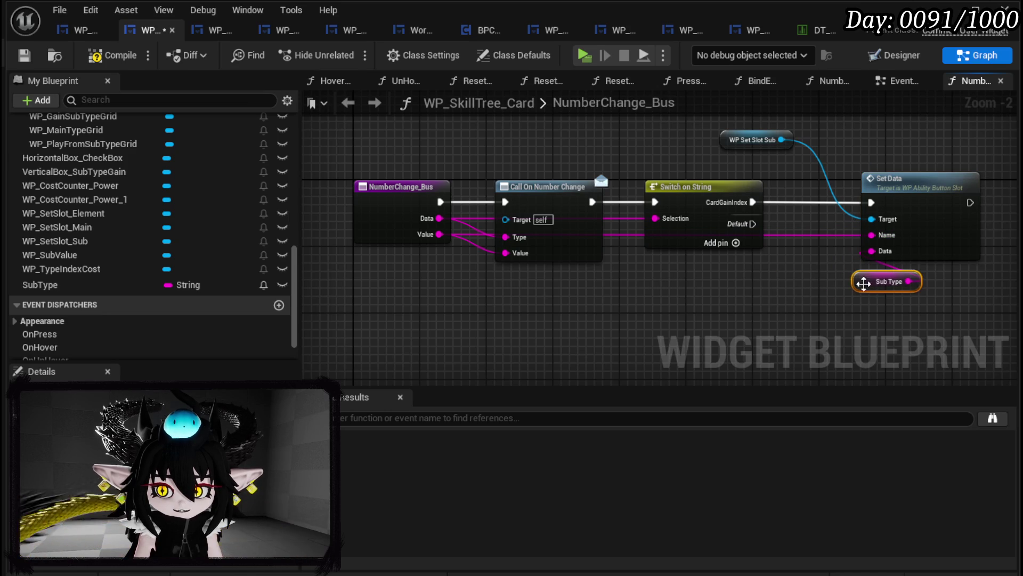
# - Compile and save WP_SkillTree_Card
pyautogui.click(113, 56)
pyautogui.click(22, 57)
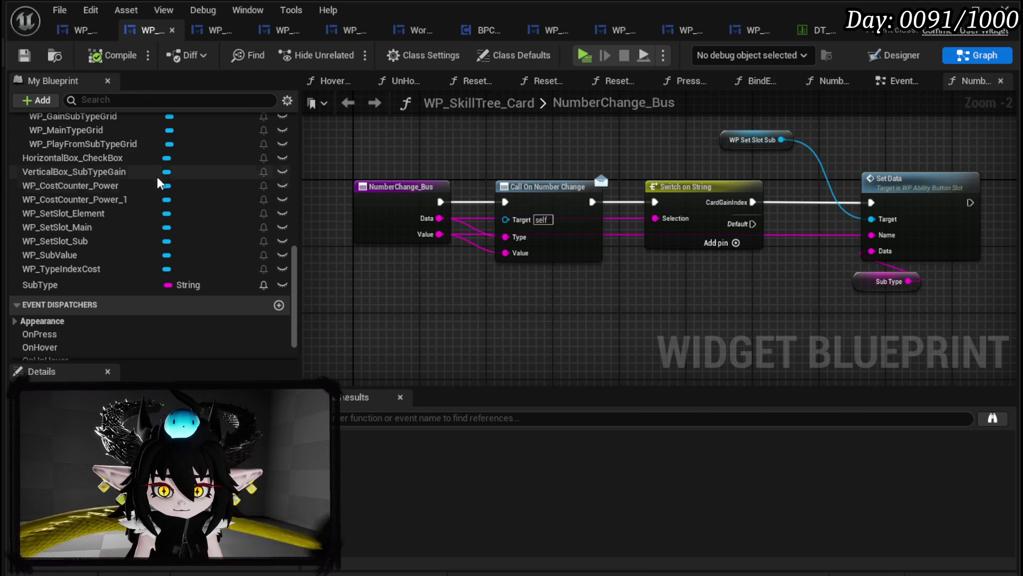
pyautogui.scroll(5, 158, 174)
pyautogui.scroll(10, 158, 174)
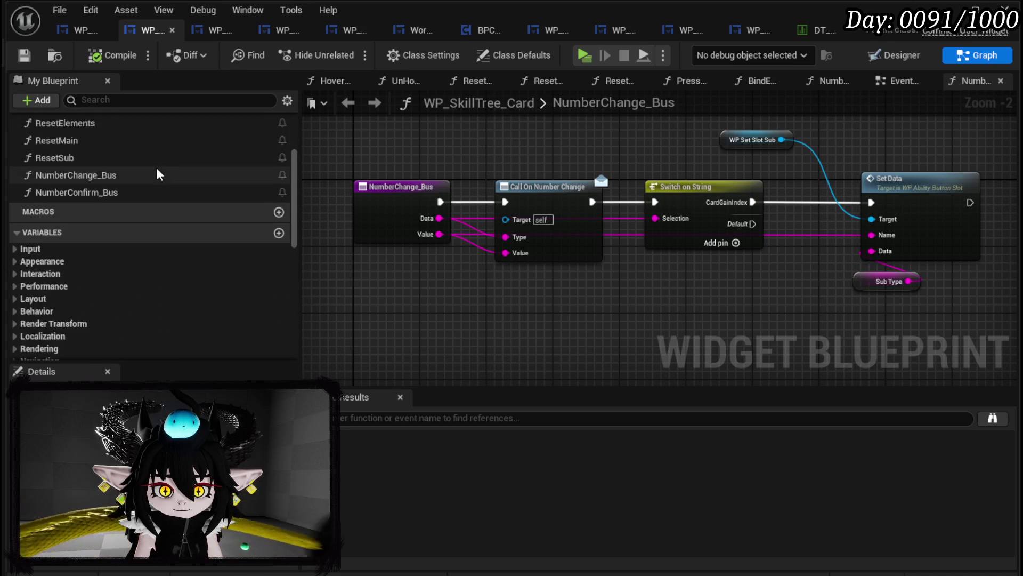
# - In PressButton_Bus, add a SET Sub Type node positioned before Set Data
pyautogui.doubleClick(104, 148)
pyautogui.moveTo(552, 251); pyautogui.dragTo(636, 254)
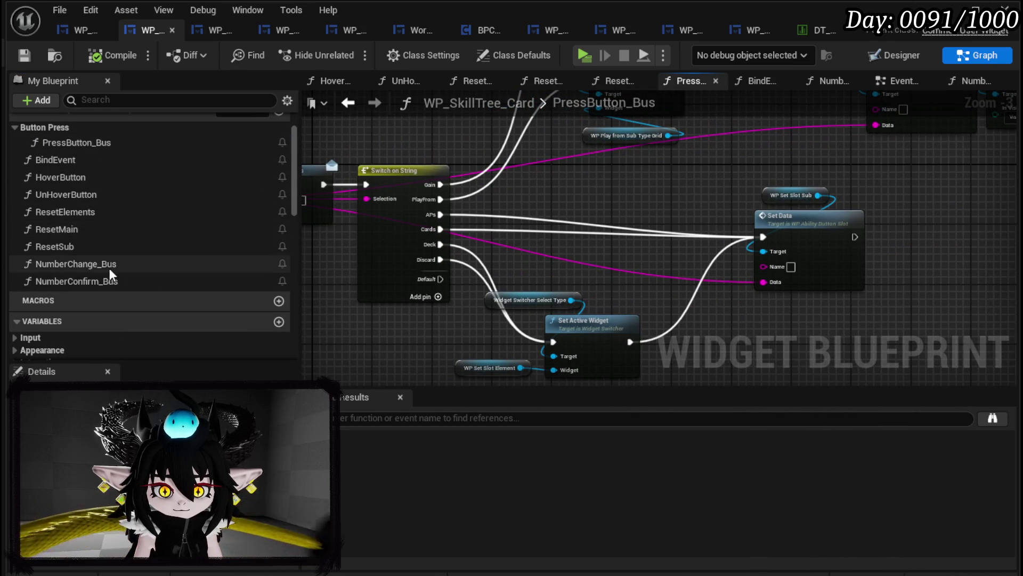
pyautogui.moveTo(684, 165)
pyautogui.mouseDown()
pyautogui.moveTo(605, 250)
pyautogui.moveTo(757, 247)
pyautogui.mouseUp()
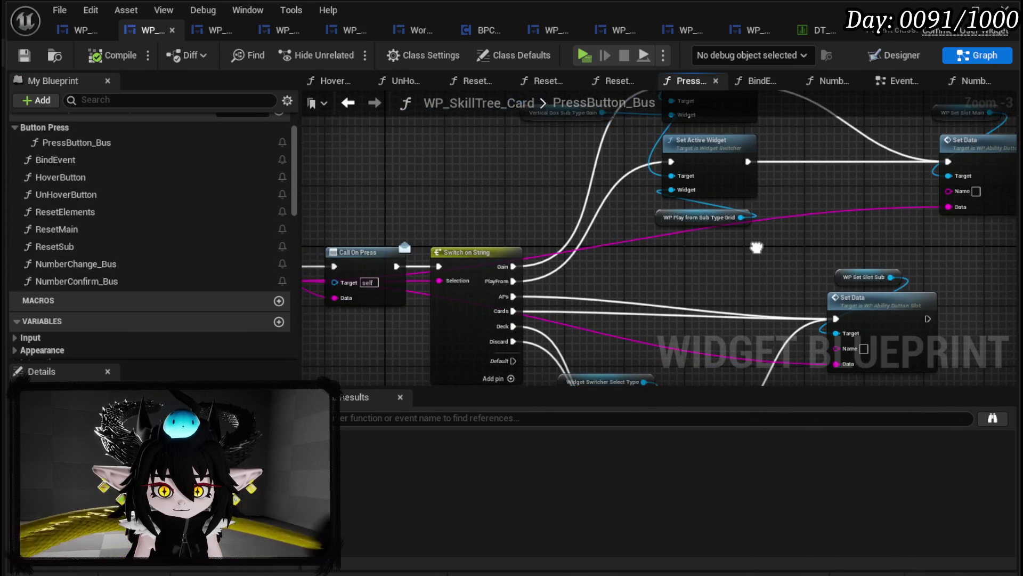
pyautogui.scroll(-10, 209, 245)
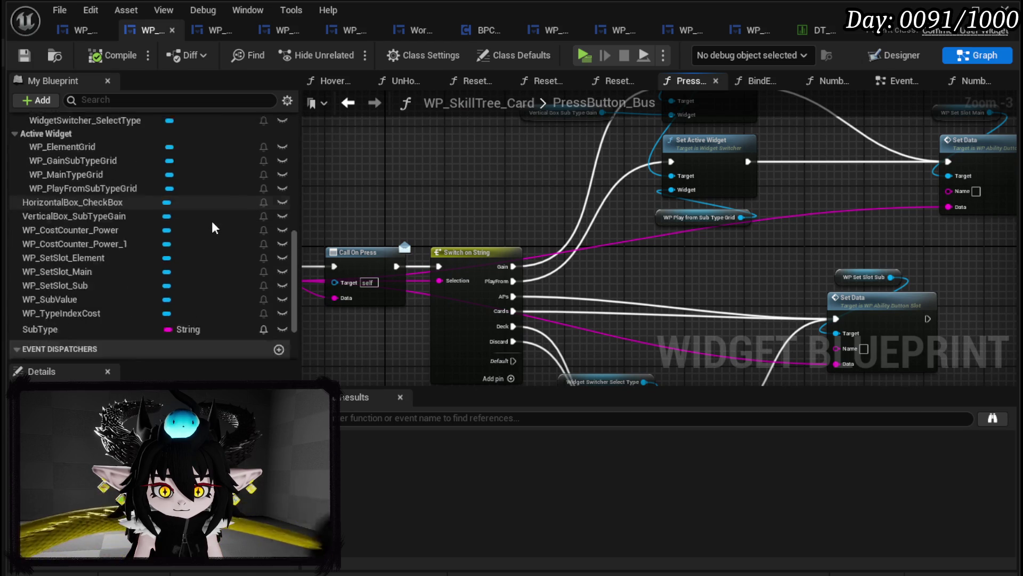
pyautogui.moveTo(119, 262)
pyautogui.mouseDown()
pyautogui.moveTo(566, 257)
pyautogui.moveTo(651, 275)
pyautogui.mouseUp()
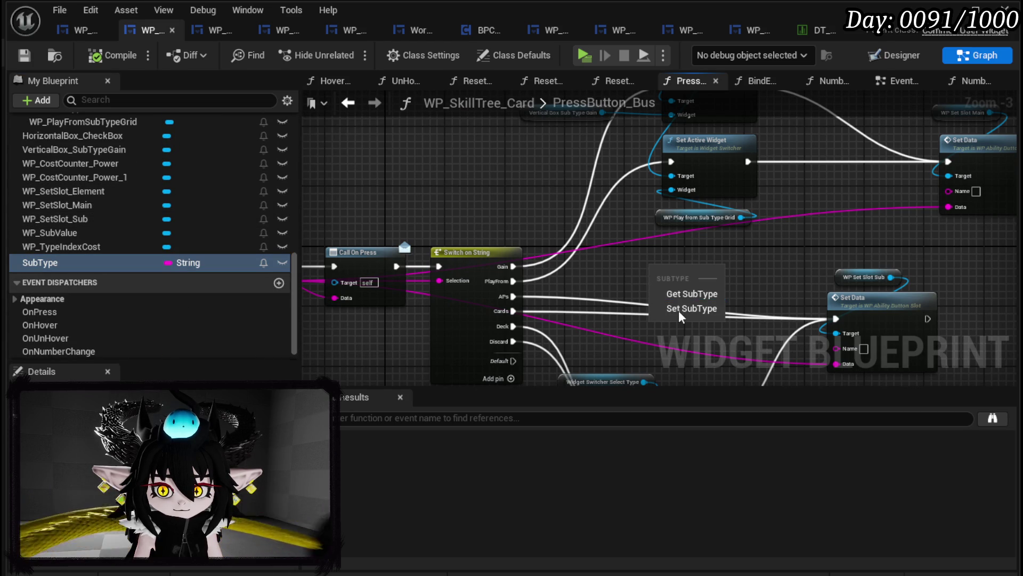
pyautogui.click(679, 310)
pyautogui.moveTo(644, 229); pyautogui.dragTo(562, 253)
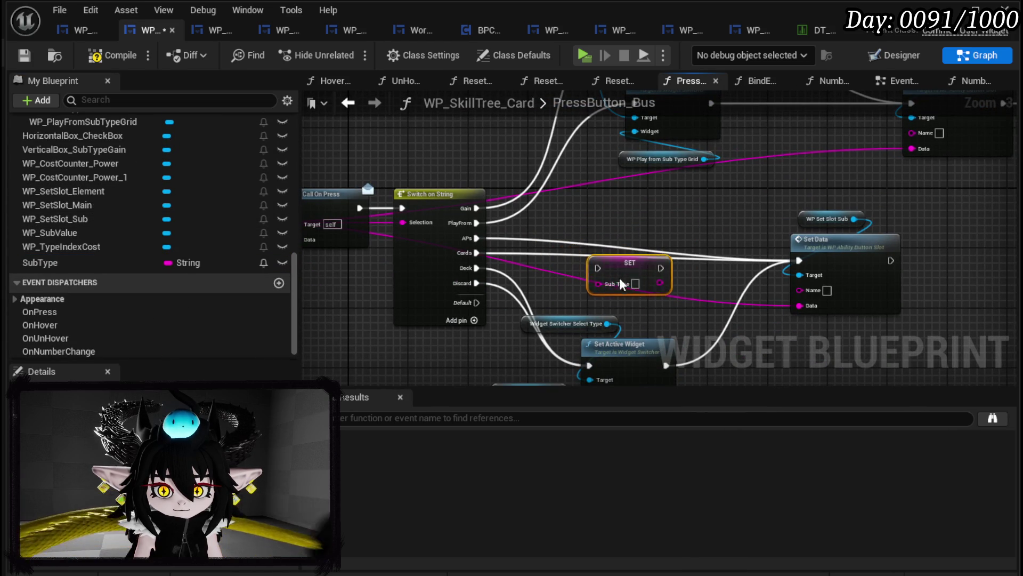
# - Route the APs case through SET Sub Type and feed it the pressed data
pyautogui.scroll(1, 655, 288)
pyautogui.moveTo(699, 275)
pyautogui.mouseDown()
pyautogui.moveTo(954, 279)
pyautogui.moveTo(960, 266)
pyautogui.moveTo(775, 244)
pyautogui.moveTo(862, 234)
pyautogui.mouseUp()
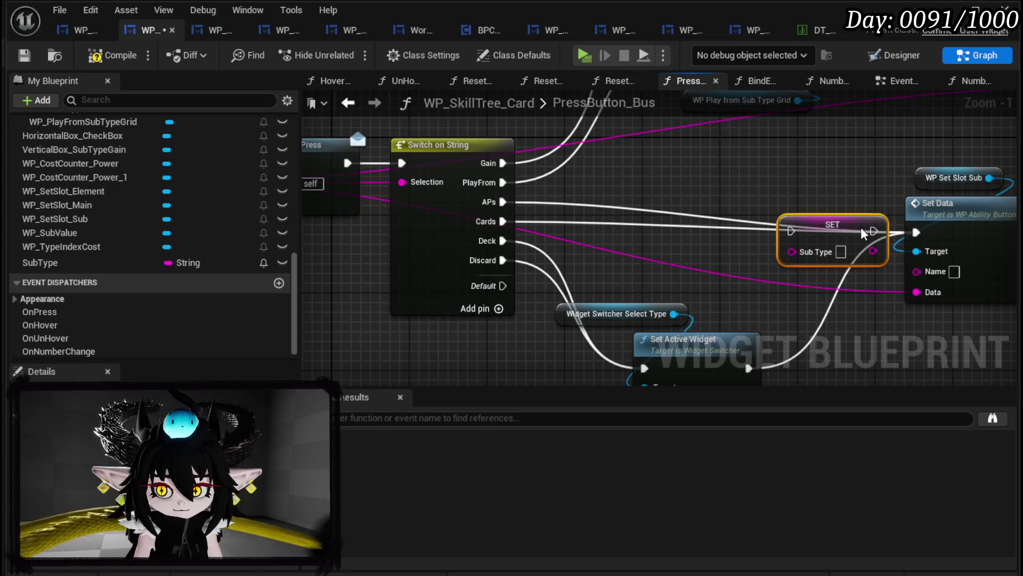
pyautogui.moveTo(486, 209)
pyautogui.mouseDown()
pyautogui.moveTo(698, 238)
pyautogui.moveTo(791, 231)
pyautogui.moveTo(708, 245)
pyautogui.moveTo(791, 231)
pyautogui.mouseUp()
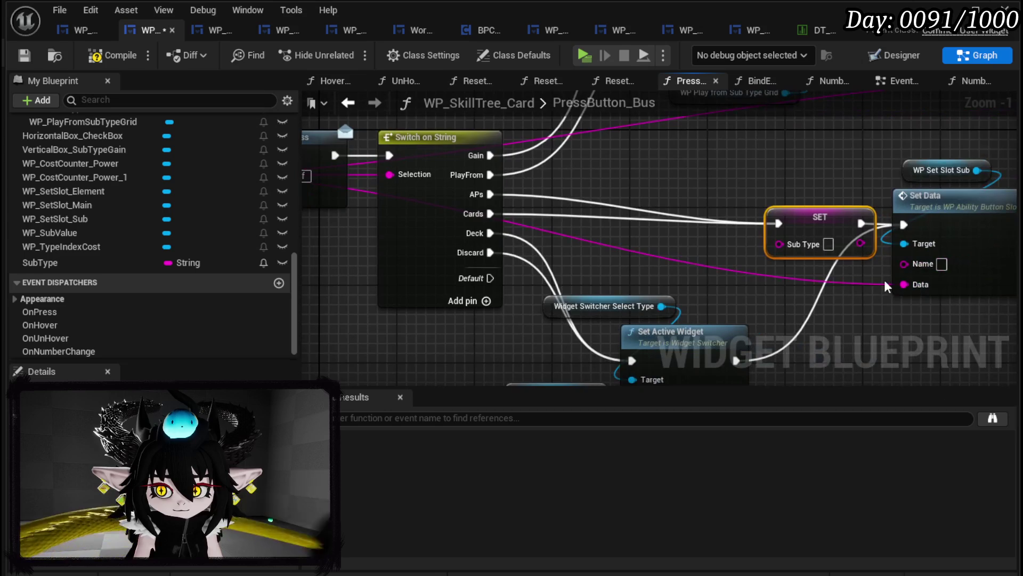
pyautogui.moveTo(904, 284)
pyautogui.mouseDown()
pyautogui.moveTo(806, 251)
pyautogui.moveTo(757, 274)
pyautogui.moveTo(650, 251)
pyautogui.mouseUp()
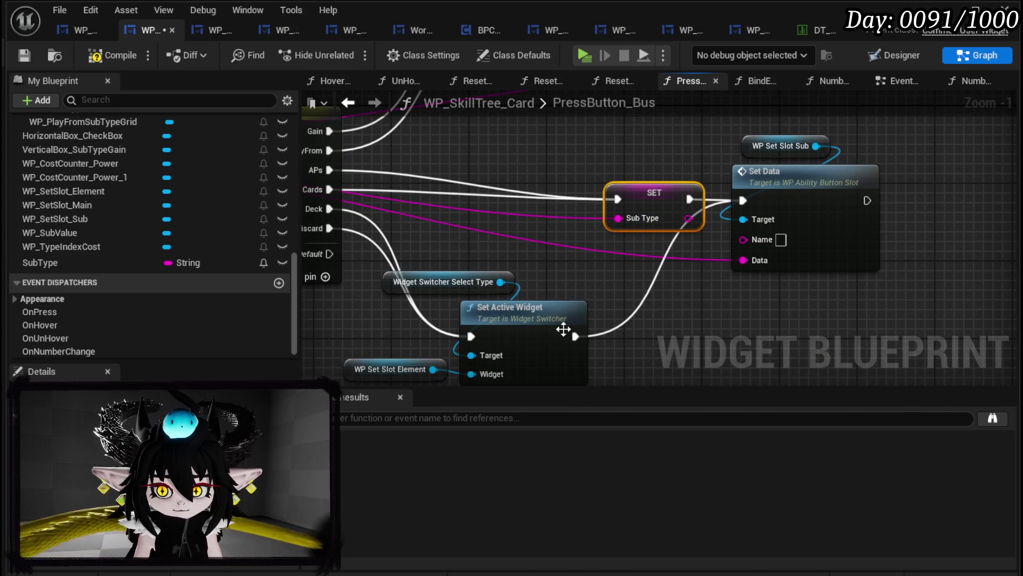
# - Duplicate WP Set Slot Sub and Set Data after Set Active Widget, feeding Sub Type into Data
pyautogui.moveTo(564, 329); pyautogui.dragTo(464, 320)
pyautogui.moveTo(632, 277); pyautogui.dragTo(782, 133)
pyautogui.hotkey('ctrl', 'c')
pyautogui.moveTo(715, 296); pyautogui.dragTo(715, 212)
pyautogui.hotkey('ctrl', 'v')
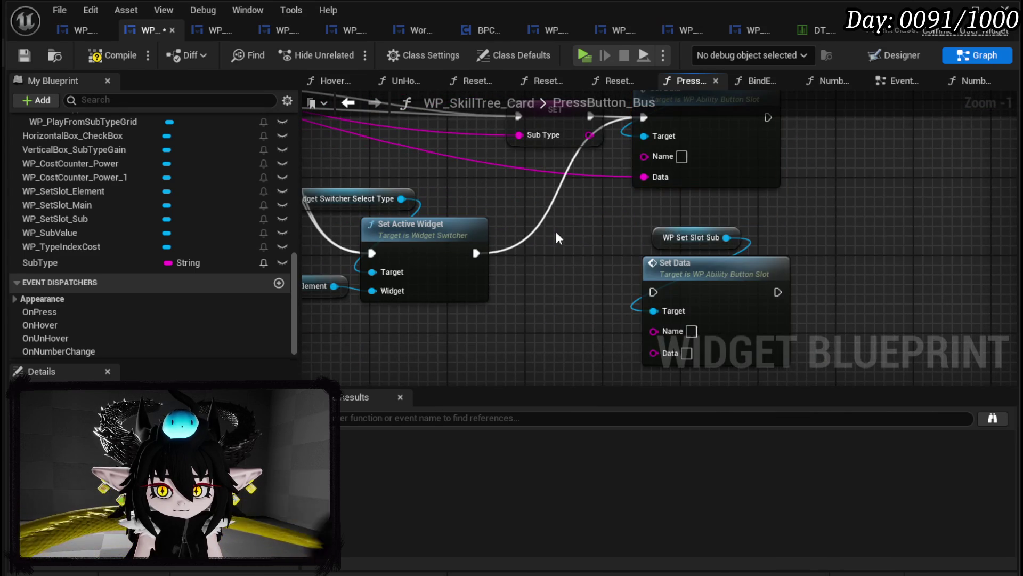
pyautogui.moveTo(476, 254); pyautogui.dragTo(653, 292)
pyautogui.moveTo(645, 177)
pyautogui.mouseDown()
pyautogui.moveTo(646, 351)
pyautogui.moveTo(655, 351)
pyautogui.mouseUp()
pyautogui.moveTo(569, 213); pyautogui.dragTo(628, 256)
# - Rearrange Set Active Widget and its switcher and element getters to tidy the branch
pyautogui.scroll(-2, 627, 256)
pyautogui.moveTo(711, 267); pyautogui.dragTo(596, 152)
pyautogui.moveTo(651, 213)
pyautogui.mouseDown()
pyautogui.moveTo(696, 243)
pyautogui.moveTo(758, 243)
pyautogui.mouseUp()
pyautogui.moveTo(449, 334)
pyautogui.mouseDown()
pyautogui.moveTo(505, 317)
pyautogui.moveTo(542, 213)
pyautogui.mouseUp()
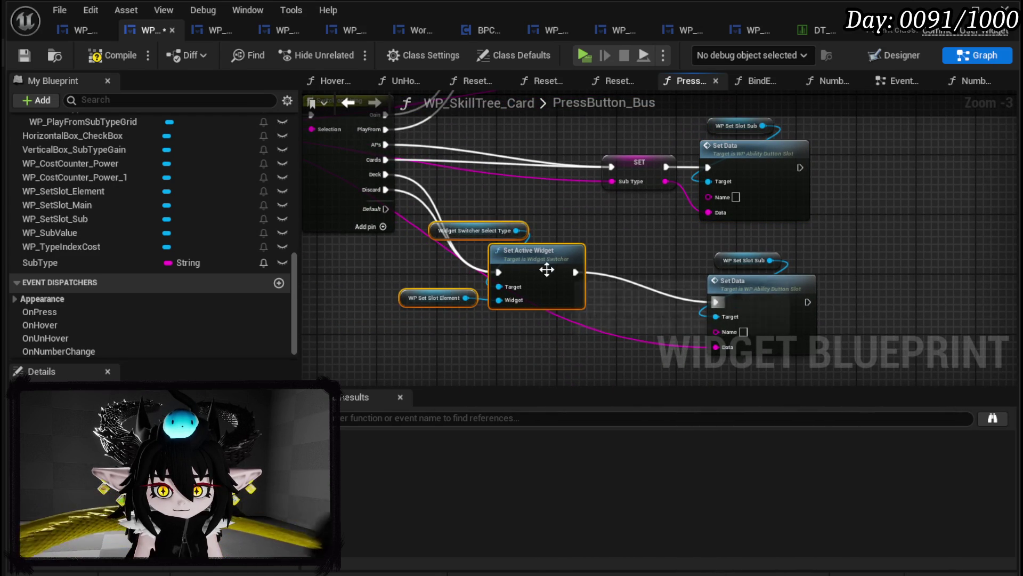
pyautogui.moveTo(547, 270); pyautogui.dragTo(578, 292)
pyautogui.click(618, 261)
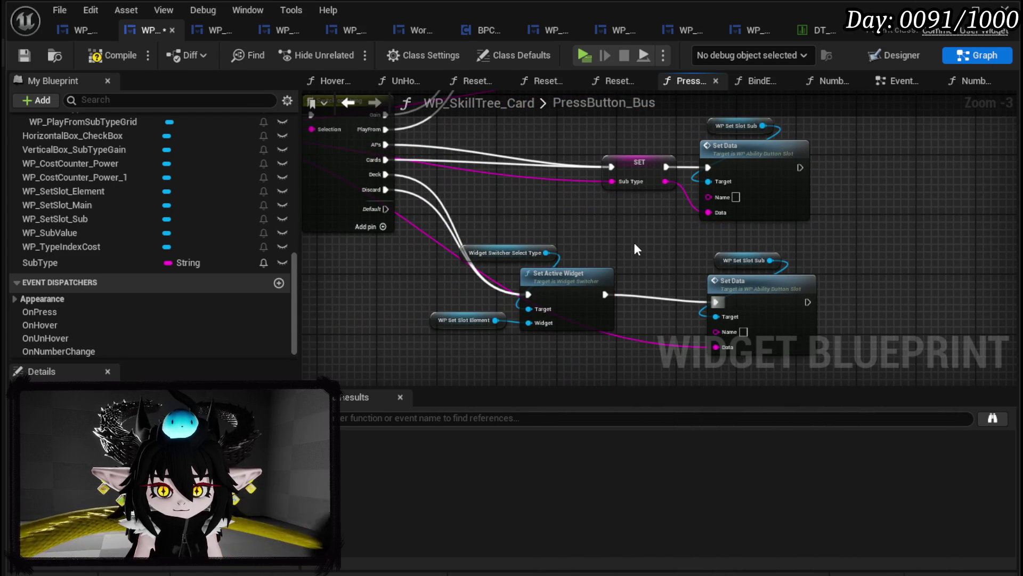
pyautogui.moveTo(634, 244); pyautogui.dragTo(644, 281)
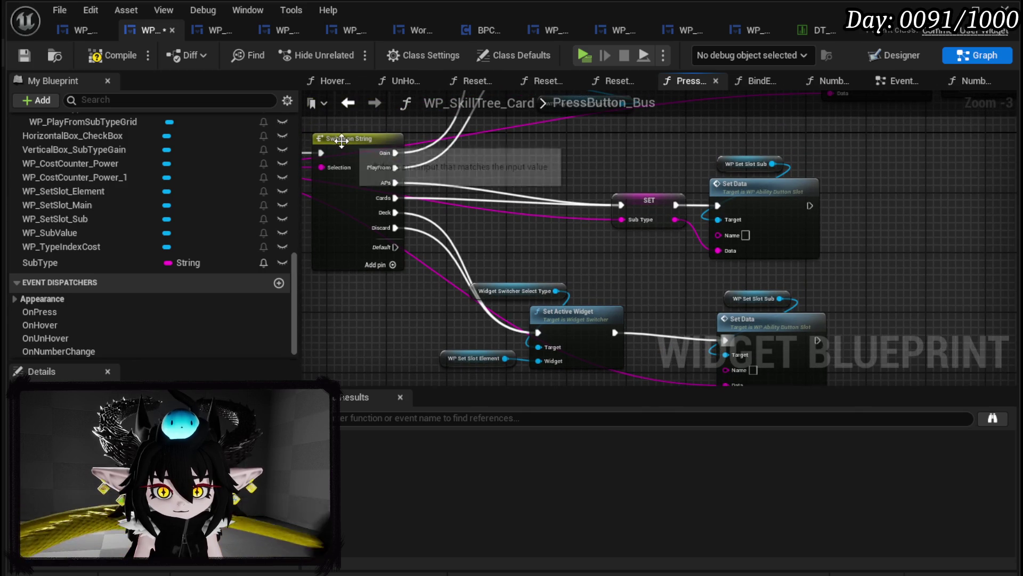
pyautogui.moveTo(569, 256); pyautogui.dragTo(541, 181)
pyautogui.moveTo(549, 211)
pyautogui.mouseDown()
pyautogui.moveTo(497, 262)
pyautogui.moveTo(407, 300)
pyautogui.mouseUp()
pyautogui.click(334, 95)
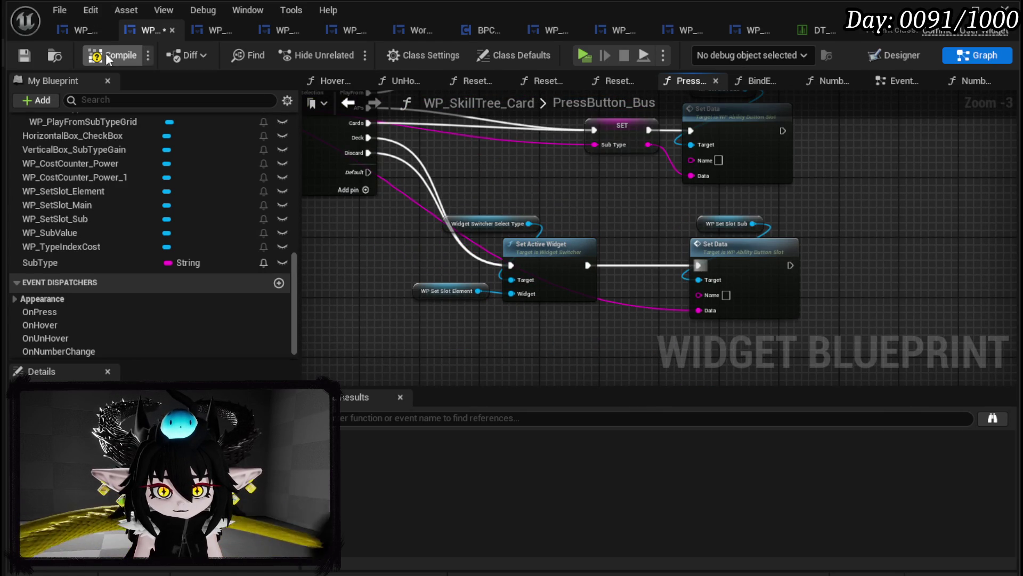
# - Compile the widget blueprint and shift the SET Sub Type node left
pyautogui.click(25, 52)
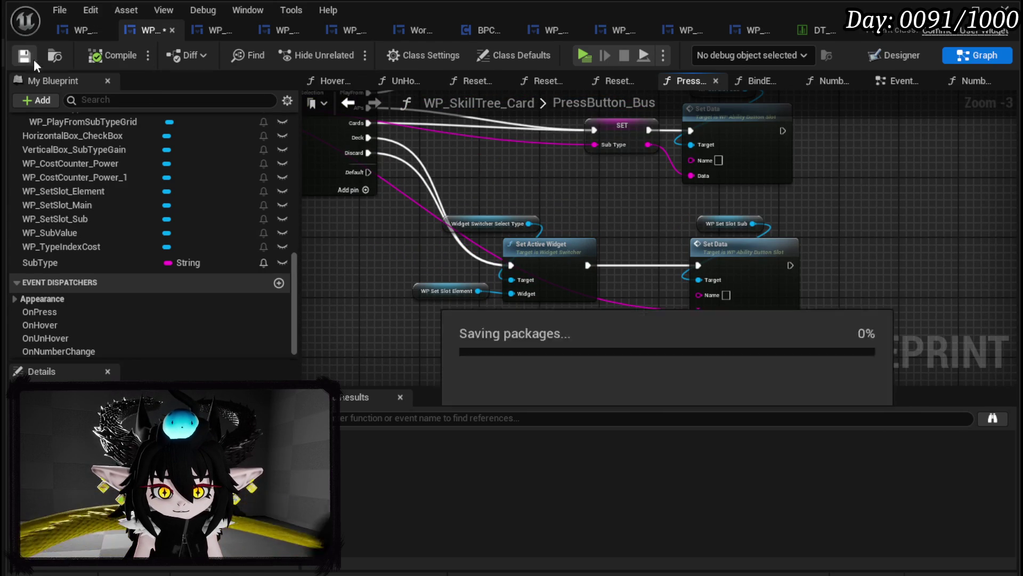
pyautogui.moveTo(568, 241)
pyautogui.mouseDown()
pyautogui.moveTo(455, 238)
pyautogui.moveTo(467, 262)
pyautogui.moveTo(531, 299)
pyautogui.moveTo(574, 308)
pyautogui.mouseUp()
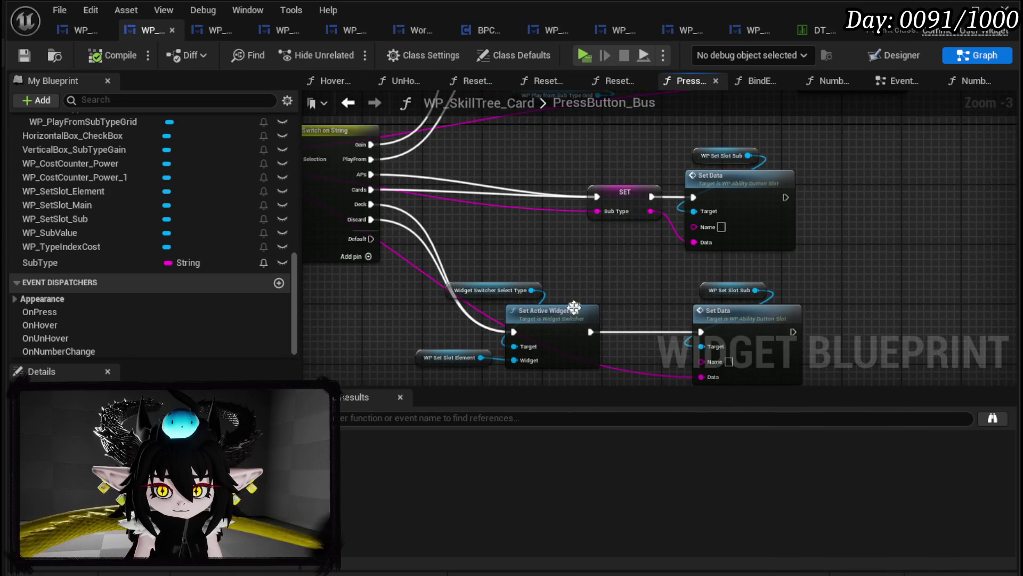
pyautogui.moveTo(621, 195)
pyautogui.mouseDown()
pyautogui.moveTo(584, 193)
pyautogui.moveTo(766, 206)
pyautogui.mouseUp()
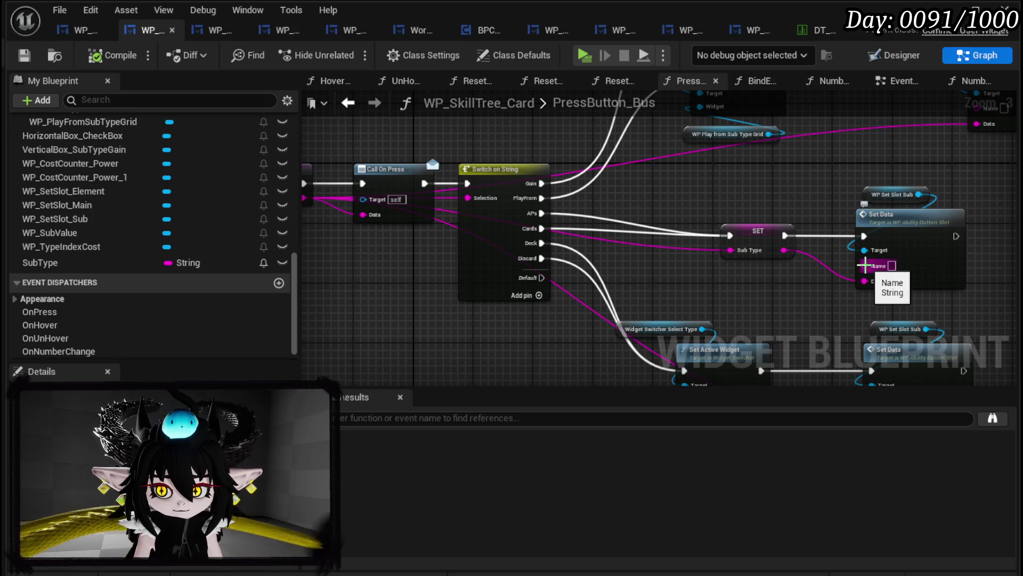
# - Promote Set Data's Name pin to a new SubTypeValue variable
pyautogui.rightClick(863, 265)
pyautogui.click(912, 311)
pyautogui.write('SubTypeVal')
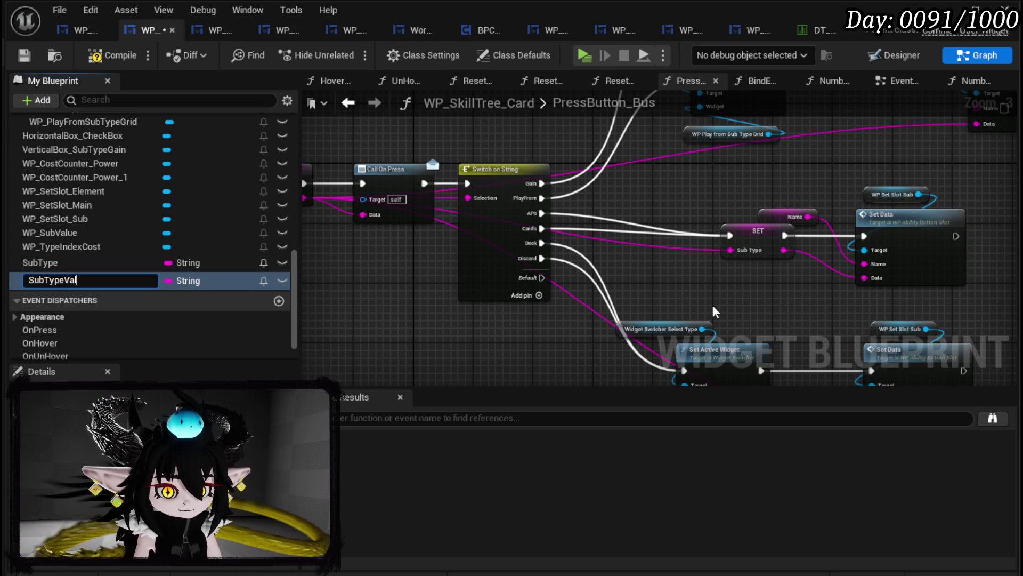
pyautogui.write('ue')
pyautogui.press('Return')
pyautogui.moveTo(791, 218); pyautogui.dragTo(753, 203)
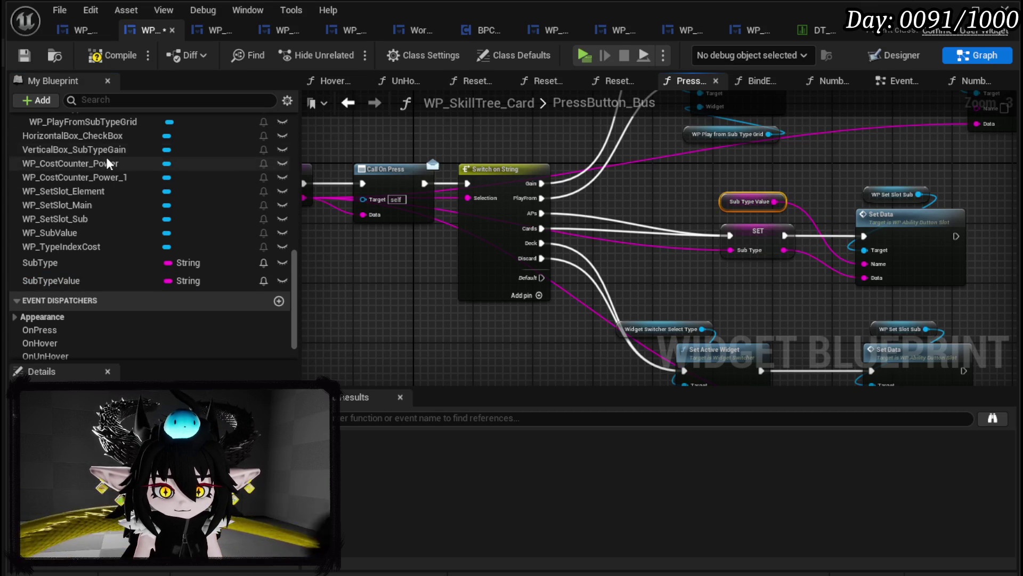
pyautogui.scroll(10, 107, 156)
pyautogui.scroll(3, 115, 169)
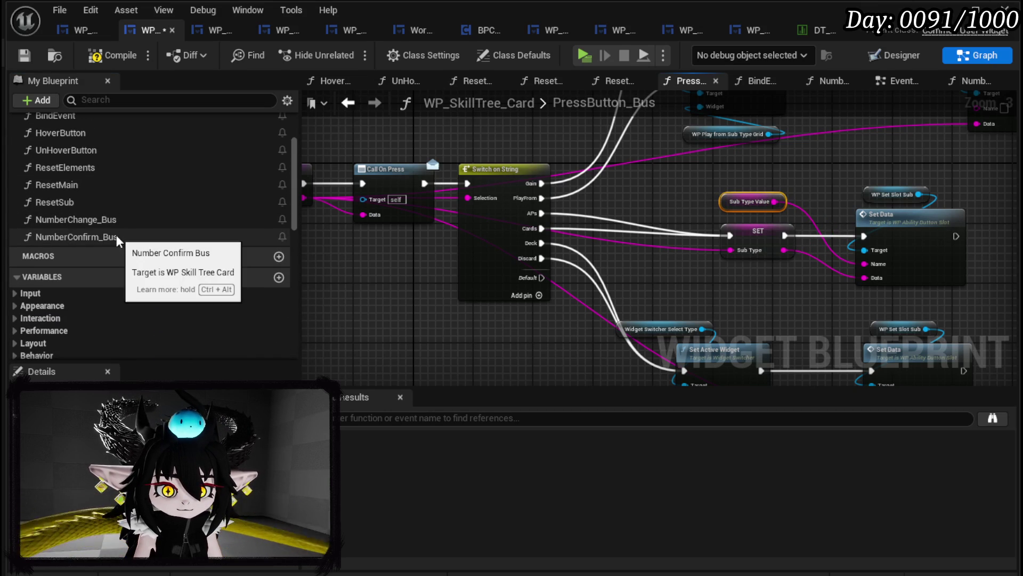
# - In NumberChange_Bus, set SubTypeValue after the CardGainIndex case, feed it into Set Data's Name, and compile
pyautogui.doubleClick(113, 219)
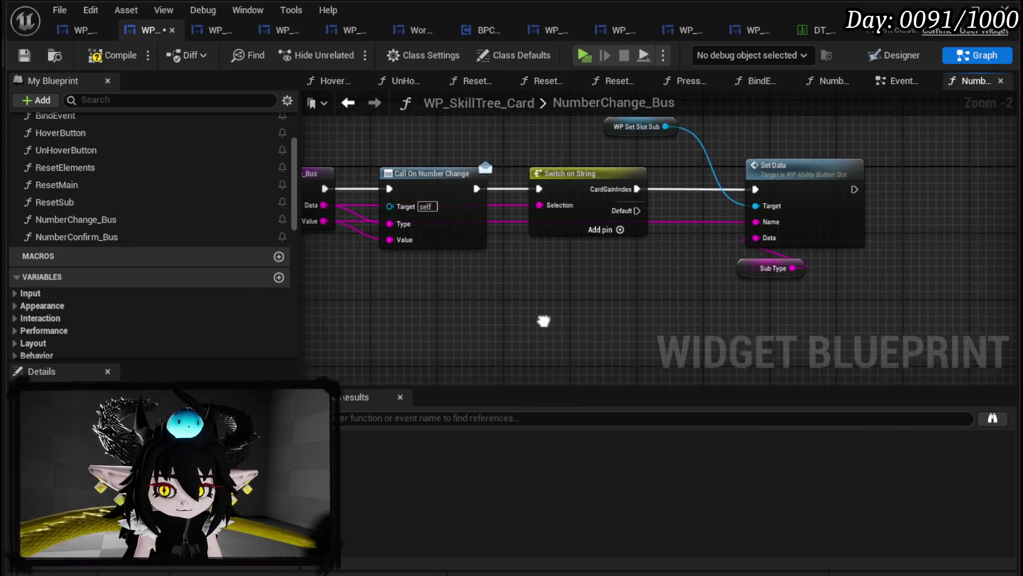
pyautogui.scroll(-10, 112, 250)
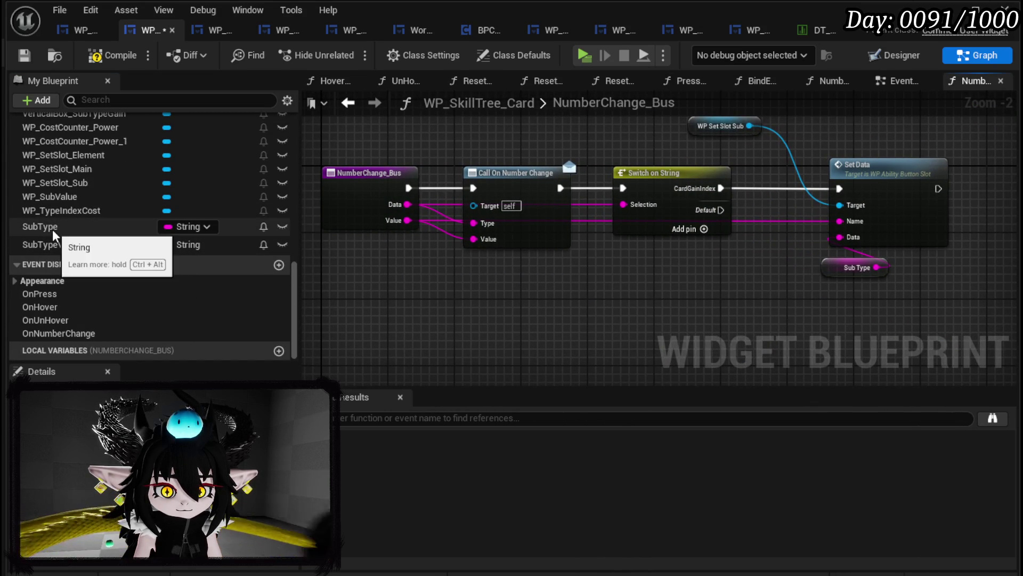
pyautogui.click(80, 245)
pyautogui.moveTo(93, 254)
pyautogui.mouseDown()
pyautogui.moveTo(651, 316)
pyautogui.moveTo(760, 262)
pyautogui.moveTo(748, 183)
pyautogui.moveTo(906, 194)
pyautogui.mouseUp()
pyautogui.click(659, 333)
pyautogui.click(696, 208)
pyautogui.moveTo(695, 208); pyautogui.dragTo(729, 223)
pyautogui.moveTo(613, 207); pyautogui.dragTo(683, 208)
pyautogui.moveTo(771, 207)
pyautogui.mouseDown()
pyautogui.moveTo(848, 208)
pyautogui.moveTo(806, 233)
pyautogui.moveTo(683, 224)
pyautogui.mouseUp()
pyautogui.moveTo(760, 224); pyautogui.dragTo(849, 240)
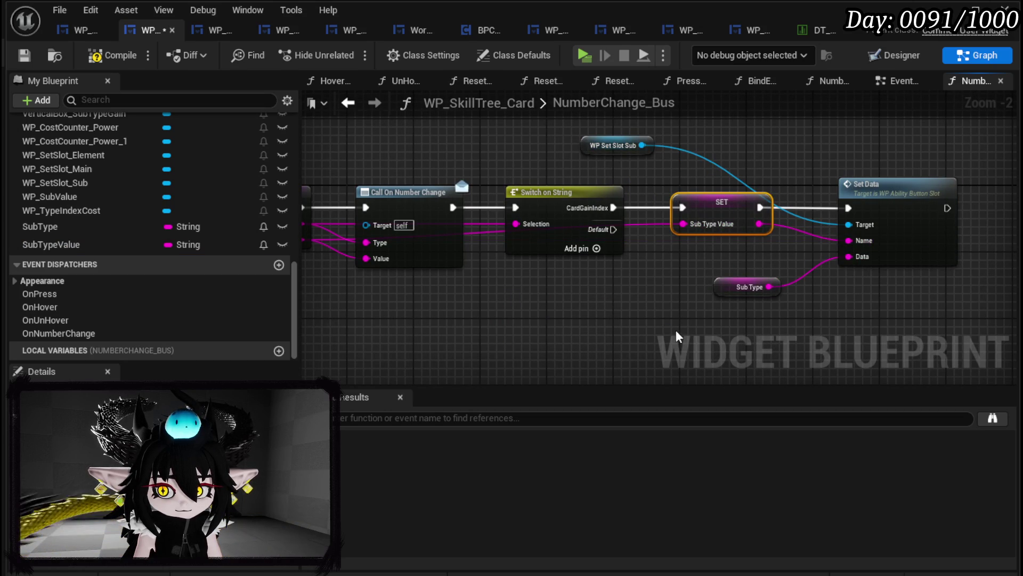
pyautogui.click(25, 57)
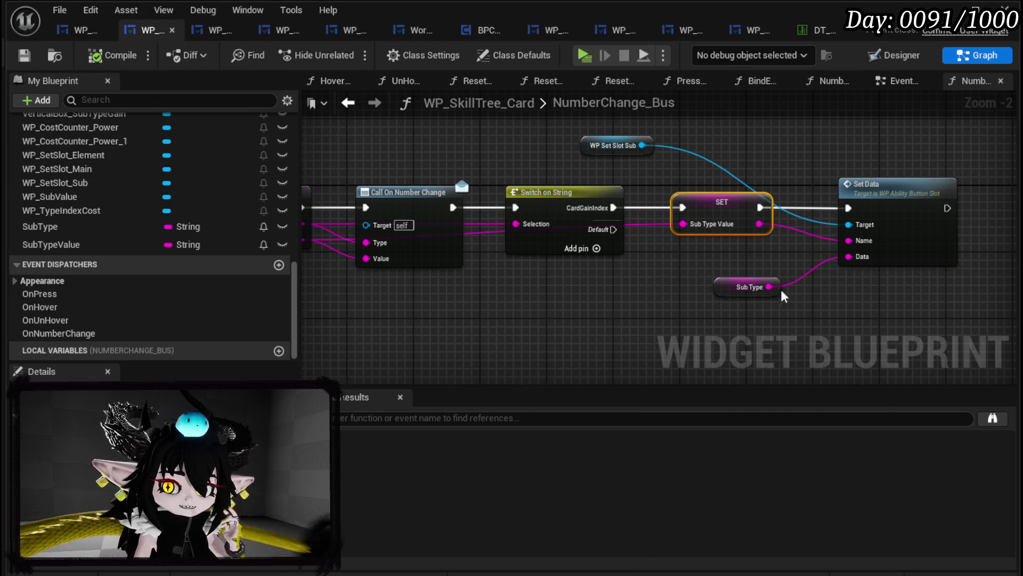
# - Select the Switch on String node and open the NumberConfirm_Bus graph
pyautogui.moveTo(738, 296)
pyautogui.mouseDown()
pyautogui.moveTo(742, 278)
pyautogui.moveTo(587, 284)
pyautogui.mouseUp()
pyautogui.moveTo(501, 277); pyautogui.dragTo(543, 182)
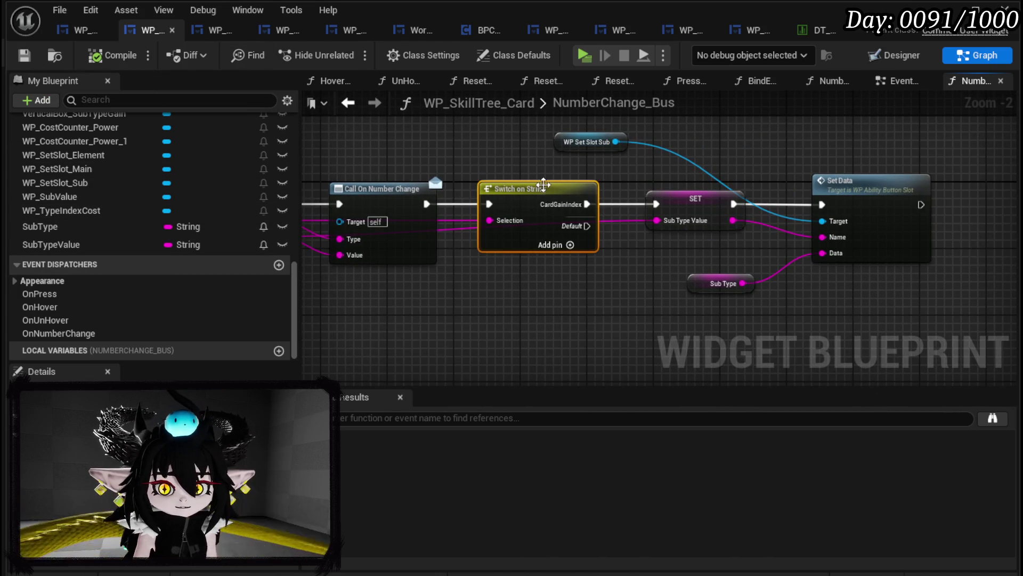
pyautogui.scroll(10, 203, 201)
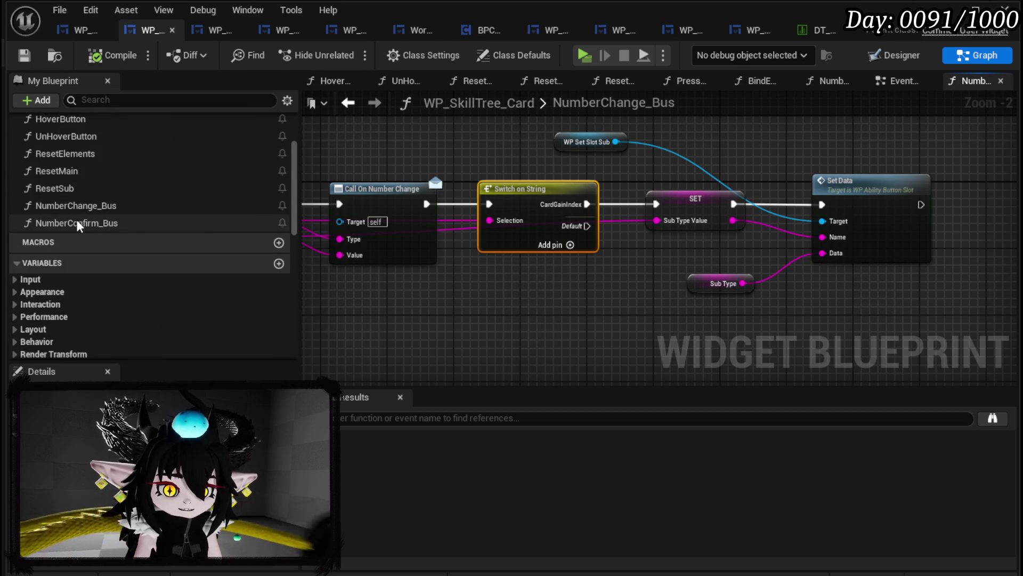
pyautogui.doubleClick(98, 230)
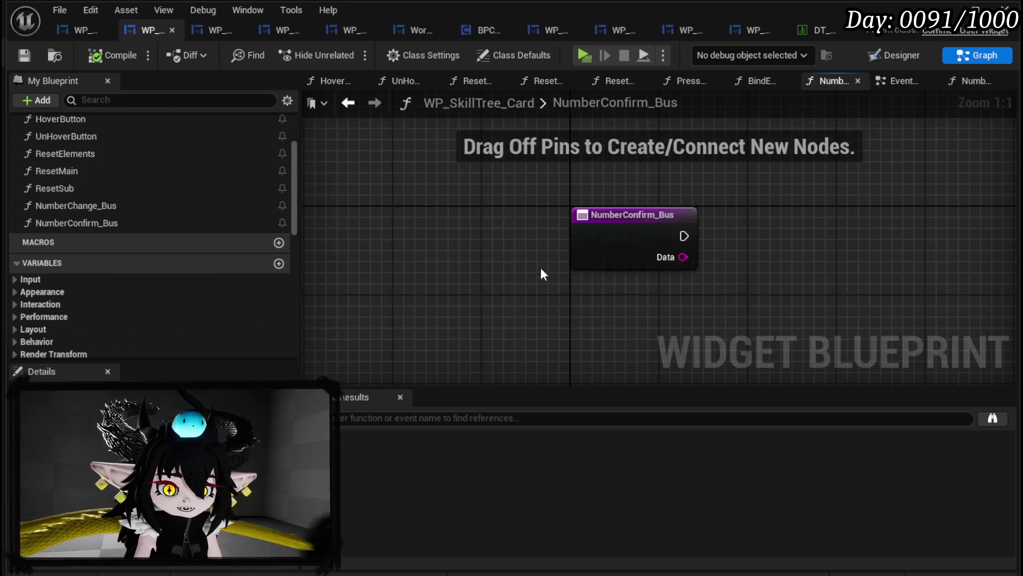
# - Paste the Switch on String node, run it from the entry node, and feed Data into Selection
pyautogui.hotkey('ctrl', 'v')
pyautogui.moveTo(527, 229); pyautogui.dragTo(527, 229)
pyautogui.press('q')
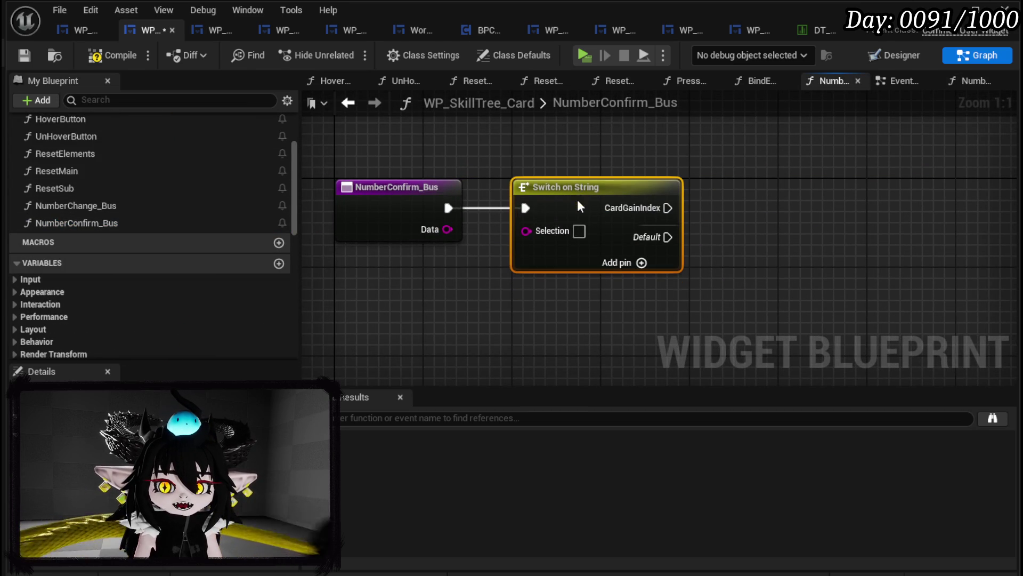
pyautogui.moveTo(449, 229); pyautogui.dragTo(526, 231)
# - Add a Set Active Widget node on WidgetSwitcher_SelectType for the CardGainIndex case
pyautogui.moveTo(858, 204); pyautogui.dragTo(511, 228)
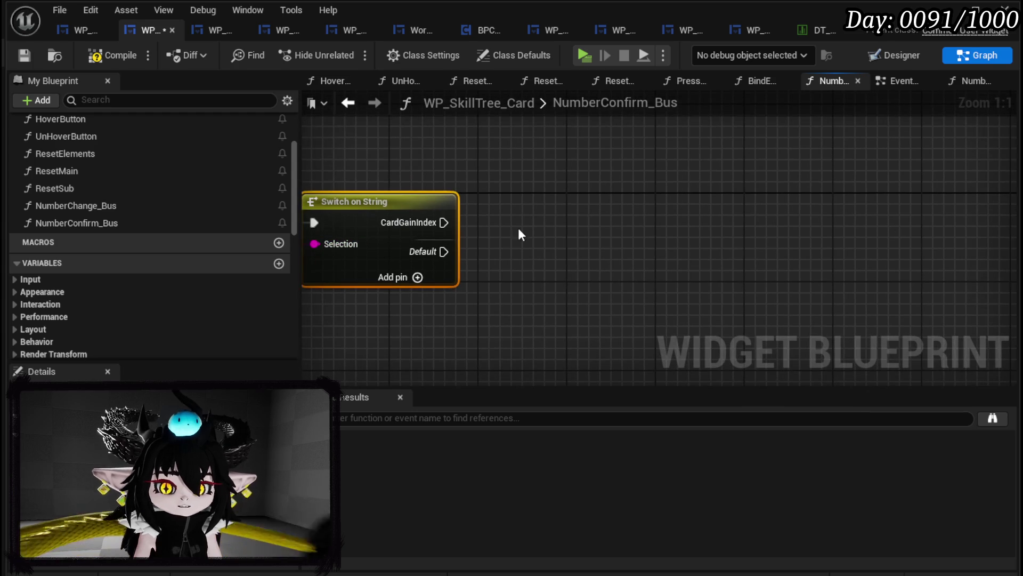
pyautogui.scroll(-5, 135, 188)
pyautogui.moveTo(88, 216)
pyautogui.mouseDown()
pyautogui.moveTo(442, 152)
pyautogui.moveTo(426, 122)
pyautogui.mouseUp()
pyautogui.moveTo(549, 128)
pyautogui.mouseDown()
pyautogui.moveTo(607, 168)
pyautogui.moveTo(610, 159)
pyautogui.mouseUp()
pyautogui.write('Set A')
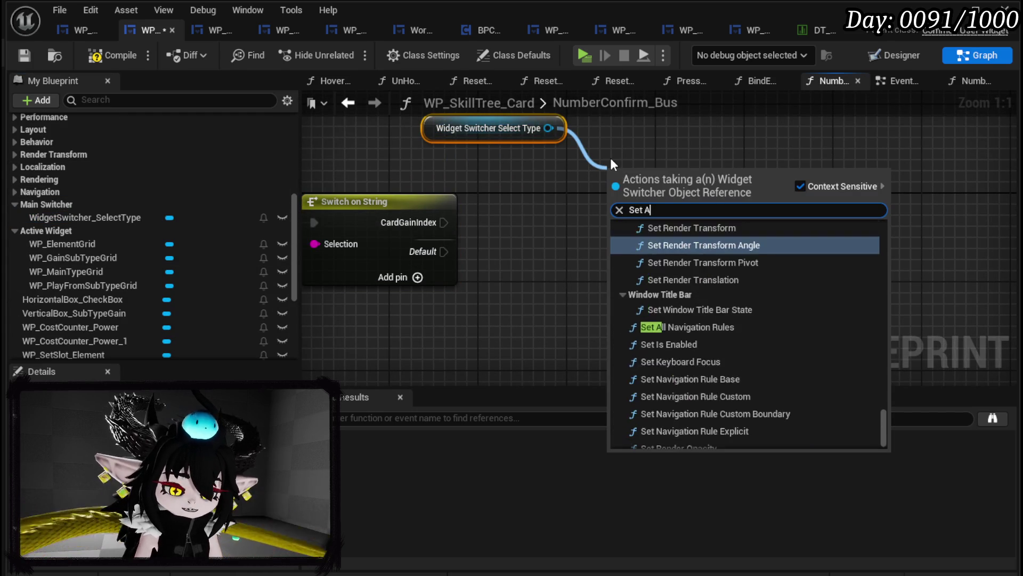
pyautogui.write('ctive')
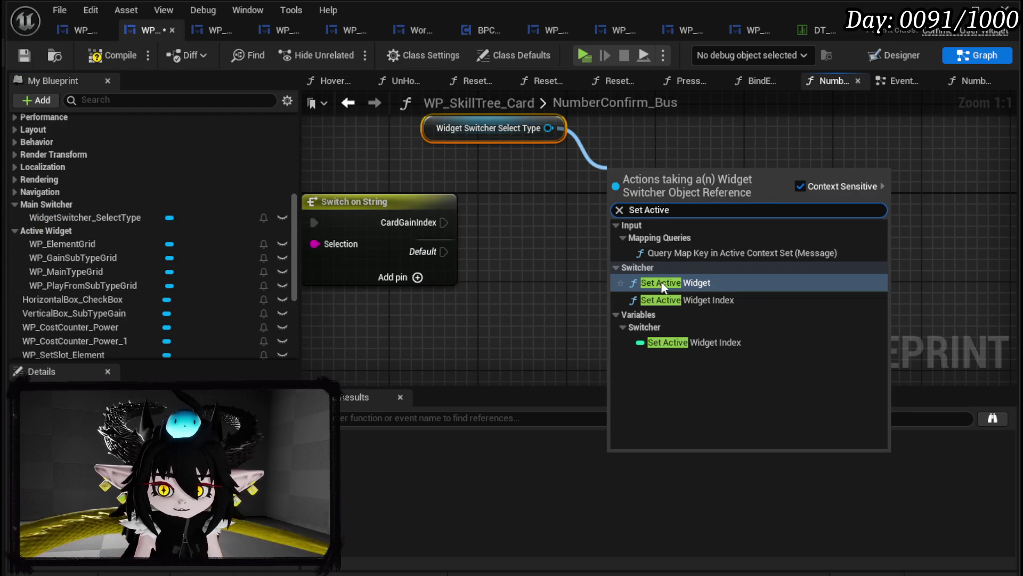
pyautogui.click(661, 282)
pyautogui.moveTo(444, 222); pyautogui.dragTo(618, 201)
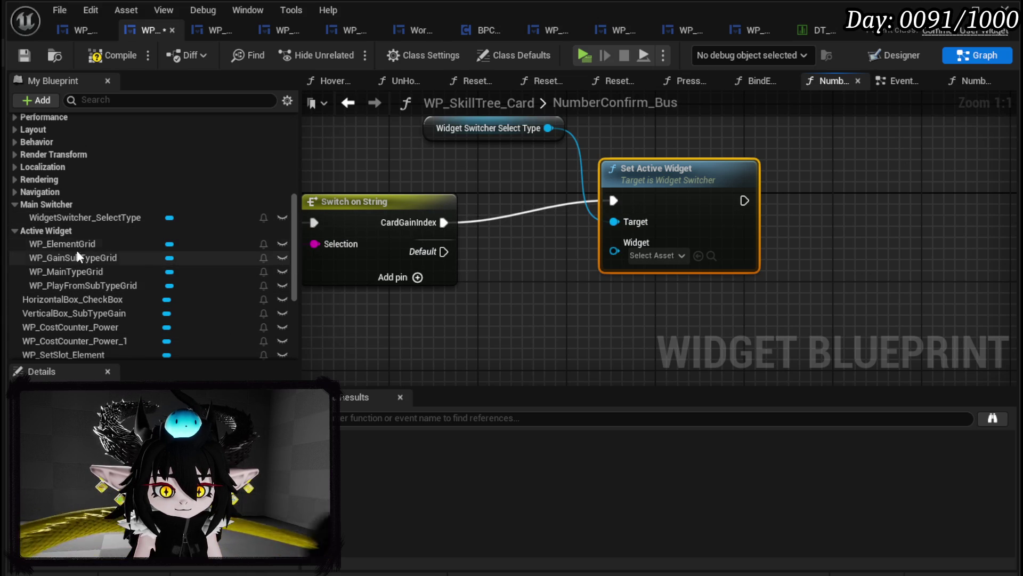
# - Make WP_ElementGrid the activated widget, save and compile, then return to the level editor
pyautogui.moveTo(79, 244); pyautogui.dragTo(425, 307)
pyautogui.moveTo(491, 301); pyautogui.dragTo(493, 301)
pyautogui.moveTo(562, 305); pyautogui.dragTo(610, 254)
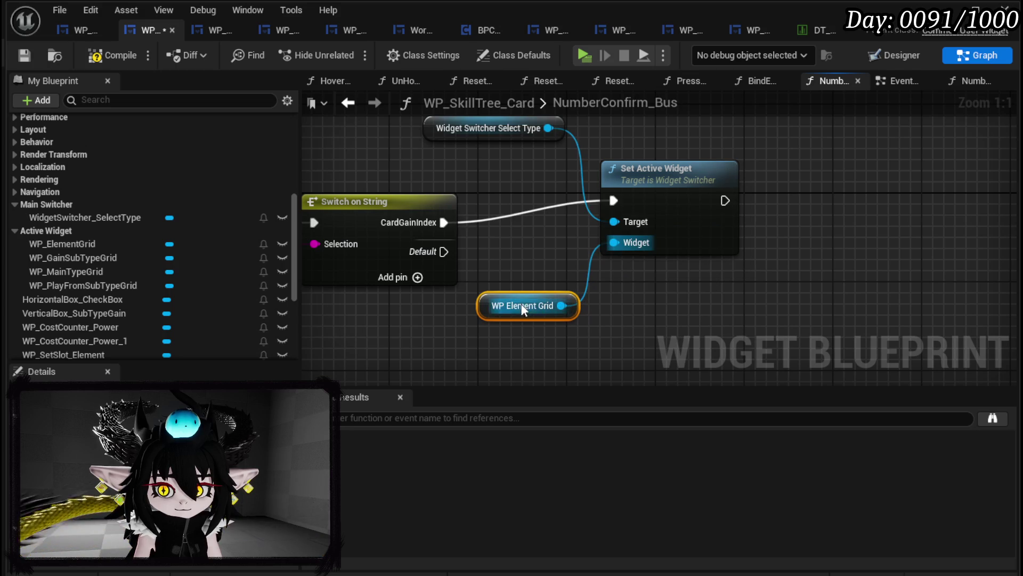
pyautogui.click(25, 55)
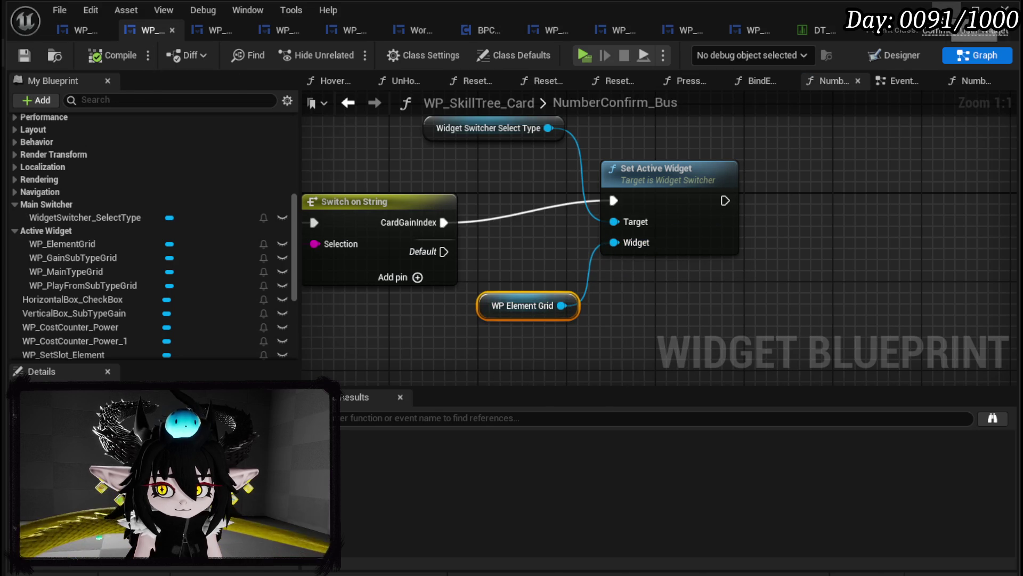
pyautogui.hotkey('alt', 'Tab')
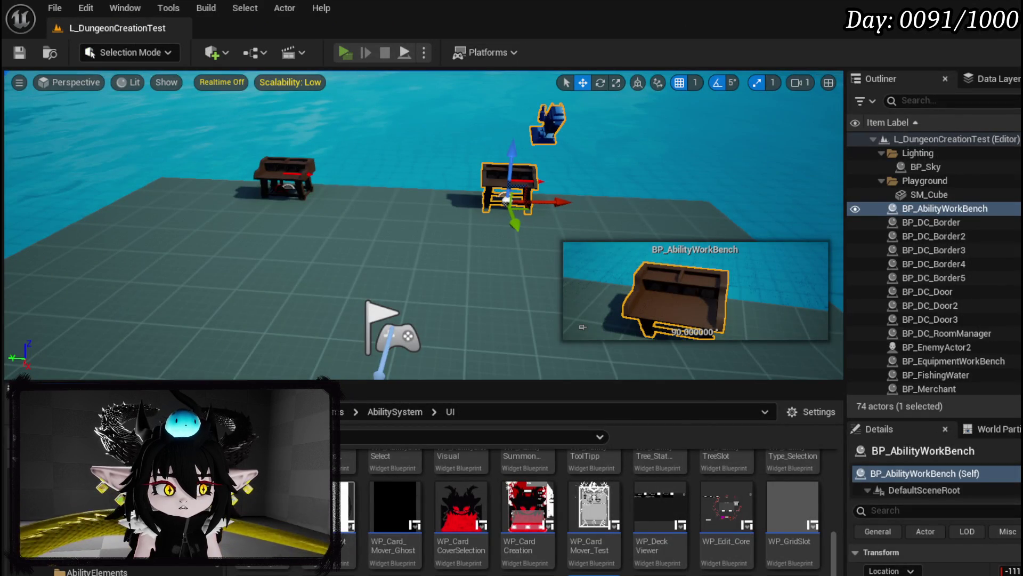
# - Start play-in-editor and select the card's AMOUNT field to change it to 4
pyautogui.click(345, 53)
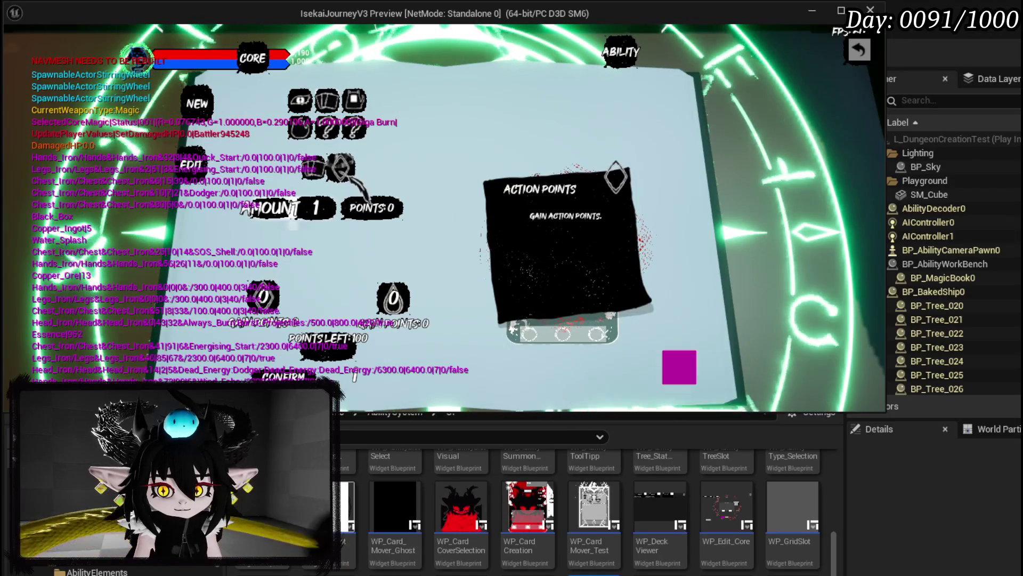
pyautogui.click(329, 217)
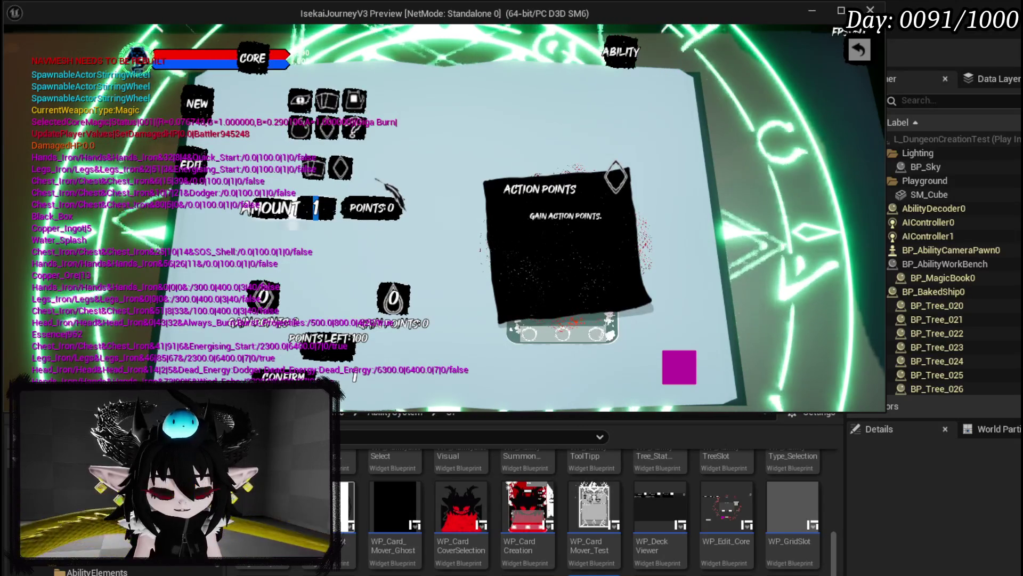
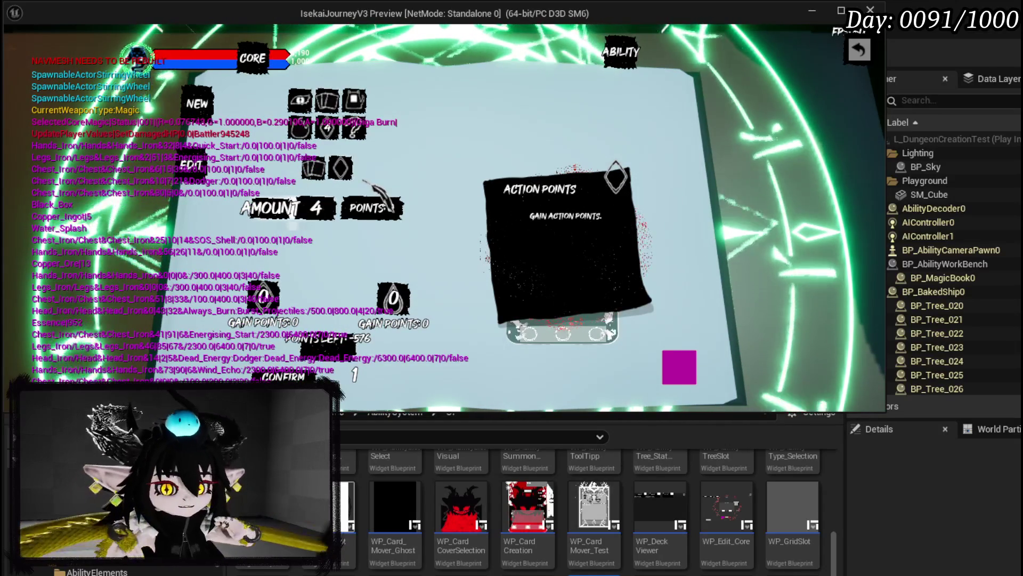
# - In the running game, raise the ability card token's gain points to 4, then close the ability book
pyautogui.click(393, 299)
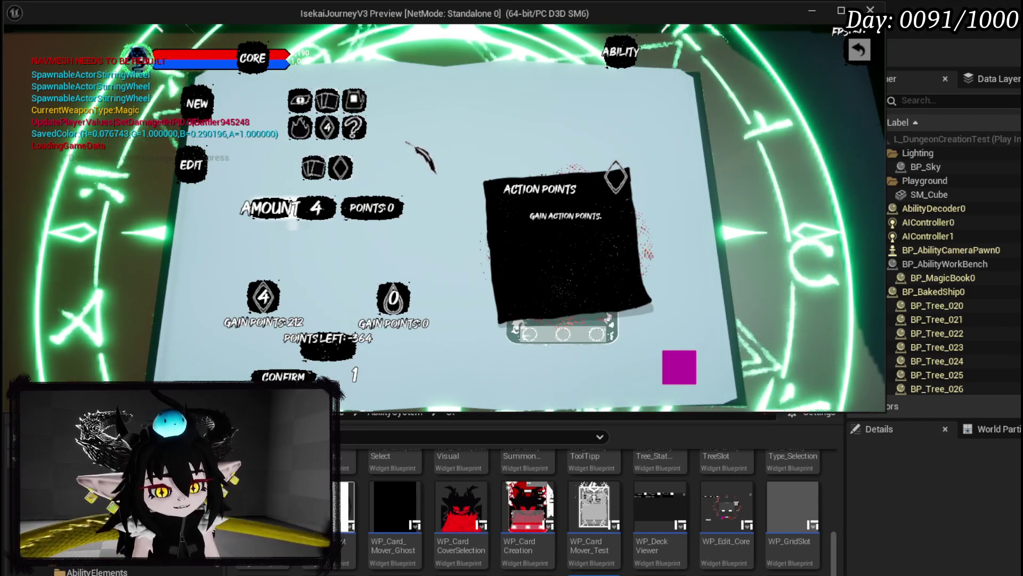
pyautogui.press('Escape')
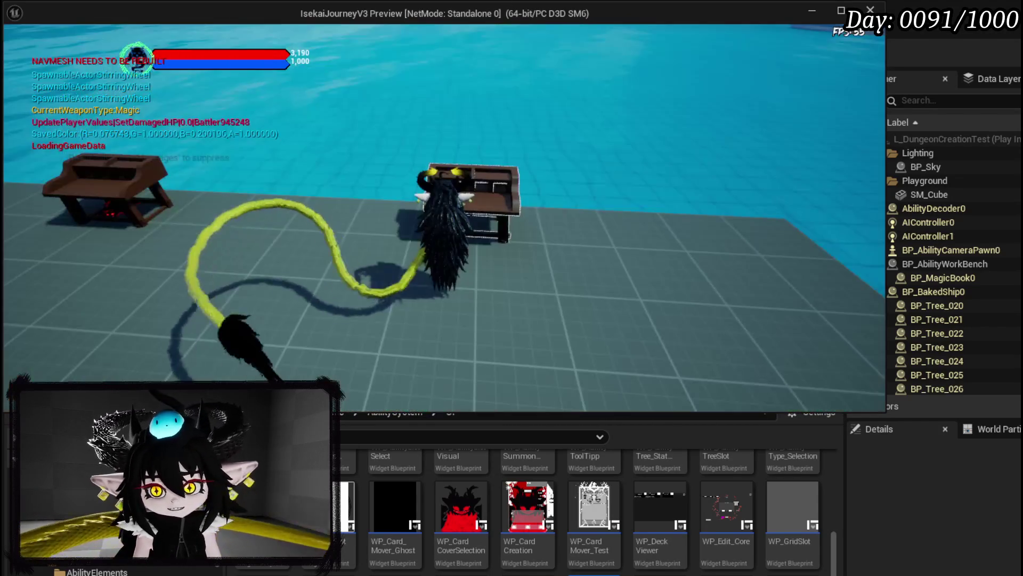
# - End the play preview and bring up the WP_SkillTree_Card blueprint graph
pyautogui.press('Escape')
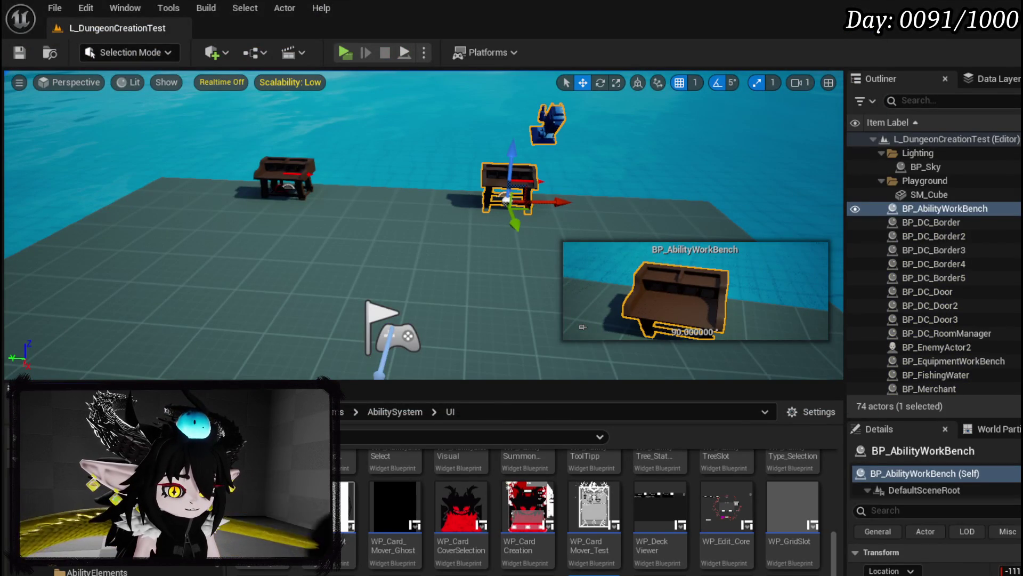
pyautogui.hotkey('alt', 'Tab')
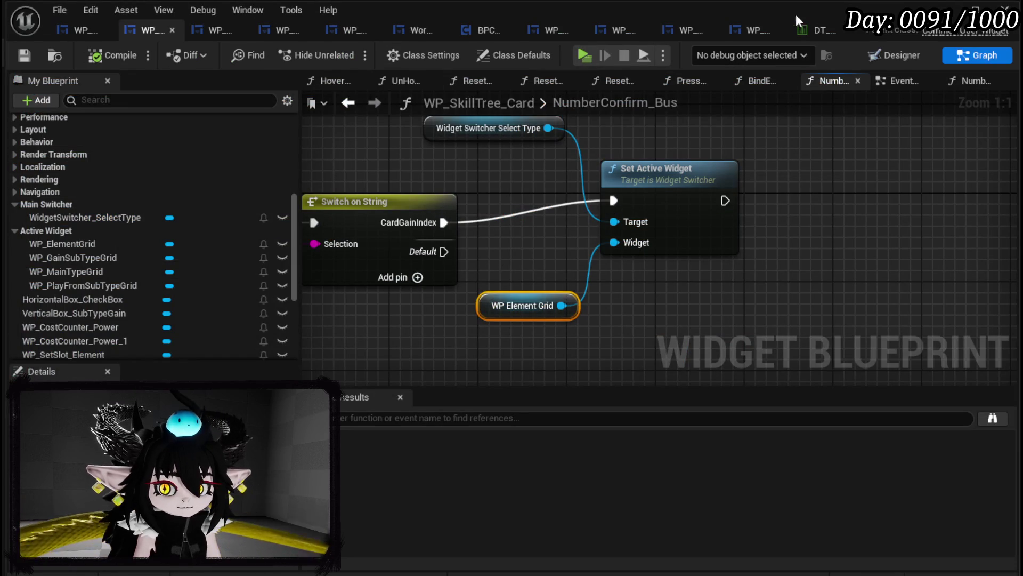
# - Inspect another widget blueprint's layout, checking the icon grid's container and the empty box below it
pyautogui.click(235, 38)
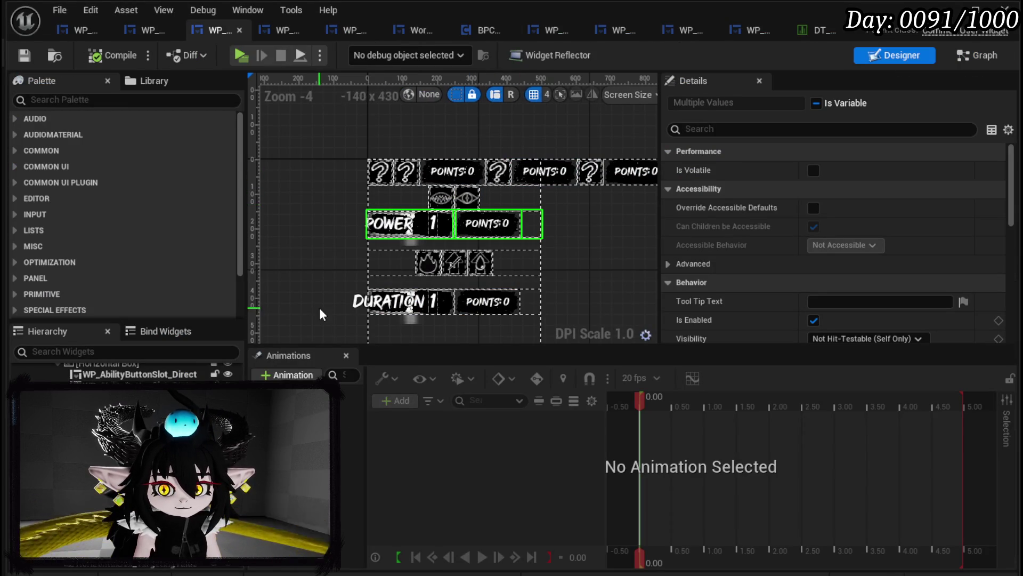
pyautogui.click(411, 224)
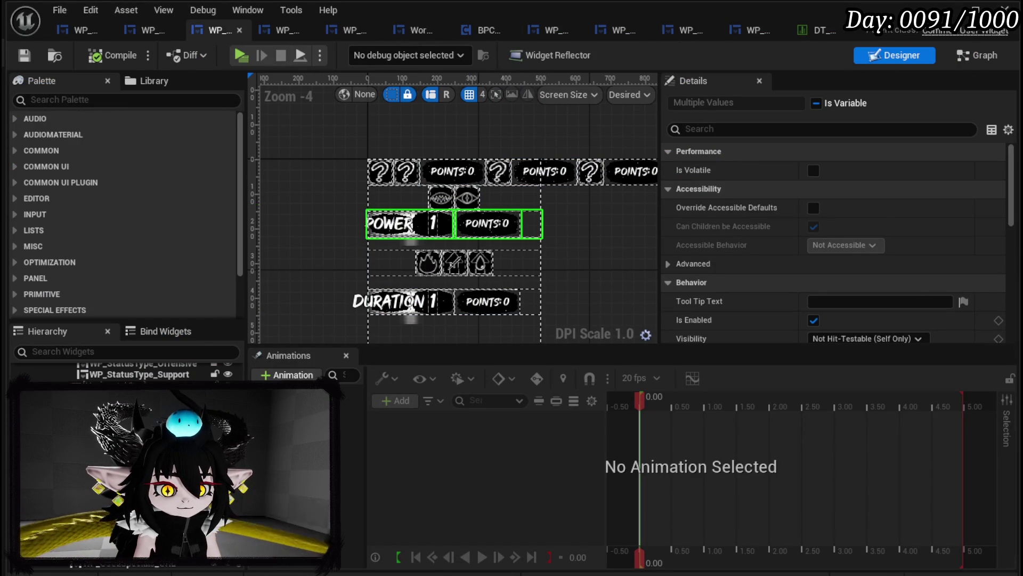
pyautogui.click(454, 237)
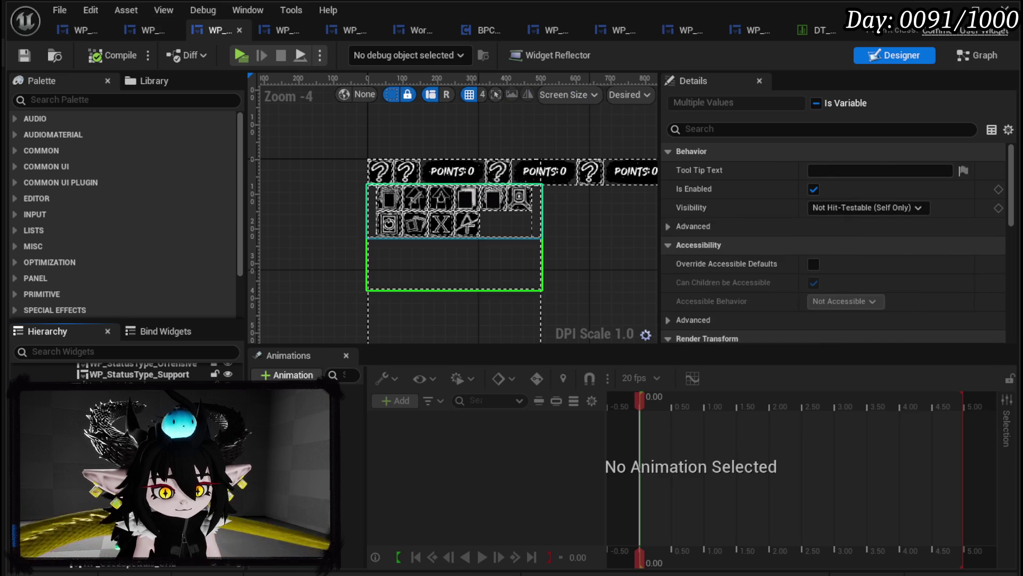
pyautogui.keyDown('ctrl'); pyautogui.click(454, 237); pyautogui.keyUp('ctrl')
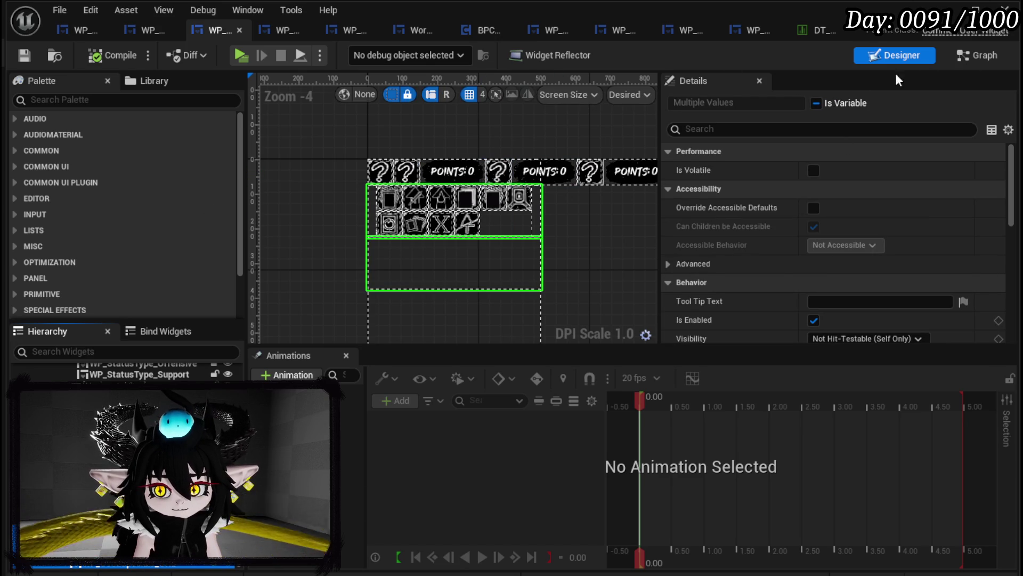
# - In WP_SkillTree_Card's layout, select HorizontalBox_Special and WP_AvailableSpecials_Grid to expose them as variables
pyautogui.click(146, 31)
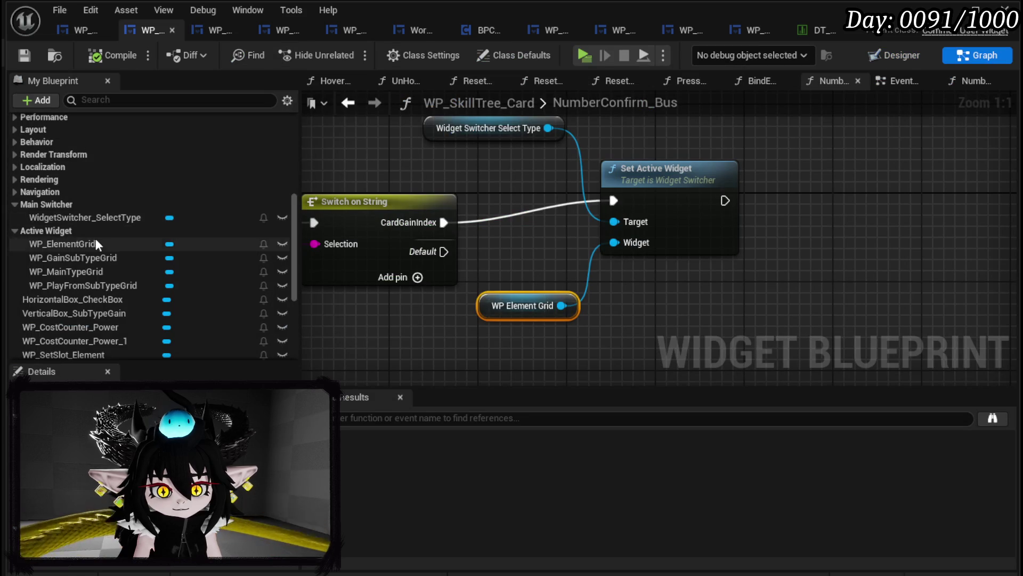
pyautogui.scroll(5, 76, 222)
pyautogui.scroll(3, 75, 221)
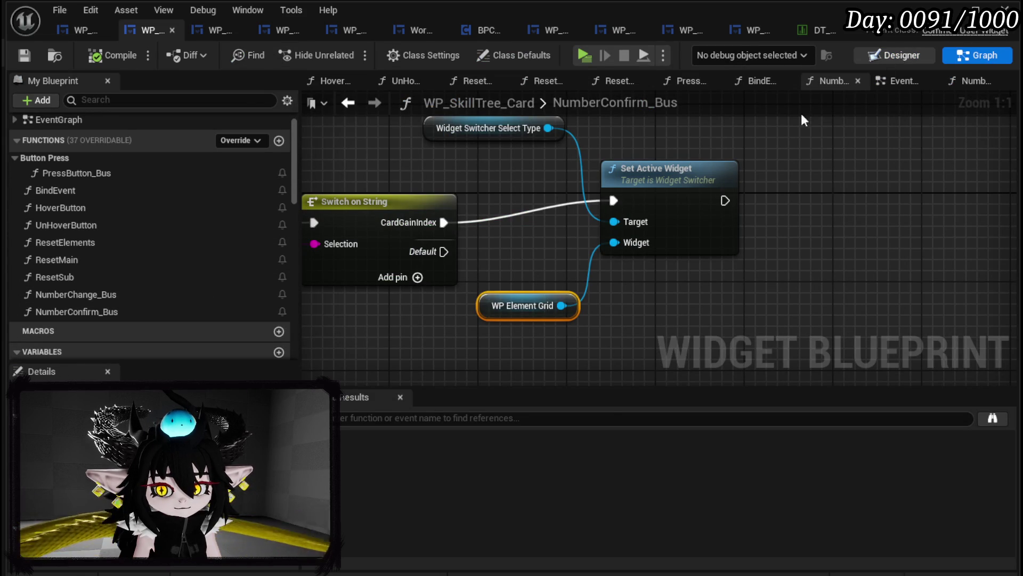
pyautogui.click(901, 55)
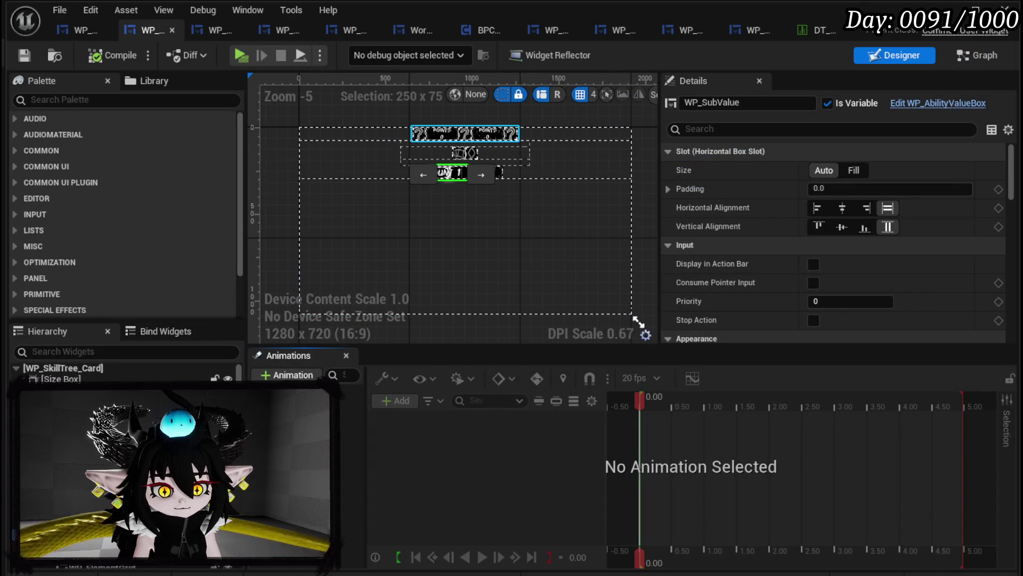
pyautogui.scroll(-1, 123, 373)
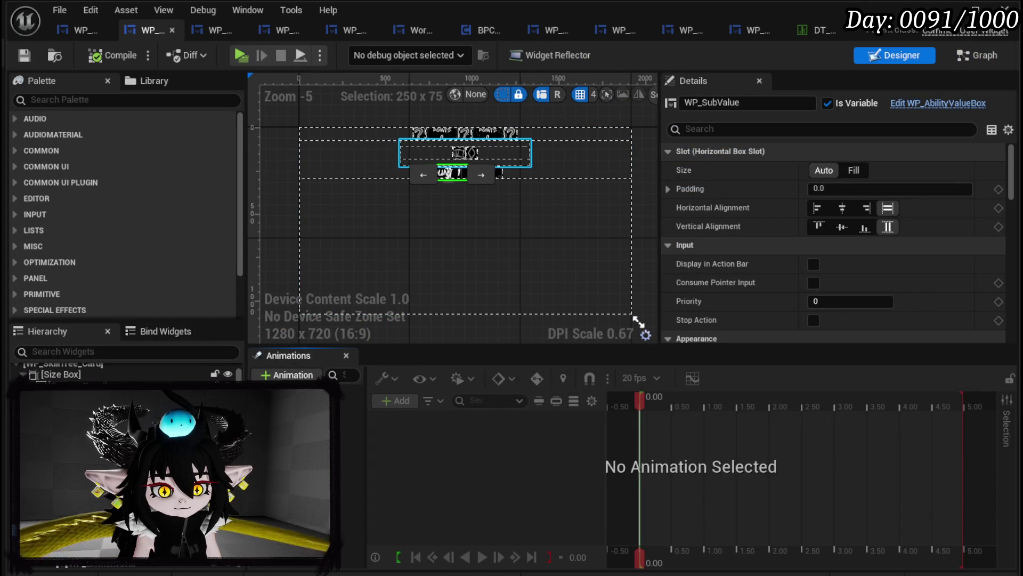
pyautogui.click(107, 397)
pyautogui.click(107, 397)
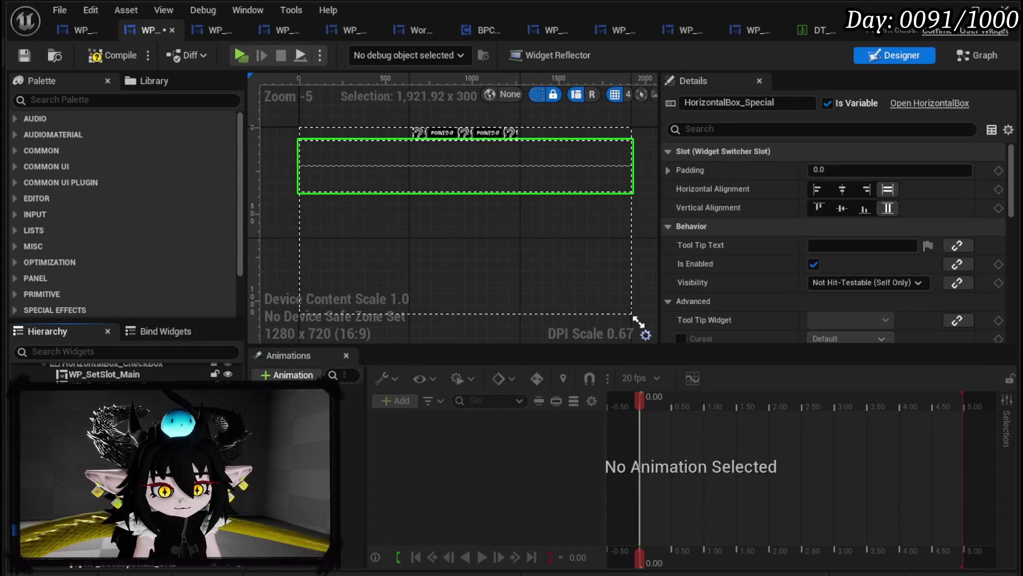
pyautogui.click(107, 397)
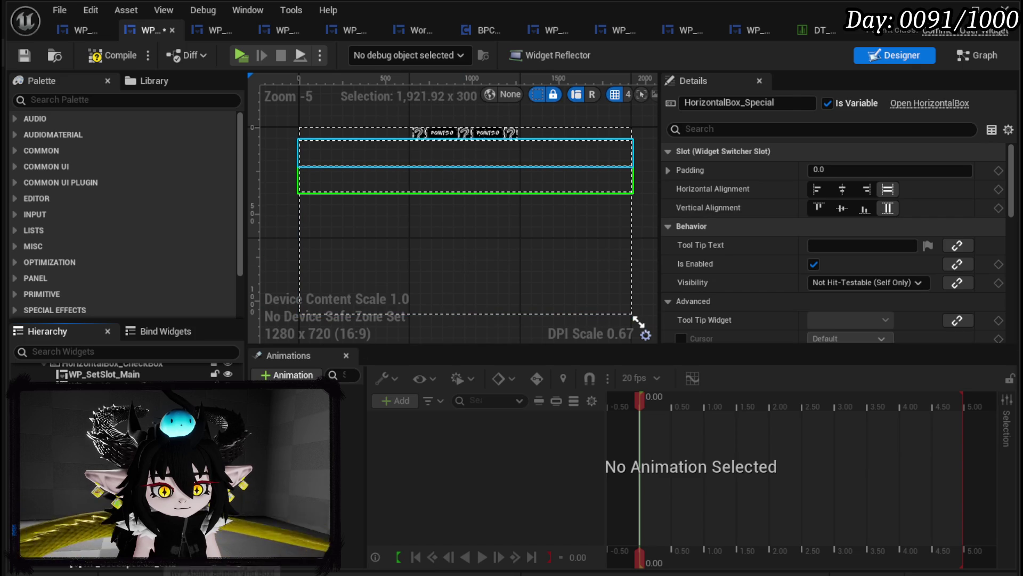
# - Back in the graph, try placing WP_AvailableSpecials_Grid and open the EventGraph
pyautogui.click(977, 54)
pyautogui.moveTo(58, 219)
pyautogui.mouseDown()
pyautogui.moveTo(571, 302)
pyautogui.moveTo(821, 308)
pyautogui.mouseUp()
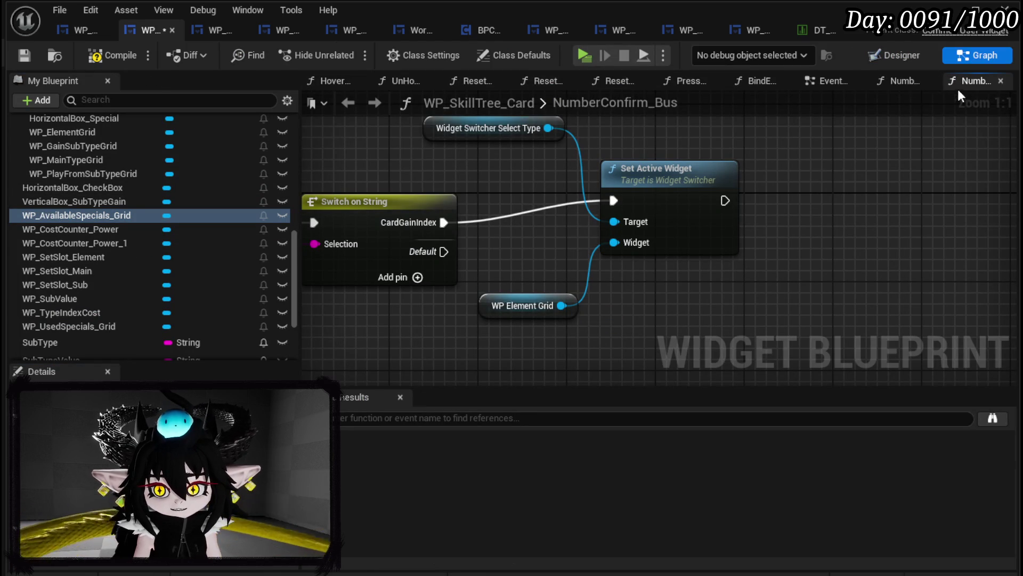
pyautogui.click(840, 85)
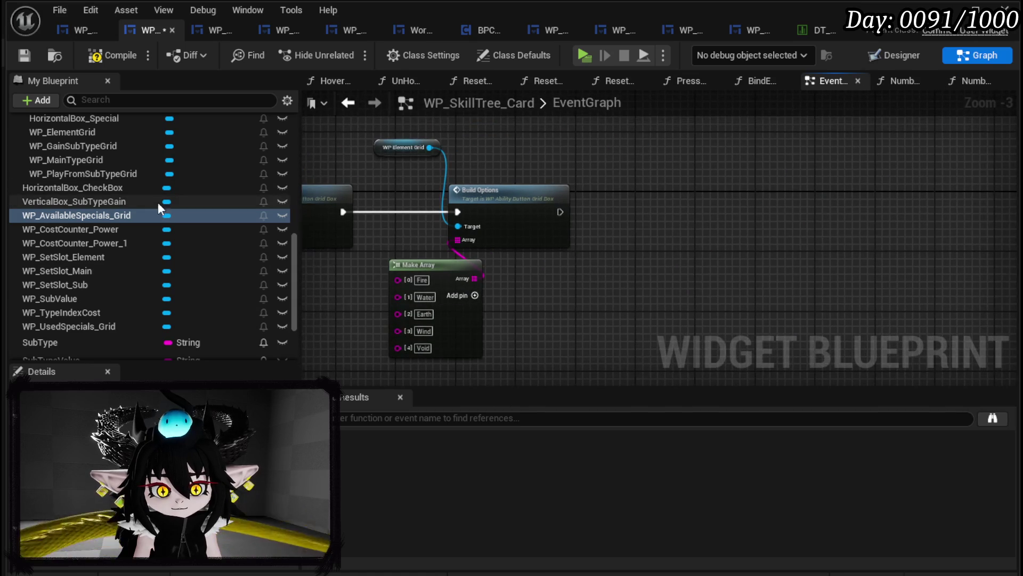
# - Add a WP_AvailableSpecials_Grid getter wired into a new Build Options node, then compile and save
pyautogui.moveTo(131, 217)
pyautogui.mouseDown()
pyautogui.moveTo(667, 212)
pyautogui.moveTo(650, 149)
pyautogui.mouseUp()
pyautogui.click(693, 233)
pyautogui.moveTo(725, 147); pyautogui.dragTo(770, 193)
pyautogui.write('Build')
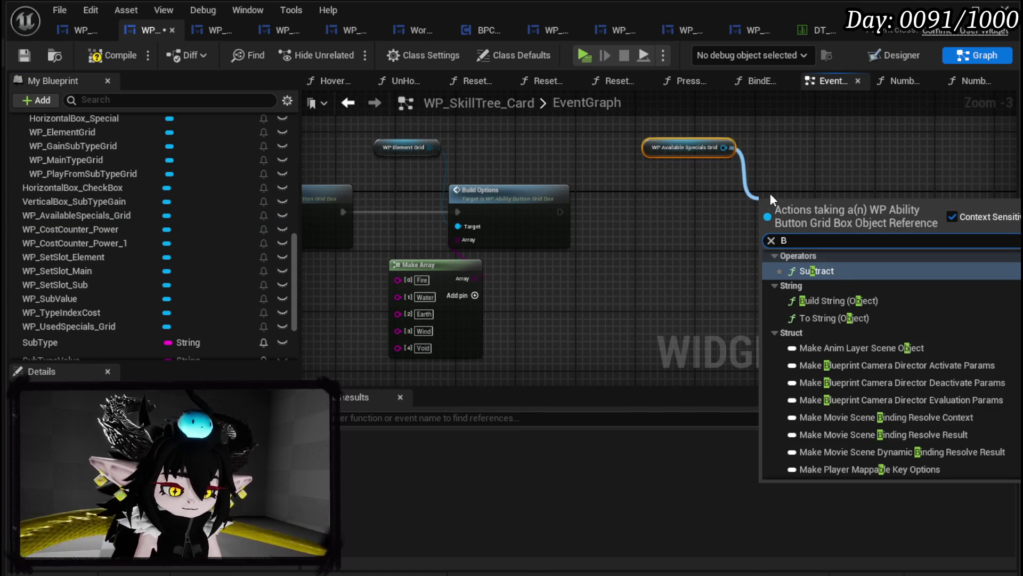
pyautogui.press('Return')
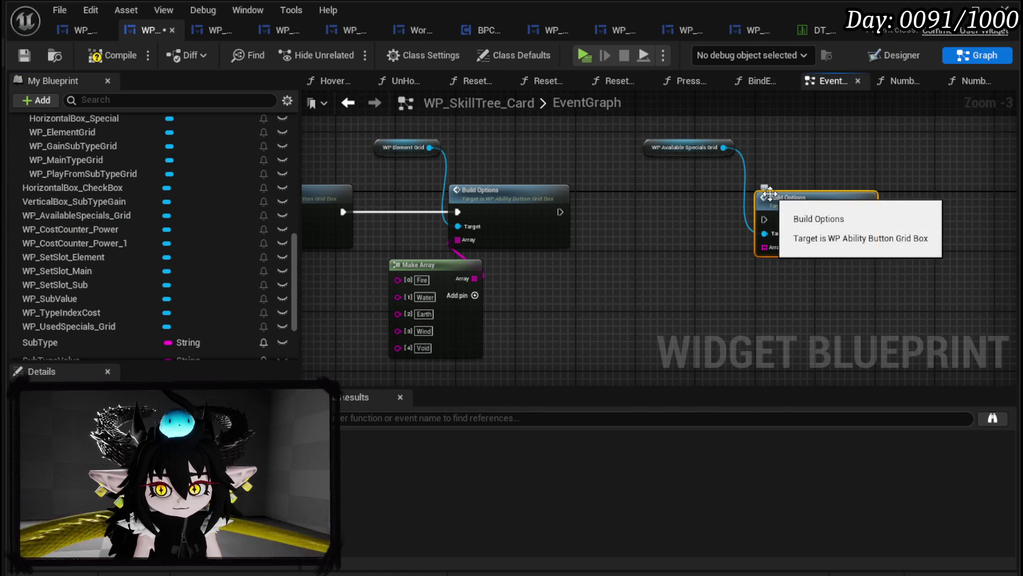
pyautogui.click(20, 56)
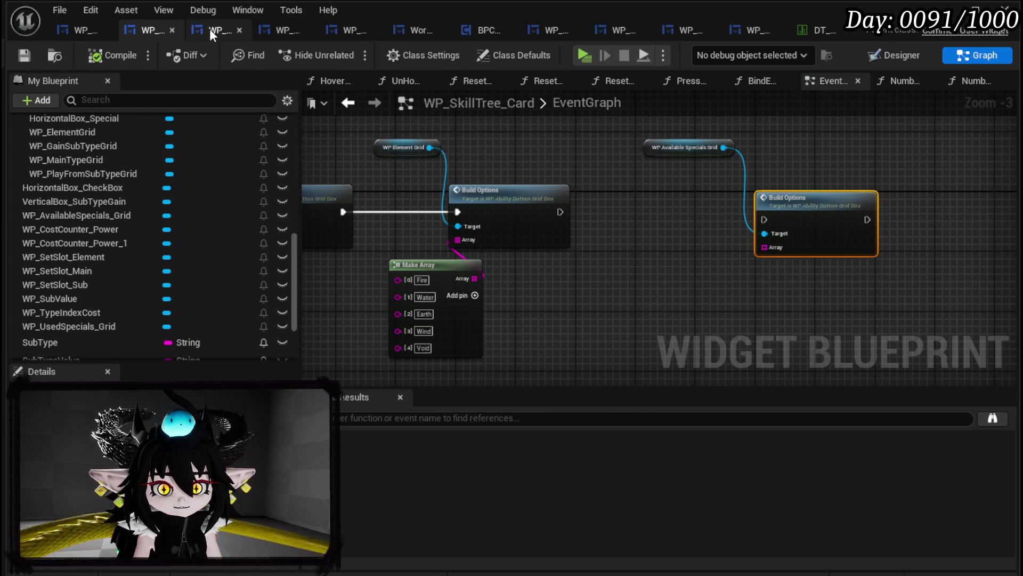
pyautogui.click(210, 29)
# - Copy all nodes from WP_SkillTree_Ability's GetSpecials function and return to WP_SkillTree_Card
pyautogui.click(980, 55)
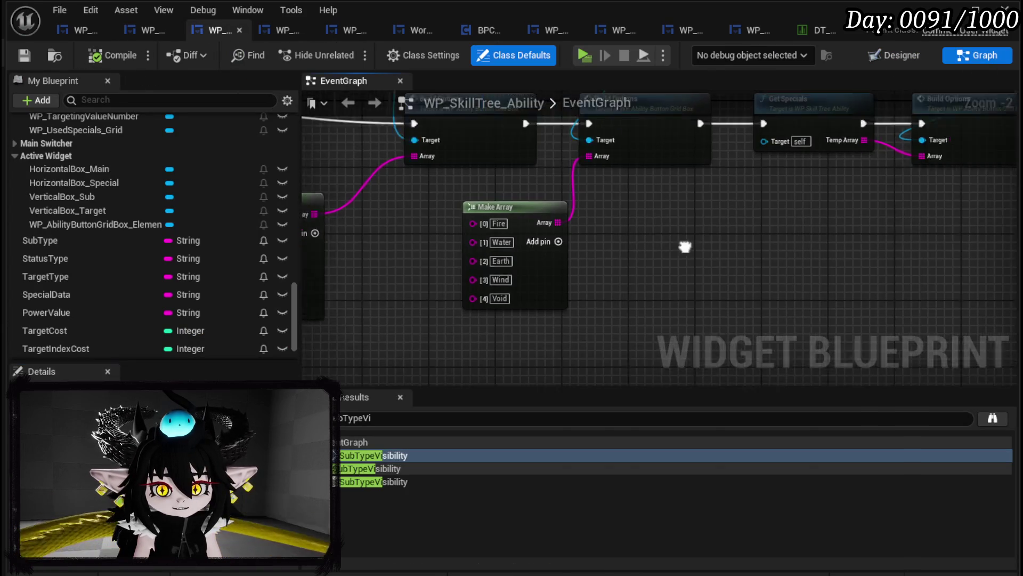
pyautogui.click(552, 226)
pyautogui.doubleClick(555, 187)
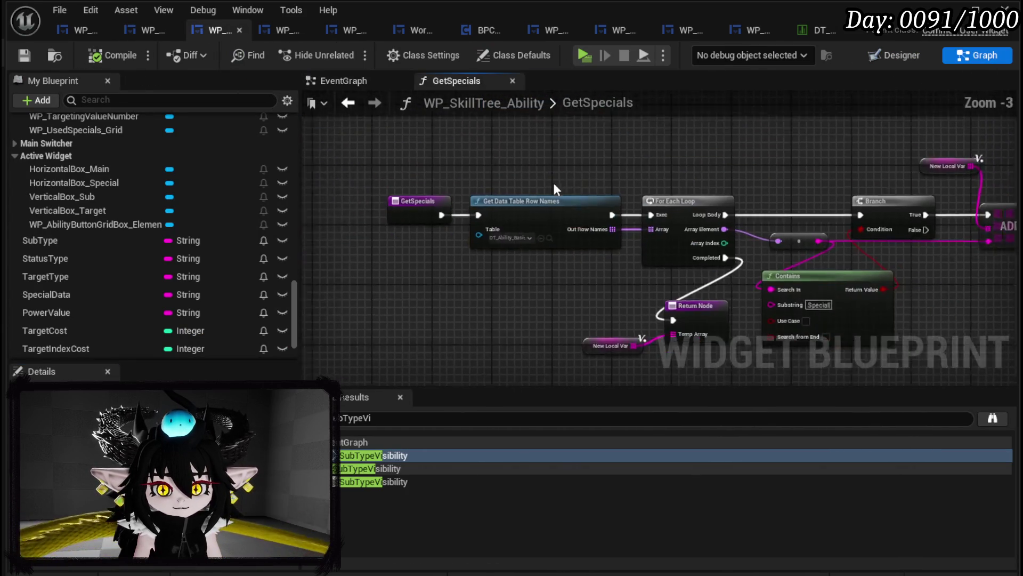
pyautogui.moveTo(459, 362); pyautogui.dragTo(984, 111)
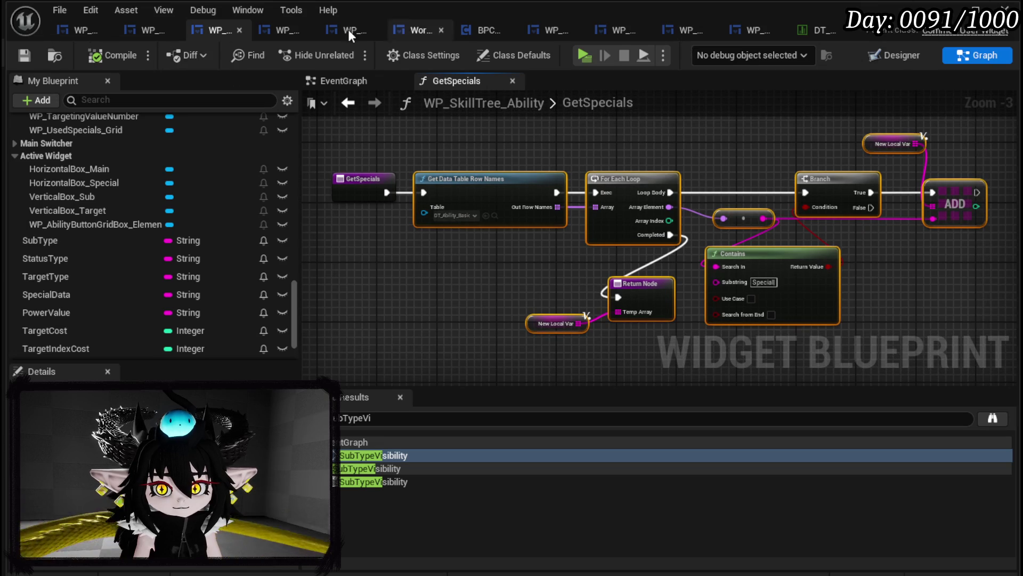
pyautogui.click(149, 32)
pyautogui.scroll(10, 220, 165)
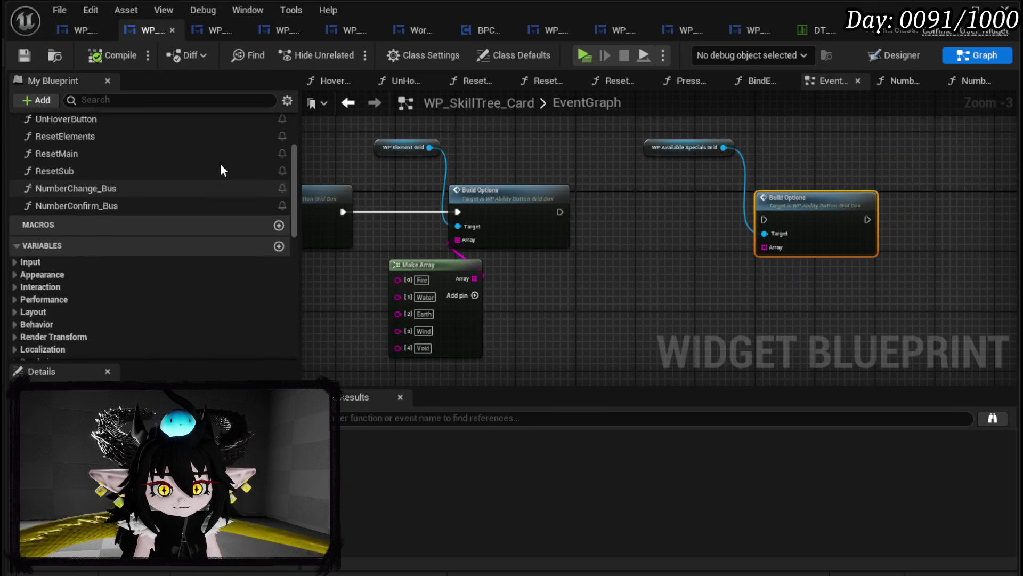
# - Create a GetSpecials function in WP_SkillTree_Card and paste the copied nodes into it
pyautogui.click(279, 162)
pyautogui.write('GetSpecial')
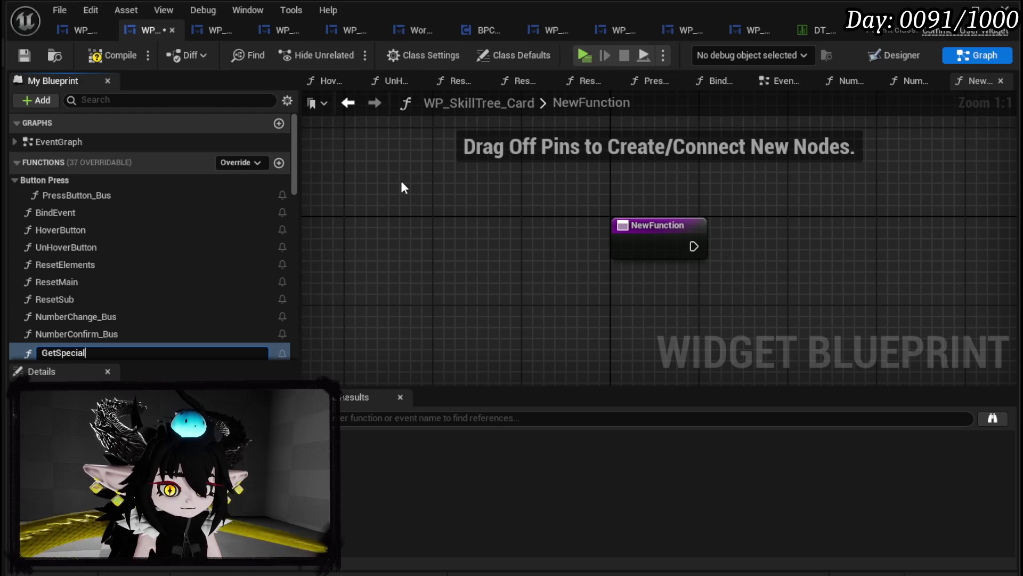
pyautogui.press('Return')
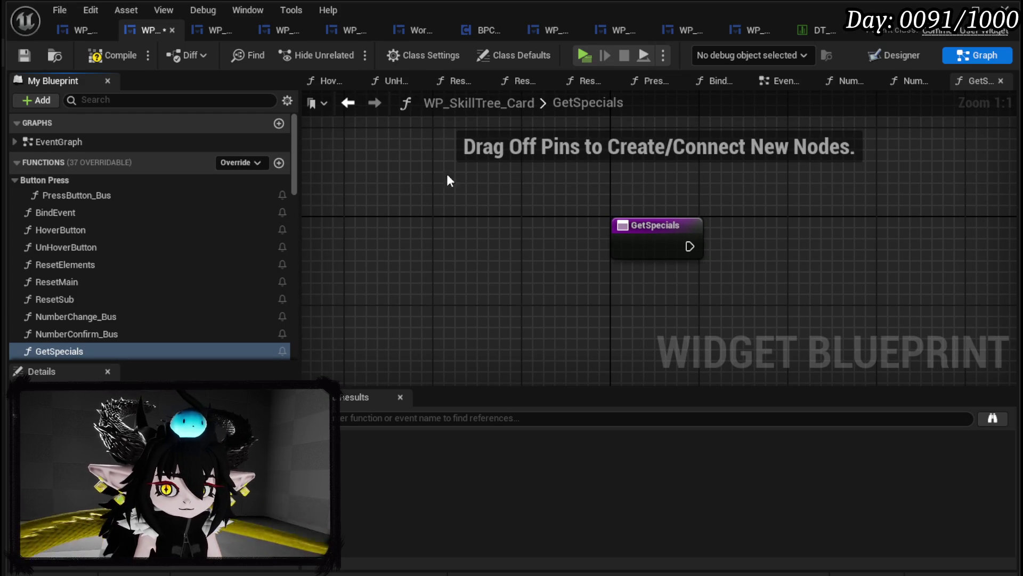
pyautogui.scroll(-3, 410, 177)
pyautogui.hotkey('ctrl', 'v')
# - Wire the entry into Get Data Table Row Names, create the missing local variable, and compile
pyautogui.moveTo(559, 215); pyautogui.dragTo(964, 199)
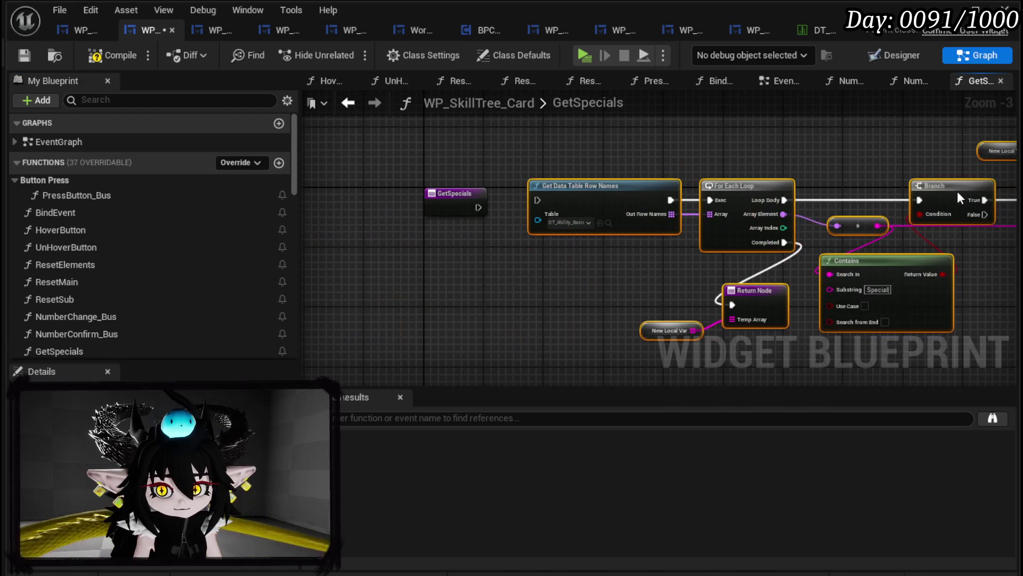
pyautogui.moveTo(478, 207); pyautogui.dragTo(537, 200)
pyautogui.click(456, 193)
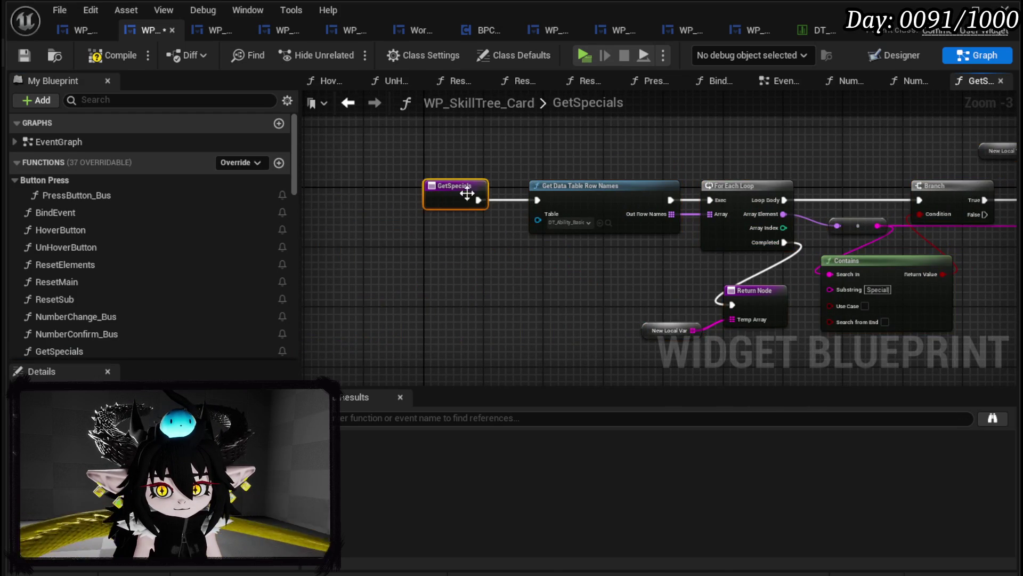
pyautogui.moveTo(925, 174); pyautogui.dragTo(798, 178)
pyautogui.rightClick(853, 162)
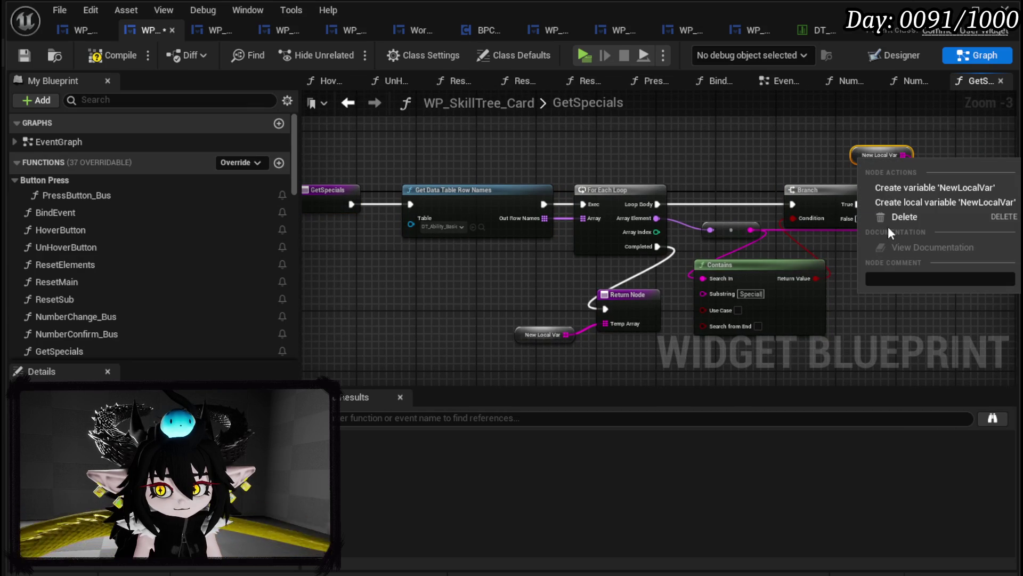
pyautogui.click(885, 202)
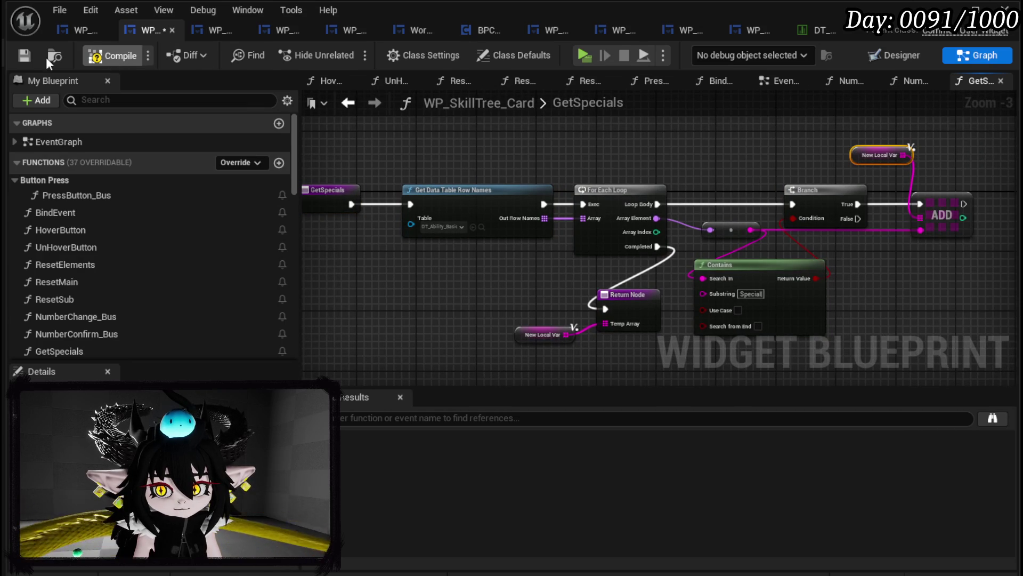
pyautogui.click(25, 58)
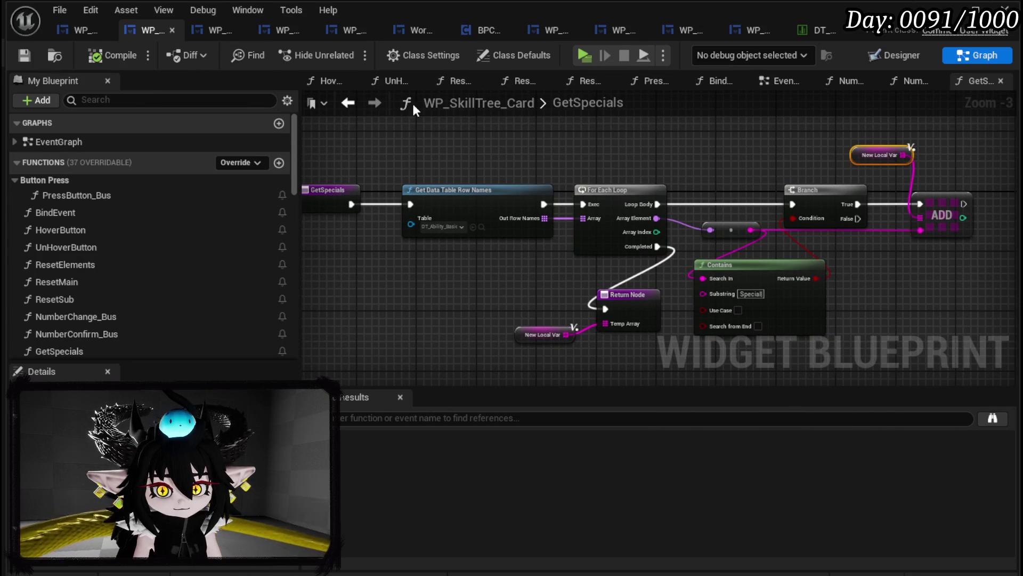
pyautogui.click(351, 103)
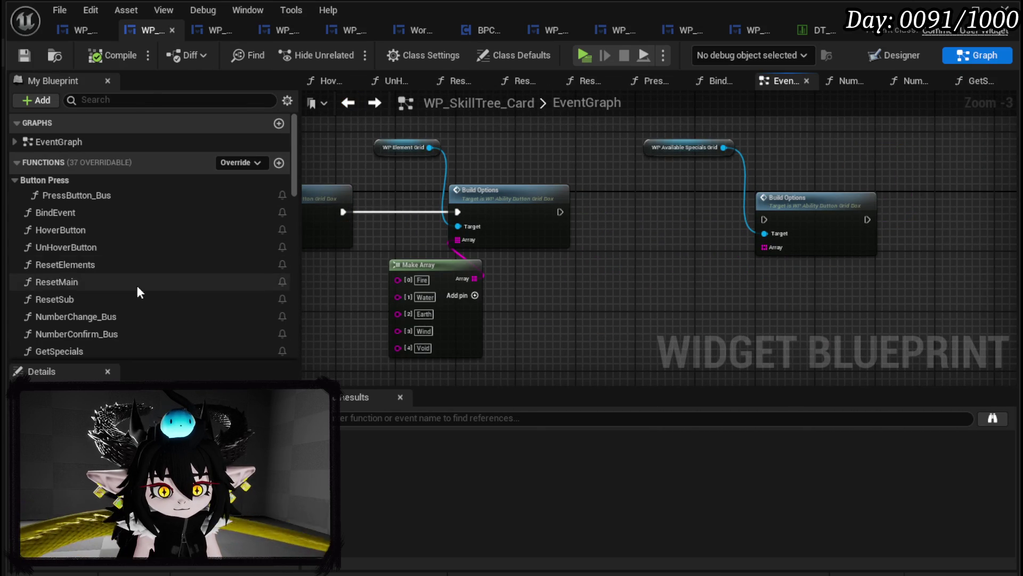
# - Call Get Specials between the two Build Options nodes, feeding Temp Array into the specials grid's array
pyautogui.scroll(-5, 137, 288)
pyautogui.moveTo(58, 152); pyautogui.dragTo(581, 283)
pyautogui.moveTo(647, 267); pyautogui.dragTo(650, 223)
pyautogui.moveTo(558, 212); pyautogui.dragTo(622, 226)
pyautogui.moveTo(713, 227)
pyautogui.mouseDown()
pyautogui.moveTo(766, 219)
pyautogui.moveTo(757, 255)
pyautogui.mouseUp()
pyautogui.click(730, 277)
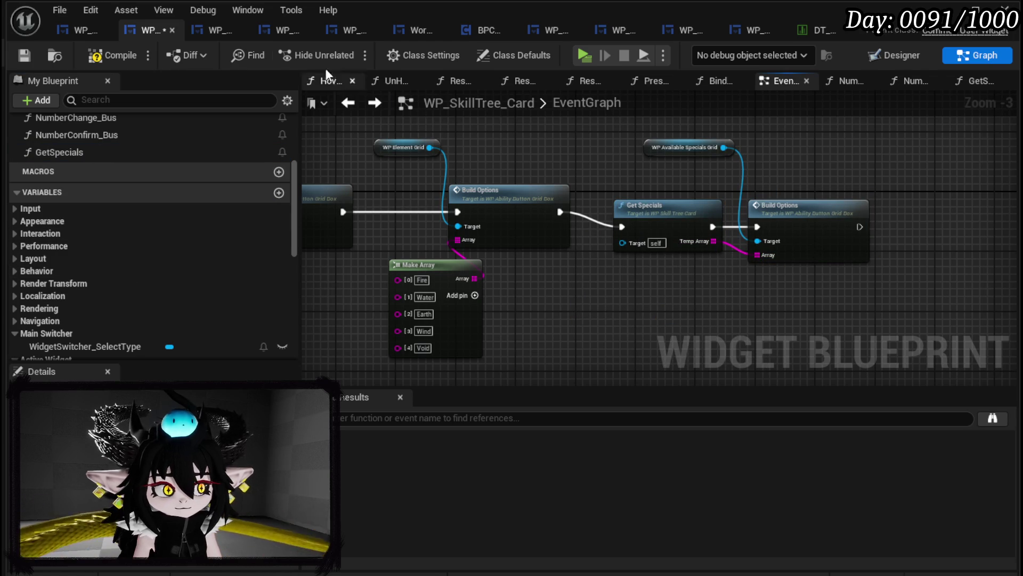
pyautogui.click(27, 56)
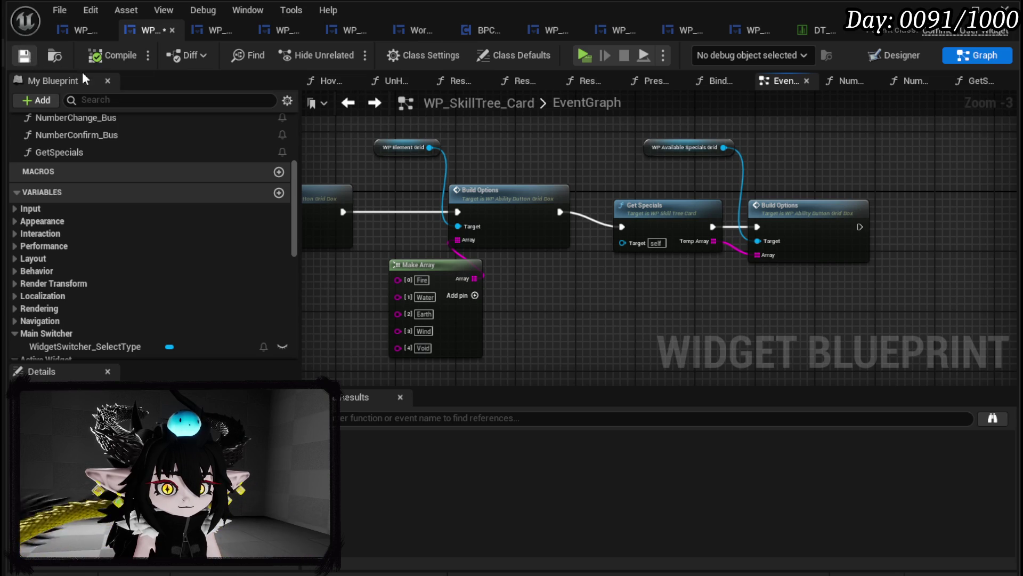
# - Check the widget layout, then return to the EventGraph
pyautogui.click(877, 54)
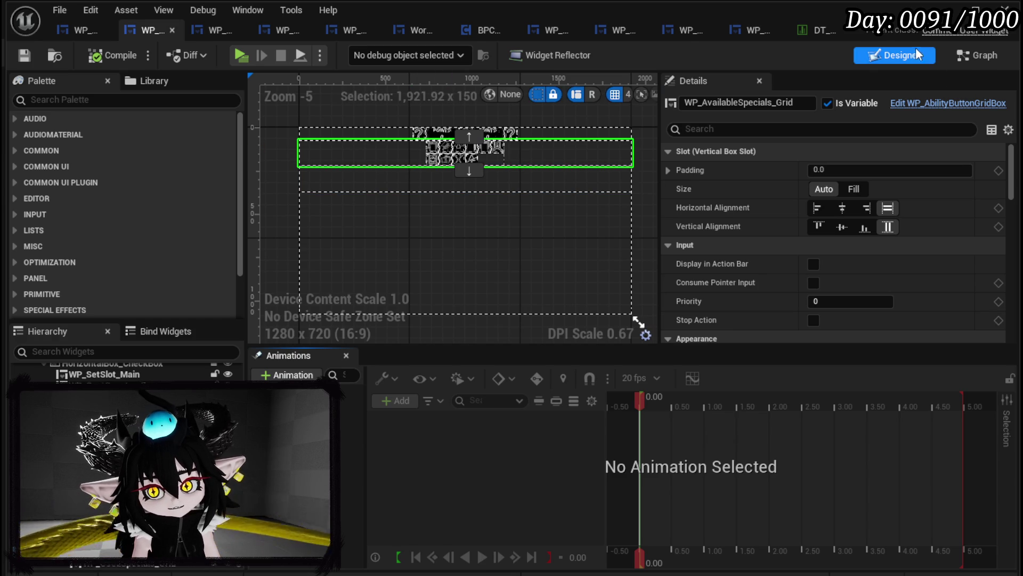
pyautogui.click(969, 57)
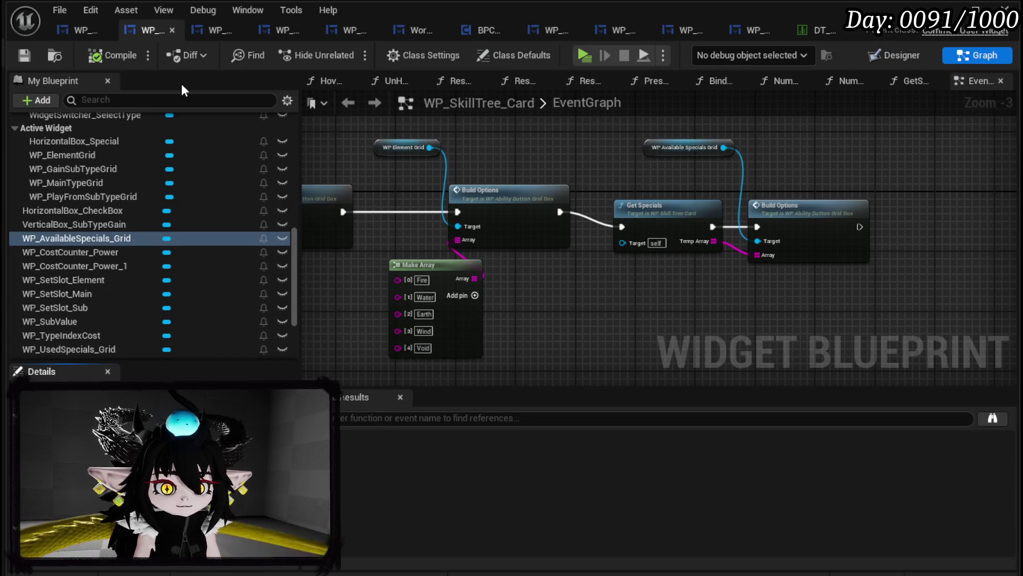
pyautogui.scroll(15, 181, 188)
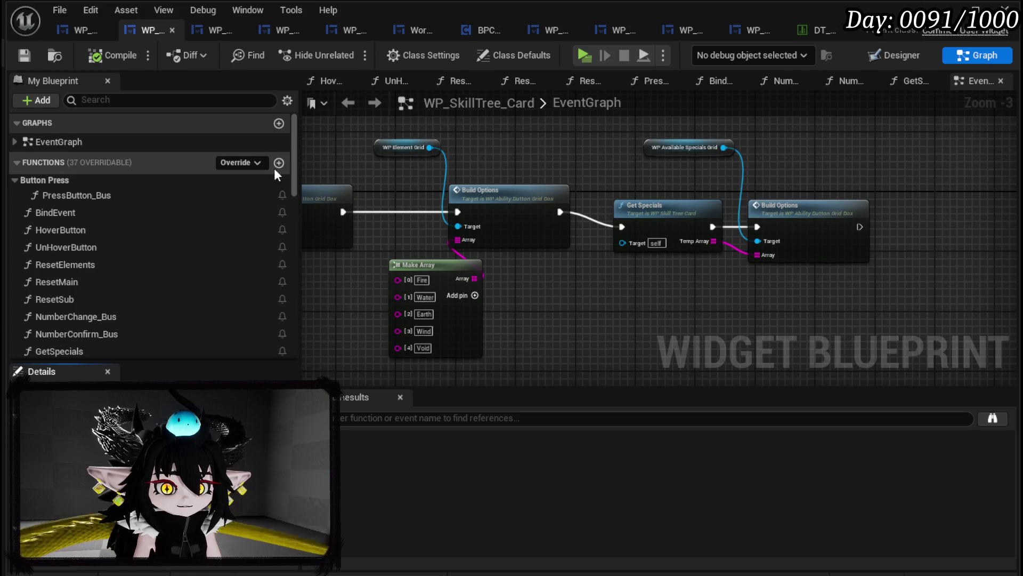
# - Create a new function named PressButtonSpecial and move it into the Button Press category
pyautogui.click(279, 162)
pyautogui.rightClick(654, 222)
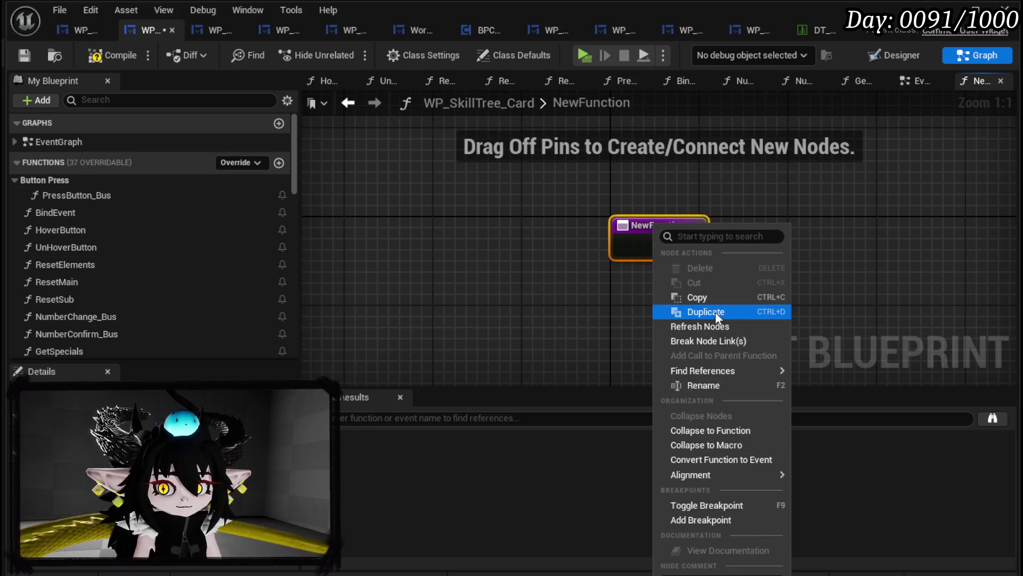
pyautogui.click(699, 385)
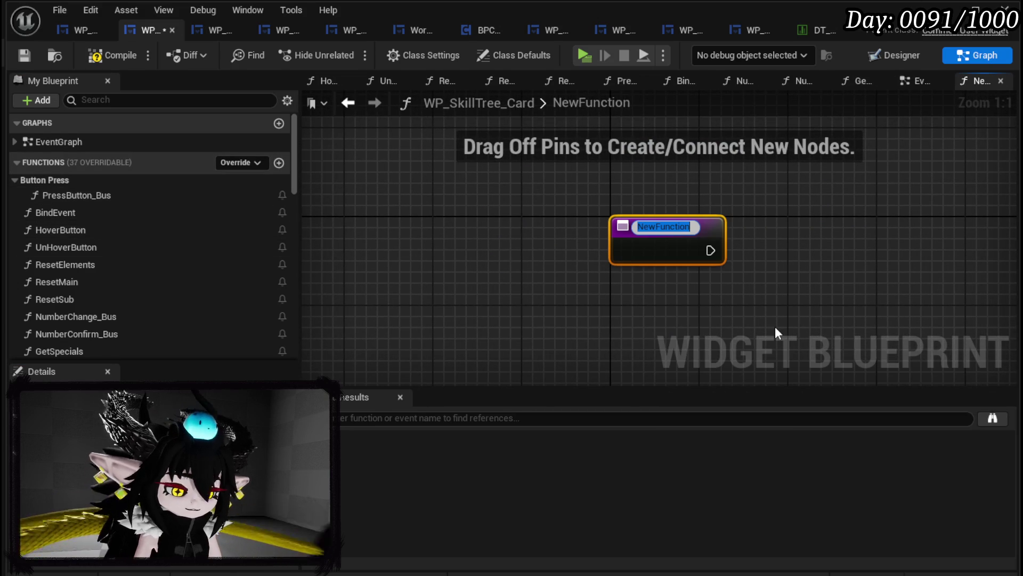
pyautogui.write('PressB')
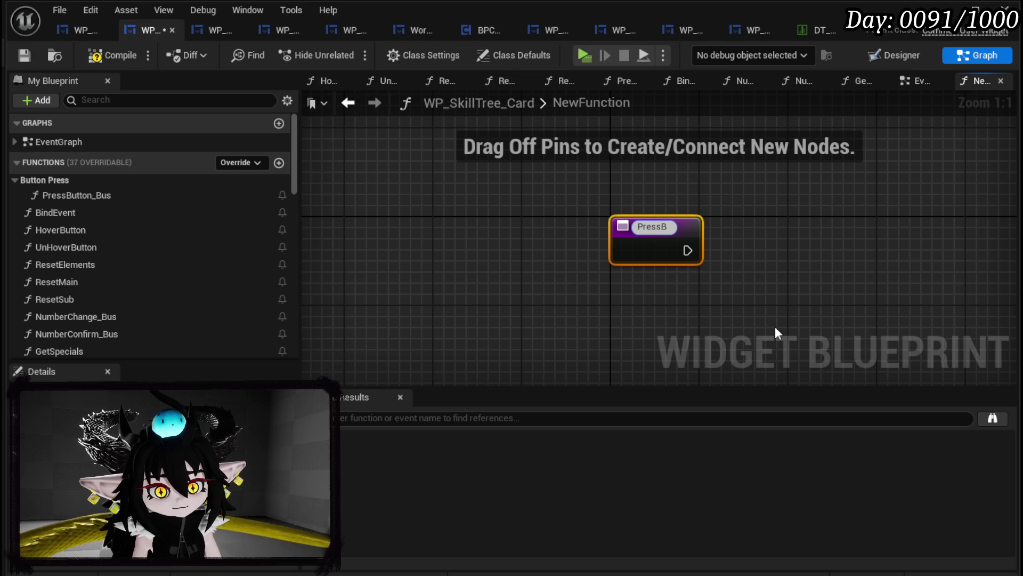
pyautogui.write('utton_')
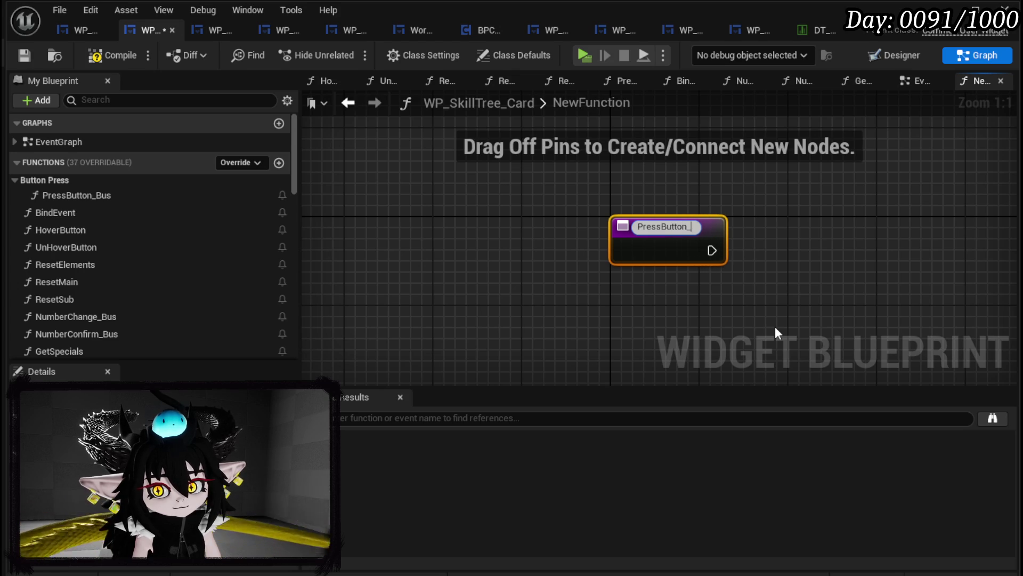
pyautogui.press('BackSpace')
pyautogui.write('Special')
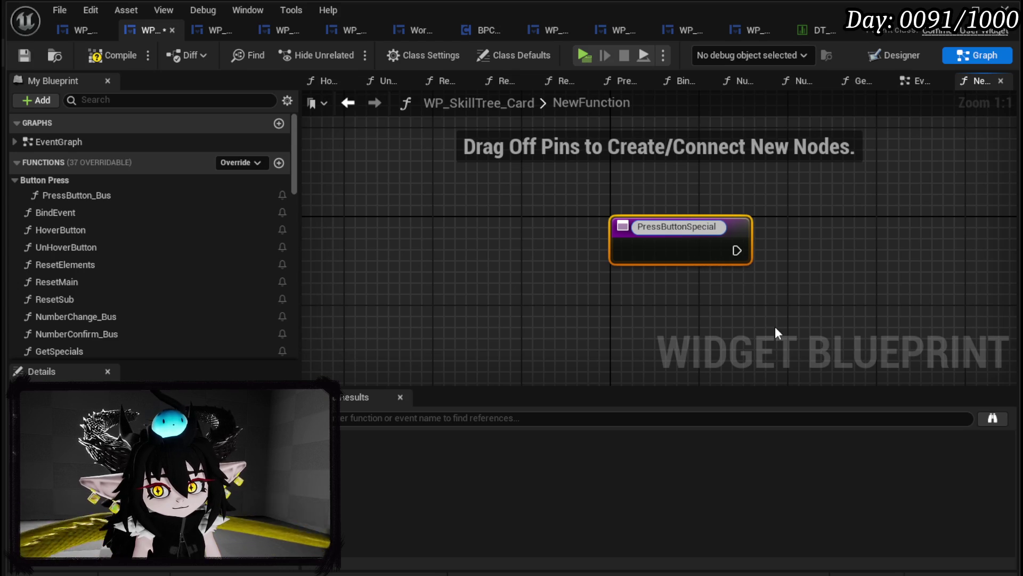
pyautogui.press('Return')
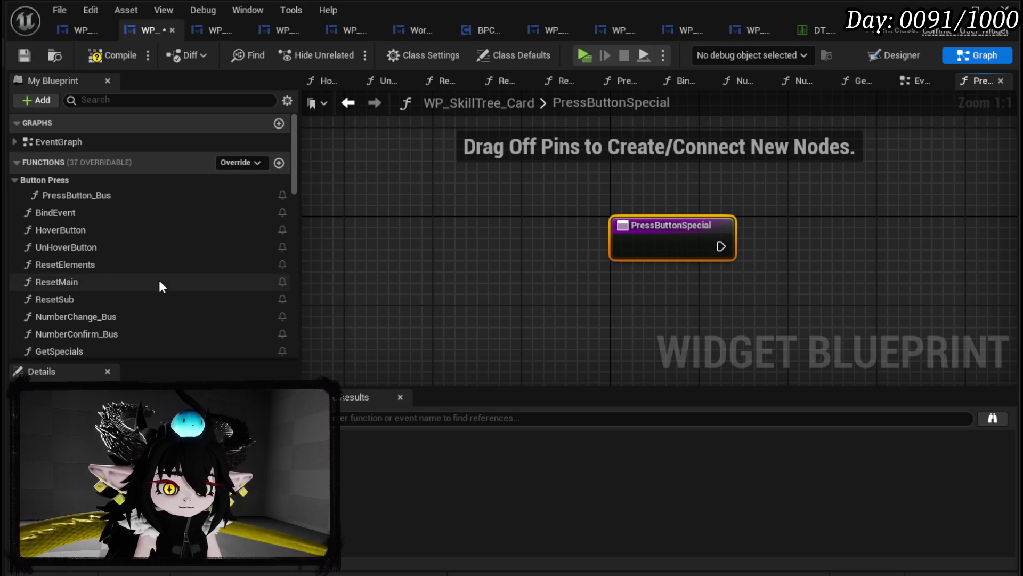
pyautogui.scroll(-5, 162, 280)
pyautogui.moveTo(81, 264)
pyautogui.mouseDown()
pyautogui.moveTo(119, 213)
pyautogui.moveTo(58, 160)
pyautogui.moveTo(60, 181)
pyautogui.mouseUp()
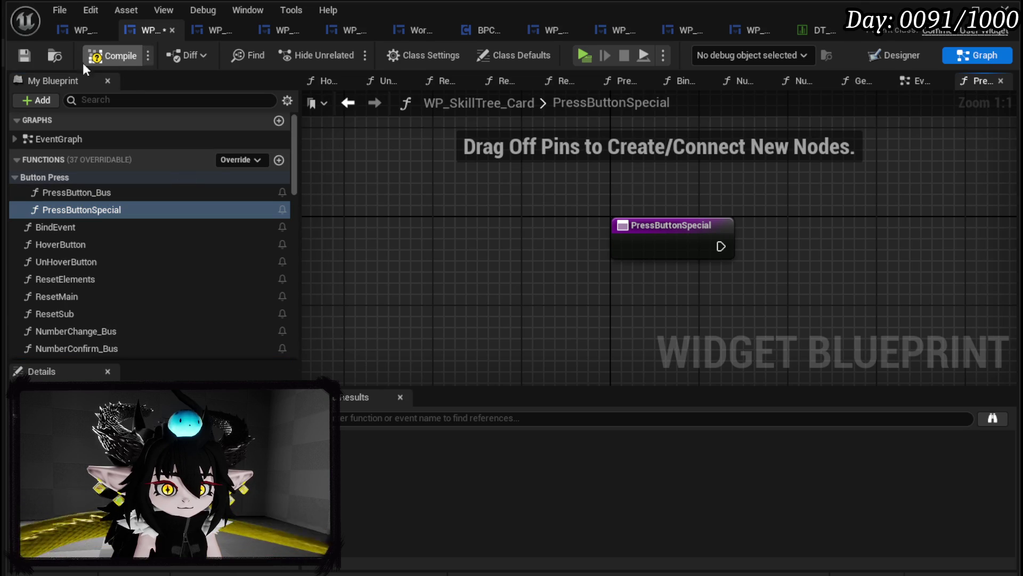
# - Give PressButtonSpecial a Data input parameter, save, and view WP_AbilityCreationTree's Bind Event nodes
pyautogui.click(23, 59)
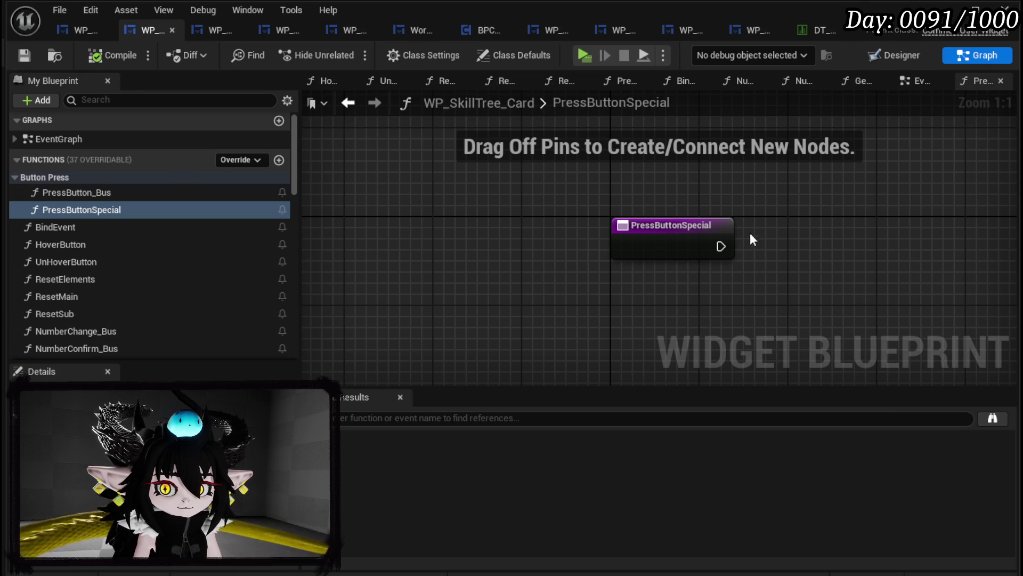
pyautogui.click(668, 221)
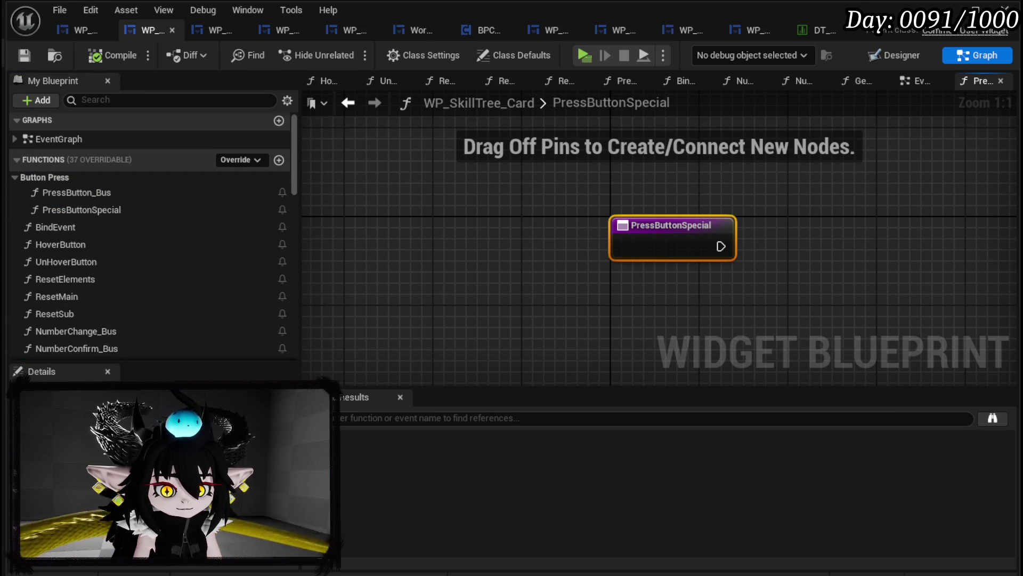
pyautogui.click(323, 493)
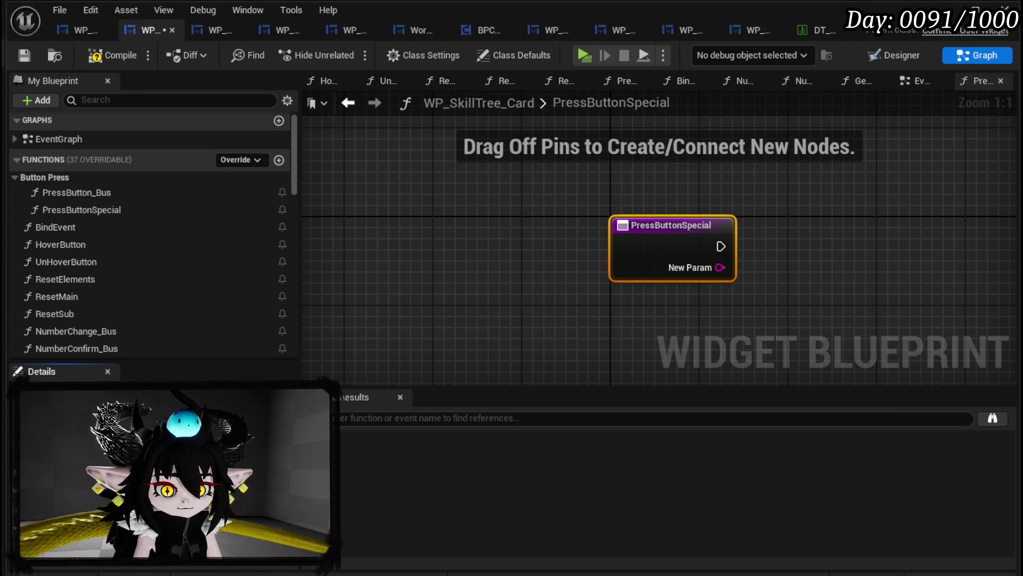
pyautogui.click(495, 355)
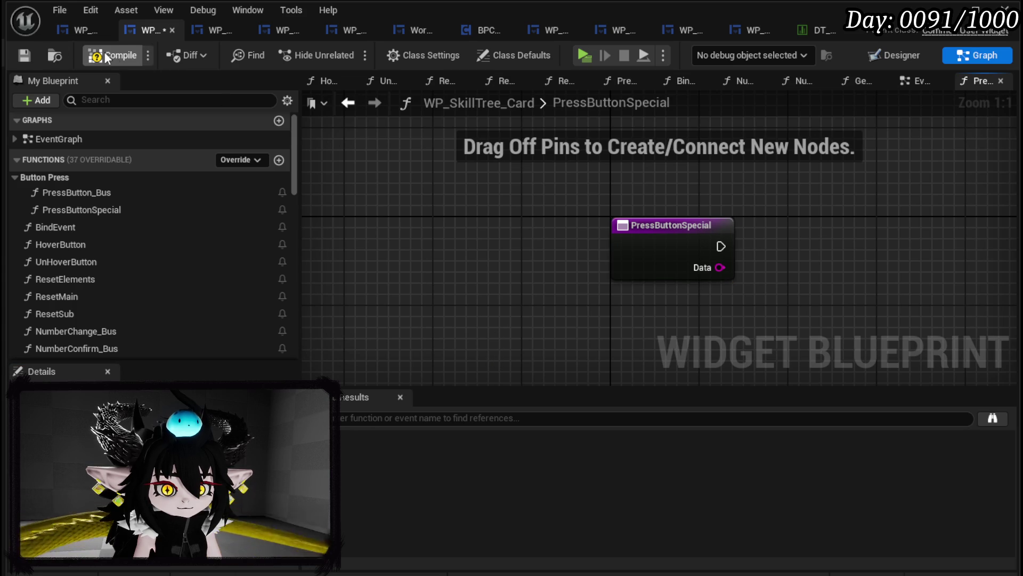
pyautogui.click(20, 56)
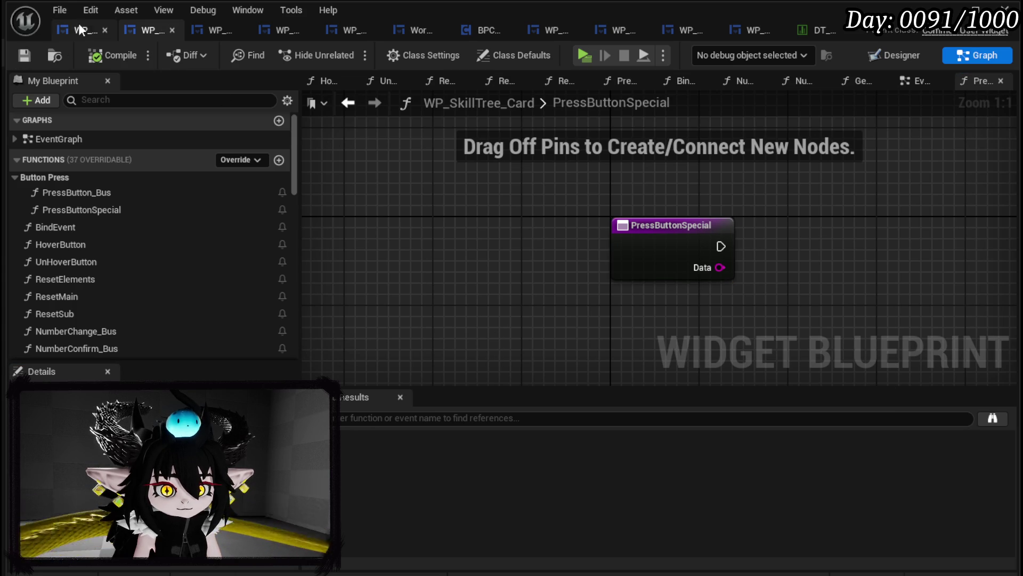
pyautogui.click(75, 28)
pyautogui.moveTo(600, 207)
pyautogui.mouseDown()
pyautogui.moveTo(640, 313)
pyautogui.moveTo(533, 191)
pyautogui.moveTo(949, 197)
pyautogui.moveTo(411, 160)
pyautogui.moveTo(638, 153)
pyautogui.moveTo(728, 165)
pyautogui.moveTo(849, 153)
pyautogui.moveTo(433, 100)
pyautogui.moveTo(457, 159)
pyautogui.mouseUp()
# - Review WP_AbilityCreationTree's hover and number confirm bindings
pyautogui.scroll(-3, 410, 160)
pyautogui.scroll(3, 457, 160)
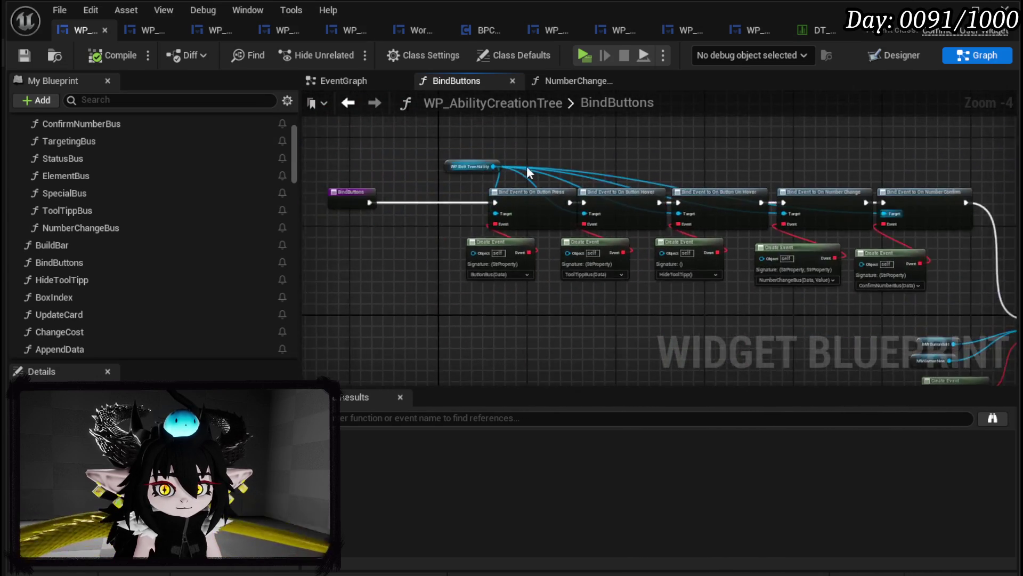
pyautogui.moveTo(525, 171); pyautogui.dragTo(393, 139)
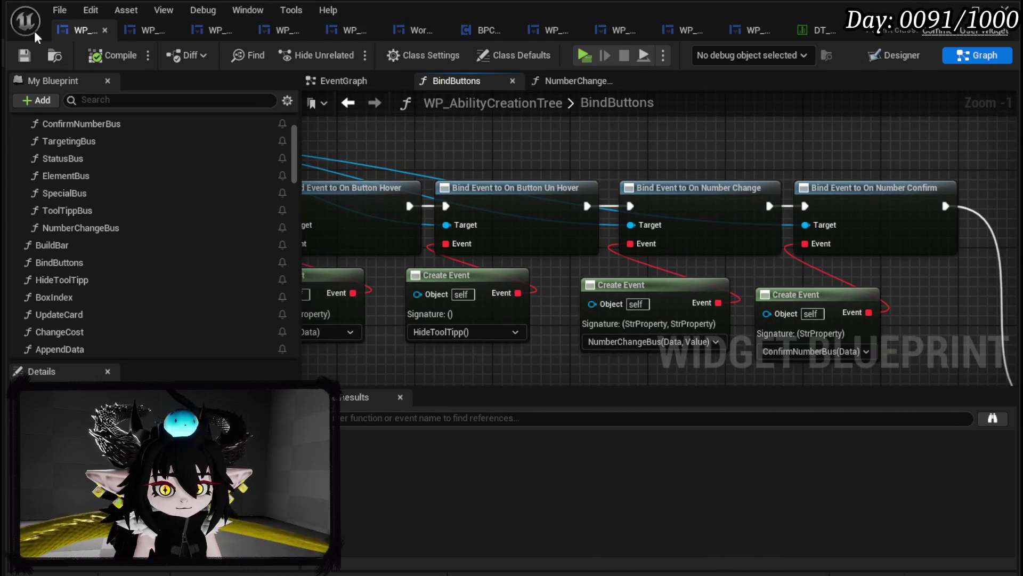
# - Open WP_SkillTree_Card's BindEvent graph and scroll to the available and used specials grid variables
pyautogui.click(133, 33)
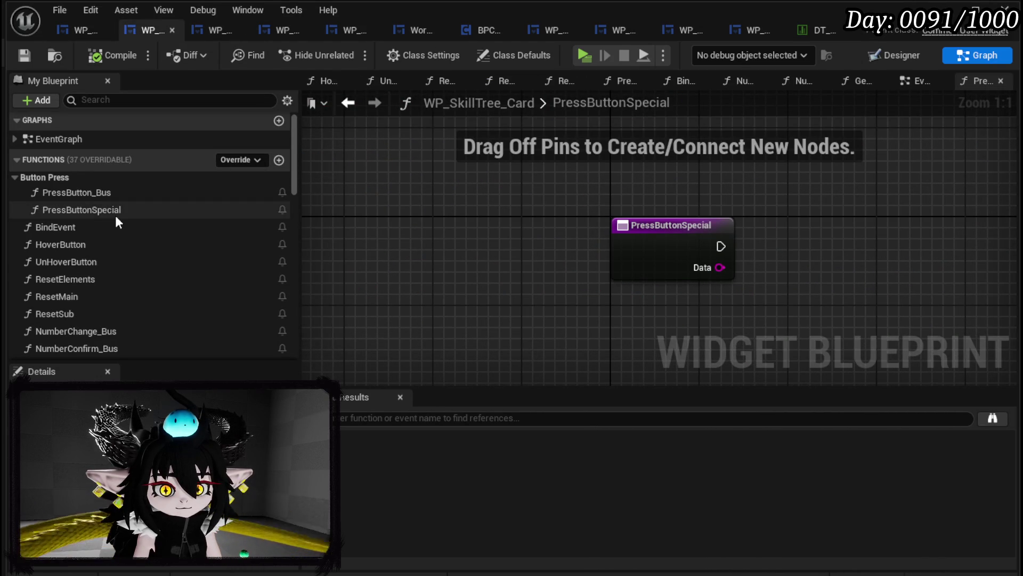
pyautogui.doubleClick(87, 229)
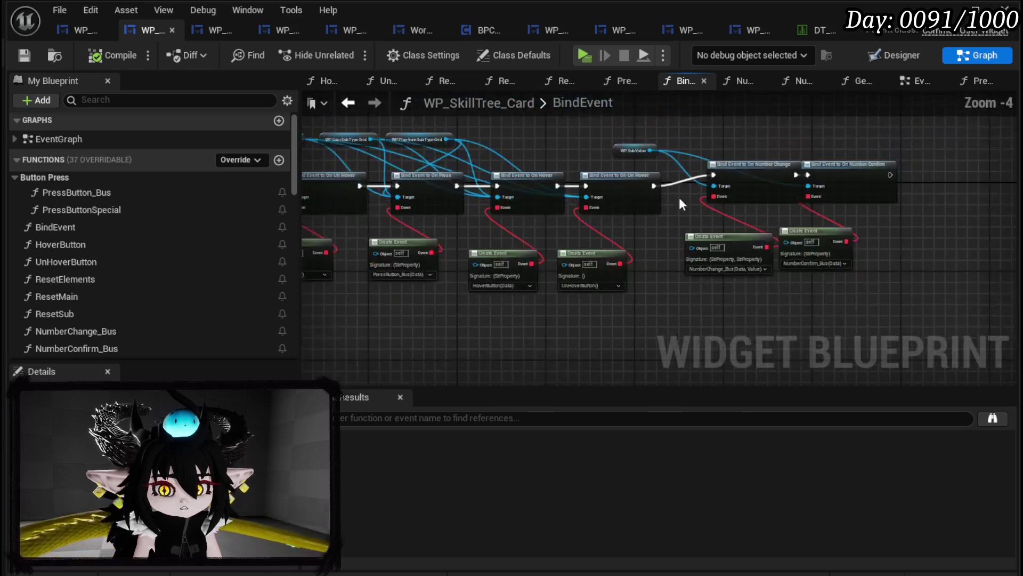
pyautogui.scroll(2, 529, 176)
pyautogui.scroll(1, 529, 176)
pyautogui.moveTo(529, 176); pyautogui.dragTo(688, 203)
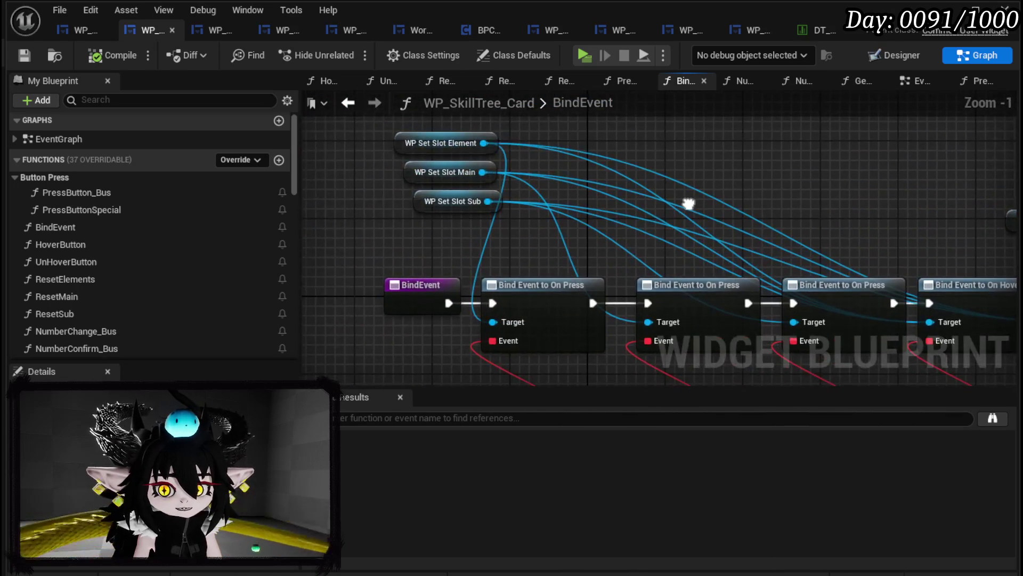
pyautogui.moveTo(770, 205)
pyautogui.mouseDown()
pyautogui.moveTo(549, 165)
pyautogui.moveTo(428, 171)
pyautogui.mouseUp()
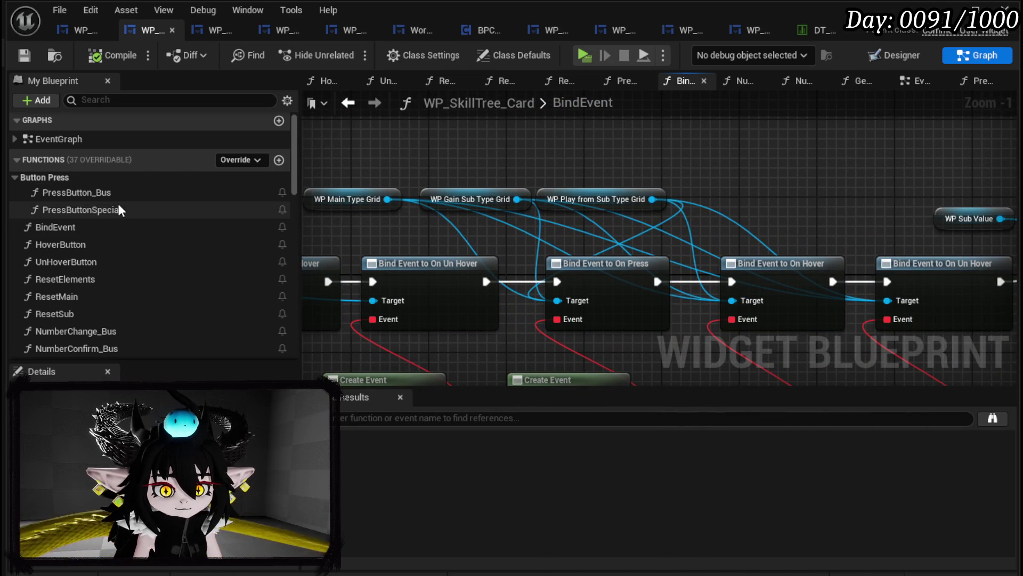
pyautogui.scroll(-10, 118, 203)
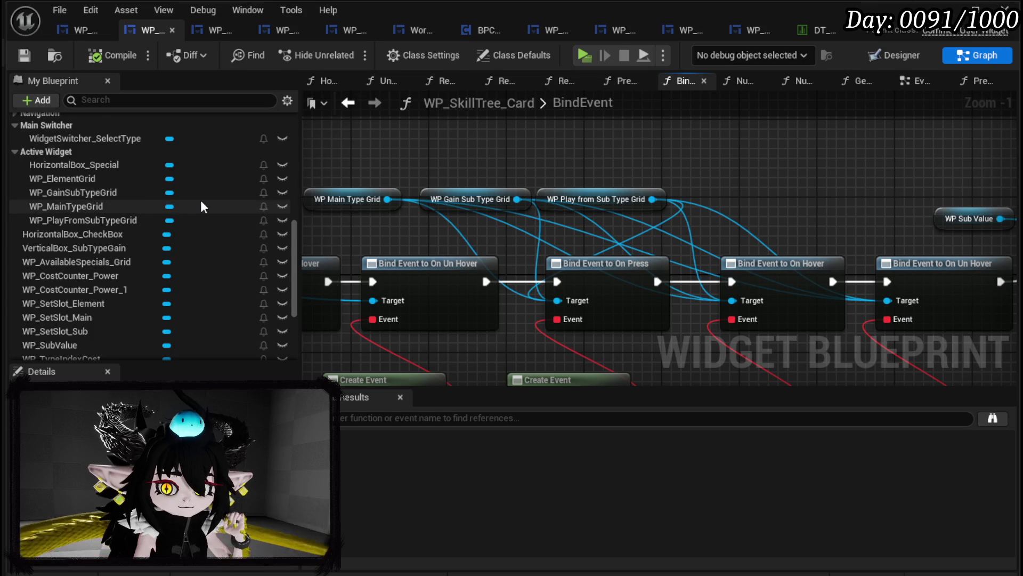
pyautogui.scroll(-3, 200, 200)
pyautogui.scroll(3, 117, 272)
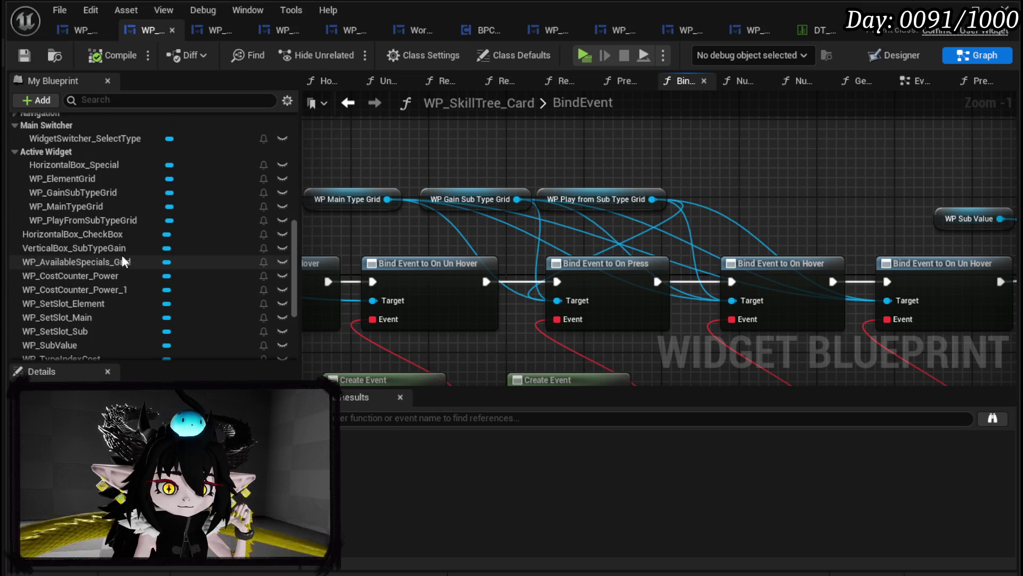
pyautogui.scroll(-2, 178, 257)
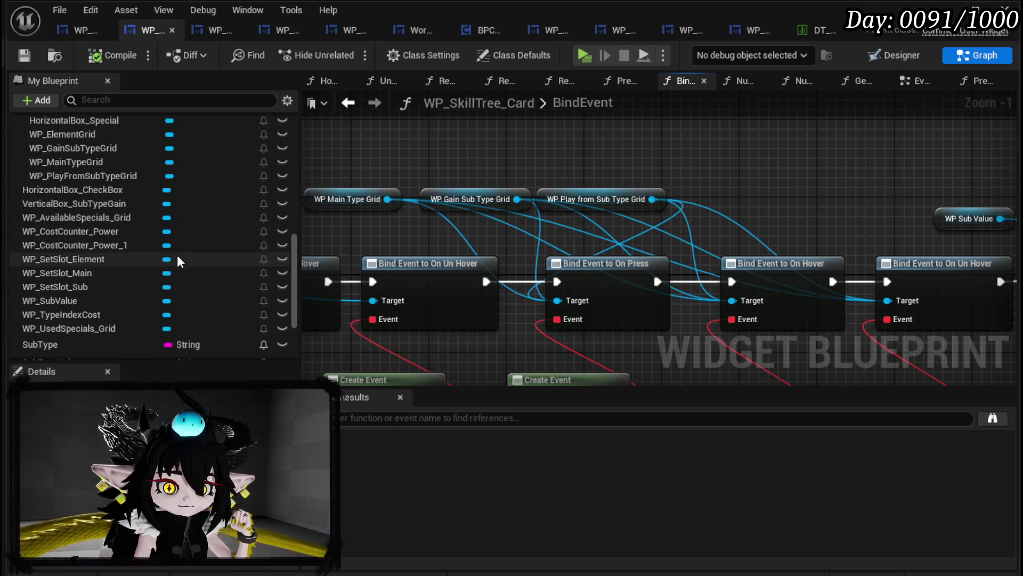
pyautogui.scroll(2, 177, 255)
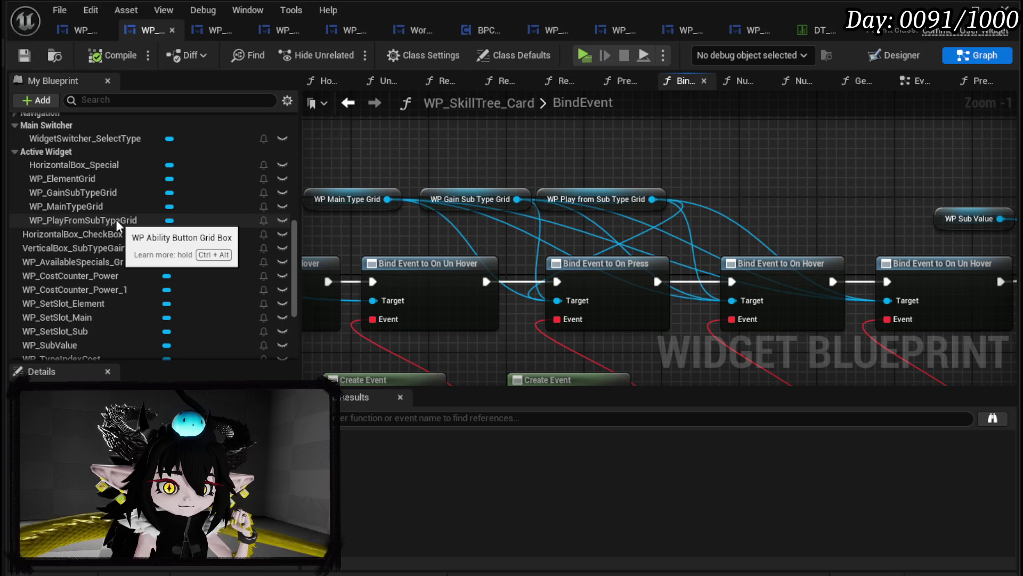
pyautogui.scroll(-2, 174, 225)
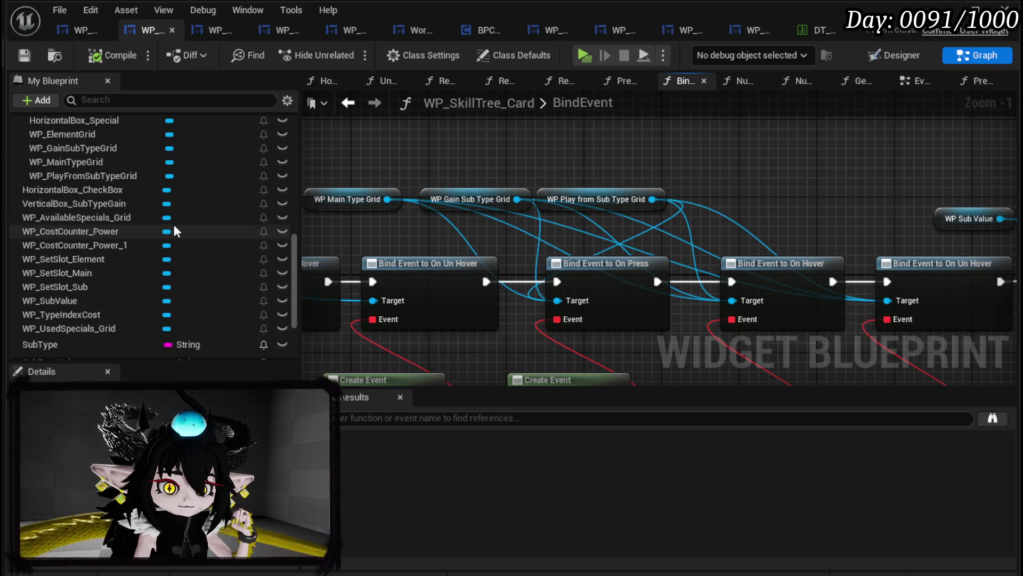
pyautogui.scroll(-1, 174, 227)
pyautogui.scroll(1, 174, 227)
# - Add getters for both specials grids, wiring WP_UsedSpecials_Grid into the On Hover and On Un Hover binds
pyautogui.moveTo(113, 214); pyautogui.dragTo(379, 124)
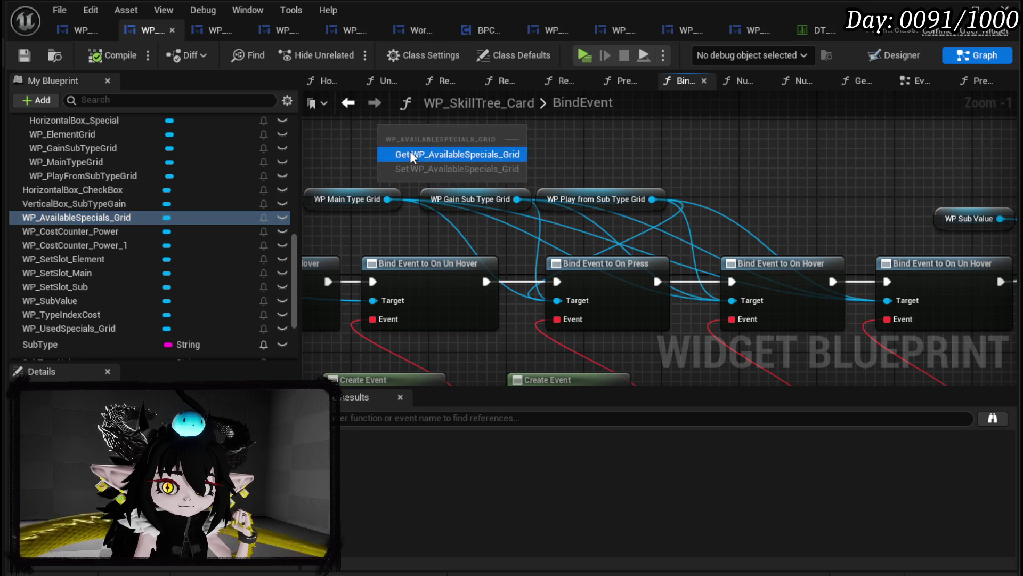
pyautogui.click(409, 149)
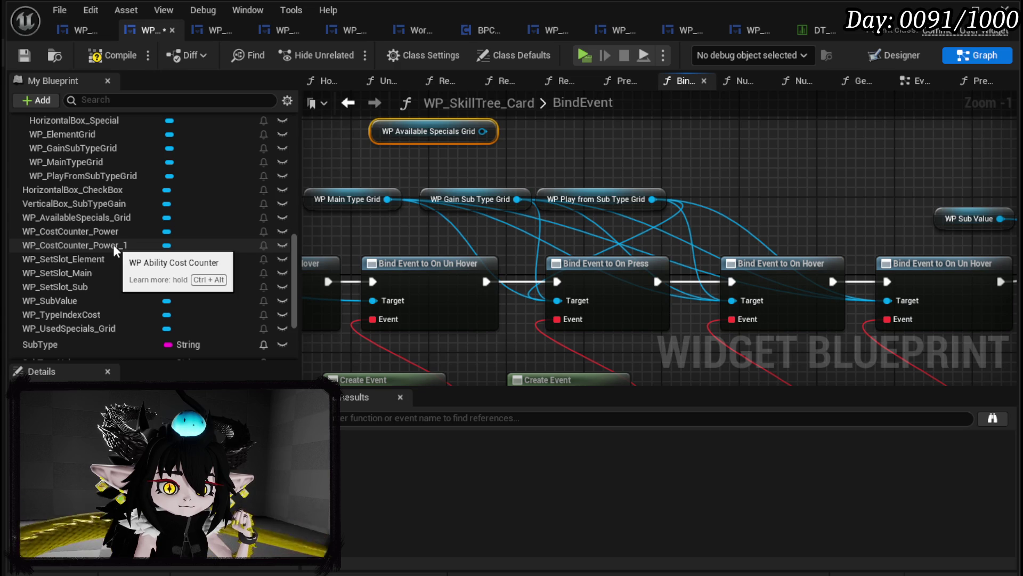
pyautogui.moveTo(76, 327)
pyautogui.mouseDown()
pyautogui.moveTo(501, 122)
pyautogui.moveTo(547, 152)
pyautogui.moveTo(513, 153)
pyautogui.moveTo(581, 181)
pyautogui.moveTo(743, 298)
pyautogui.mouseUp()
pyautogui.click(547, 152)
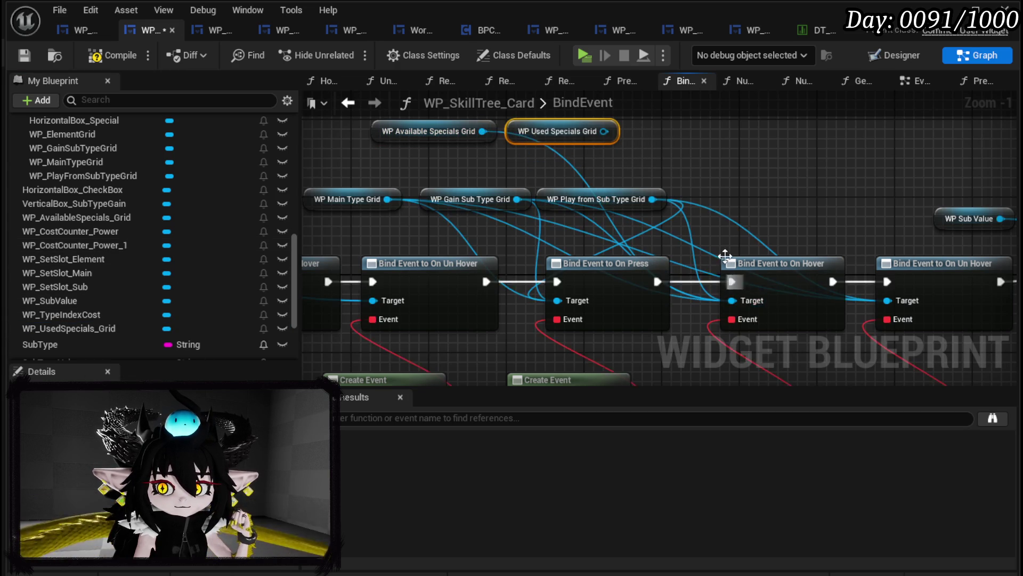
pyautogui.moveTo(469, 134)
pyautogui.mouseDown()
pyautogui.moveTo(605, 296)
pyautogui.moveTo(482, 145)
pyautogui.moveTo(754, 303)
pyautogui.mouseUp()
pyautogui.moveTo(597, 143)
pyautogui.mouseDown()
pyautogui.moveTo(789, 269)
pyautogui.moveTo(832, 213)
pyautogui.moveTo(881, 312)
pyautogui.mouseUp()
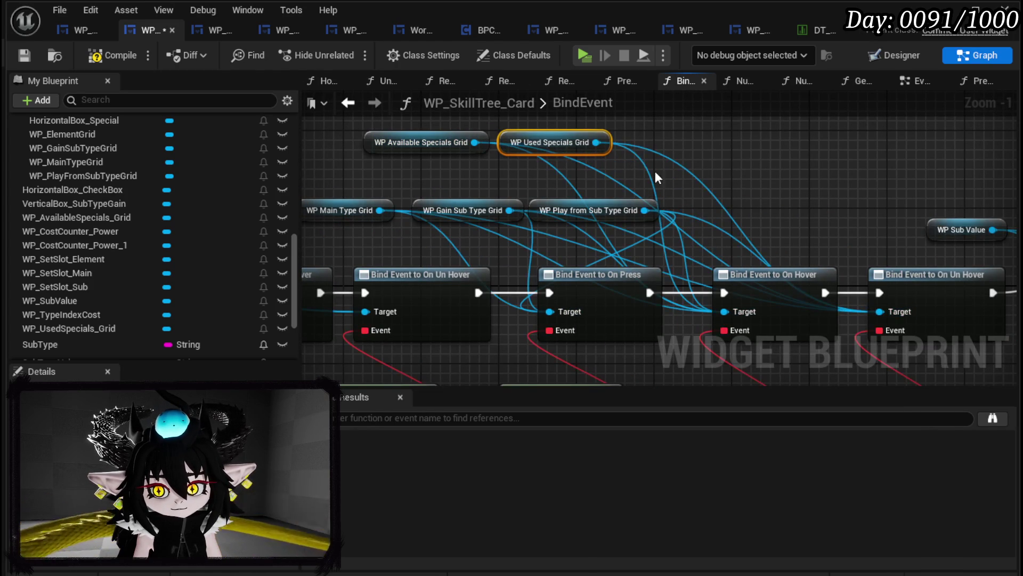
pyautogui.moveTo(633, 167)
pyautogui.mouseDown()
pyautogui.moveTo(540, 181)
pyautogui.moveTo(686, 157)
pyautogui.mouseUp()
pyautogui.scroll(-3, 686, 158)
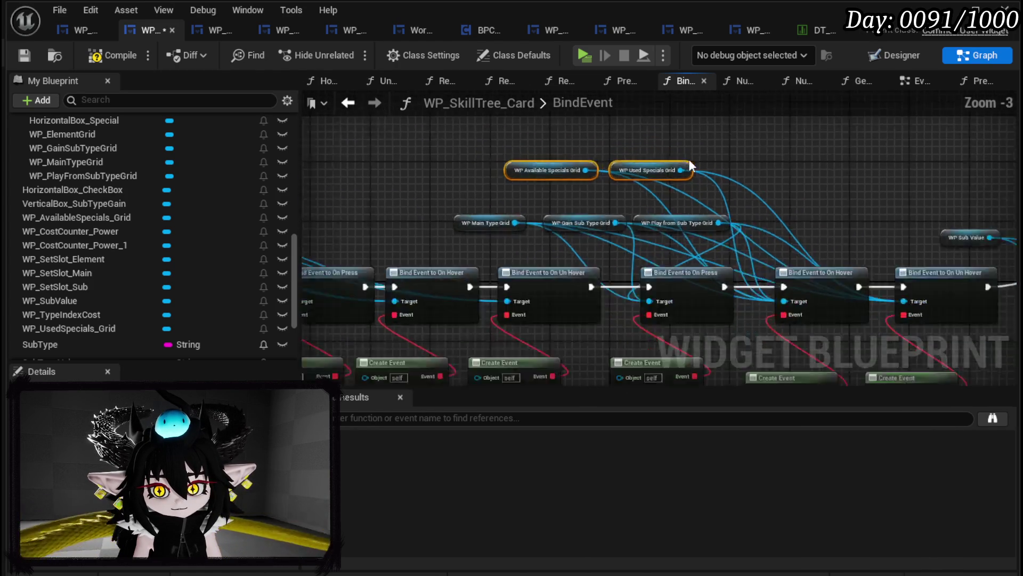
pyautogui.scroll(4, 595, 184)
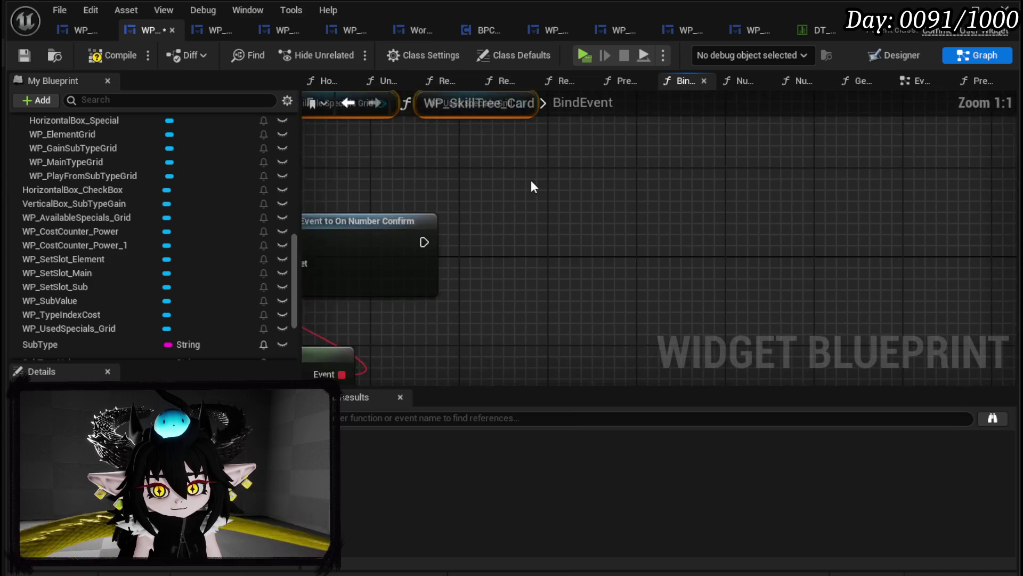
# - Add Bind Event to On Press for each specials grid, running Number Confirm's execution into the first
pyautogui.moveTo(470, 128); pyautogui.dragTo(628, 207)
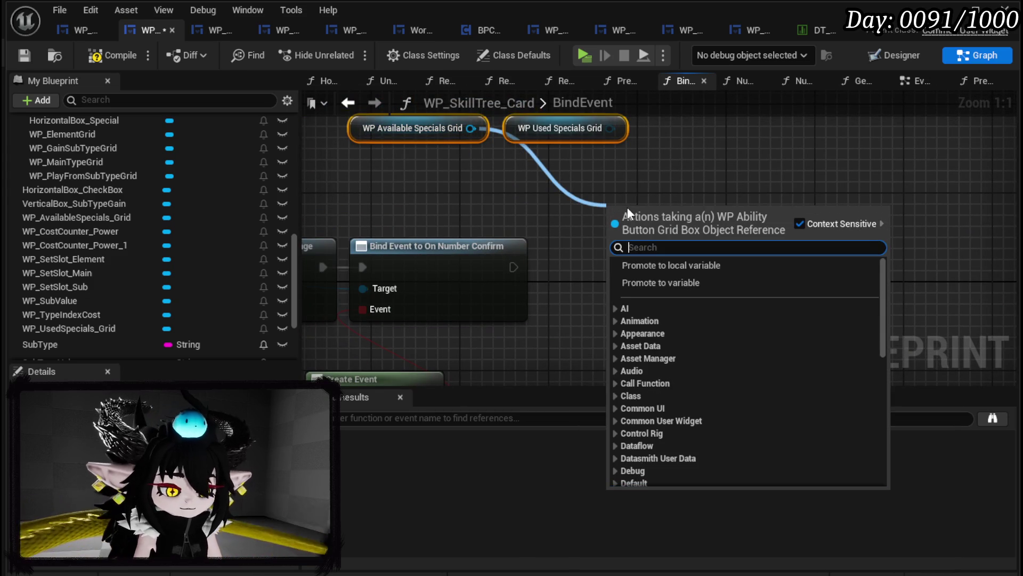
pyautogui.write('on Pres')
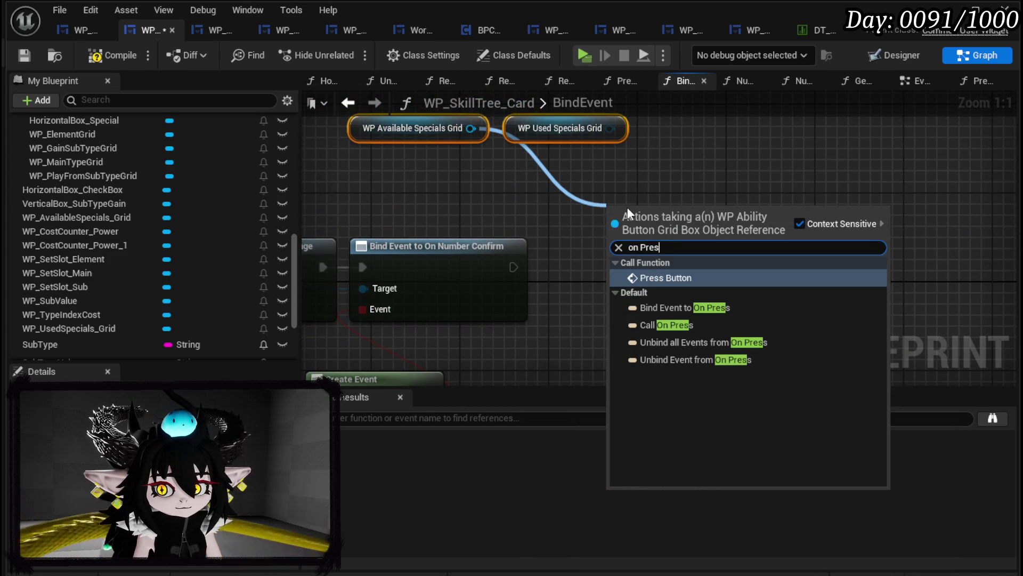
pyautogui.press('Down')
pyautogui.press('Return')
pyautogui.moveTo(611, 128); pyautogui.dragTo(760, 158)
pyautogui.write('Bind on Pres')
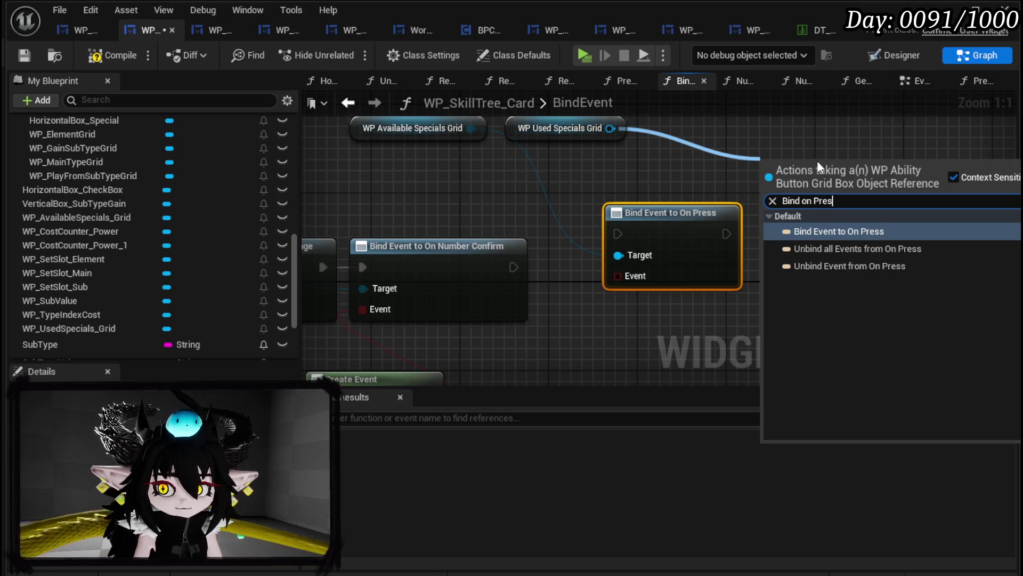
pyautogui.click(833, 231)
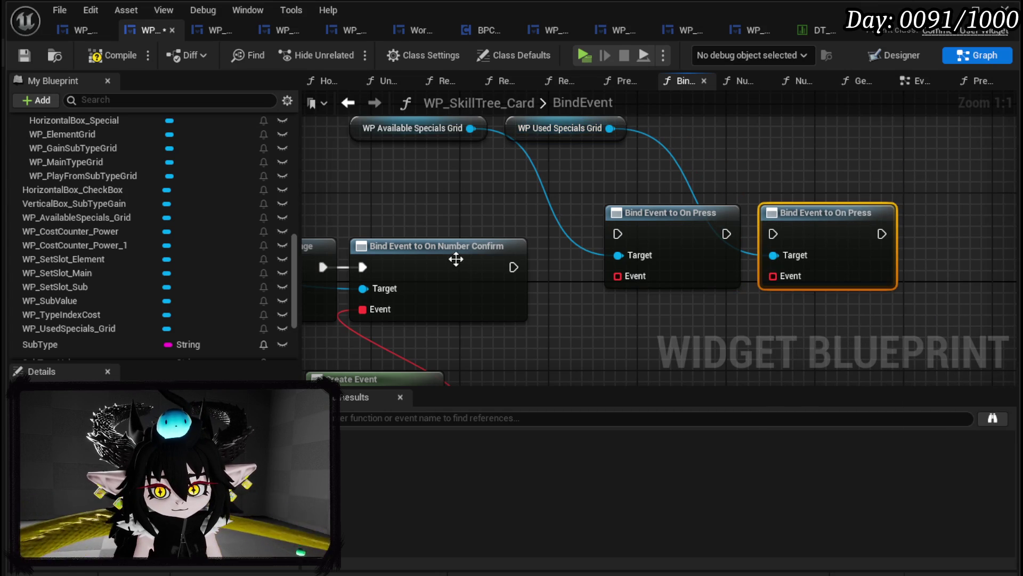
pyautogui.moveTo(512, 267); pyautogui.dragTo(618, 233)
# - Chain the second On Press bind after the first, and give the first bind a PressButtonSpecial Create Event
pyautogui.moveTo(726, 234); pyautogui.dragTo(773, 234)
pyautogui.moveTo(532, 237); pyautogui.dragTo(540, 261)
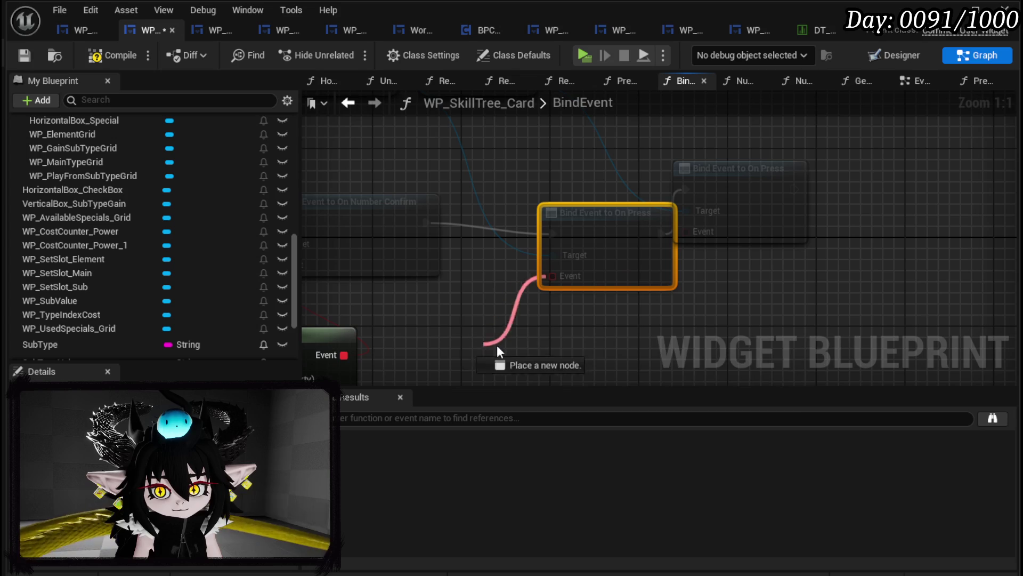
pyautogui.moveTo(480, 344); pyautogui.dragTo(525, 402)
pyautogui.write('cre')
pyautogui.click(577, 421)
pyautogui.moveTo(590, 237)
pyautogui.mouseDown()
pyautogui.moveTo(557, 206)
pyautogui.moveTo(568, 195)
pyautogui.mouseUp()
pyautogui.moveTo(554, 346); pyautogui.dragTo(567, 266)
pyautogui.click(559, 331)
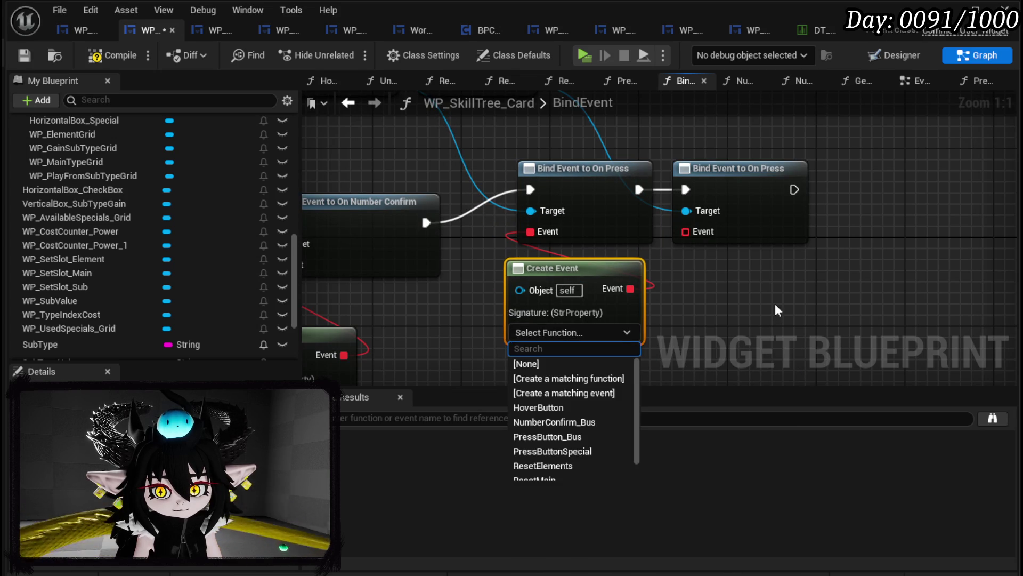
pyautogui.write('Speci')
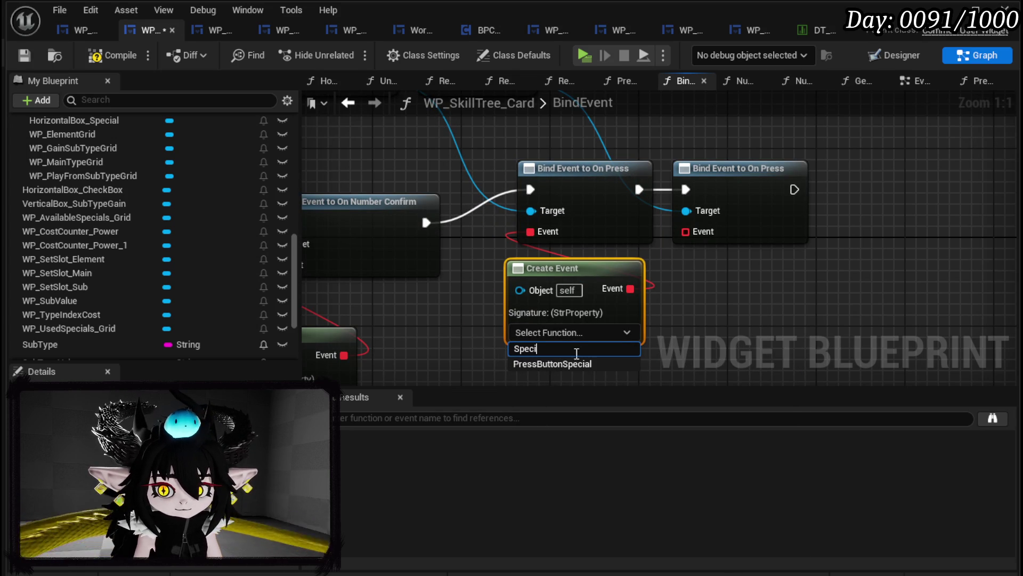
pyautogui.click(552, 363)
# - Give the second bind a Create Event that uses a newly generated matching function
pyautogui.moveTo(691, 230)
pyautogui.mouseDown()
pyautogui.moveTo(703, 273)
pyautogui.moveTo(740, 271)
pyautogui.mouseUp()
pyautogui.write('Crea')
pyautogui.click(770, 350)
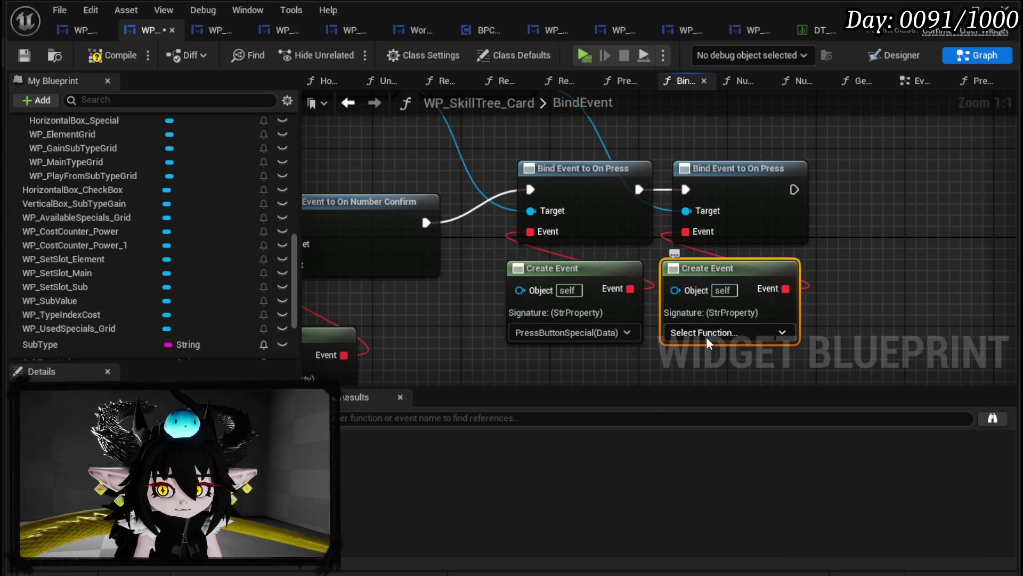
pyautogui.click(706, 334)
pyautogui.click(720, 378)
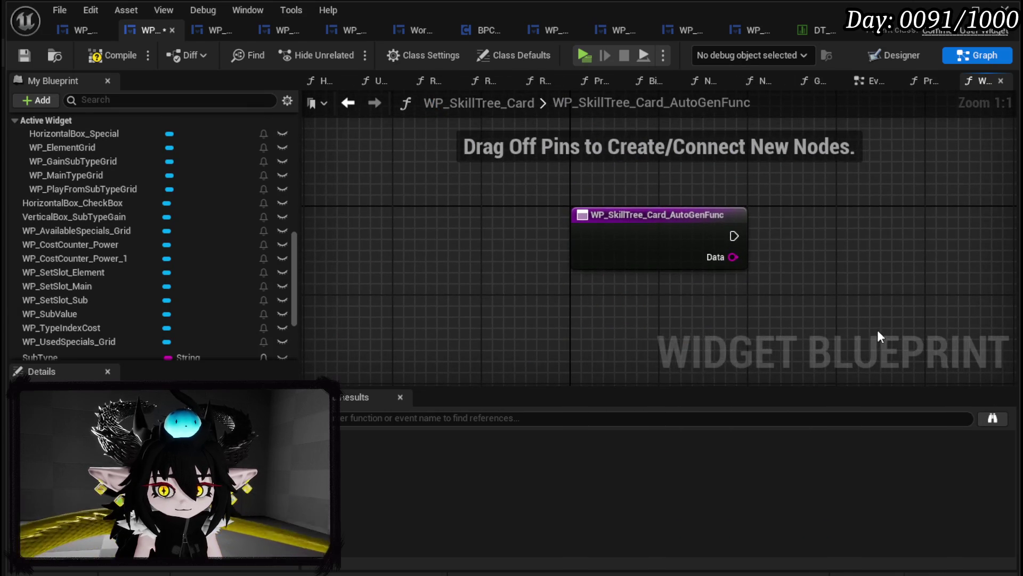
# - Rename the auto-generated function to PressUnselectSpecial
pyautogui.rightClick(605, 247)
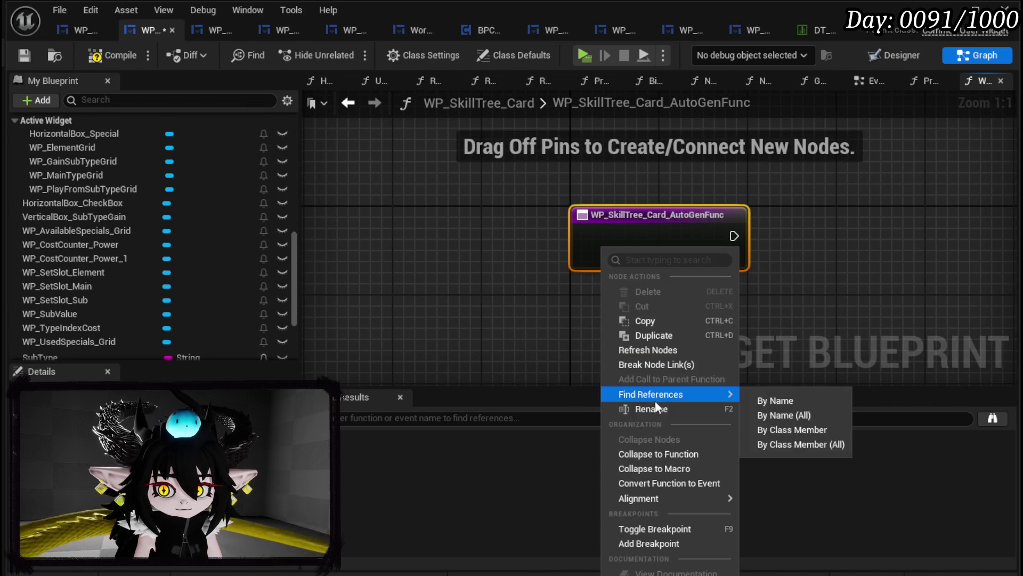
pyautogui.click(659, 408)
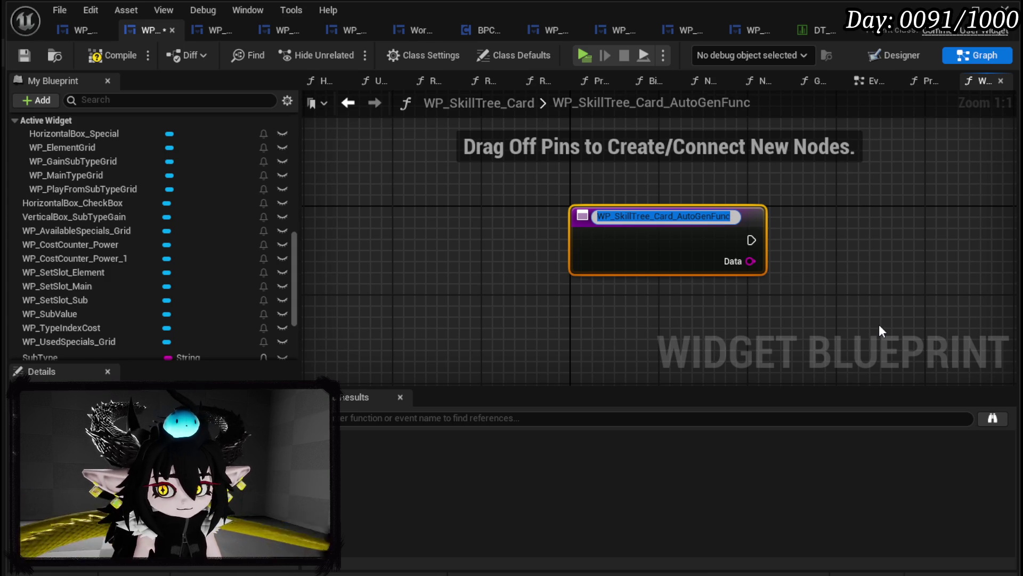
pyautogui.write('PressUnselect')
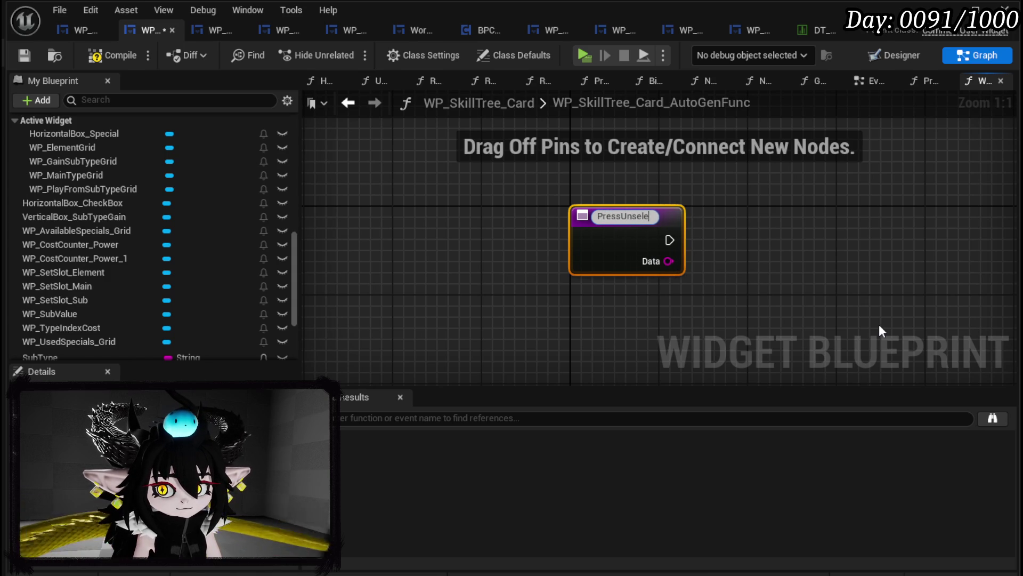
pyautogui.write('Special')
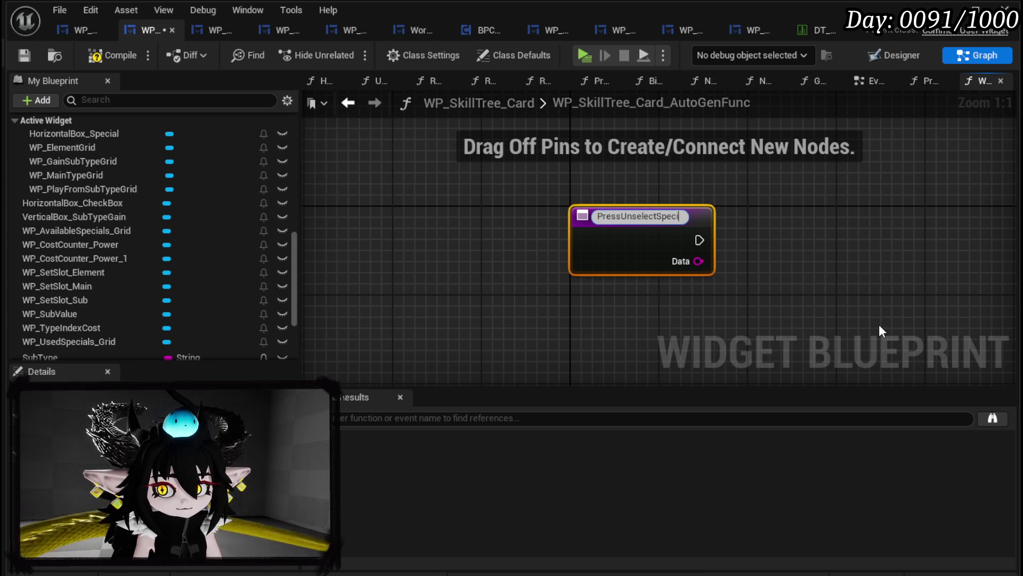
pyautogui.press('Return')
# - Move PressUnselectSpecial into the Button Press category, then compile and save the blueprint
pyautogui.scroll(10, 186, 203)
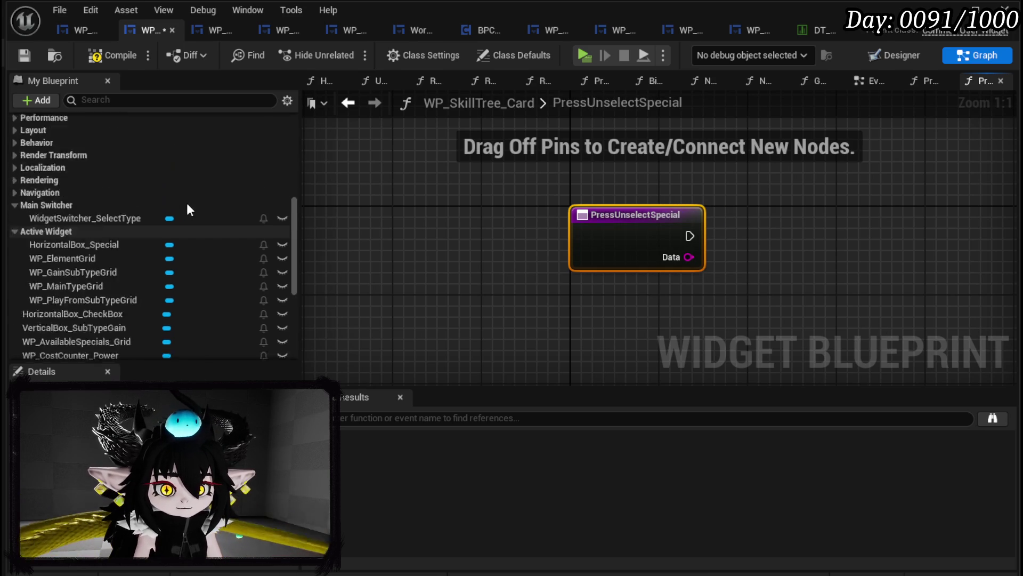
pyautogui.moveTo(71, 245)
pyautogui.mouseDown()
pyautogui.moveTo(85, 184)
pyautogui.moveTo(49, 177)
pyautogui.mouseUp()
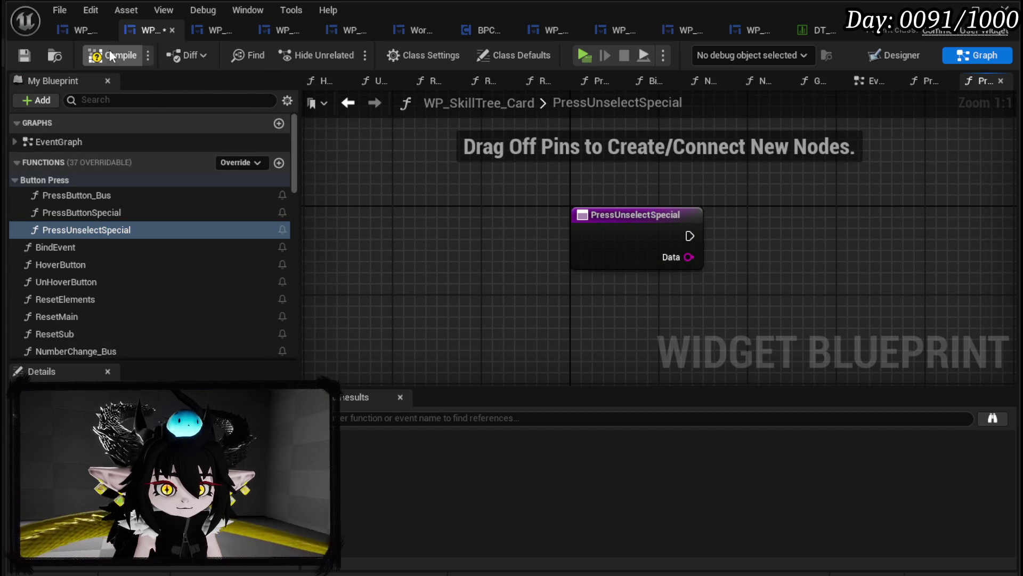
pyautogui.click(21, 57)
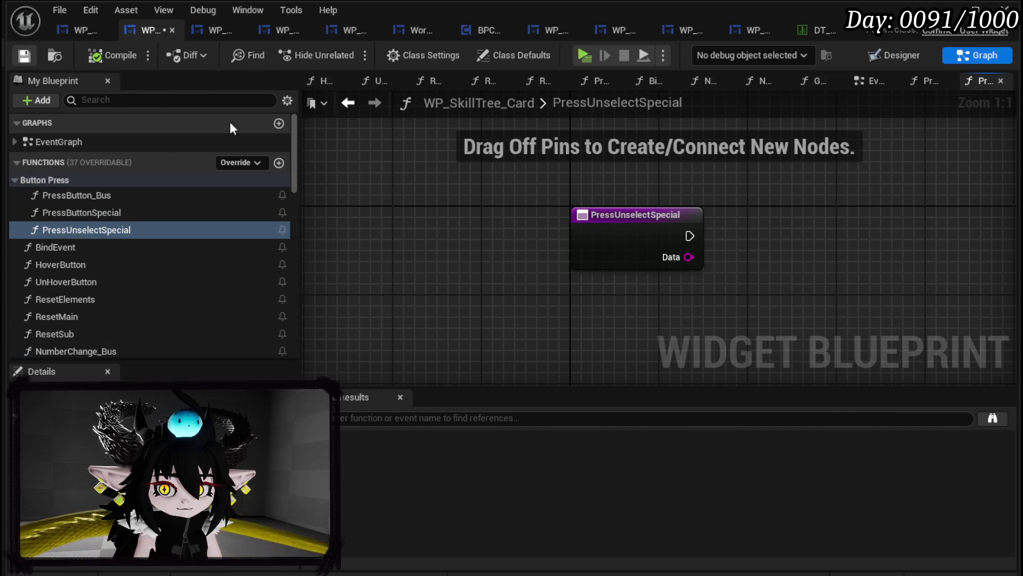
# - Return to the BindEvent graph and switch to WP_SkillTree_Ability, scrolling up its function list
pyautogui.click(348, 103)
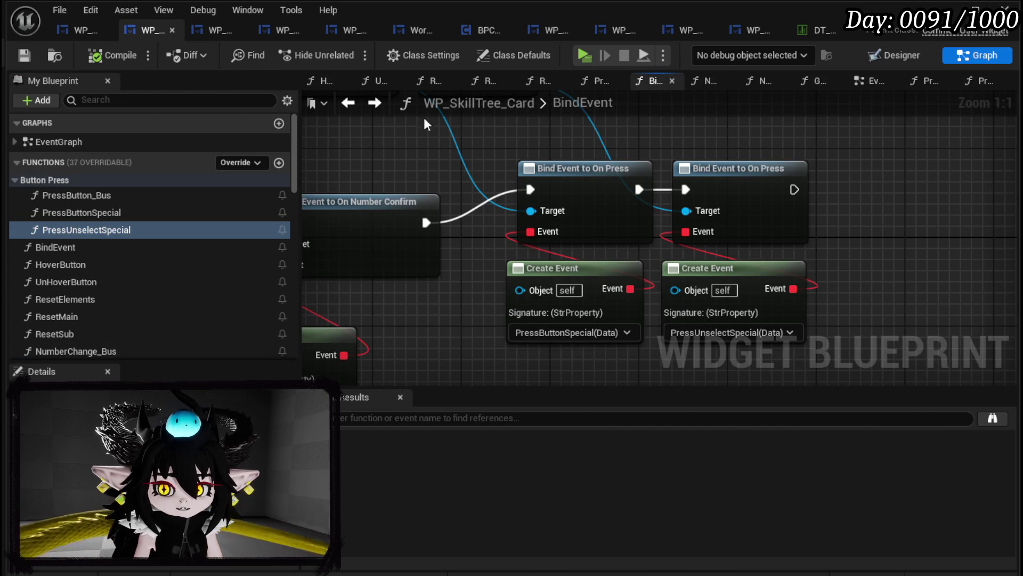
pyautogui.click(213, 30)
pyautogui.scroll(5, 133, 187)
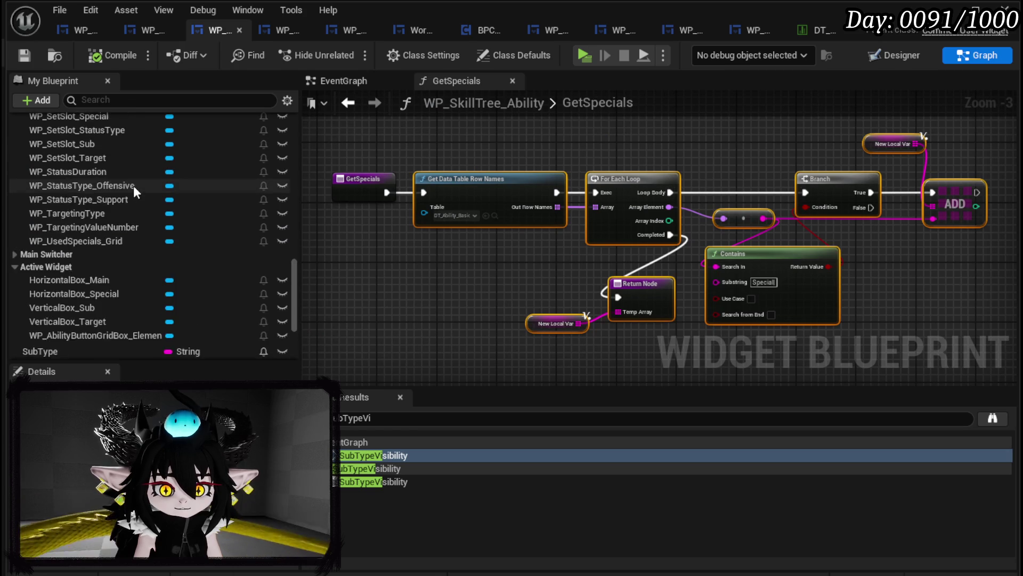
pyautogui.scroll(10, 133, 185)
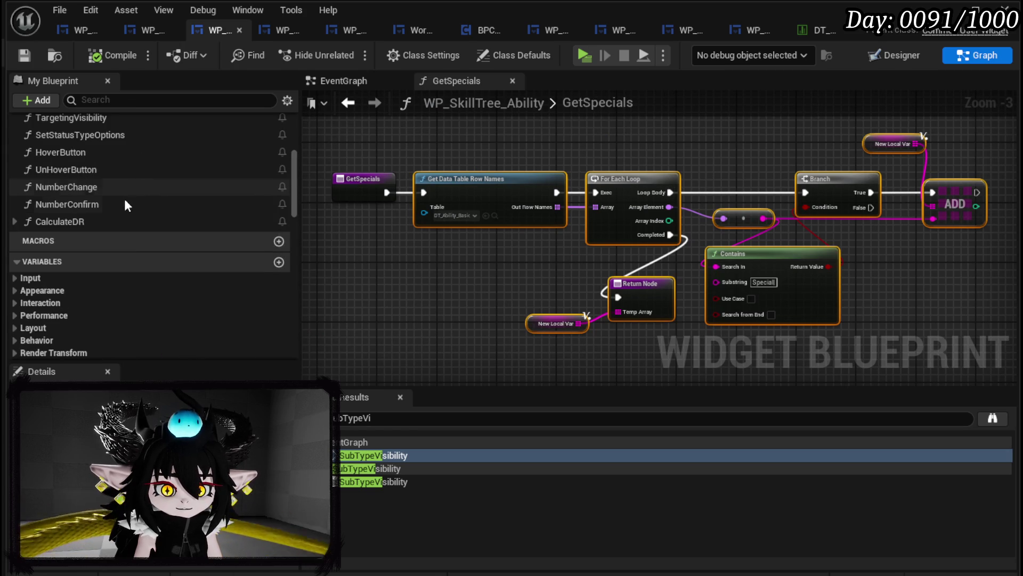
pyautogui.scroll(3, 100, 192)
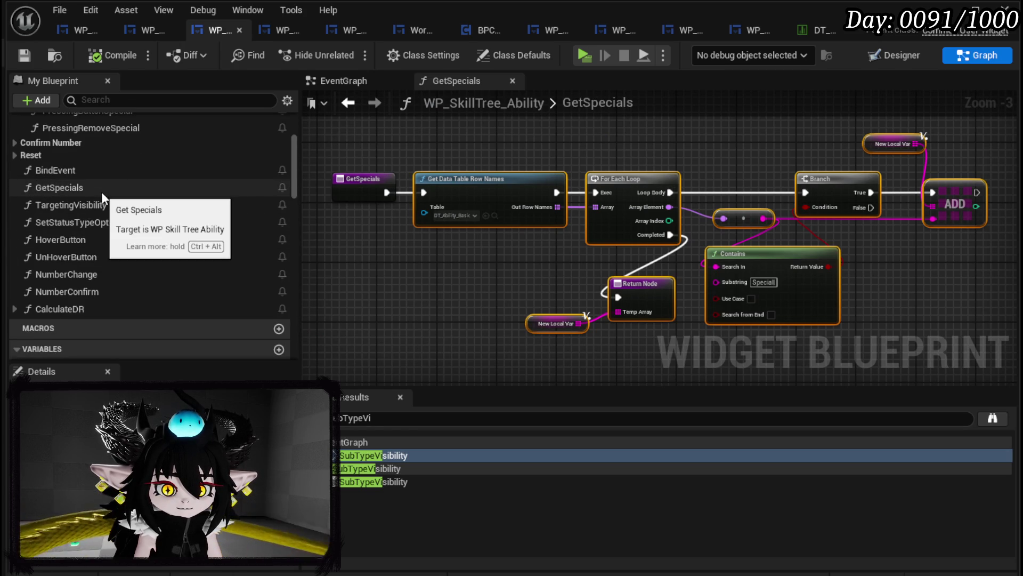
pyautogui.scroll(3, 168, 227)
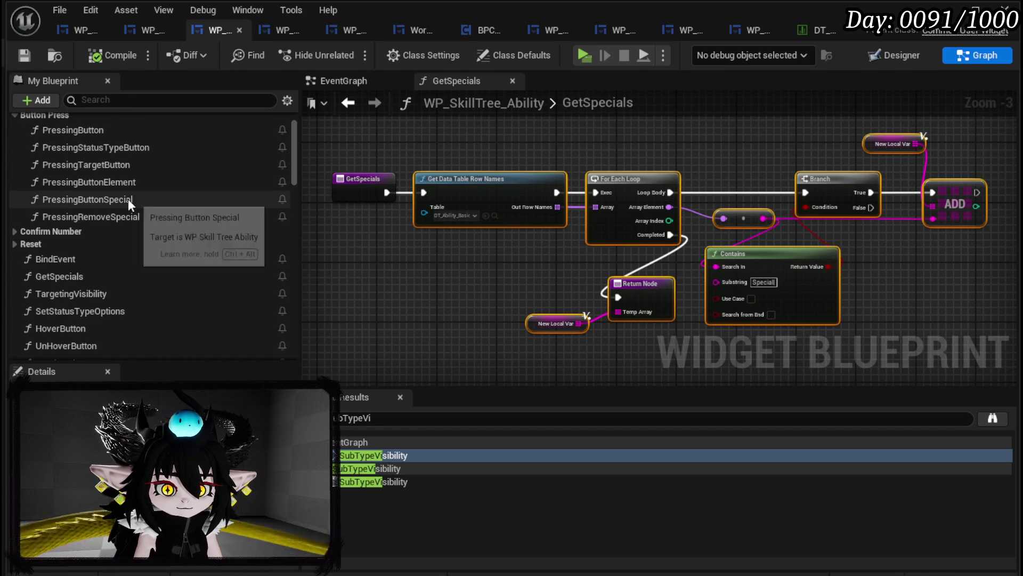
# - Open WP_SkillTree_Ability's PressingButtonSpecial function and select all of its nodes
pyautogui.doubleClick(146, 201)
pyautogui.moveTo(513, 242); pyautogui.dragTo(420, 230)
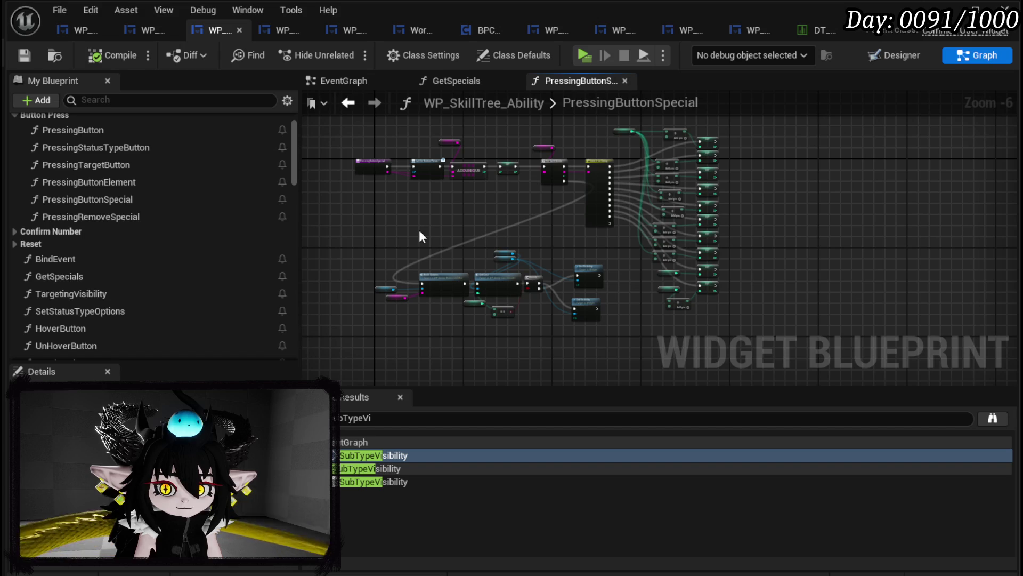
pyautogui.moveTo(375, 174); pyautogui.dragTo(322, 169)
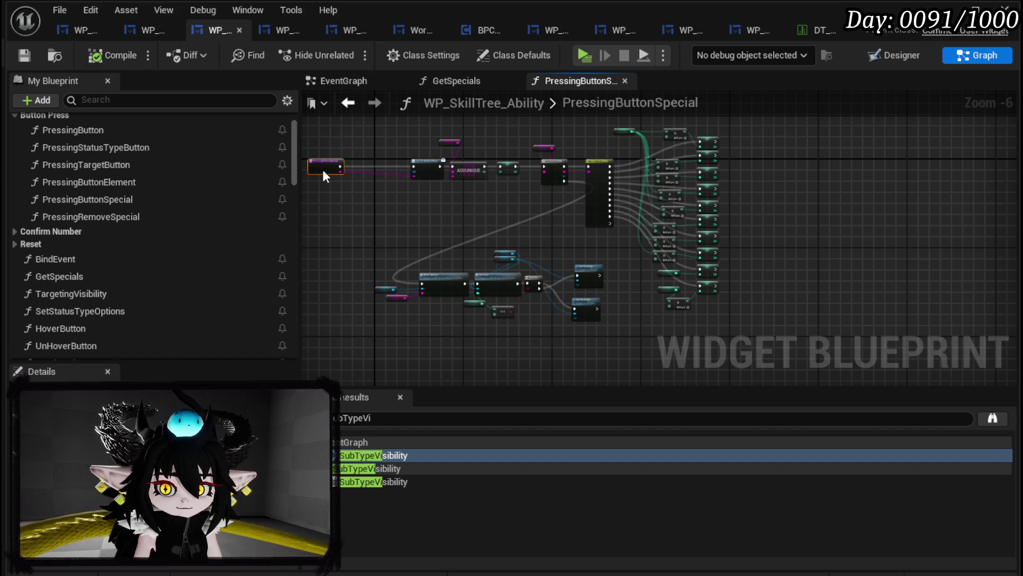
pyautogui.scroll(-3, 325, 168)
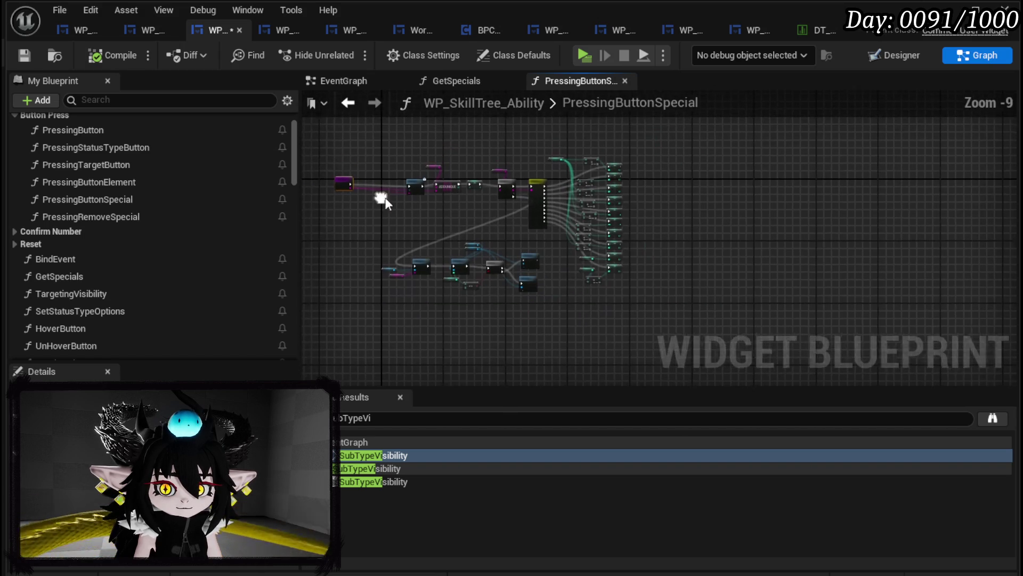
pyautogui.moveTo(379, 134); pyautogui.dragTo(705, 327)
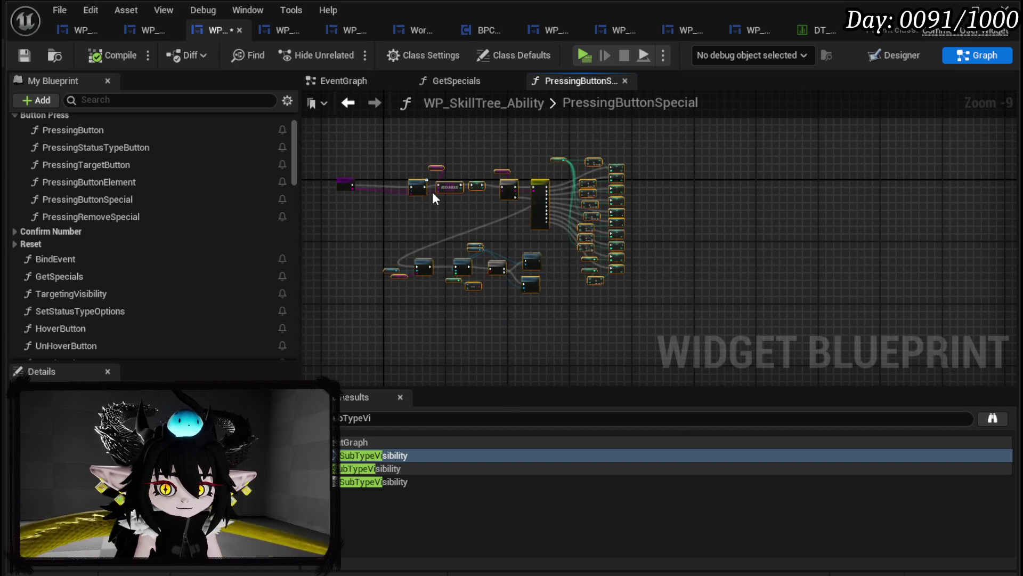
pyautogui.scroll(4, 433, 191)
pyautogui.scroll(4, 499, 258)
pyautogui.scroll(-6, 488, 250)
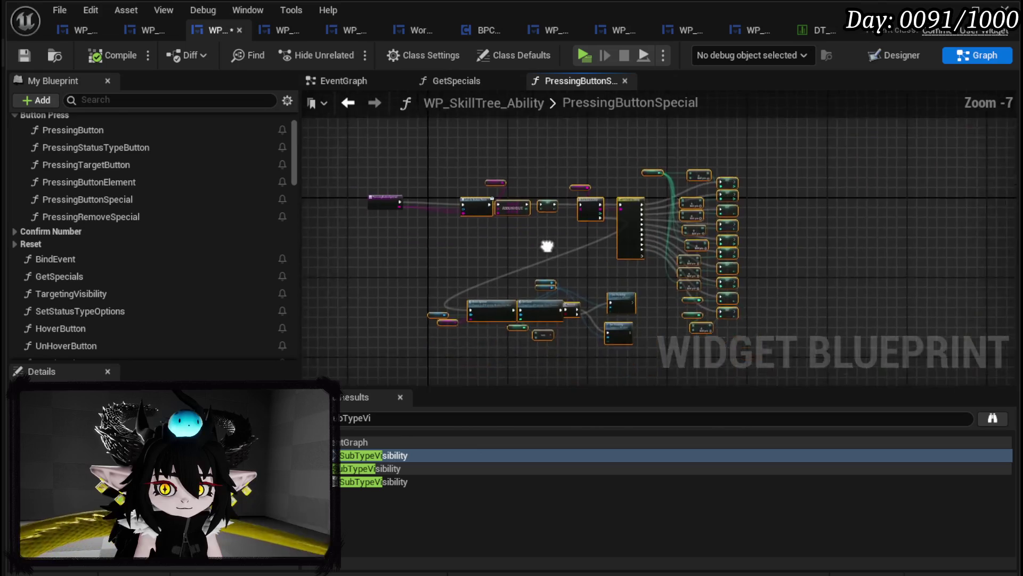
# - Paste the nodes into WP_SkillTree_Card's PressButtonSpecial and connect them to the entry node
pyautogui.click(139, 34)
pyautogui.doubleClick(106, 212)
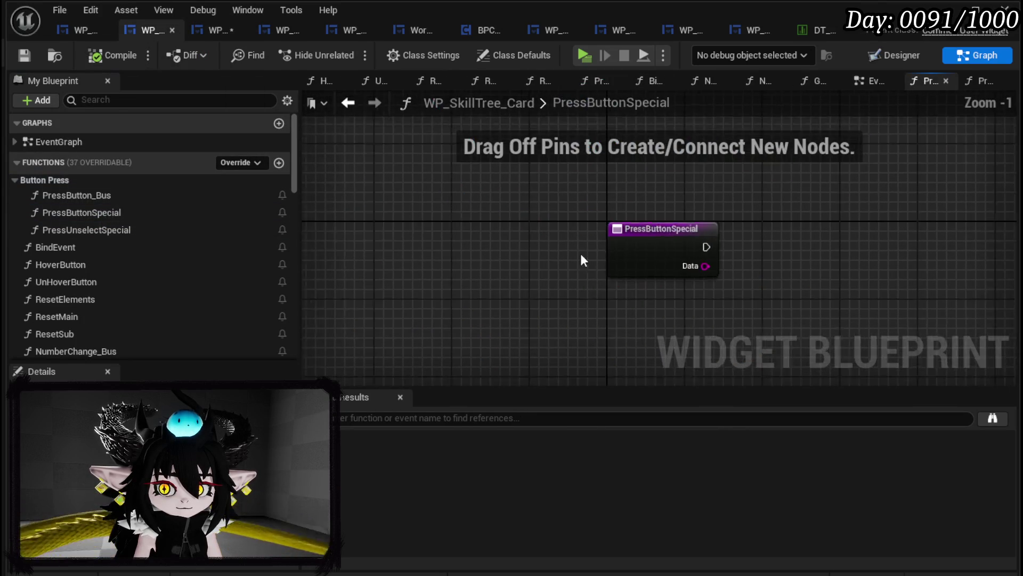
pyautogui.hotkey('ctrl', 'v')
pyautogui.moveTo(354, 123)
pyautogui.mouseDown()
pyautogui.moveTo(547, 207)
pyautogui.moveTo(577, 236)
pyautogui.moveTo(543, 229)
pyautogui.mouseUp()
pyautogui.scroll(4, 437, 236)
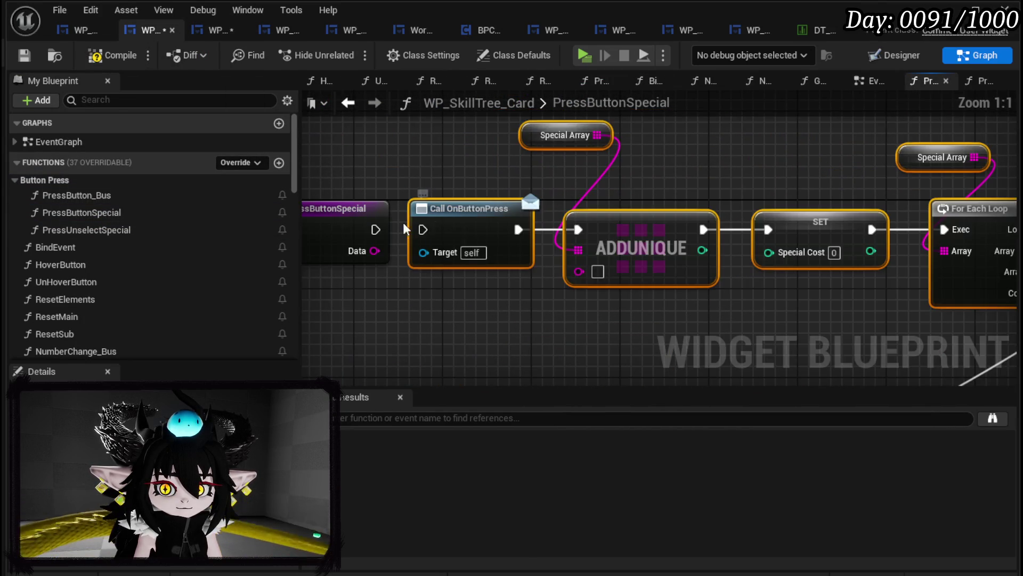
pyautogui.moveTo(471, 237); pyautogui.dragTo(518, 238)
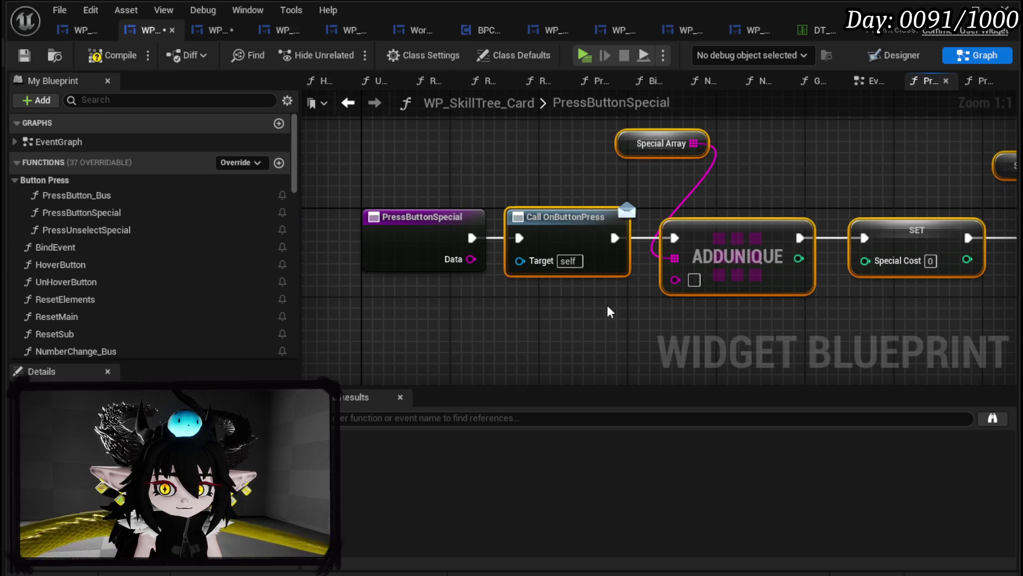
pyautogui.click(606, 305)
# - Replace Call OnButtonPress with Call On Press, wired between the entry and ADDUNIQUE and fed the entry's Data
pyautogui.scroll(-10, 158, 277)
pyautogui.scroll(-5, 162, 267)
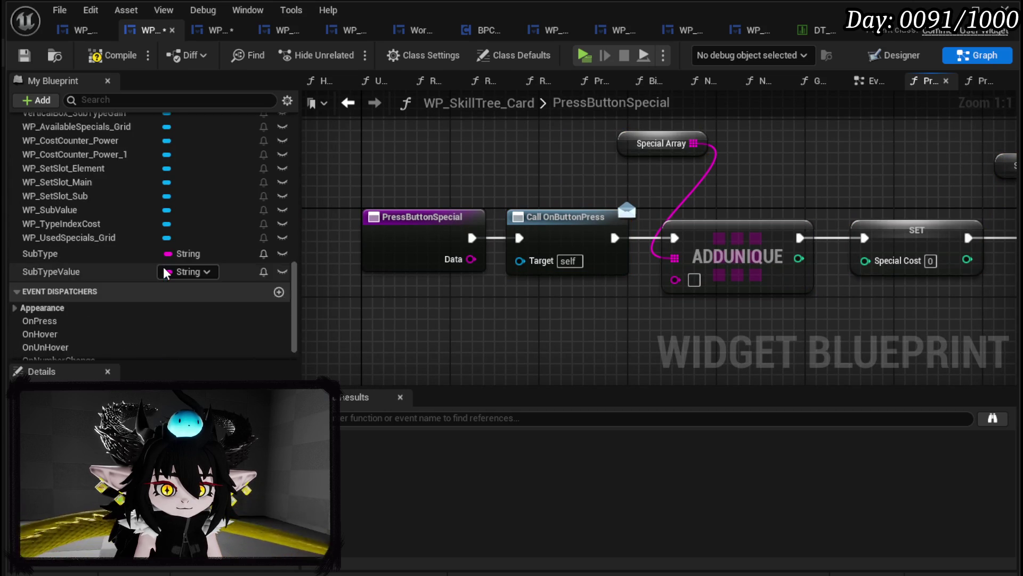
pyautogui.moveTo(90, 294)
pyautogui.mouseDown()
pyautogui.moveTo(506, 312)
pyautogui.moveTo(559, 227)
pyautogui.mouseUp()
pyautogui.click(522, 321)
pyautogui.click(560, 250)
pyautogui.press('Delete')
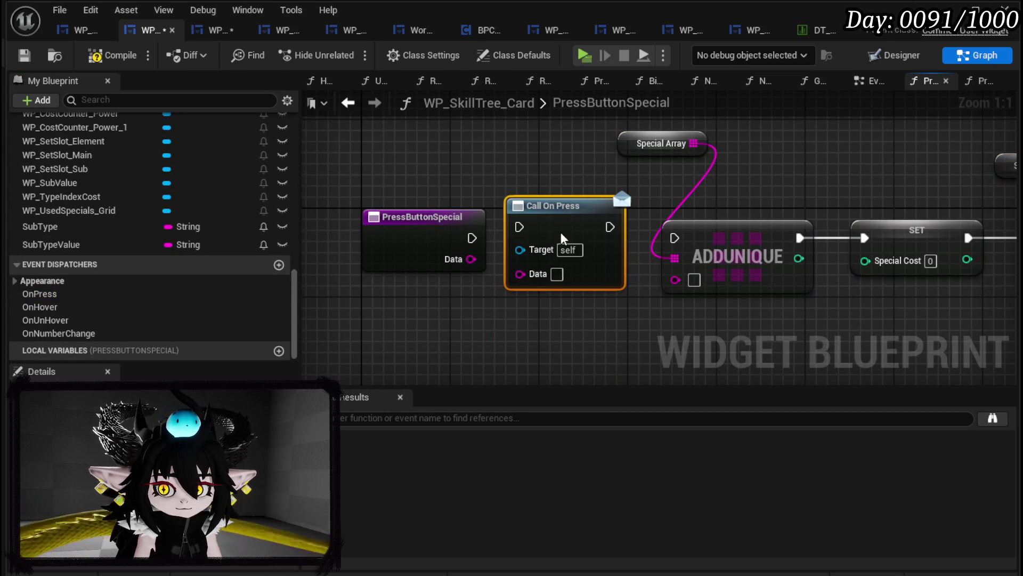
pyautogui.moveTo(471, 238)
pyautogui.mouseDown()
pyautogui.moveTo(533, 229)
pyautogui.moveTo(525, 235)
pyautogui.moveTo(565, 216)
pyautogui.mouseUp()
pyautogui.moveTo(621, 238); pyautogui.dragTo(674, 239)
pyautogui.moveTo(472, 259); pyautogui.dragTo(533, 285)
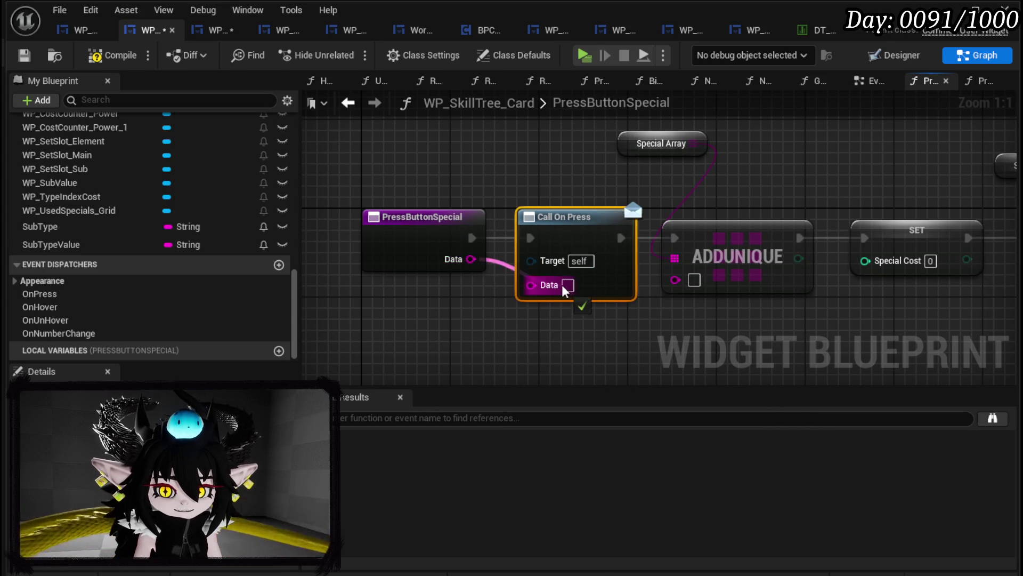
# - Create SpecialArray and SpecialCost variables, and connect Data to ADDUNIQUE's item input
pyautogui.rightClick(628, 155)
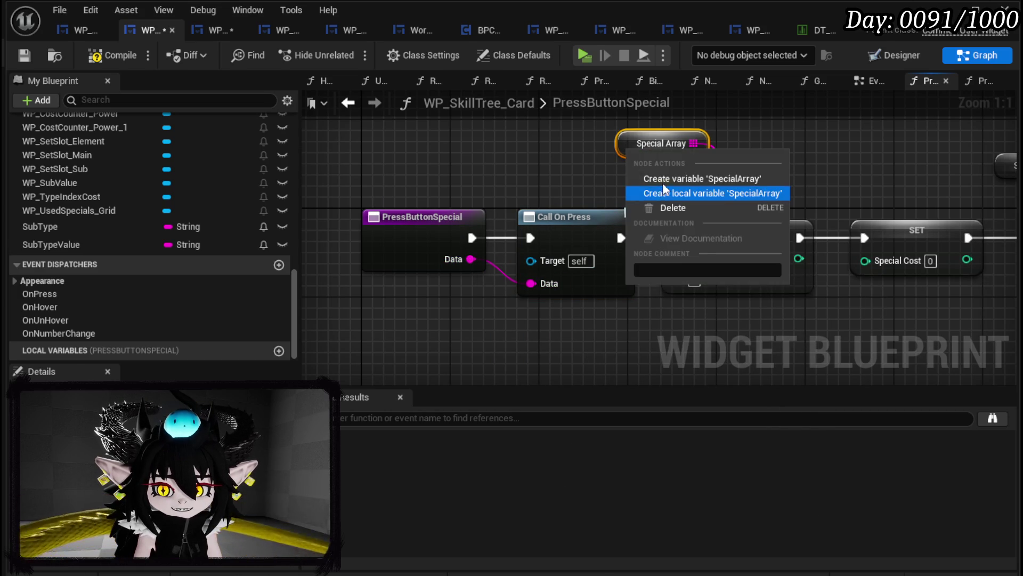
pyautogui.click(693, 193)
pyautogui.moveTo(472, 259); pyautogui.dragTo(675, 280)
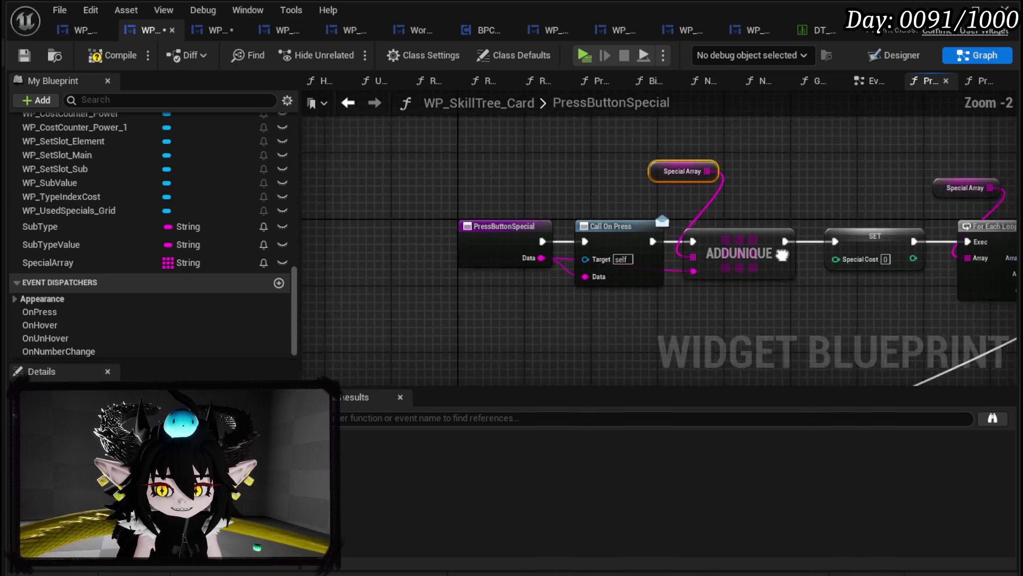
pyautogui.scroll(-2, 675, 279)
pyautogui.scroll(2, 480, 240)
pyautogui.rightClick(509, 237)
pyautogui.click(561, 245)
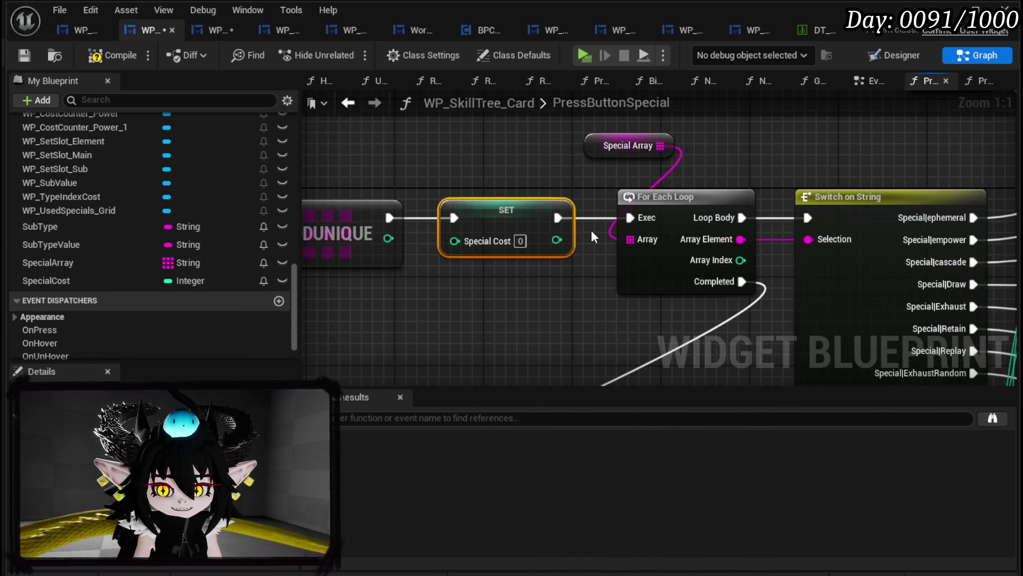
# - Break the Build Options to Set Cost link, then compile and save the card blueprint
pyautogui.scroll(-3, 591, 229)
pyautogui.moveTo(572, 178)
pyautogui.mouseDown()
pyautogui.moveTo(572, 64)
pyautogui.moveTo(693, 160)
pyautogui.moveTo(551, 237)
pyautogui.mouseUp()
pyautogui.scroll(2, 693, 160)
pyautogui.moveTo(516, 297); pyautogui.dragTo(348, 338)
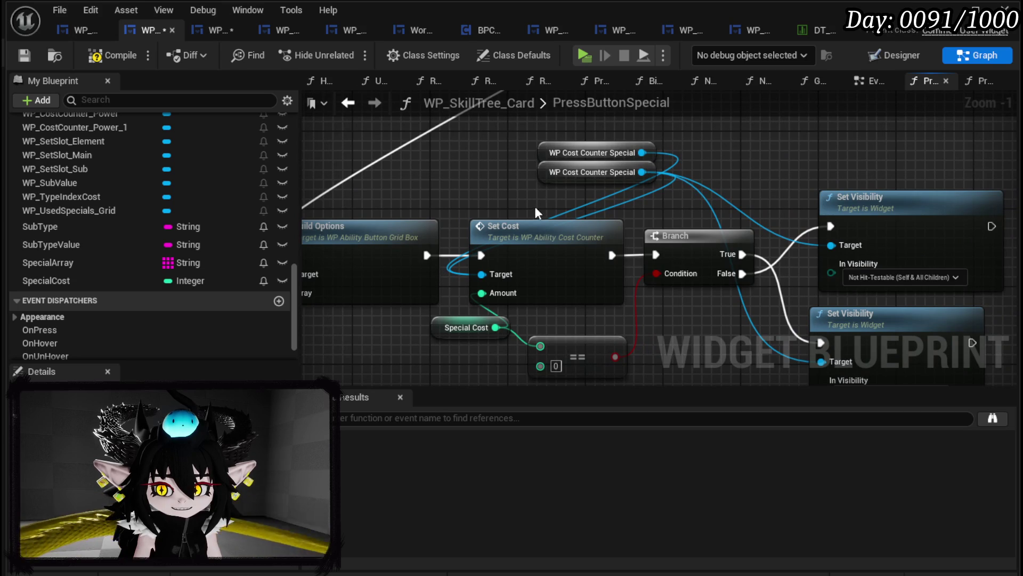
pyautogui.moveTo(473, 194); pyautogui.dragTo(656, 138)
pyautogui.click(727, 153)
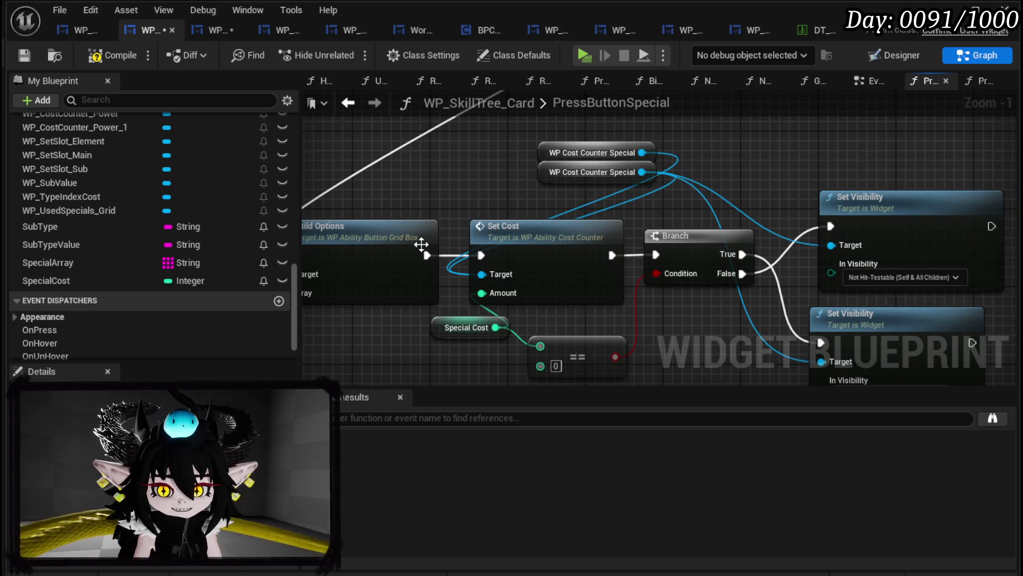
pyautogui.moveTo(426, 255); pyautogui.dragTo(462, 225)
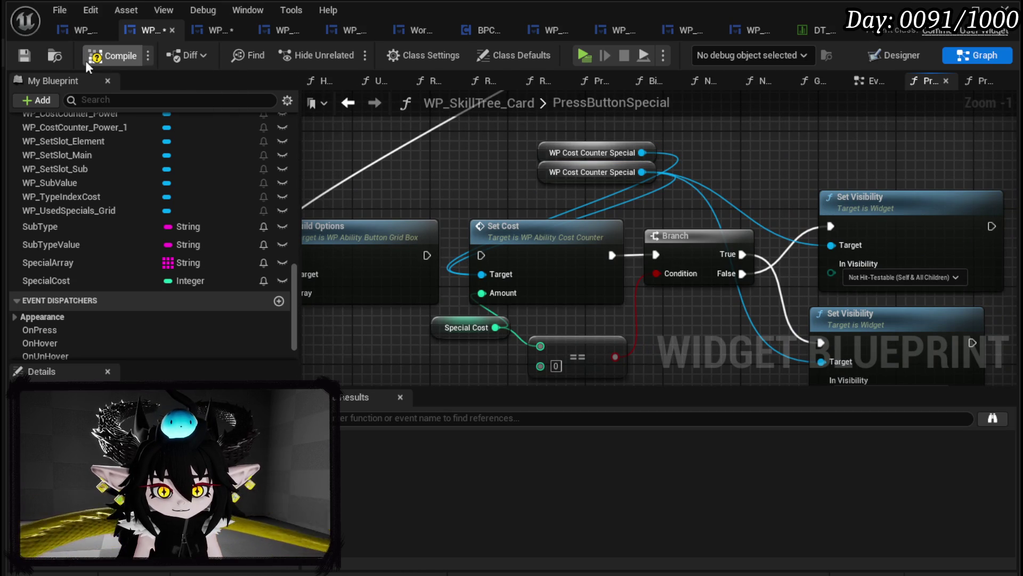
pyautogui.click(18, 57)
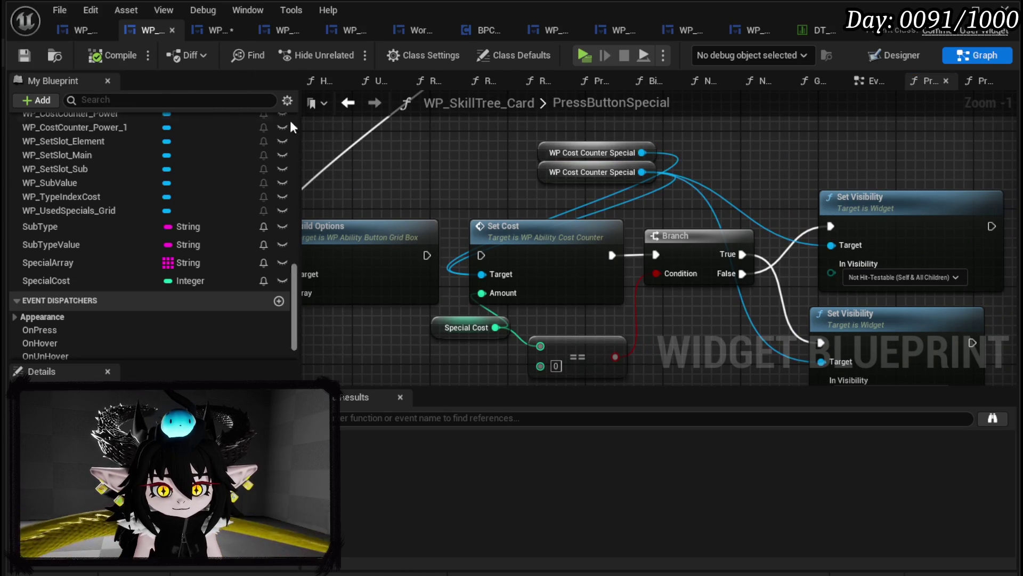
pyautogui.click(218, 32)
# - Select all nodes in WP_SkillTree_Ability's PressingRemoveSpecial, then open WP_SkillTree_Card's PressUnselectSpecial graph
pyautogui.doubleClick(85, 216)
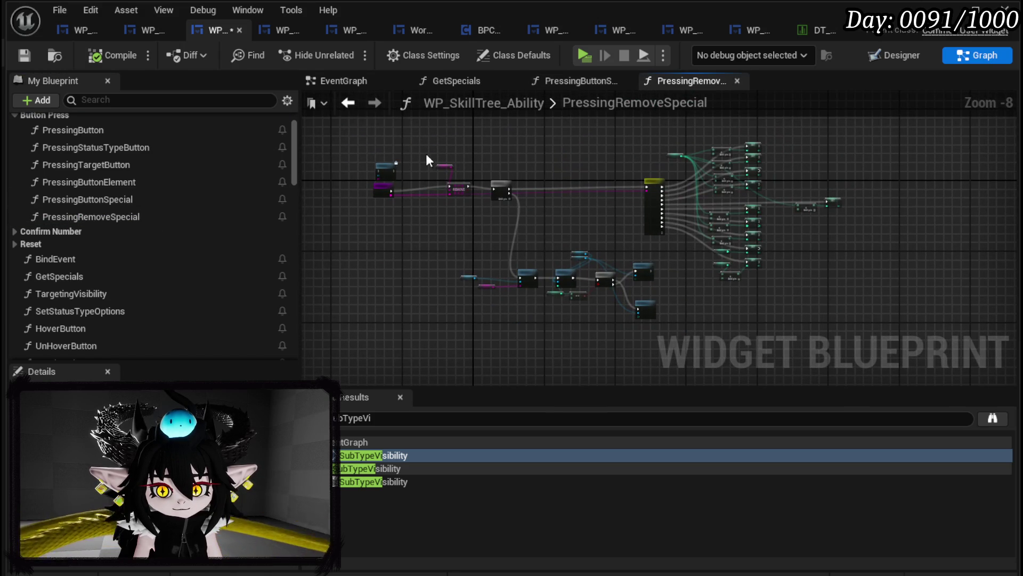
pyautogui.moveTo(432, 140); pyautogui.dragTo(862, 358)
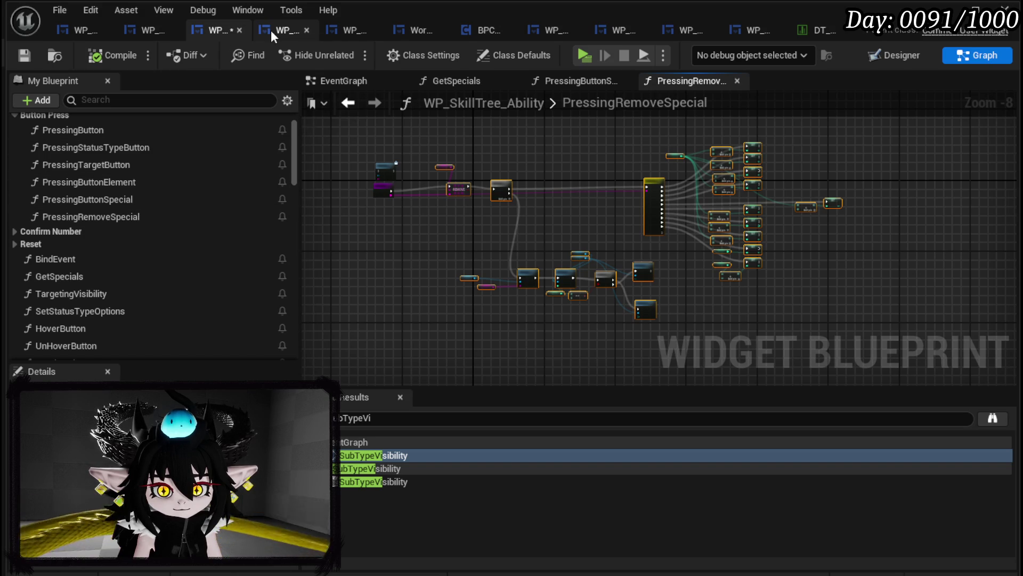
pyautogui.click(151, 24)
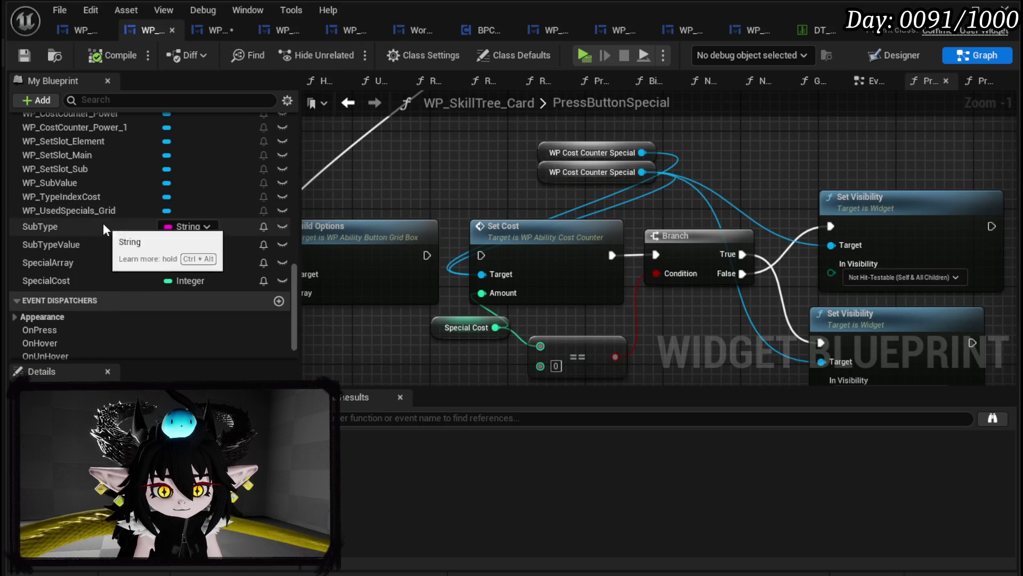
pyautogui.scroll(10, 89, 250)
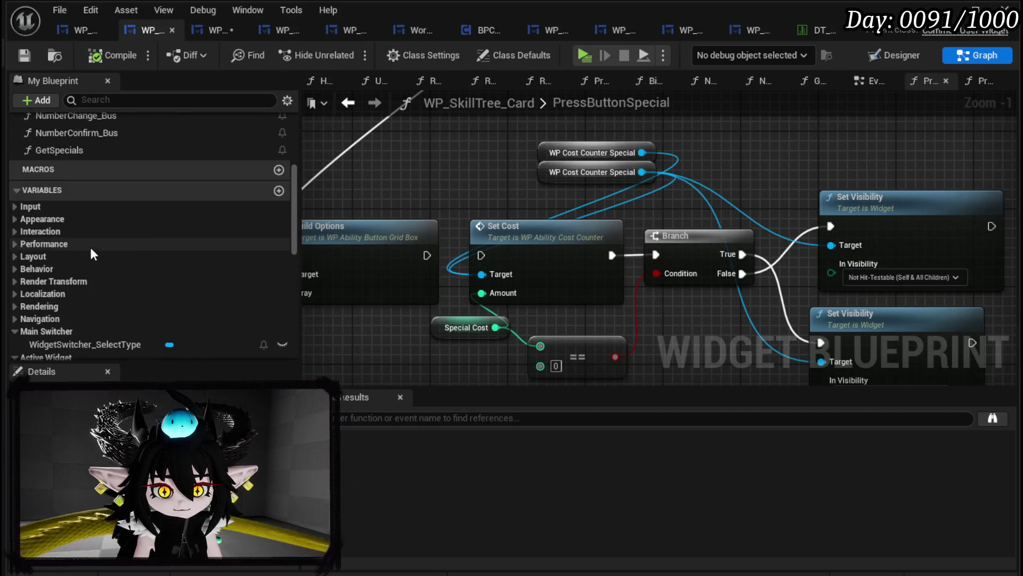
pyautogui.scroll(5, 90, 245)
pyautogui.scroll(-3, 421, 225)
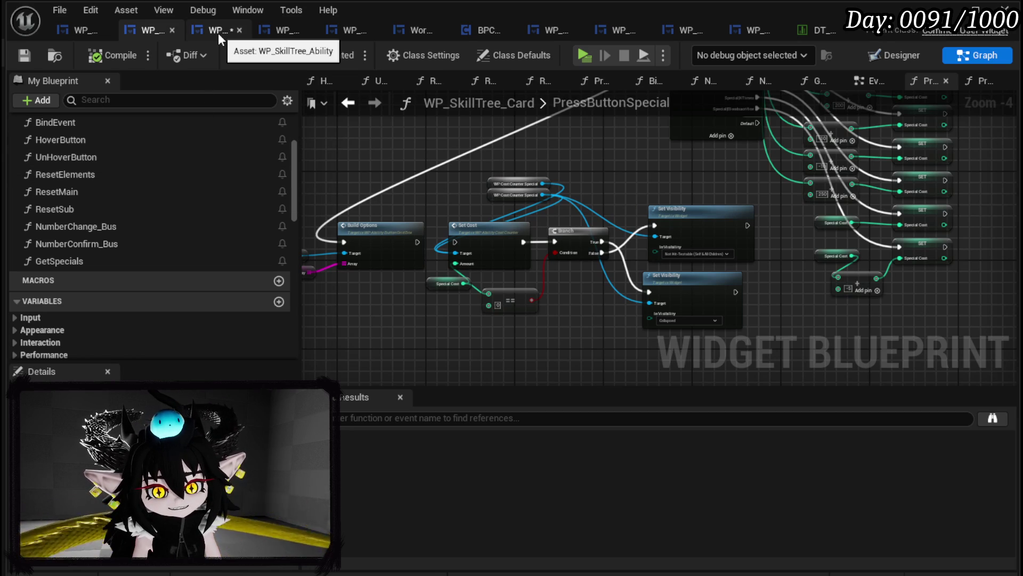
pyautogui.scroll(3, 130, 221)
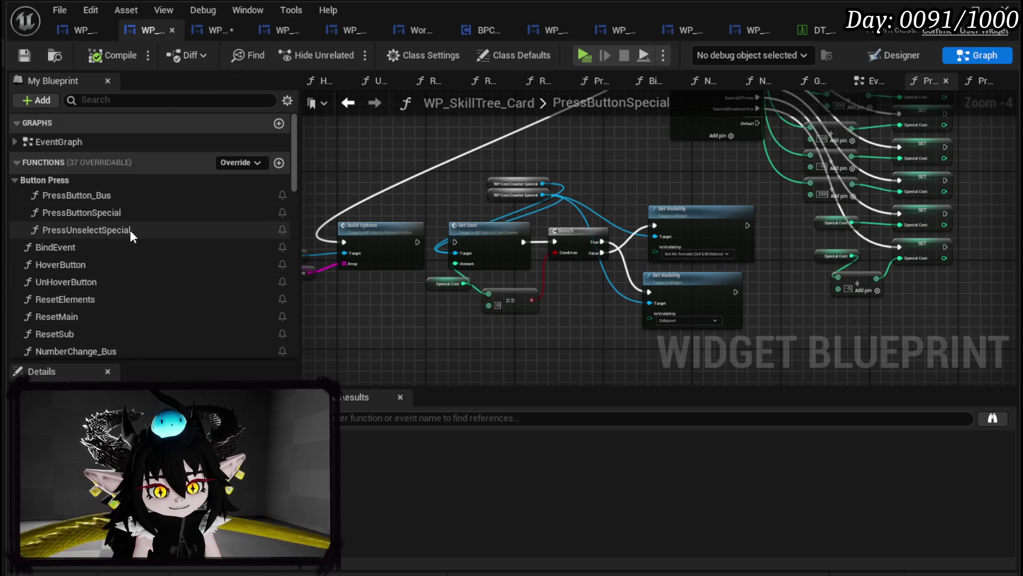
pyautogui.doubleClick(117, 229)
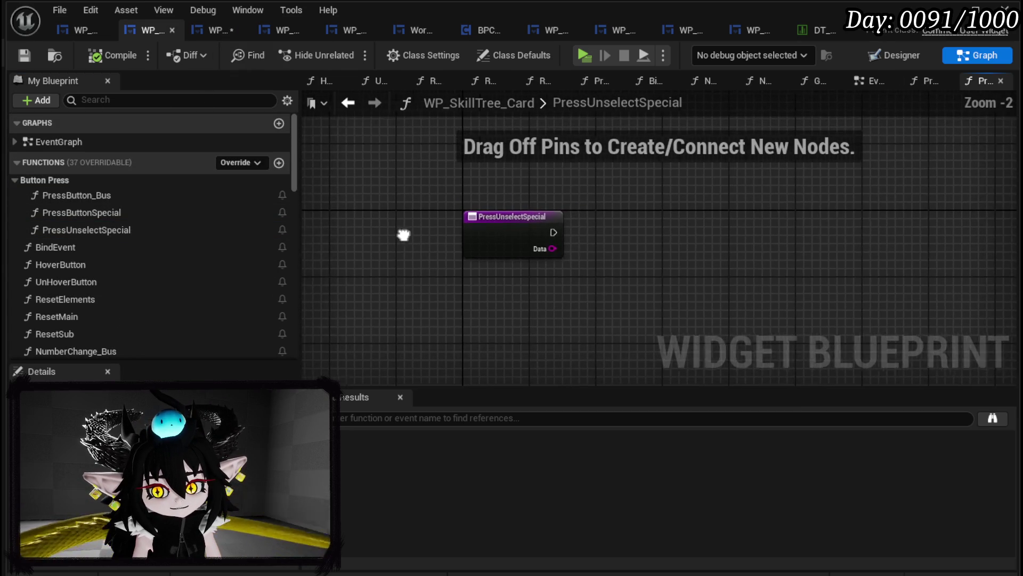
# - Paste the copied nodes into PressUnselectSpecial and arrange the Switch, REMOVE and Sequence blocks
pyautogui.hotkey('ctrl', 'v')
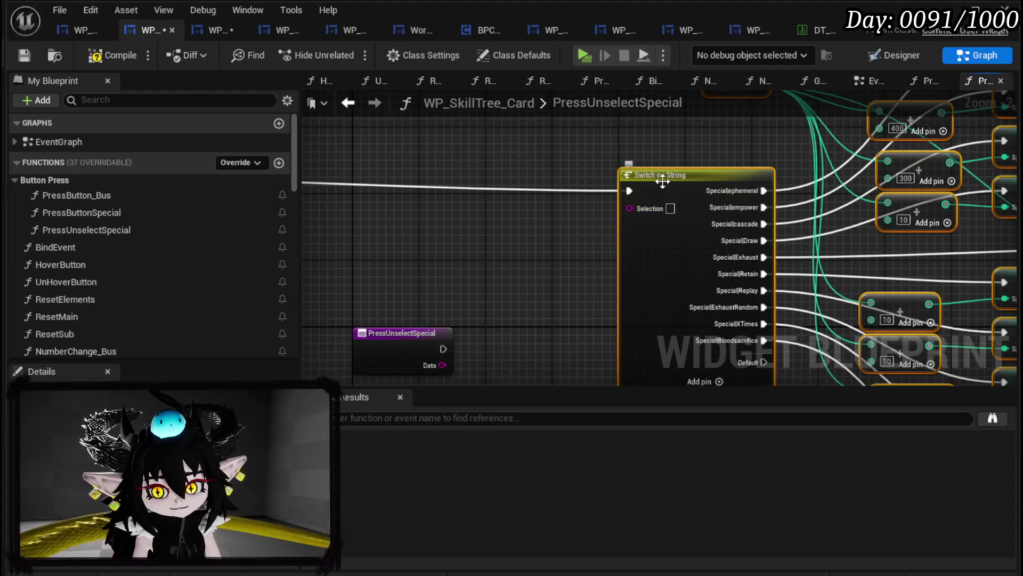
pyautogui.moveTo(662, 182); pyautogui.dragTo(913, 270)
pyautogui.moveTo(417, 250); pyautogui.dragTo(691, 197)
pyautogui.moveTo(572, 224)
pyautogui.mouseDown()
pyautogui.moveTo(781, 246)
pyautogui.moveTo(886, 275)
pyautogui.mouseUp()
# - Wire the PressUnselectSpecial entry into REMOVE, and feed its Data to REMOVE and the downstream node
pyautogui.click(642, 287)
pyautogui.moveTo(642, 287)
pyautogui.mouseDown()
pyautogui.moveTo(626, 286)
pyautogui.moveTo(726, 280)
pyautogui.moveTo(598, 283)
pyautogui.moveTo(747, 314)
pyautogui.mouseUp()
pyautogui.moveTo(633, 304); pyautogui.dragTo(726, 316)
pyautogui.scroll(-5, 693, 240)
pyautogui.scroll(4, 671, 209)
pyautogui.scroll(-3, 871, 226)
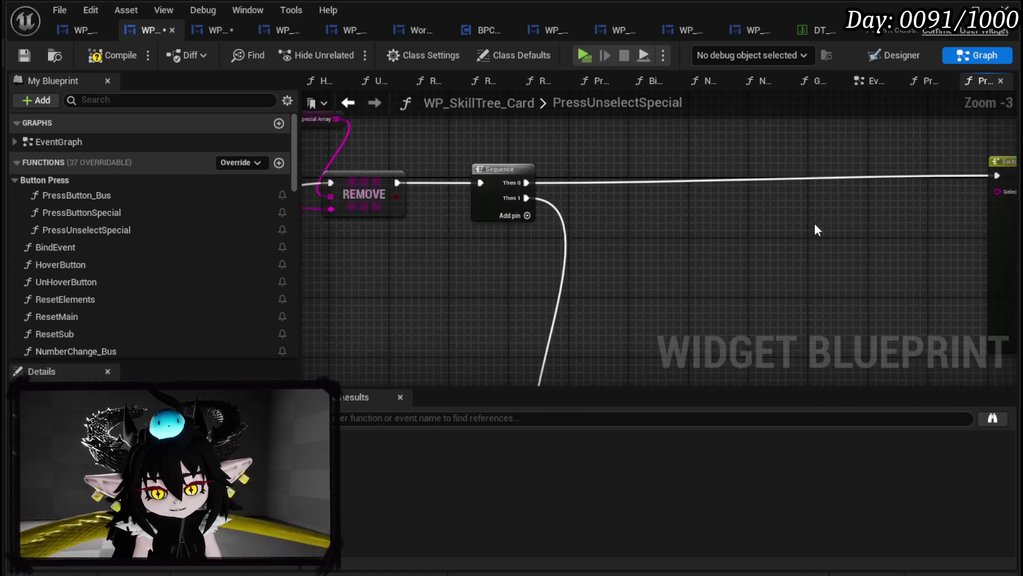
pyautogui.scroll(3, 521, 226)
pyautogui.moveTo(370, 205)
pyautogui.mouseDown()
pyautogui.moveTo(715, 222)
pyautogui.moveTo(735, 203)
pyautogui.moveTo(608, 201)
pyautogui.mouseUp()
pyautogui.moveTo(418, 212)
pyautogui.mouseDown()
pyautogui.moveTo(949, 213)
pyautogui.moveTo(899, 228)
pyautogui.mouseUp()
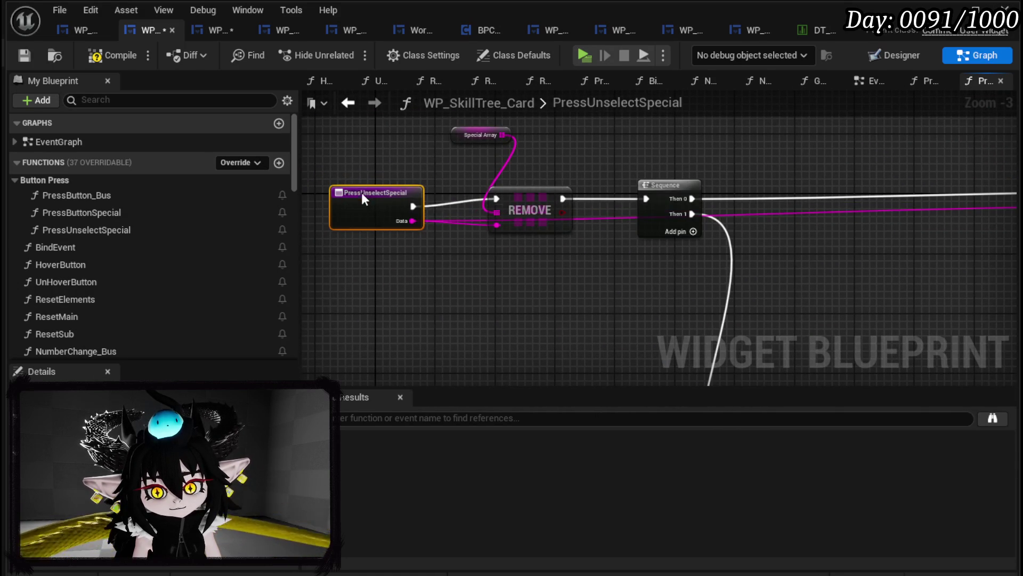
# - Check the Build Options area and save the WP_SkillTree_Card blueprint
pyautogui.scroll(-3, 706, 181)
pyautogui.scroll(3, 554, 192)
pyautogui.moveTo(574, 187)
pyautogui.mouseDown()
pyautogui.moveTo(617, 168)
pyautogui.moveTo(662, 165)
pyautogui.mouseUp()
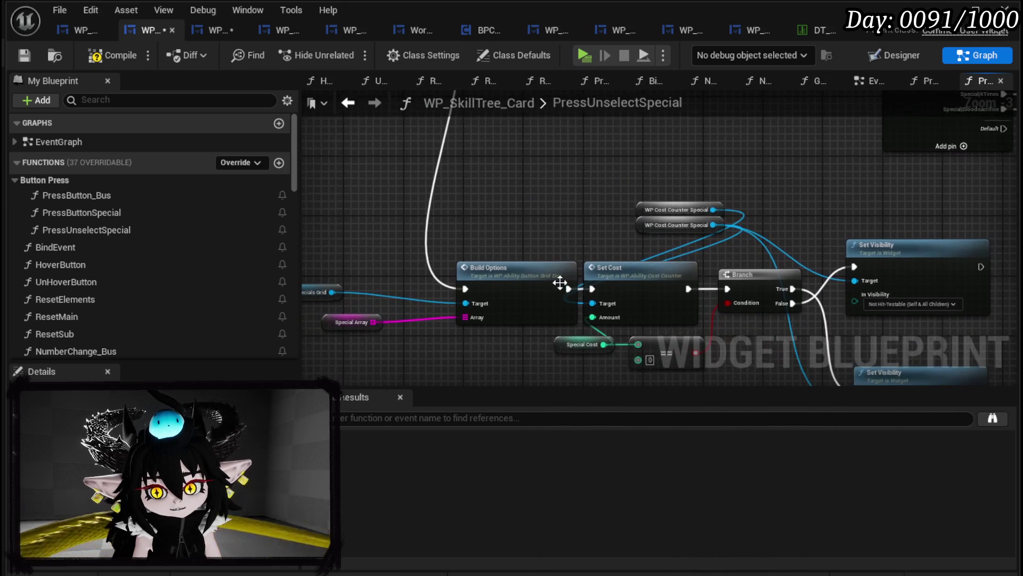
pyautogui.moveTo(546, 219)
pyautogui.mouseDown()
pyautogui.moveTo(461, 184)
pyautogui.moveTo(392, 183)
pyautogui.moveTo(528, 175)
pyautogui.moveTo(400, 158)
pyautogui.mouseUp()
pyautogui.scroll(-2, 529, 175)
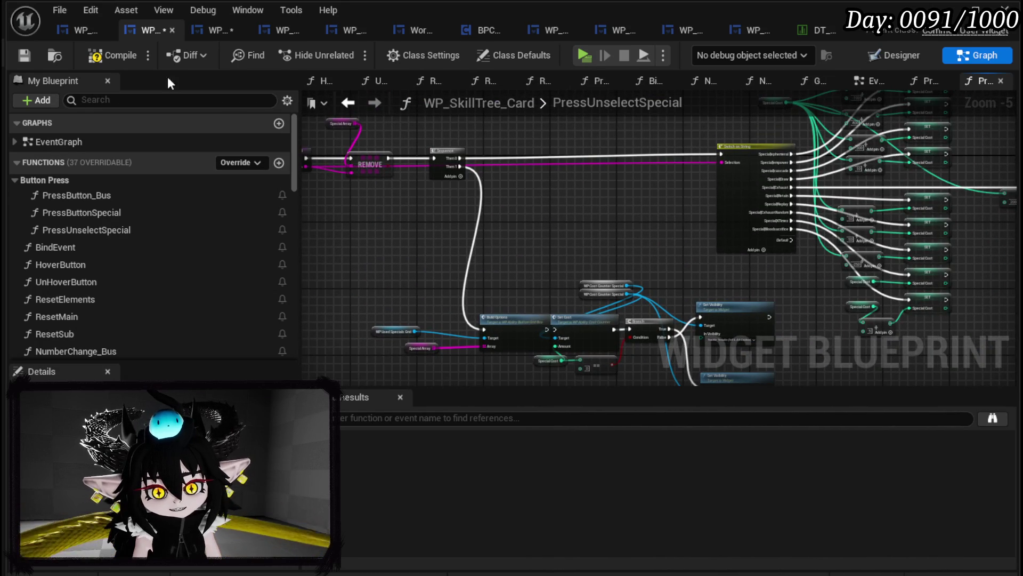
pyautogui.click(24, 55)
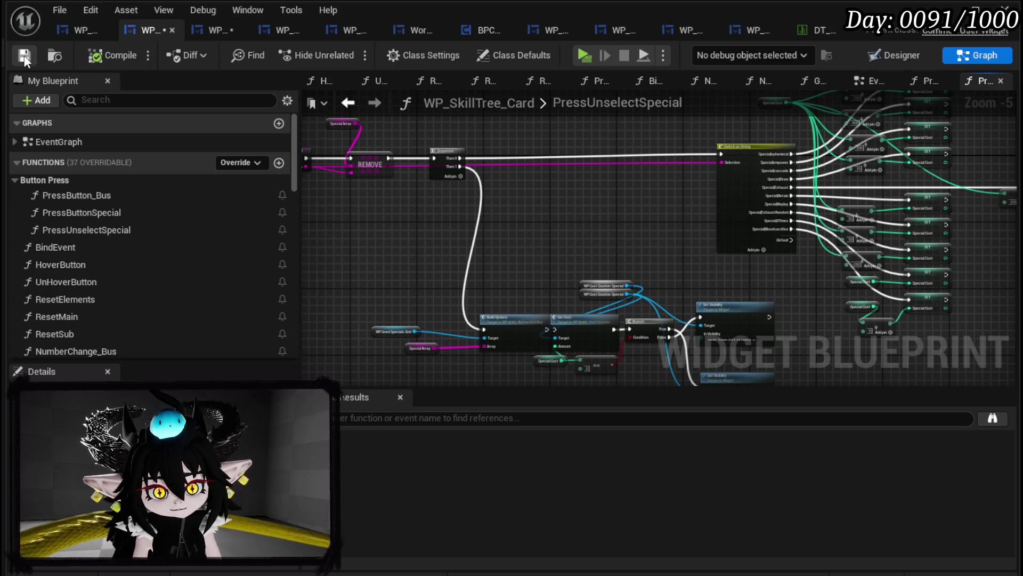
pyautogui.click(213, 31)
pyautogui.click(26, 59)
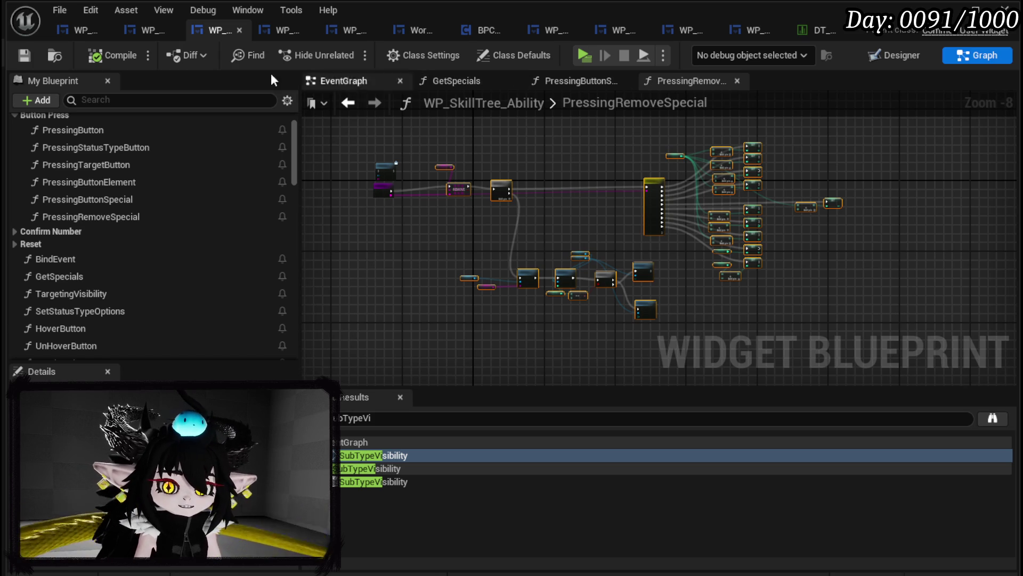
# - Review the WP_AbilityCreationTree BindButtons graph and save all modified blueprints
pyautogui.click(154, 34)
pyautogui.click(80, 29)
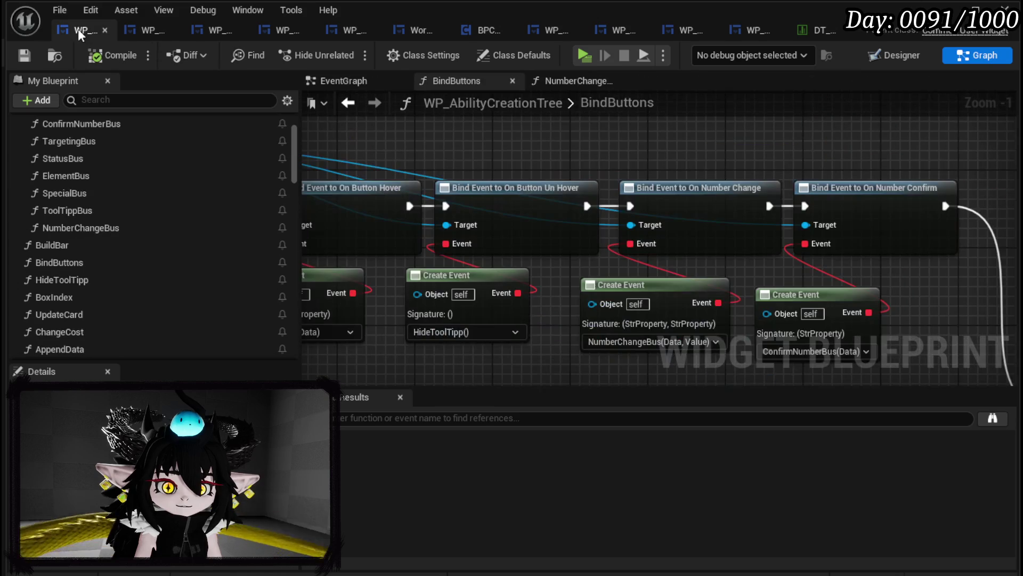
pyautogui.scroll(-4, 670, 155)
pyautogui.scroll(2, 693, 160)
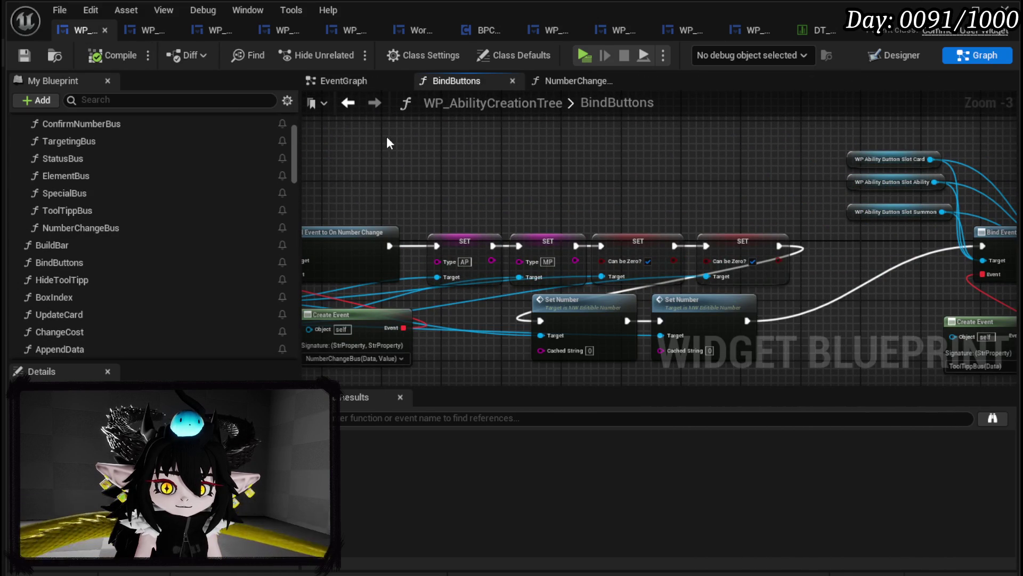
pyautogui.click(24, 55)
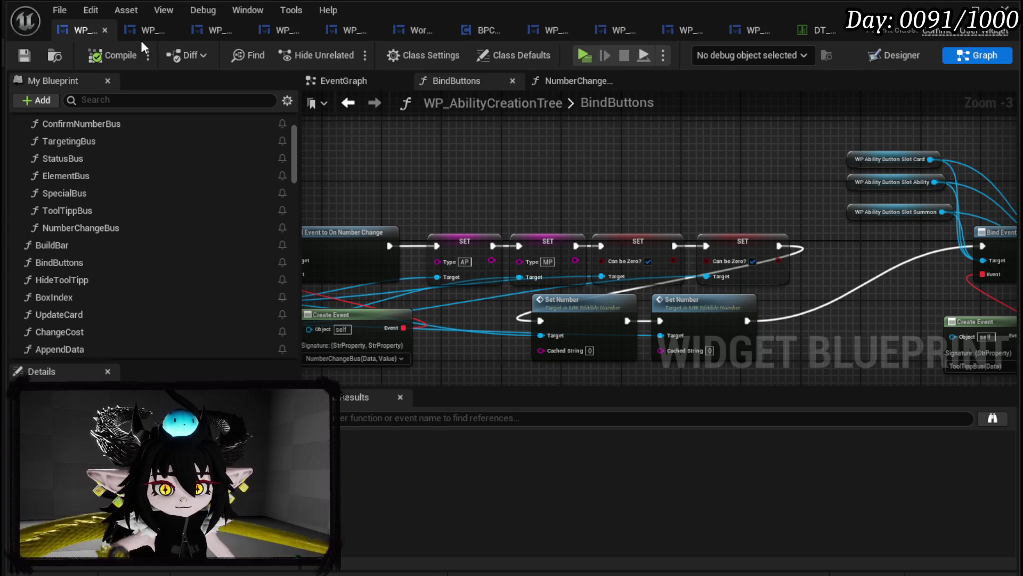
# - Tidy the entry nodes in WP_SkillTree_Ability's PressingRemoveSpecial graph and save that blueprint
pyautogui.click(143, 28)
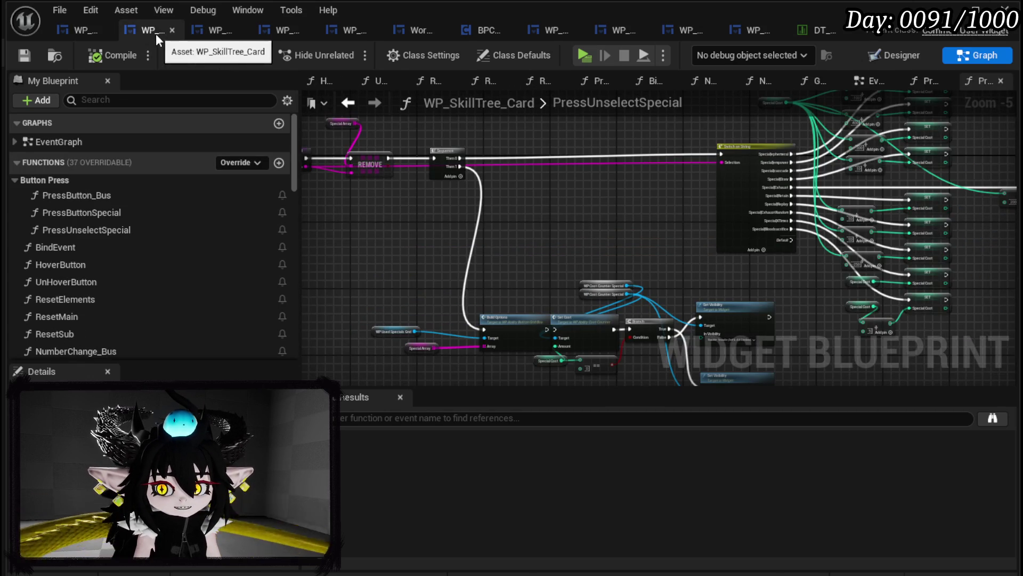
pyautogui.click(211, 33)
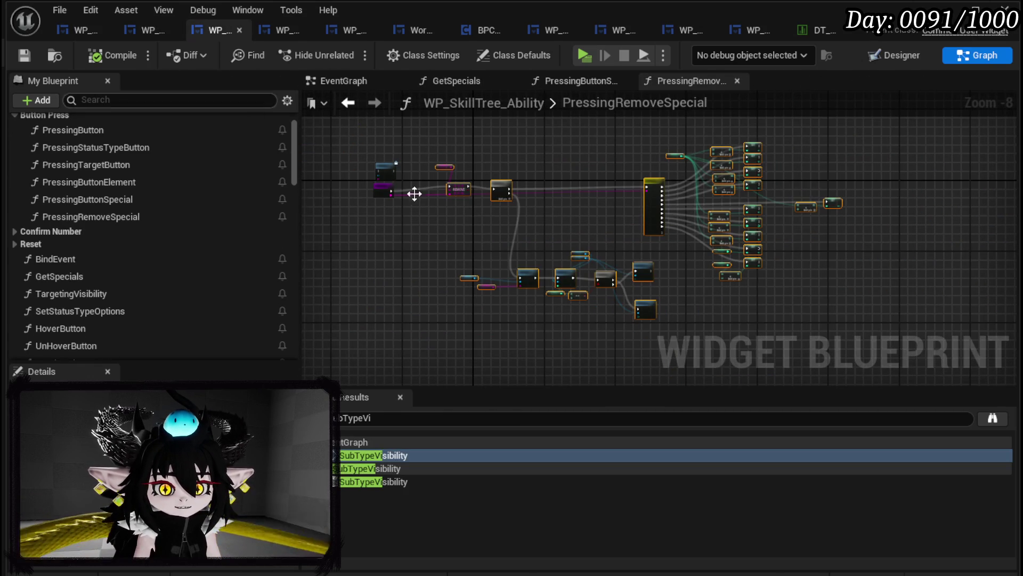
pyautogui.scroll(1, 424, 187)
pyautogui.moveTo(423, 190); pyautogui.dragTo(484, 213)
pyautogui.moveTo(397, 140); pyautogui.dragTo(397, 123)
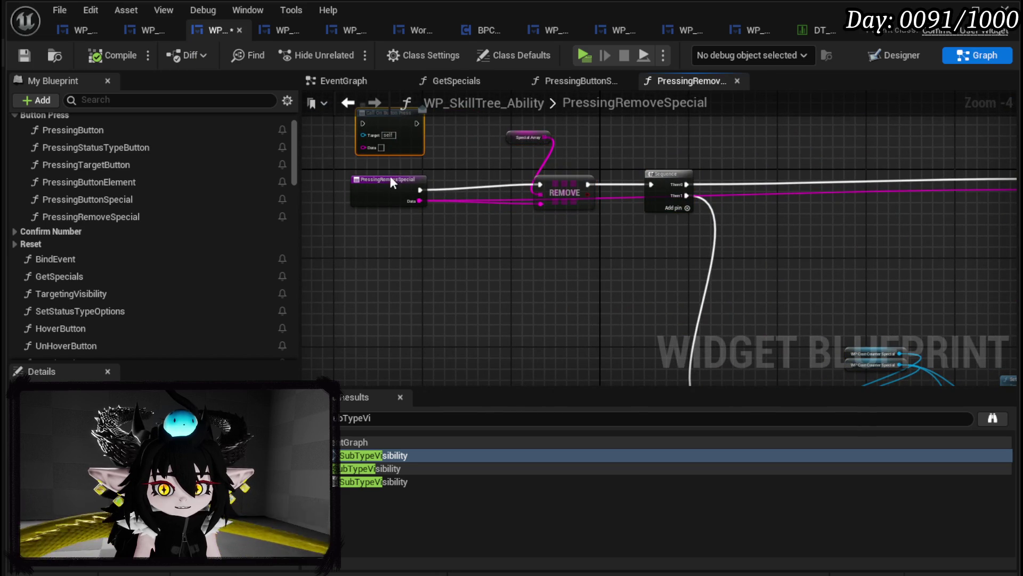
pyautogui.moveTo(396, 189); pyautogui.dragTo(402, 184)
pyautogui.moveTo(699, 155)
pyautogui.mouseDown()
pyautogui.moveTo(456, 159)
pyautogui.moveTo(442, 123)
pyautogui.moveTo(494, 69)
pyautogui.mouseUp()
pyautogui.moveTo(661, 239)
pyautogui.mouseDown()
pyautogui.moveTo(485, 219)
pyautogui.moveTo(482, 229)
pyautogui.moveTo(482, 210)
pyautogui.mouseUp()
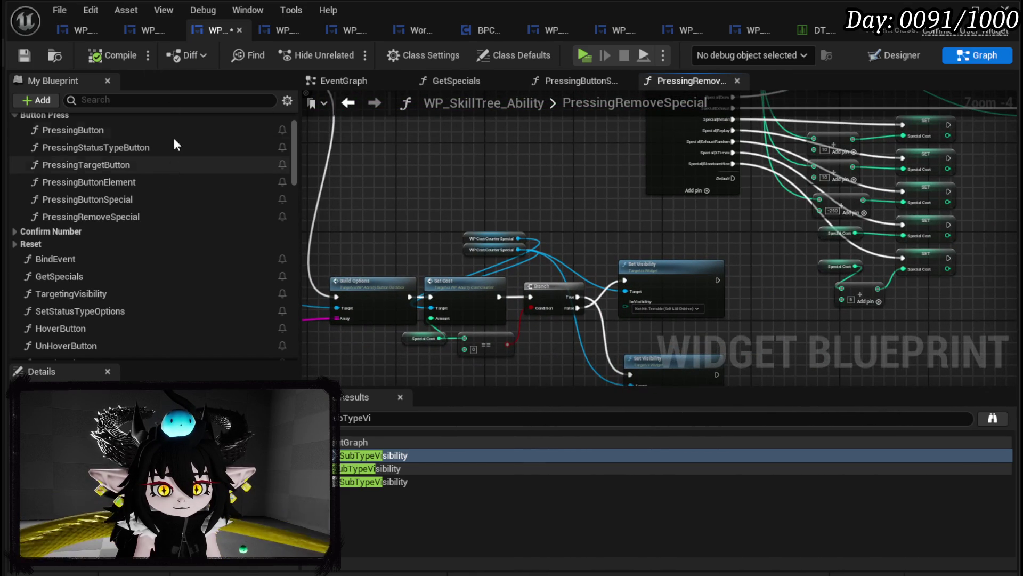
pyautogui.hotkey('ctrl', 's')
# - Glance over WP_SkillTree_Card and WP_AbilityCreationTree, then return to the level editor
pyautogui.click(129, 34)
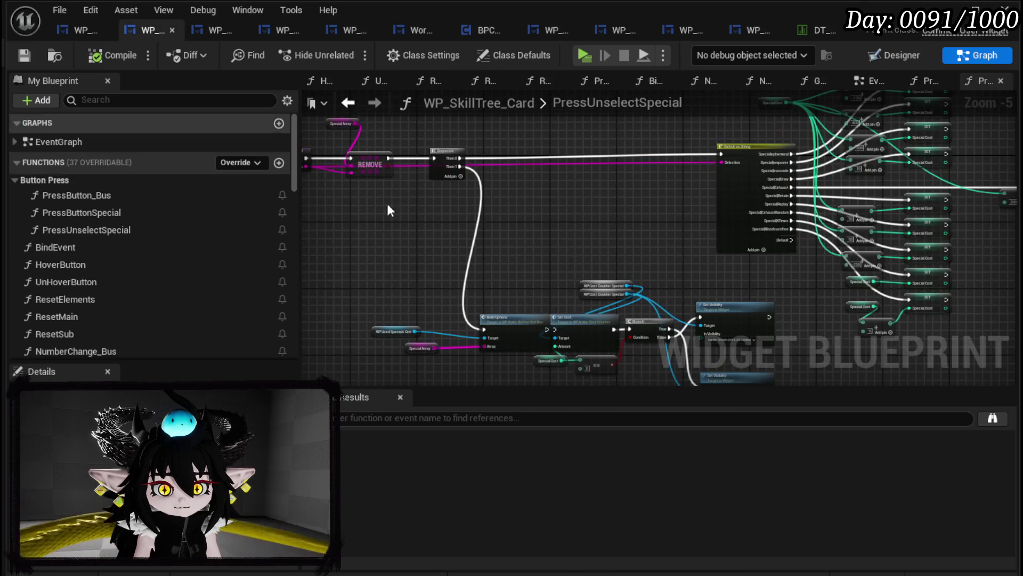
pyautogui.scroll(2, 517, 200)
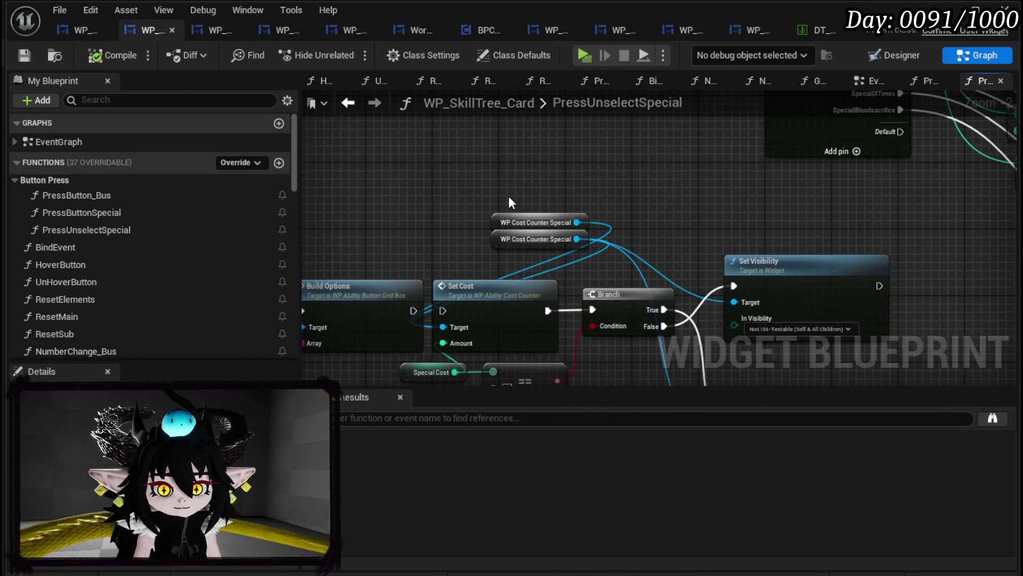
pyautogui.click(81, 35)
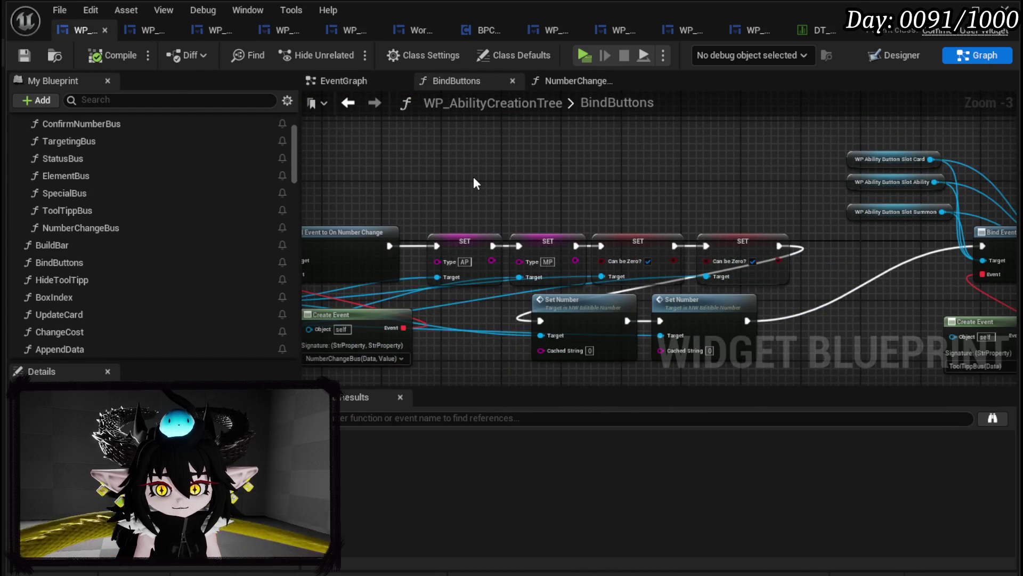
pyautogui.scroll(-3, 476, 183)
pyautogui.hotkey('alt', 'Tab')
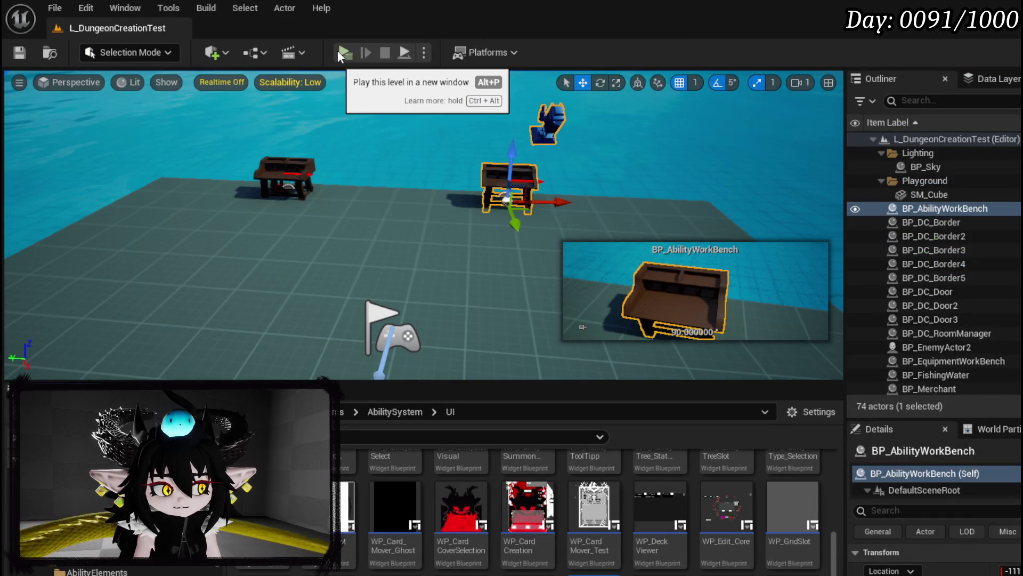
# - Start a play test and walk to the workbench to open the card-creation interface
pyautogui.click(344, 53)
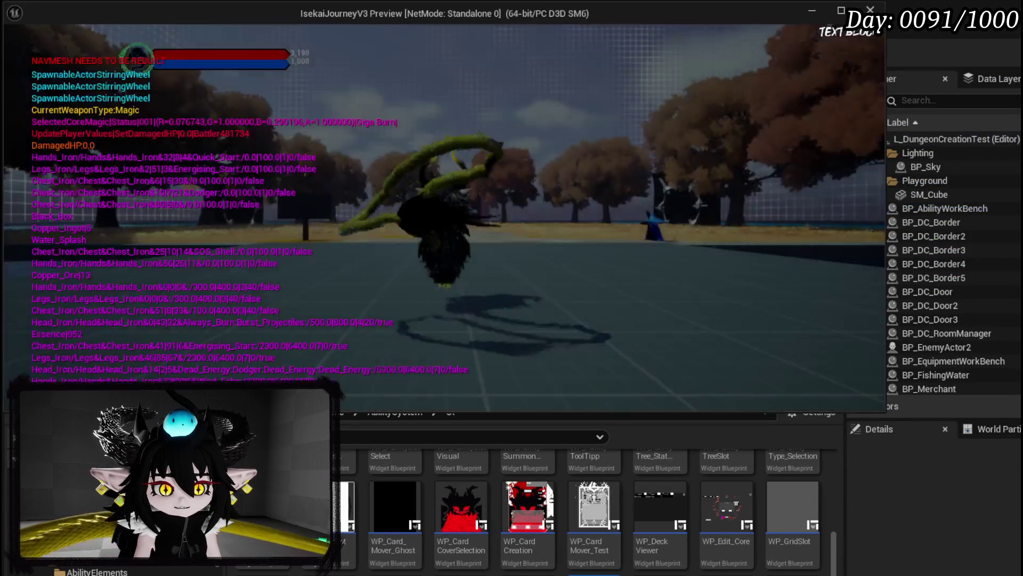
pyautogui.press('w')
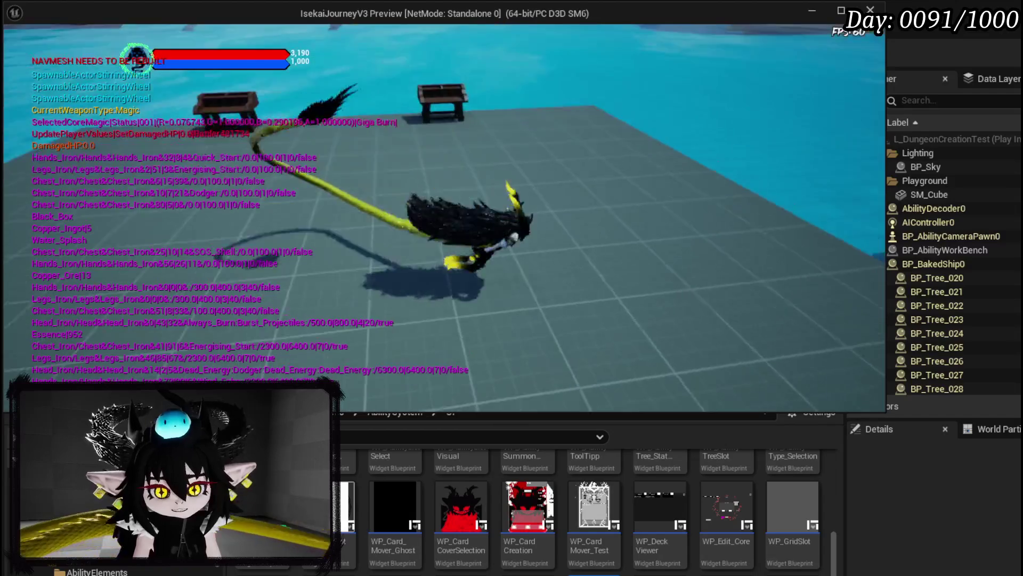
pyautogui.press('e')
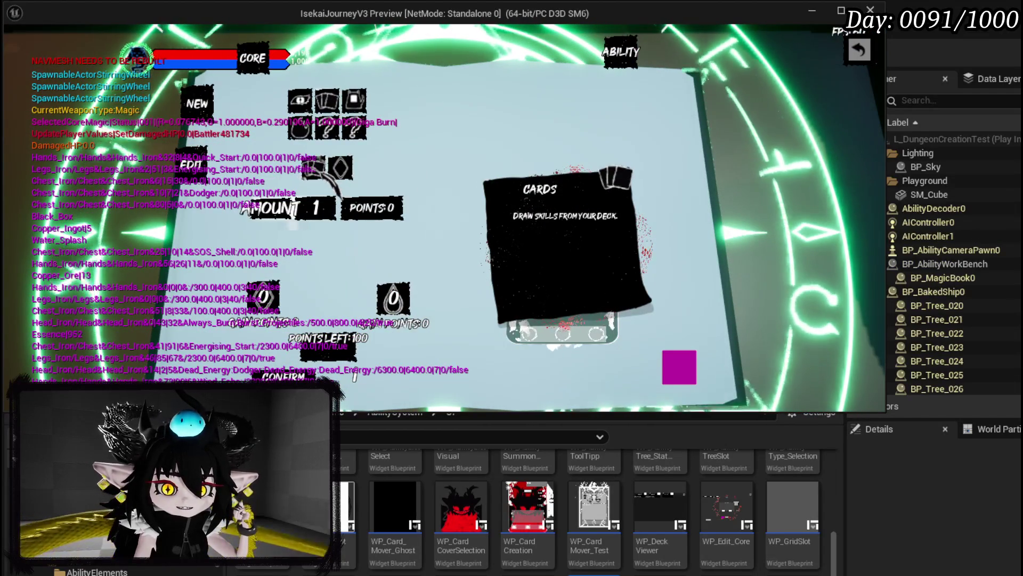
# - Add an Action Points option with amount 5 to the card, then stop the preview and save
pyautogui.scroll(4, 331, 216)
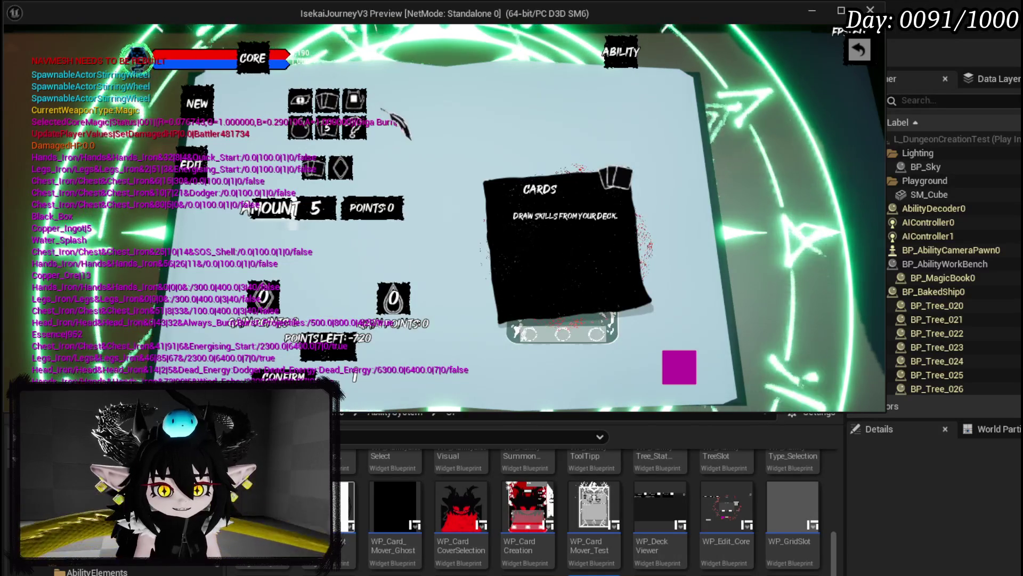
pyautogui.click(353, 125)
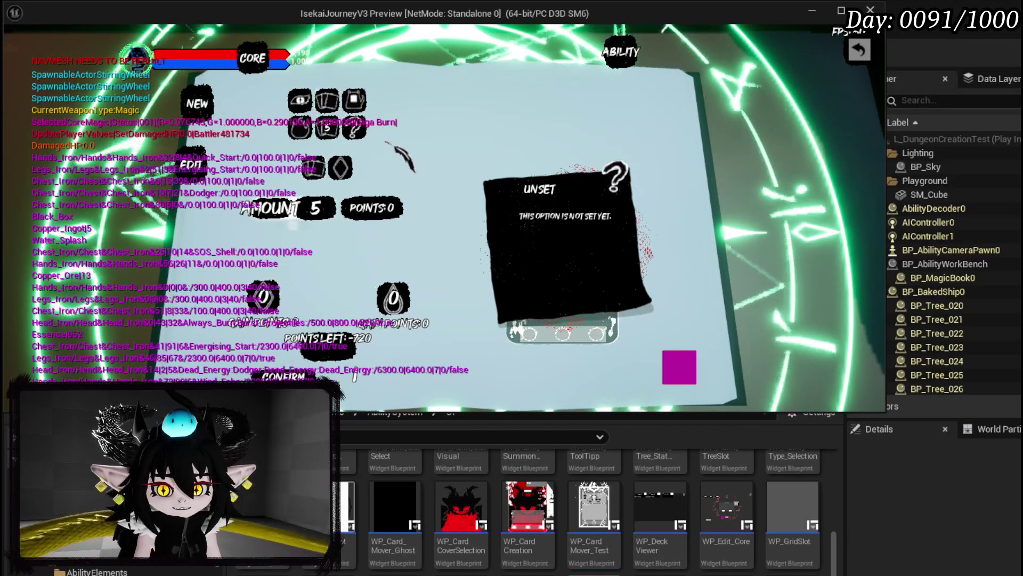
pyautogui.click(340, 168)
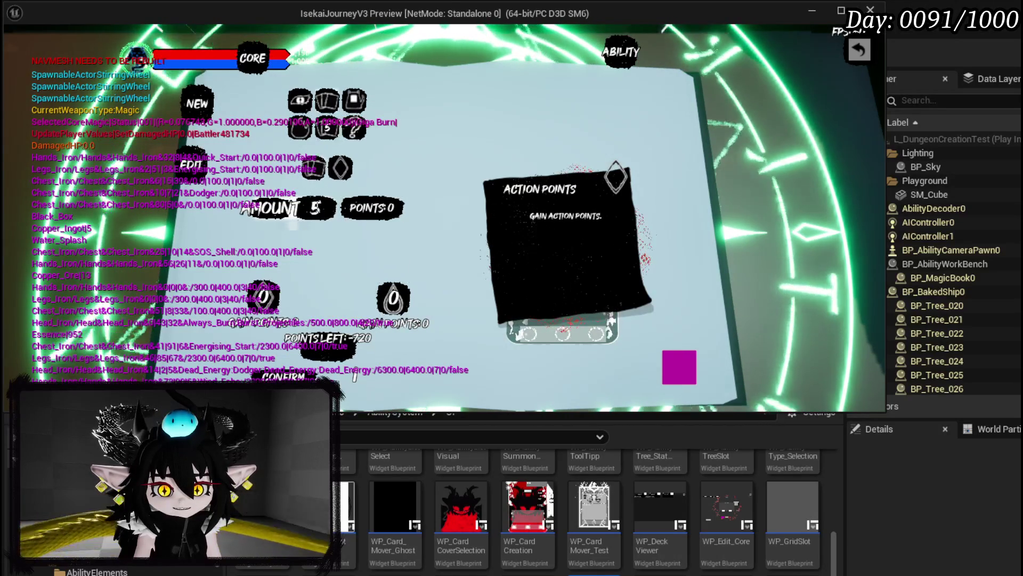
pyautogui.click(338, 218)
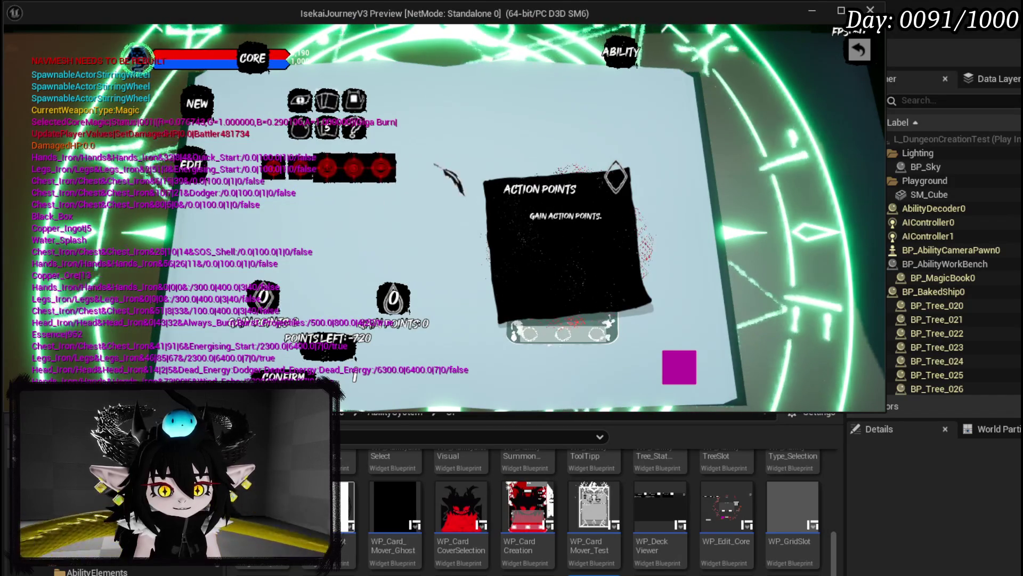
pyautogui.press('Escape')
pyautogui.hotkey('ctrl', 's')
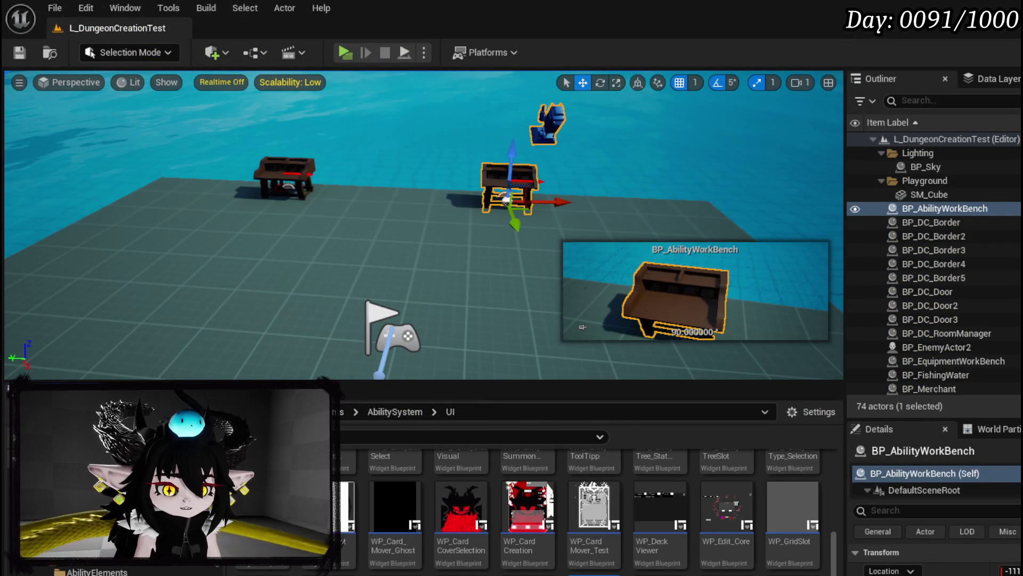
# - Return to the blueprint editor and show WP_SkillTree_Card's Designer view with its slot row visible
pyautogui.hotkey('alt', 'Tab')
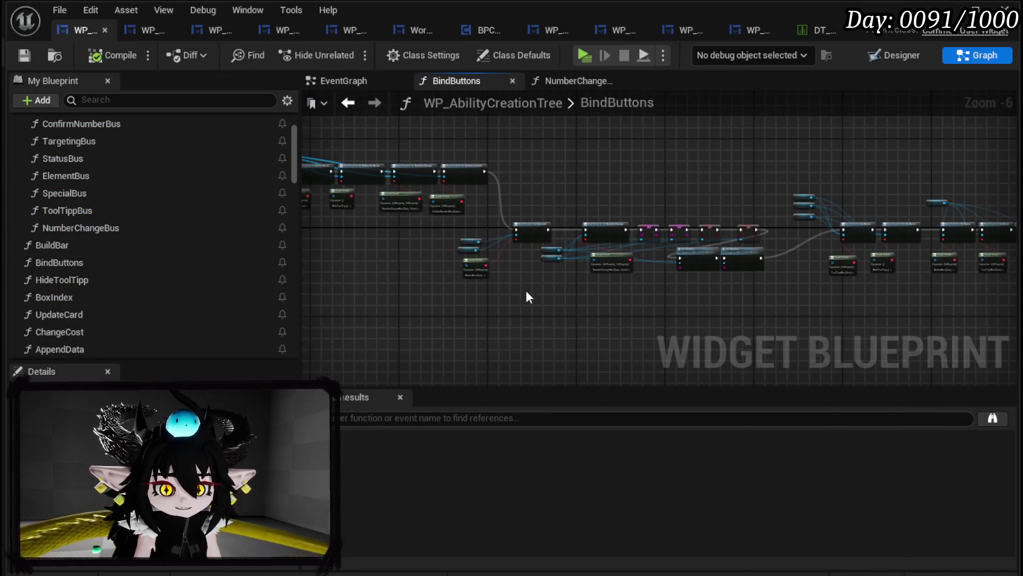
pyautogui.scroll(3, 39, 165)
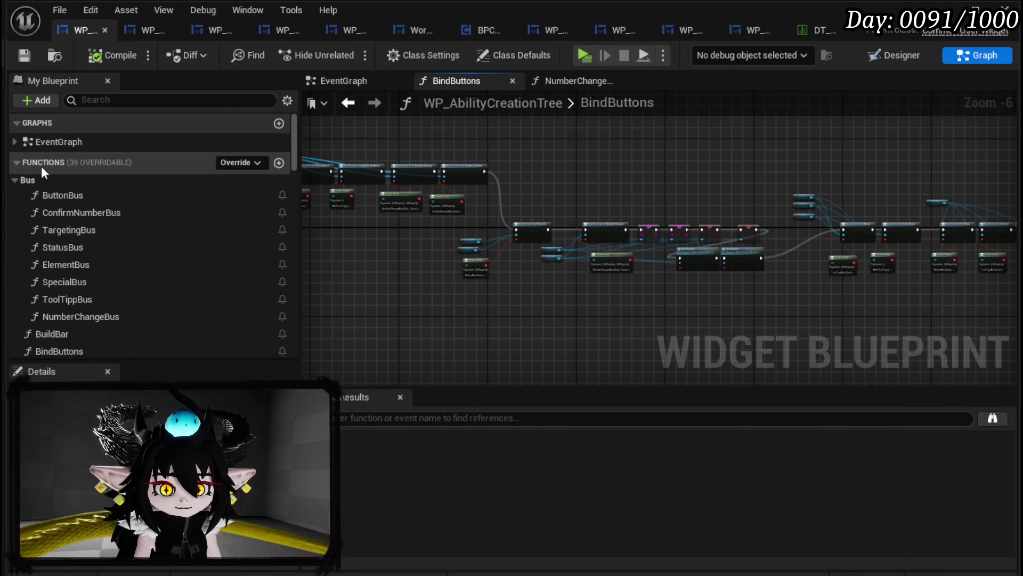
pyautogui.click(895, 55)
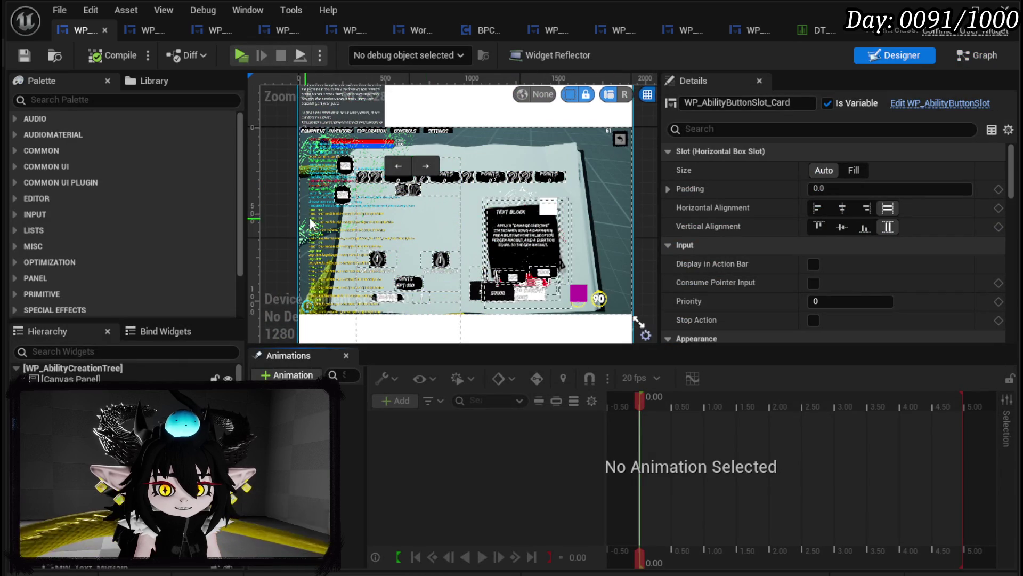
pyautogui.click(131, 34)
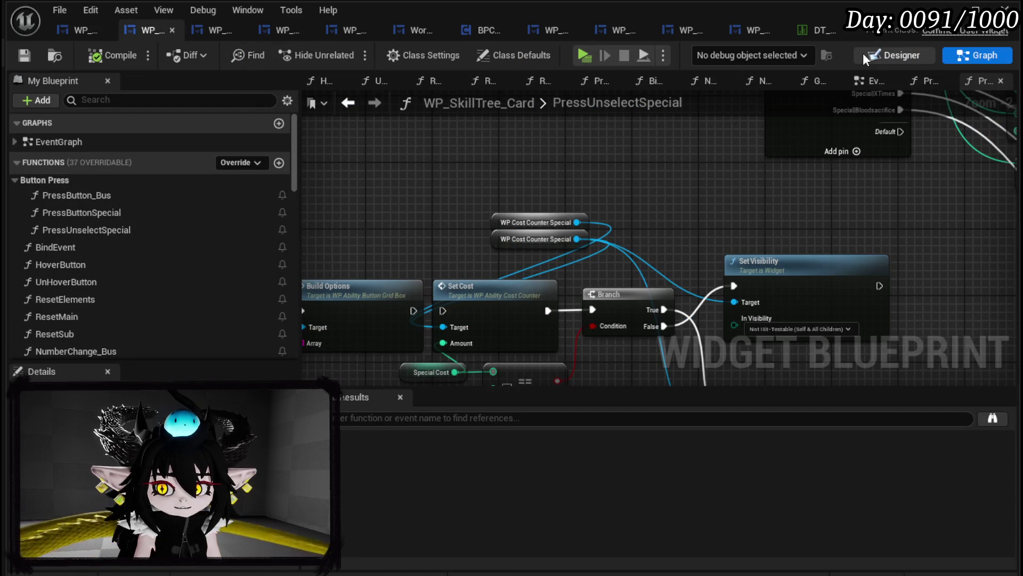
pyautogui.click(895, 55)
pyautogui.moveTo(526, 136); pyautogui.dragTo(481, 264)
# - Duplicate WP_SetSlot_Element and rename the copy WP_SetSlot_Special
pyautogui.click(481, 264)
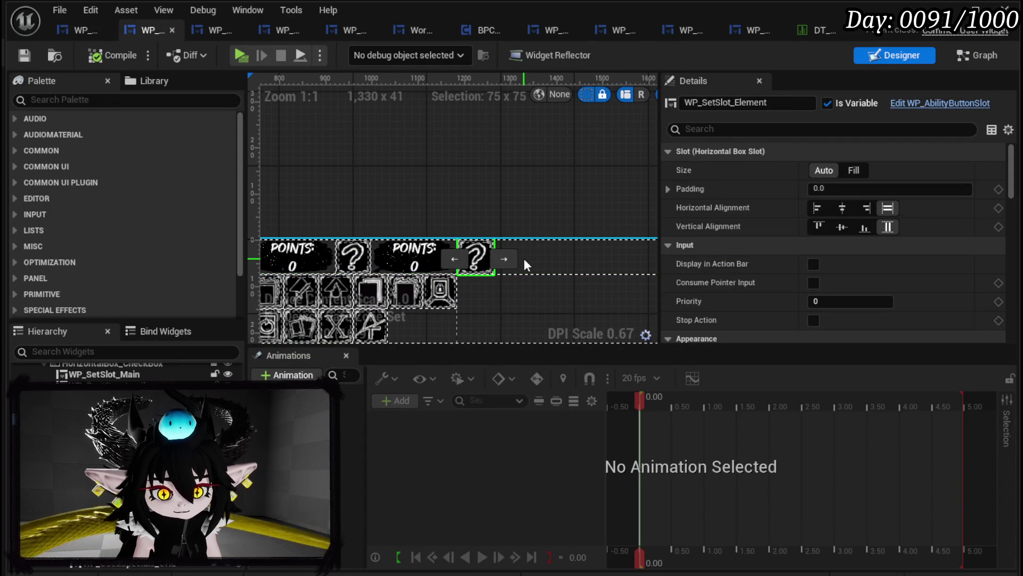
pyautogui.hotkey('ctrl', 'd')
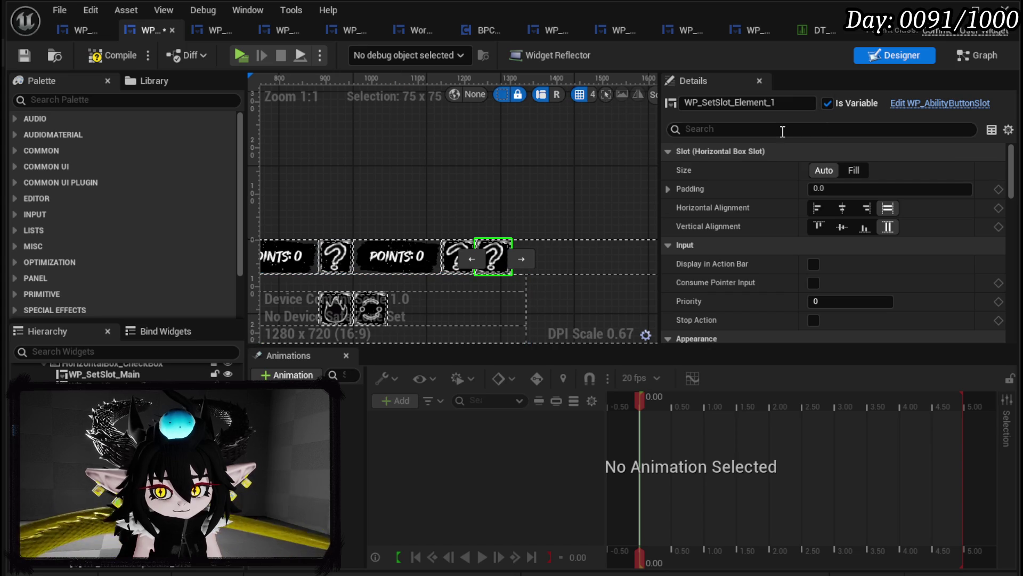
pyautogui.moveTo(735, 102); pyautogui.dragTo(794, 102)
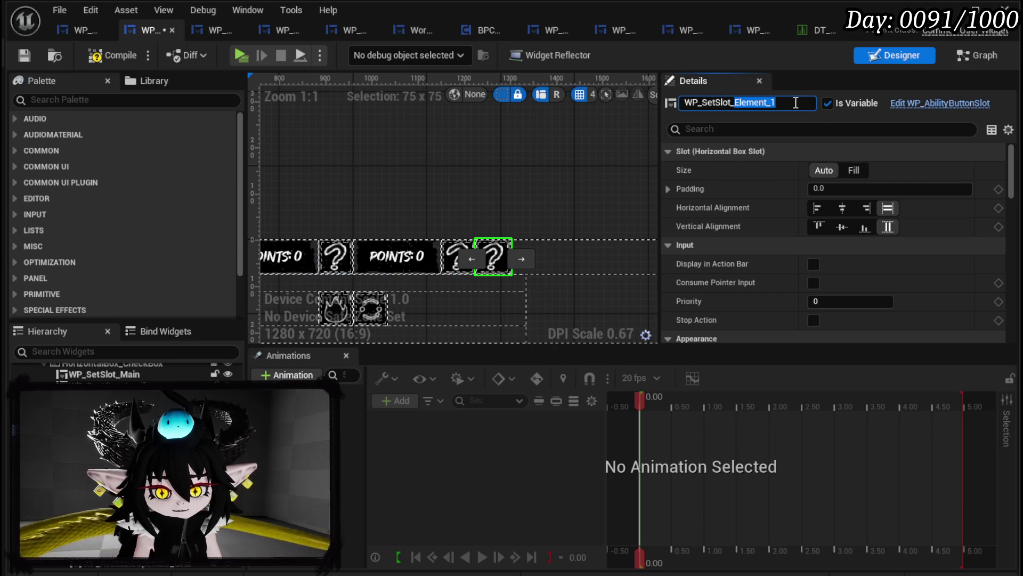
pyautogui.write('S')
pyautogui.press('Return')
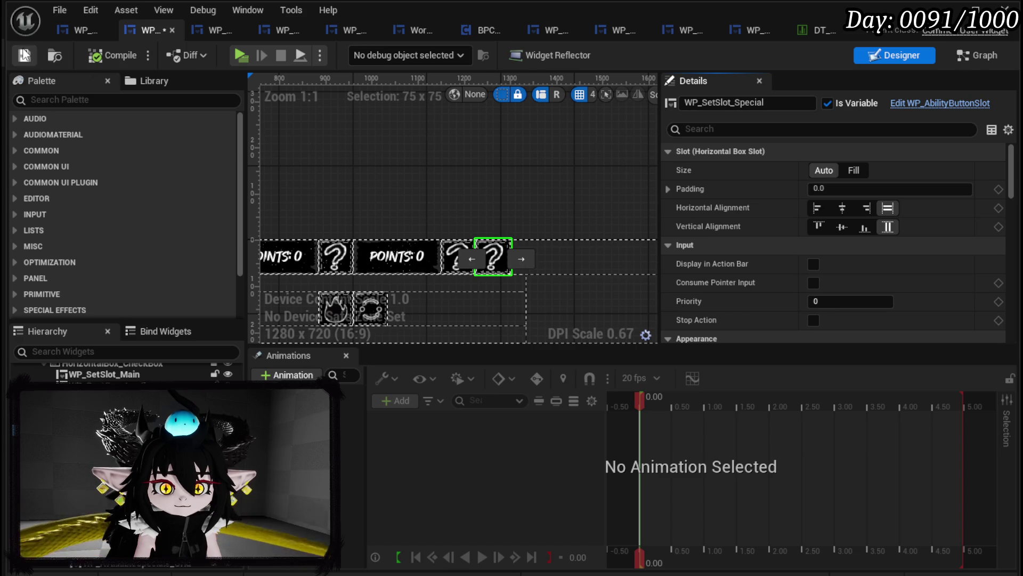
# - In the PressButton_Bus graph, add five Switch on String pins and name them Fire, Water, Earth, Wind
pyautogui.click(986, 56)
pyautogui.scroll(3, 144, 237)
pyautogui.scroll(5, 139, 219)
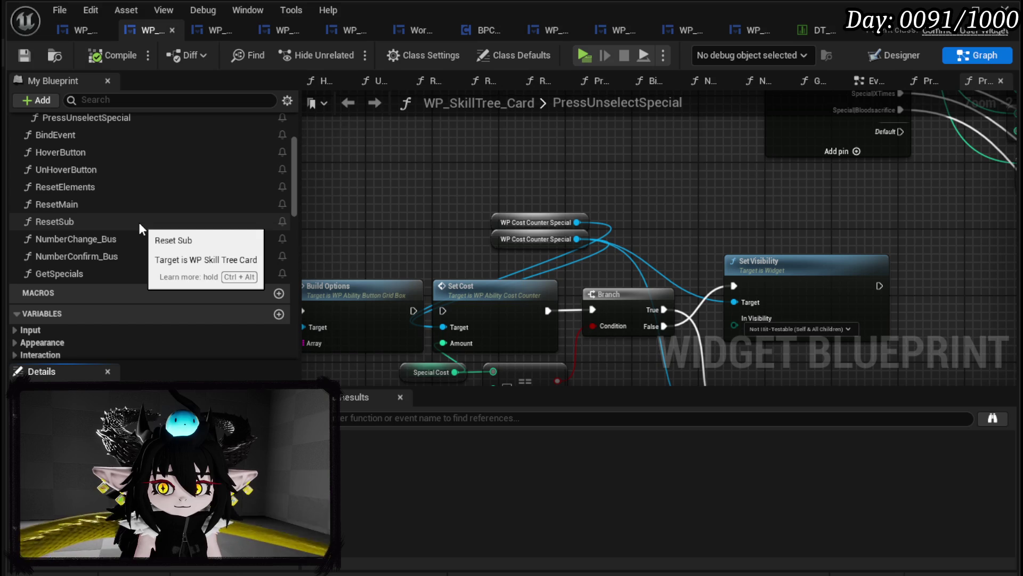
pyautogui.scroll(3, 138, 222)
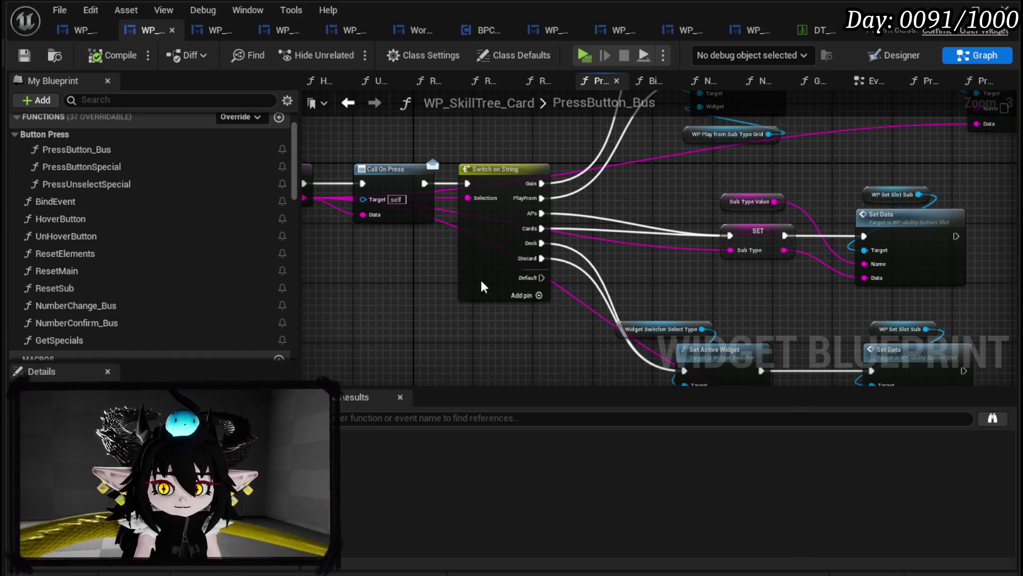
pyautogui.scroll(2, 475, 292)
pyautogui.click(460, 261)
pyautogui.click(460, 261)
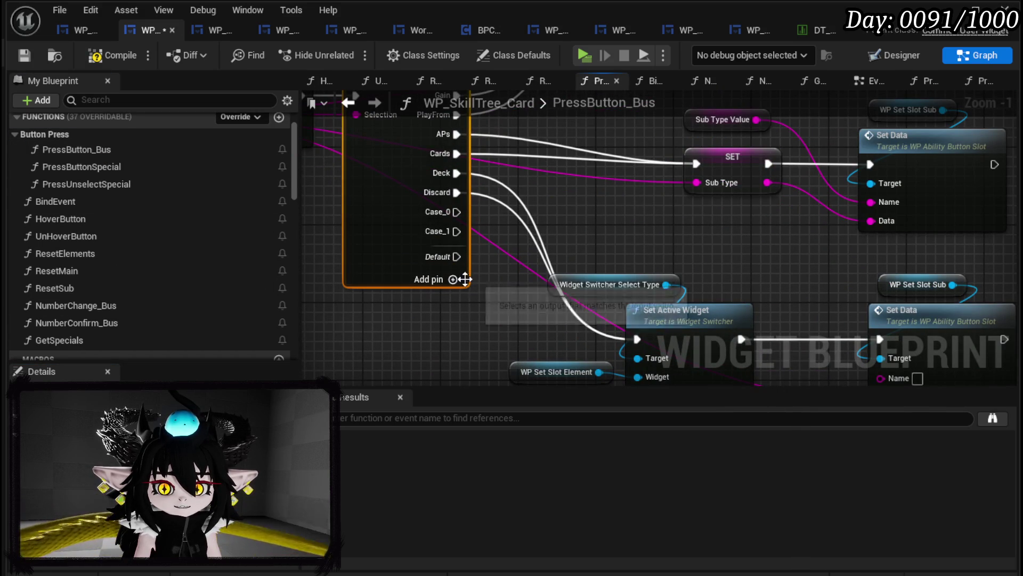
pyautogui.click(461, 280)
pyautogui.click(462, 298)
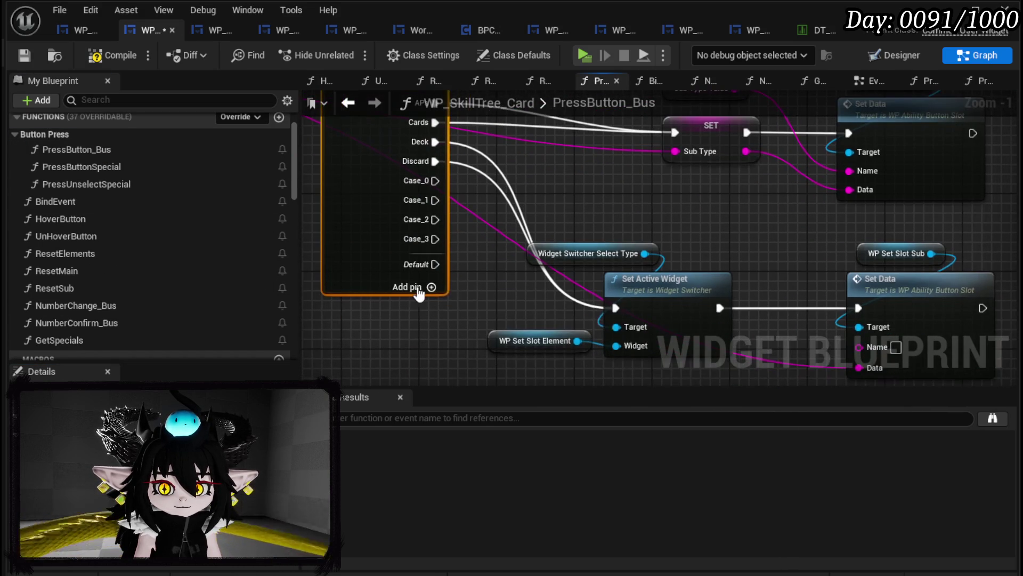
pyautogui.click(430, 288)
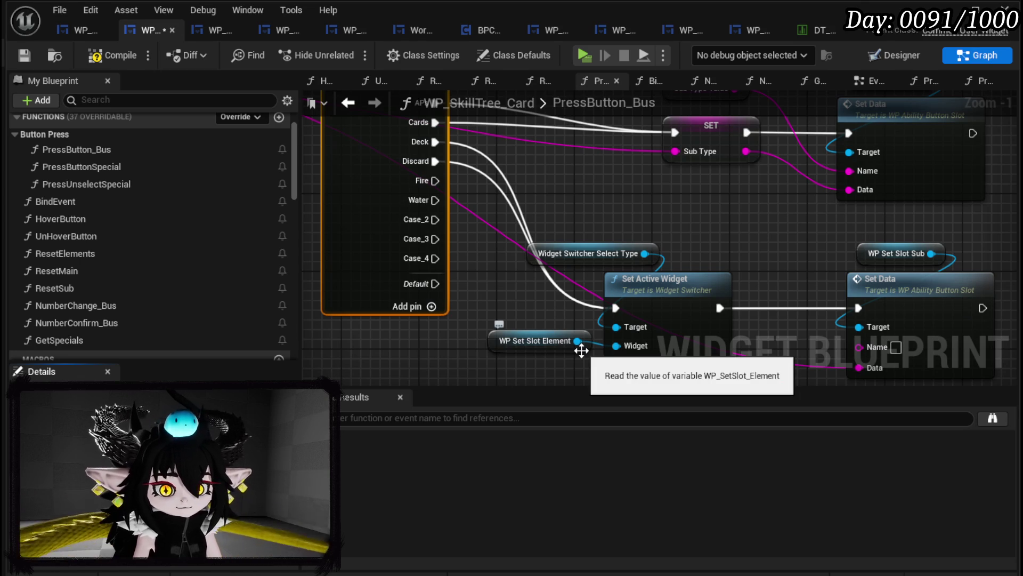
pyautogui.press('Return')
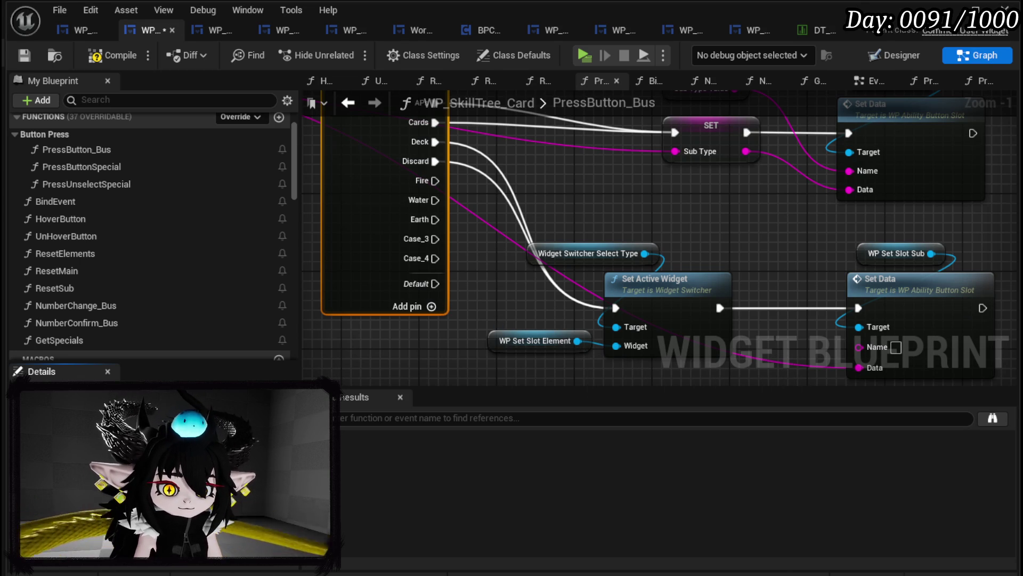
pyautogui.press('Return')
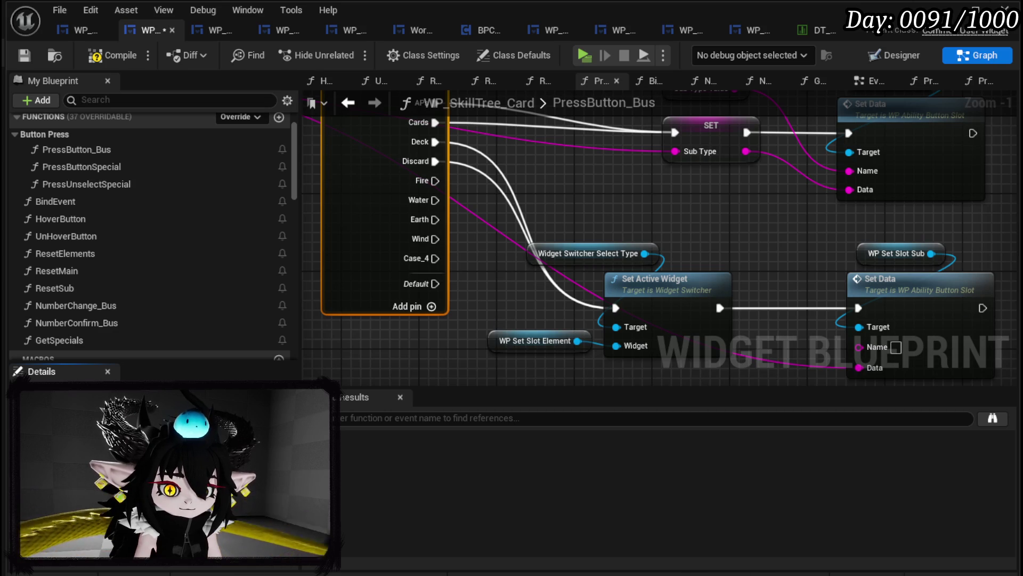
# - Move the slot-setting nodes aside and duplicate the Set Active Widget / Set Data / WP Set Slot Sub chain
pyautogui.scroll(-3, 650, 192)
pyautogui.moveTo(356, 363); pyautogui.dragTo(641, 271)
pyautogui.moveTo(484, 305)
pyautogui.mouseDown()
pyautogui.moveTo(534, 306)
pyautogui.moveTo(745, 254)
pyautogui.mouseUp()
pyautogui.scroll(3, 746, 255)
pyautogui.moveTo(541, 347); pyautogui.dragTo(656, 202)
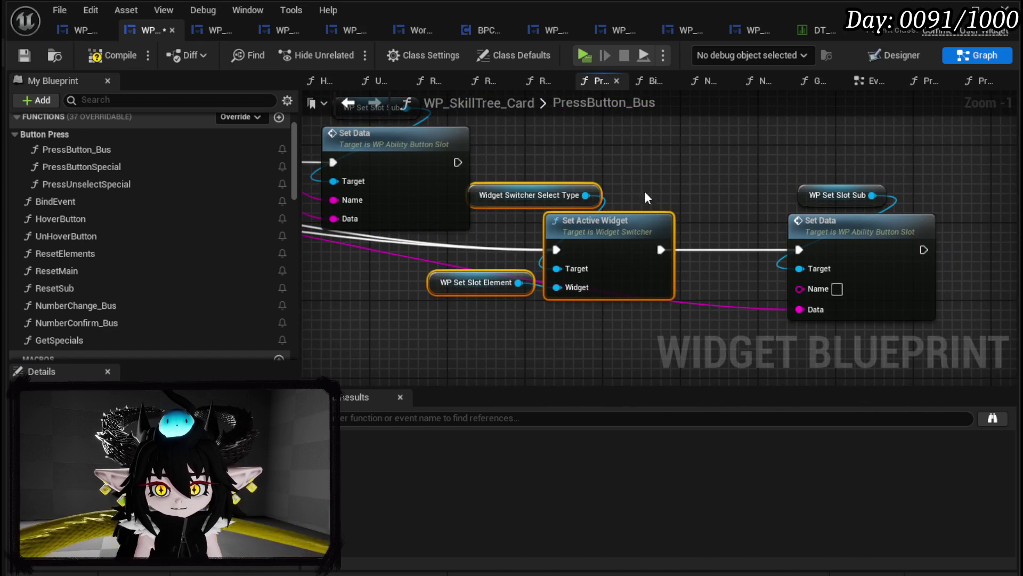
pyautogui.moveTo(540, 140)
pyautogui.mouseDown()
pyautogui.moveTo(686, 316)
pyautogui.moveTo(737, 335)
pyautogui.moveTo(881, 346)
pyautogui.mouseUp()
pyautogui.hotkey('ctrl', 'c')
pyautogui.hotkey('ctrl', 'v')
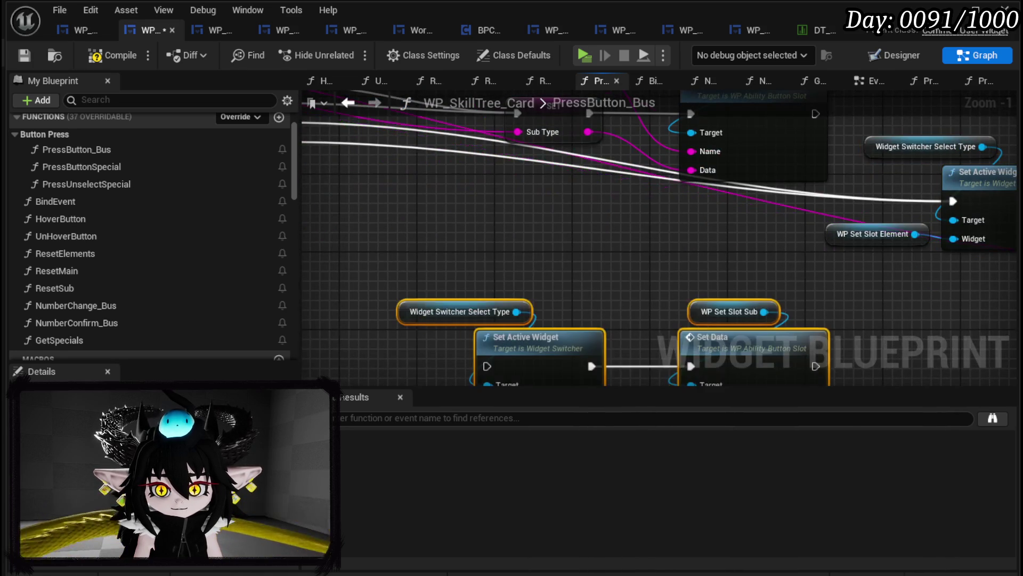
# - Connect the Fire, Water, Earth and Wind cases to the copied Set Active Widget node
pyautogui.moveTo(389, 184)
pyautogui.mouseDown()
pyautogui.moveTo(479, 379)
pyautogui.moveTo(558, 280)
pyautogui.moveTo(554, 288)
pyautogui.mouseUp()
pyautogui.moveTo(388, 137)
pyautogui.mouseDown()
pyautogui.moveTo(516, 286)
pyautogui.moveTo(554, 292)
pyautogui.mouseUp()
pyautogui.moveTo(389, 156); pyautogui.dragTo(555, 293)
pyautogui.moveTo(389, 175)
pyautogui.mouseDown()
pyautogui.moveTo(522, 293)
pyautogui.moveTo(516, 299)
pyautogui.moveTo(555, 293)
pyautogui.mouseUp()
# - Make HorizontalBox_Special the widget to activate and delete the unused WP Set Slot Element node
pyautogui.scroll(-3, 106, 276)
pyautogui.scroll(3, 105, 269)
pyautogui.scroll(-8, 105, 266)
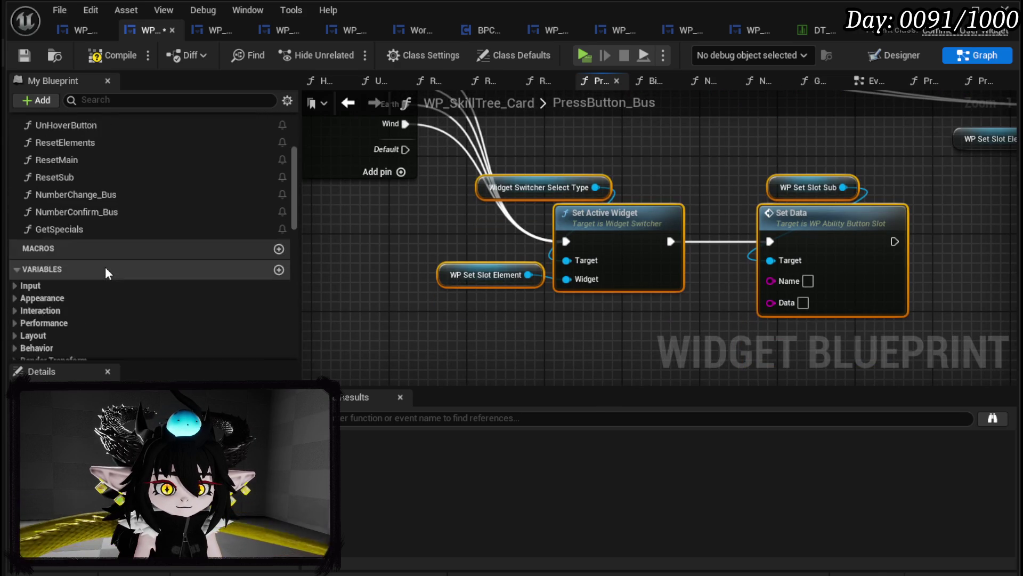
pyautogui.scroll(-1, 107, 264)
pyautogui.moveTo(101, 277)
pyautogui.mouseDown()
pyautogui.moveTo(412, 297)
pyautogui.moveTo(468, 326)
pyautogui.mouseUp()
pyautogui.click(510, 335)
pyautogui.moveTo(555, 313); pyautogui.dragTo(566, 279)
pyautogui.click(451, 275)
pyautogui.press('Delete')
pyautogui.moveTo(521, 320); pyautogui.dragTo(432, 310)
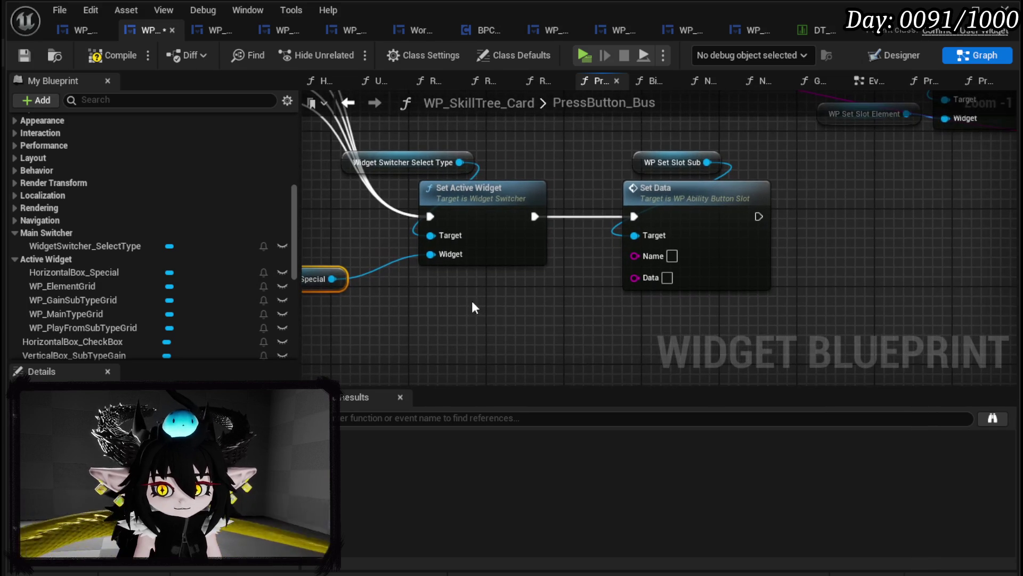
# - Replace the copied Set Data target WP Set Slot Sub with a WP_SetSlot_Element reference
pyautogui.scroll(-4, 546, 267)
pyautogui.scroll(3, 368, 209)
pyautogui.click(417, 202)
pyautogui.moveTo(416, 202)
pyautogui.mouseDown()
pyautogui.moveTo(354, 90)
pyautogui.moveTo(242, 147)
pyautogui.moveTo(235, 177)
pyautogui.moveTo(158, 257)
pyautogui.mouseUp()
pyautogui.scroll(-2, 139, 240)
pyautogui.scroll(-3, 96, 277)
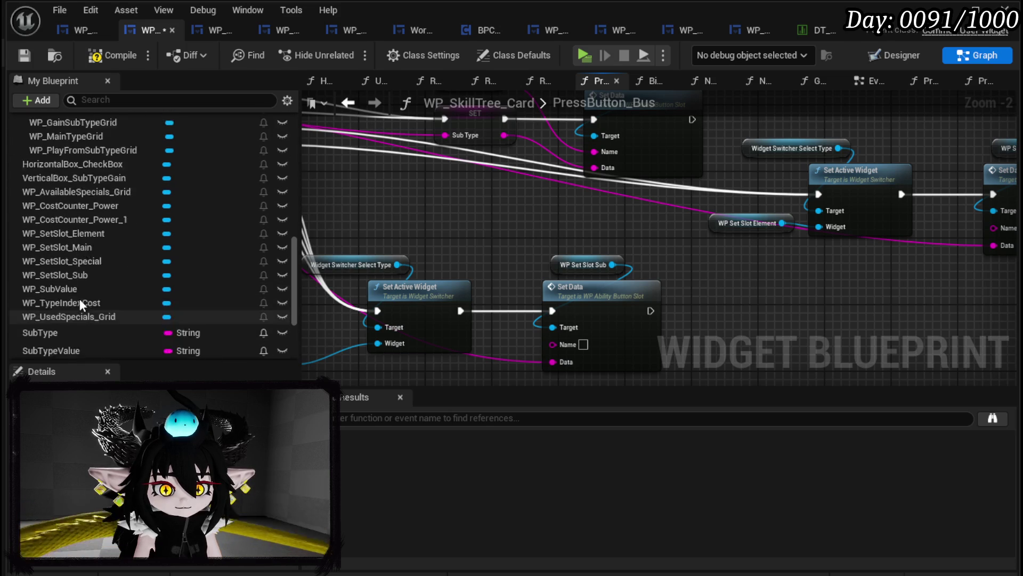
pyautogui.scroll(1, 86, 317)
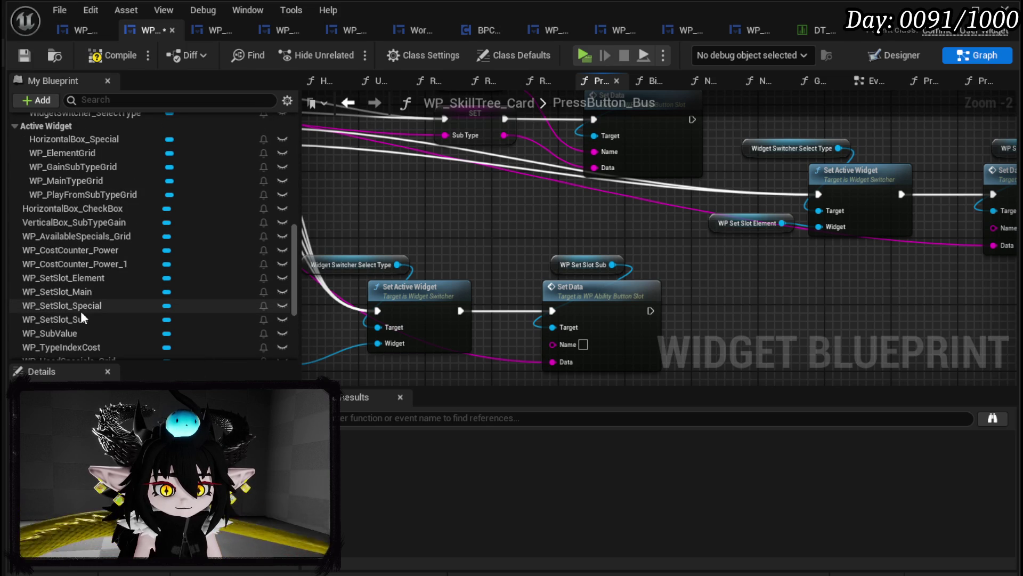
pyautogui.moveTo(81, 312); pyautogui.dragTo(434, 213)
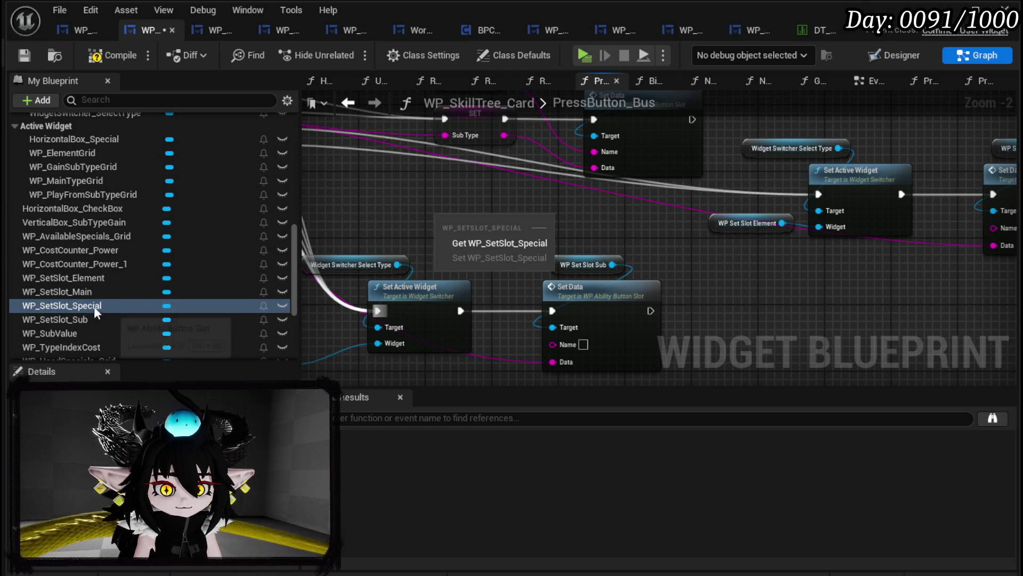
pyautogui.moveTo(87, 280); pyautogui.dragTo(459, 214)
pyautogui.click(513, 240)
pyautogui.moveTo(528, 222); pyautogui.dragTo(552, 327)
pyautogui.click(598, 259)
pyautogui.press('Delete')
# - Position WP Set Slot Element in place, then compile and save the widget blueprint
pyautogui.moveTo(490, 220); pyautogui.dragTo(574, 261)
pyautogui.click(424, 218)
pyautogui.click(105, 56)
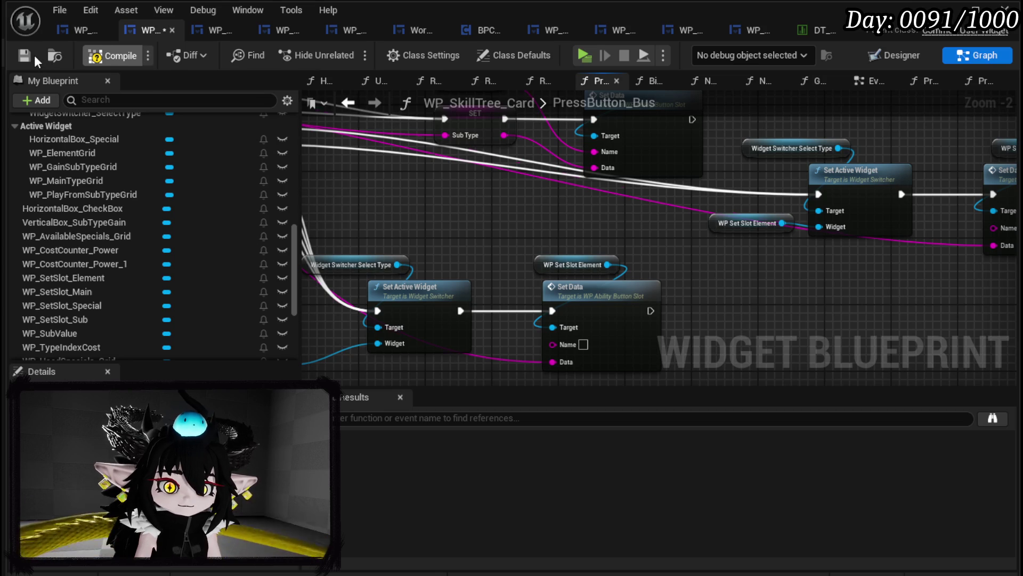
pyautogui.click(33, 56)
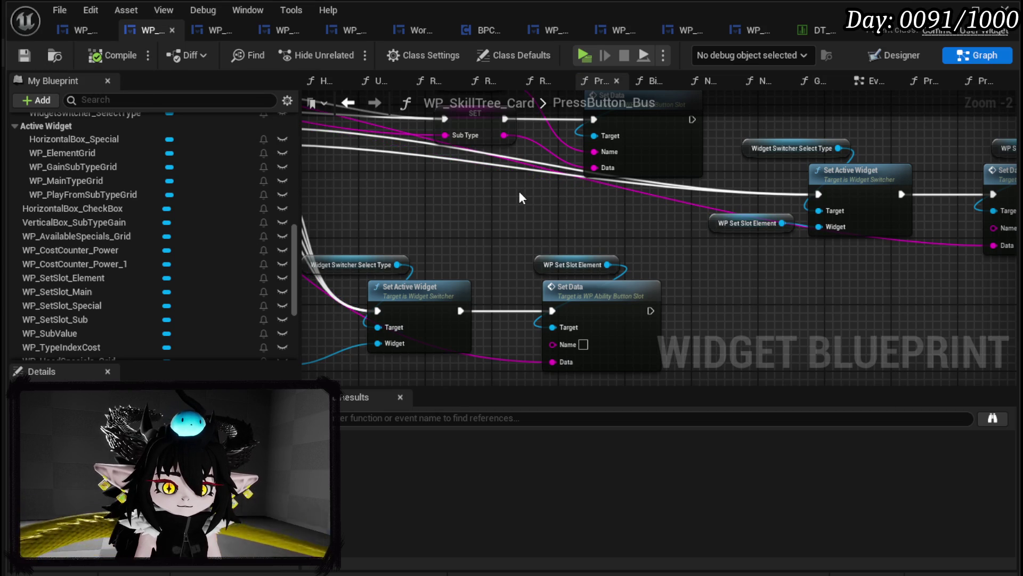
# - After checking the WP_AbilityCreationTree tab, drag the four lower slot-setting nodes further down
pyautogui.scroll(-3, 520, 193)
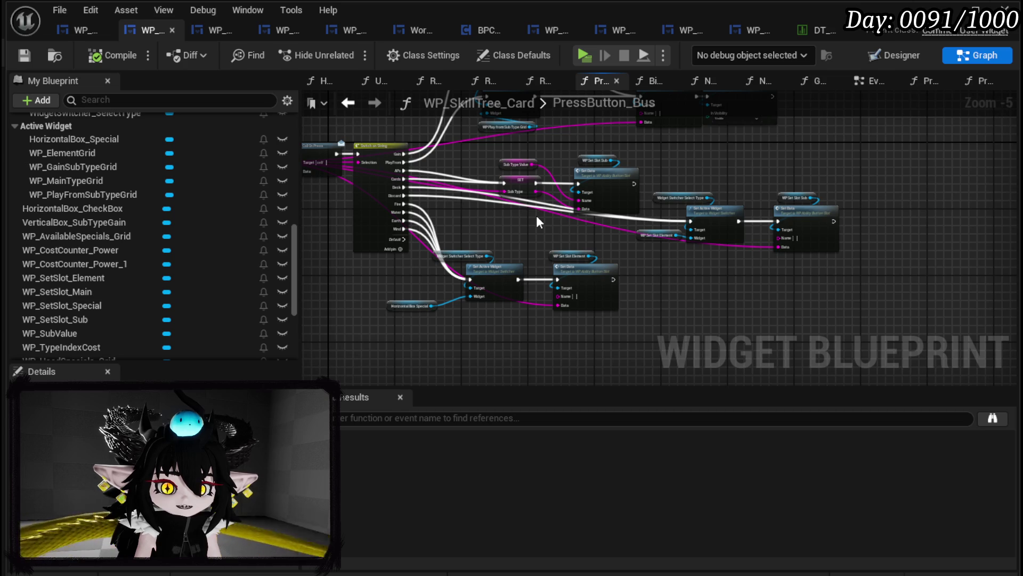
pyautogui.scroll(-1, 322, 222)
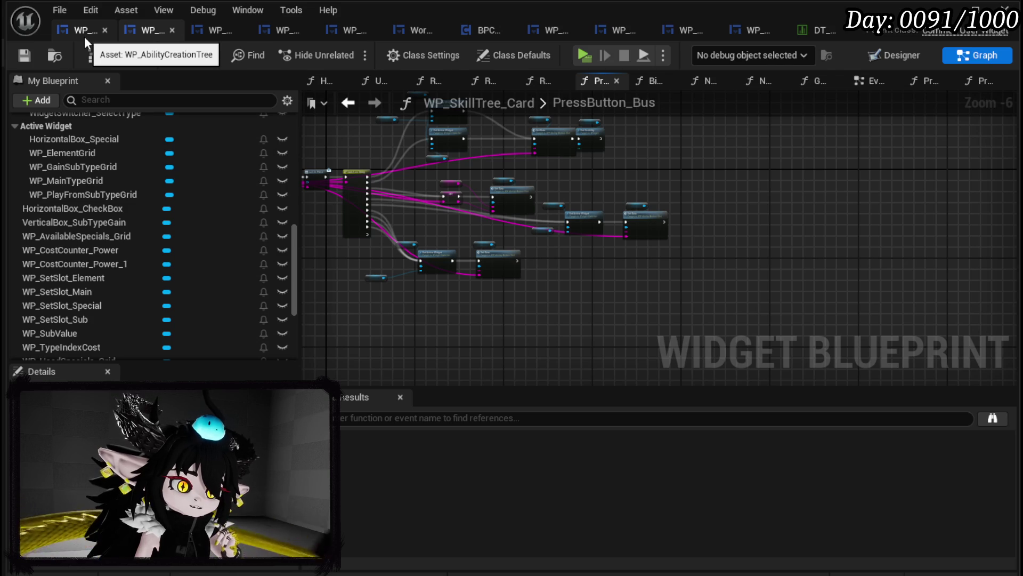
pyautogui.click(84, 32)
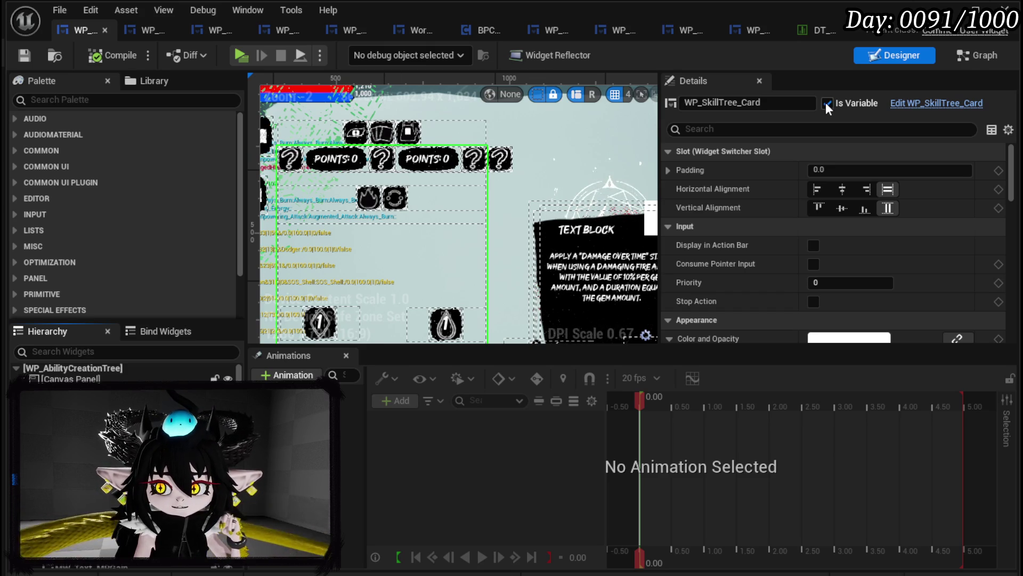
pyautogui.click(145, 29)
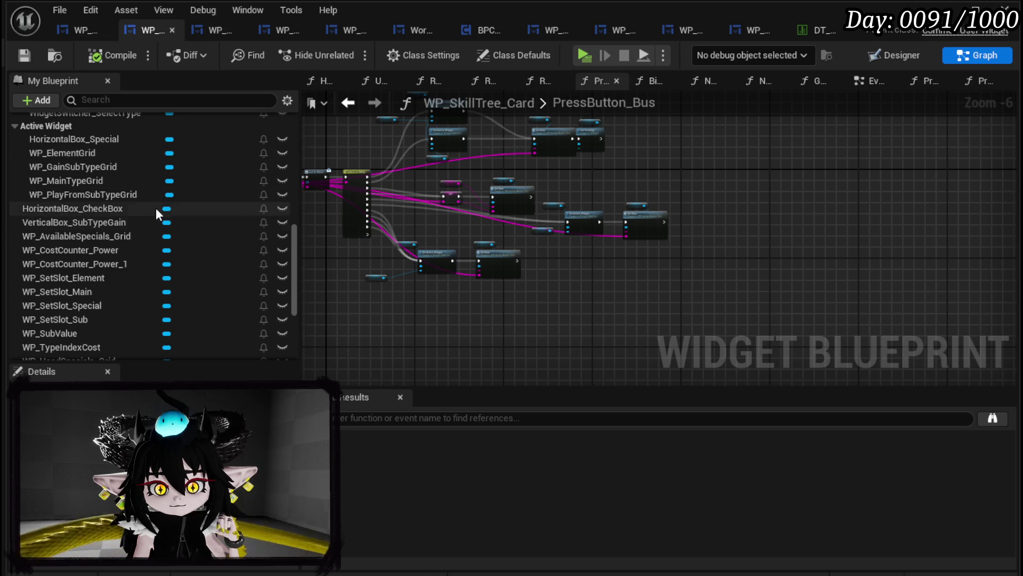
pyautogui.scroll(3, 155, 207)
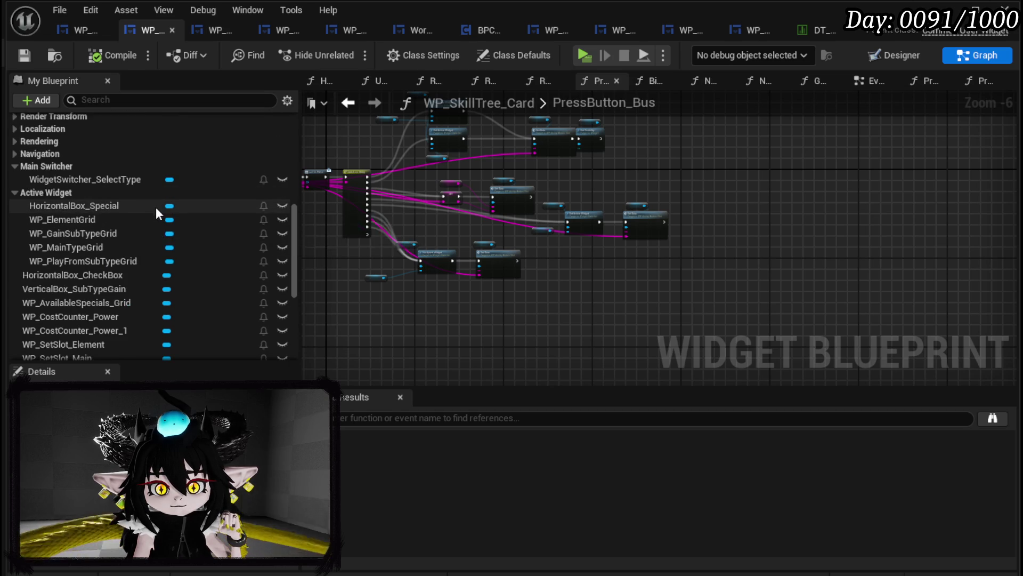
pyautogui.scroll(4, 485, 230)
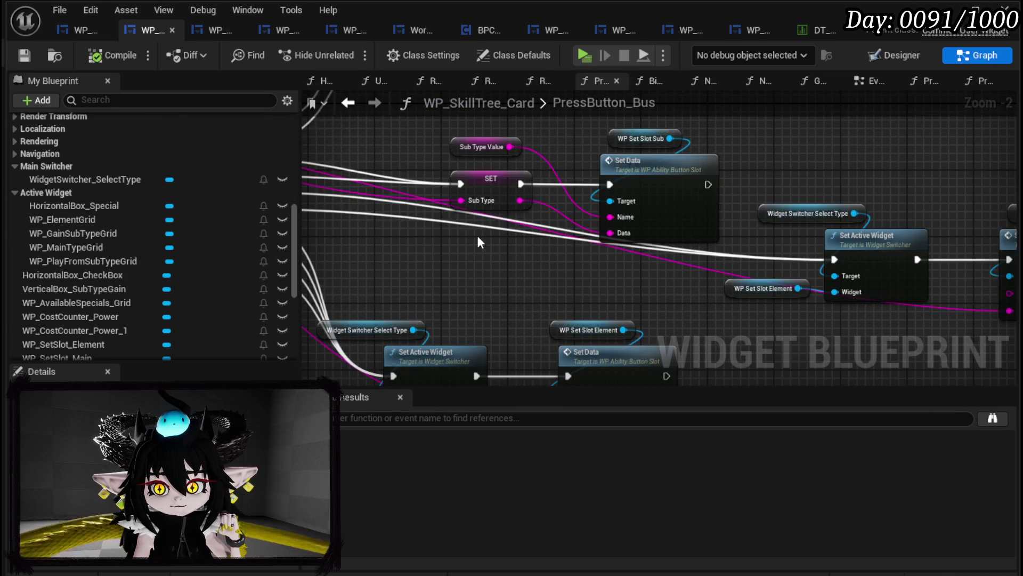
pyautogui.scroll(-3, 575, 173)
pyautogui.moveTo(446, 294)
pyautogui.mouseDown()
pyautogui.moveTo(570, 218)
pyautogui.moveTo(573, 307)
pyautogui.moveTo(721, 183)
pyautogui.moveTo(622, 264)
pyautogui.moveTo(558, 266)
pyautogui.mouseUp()
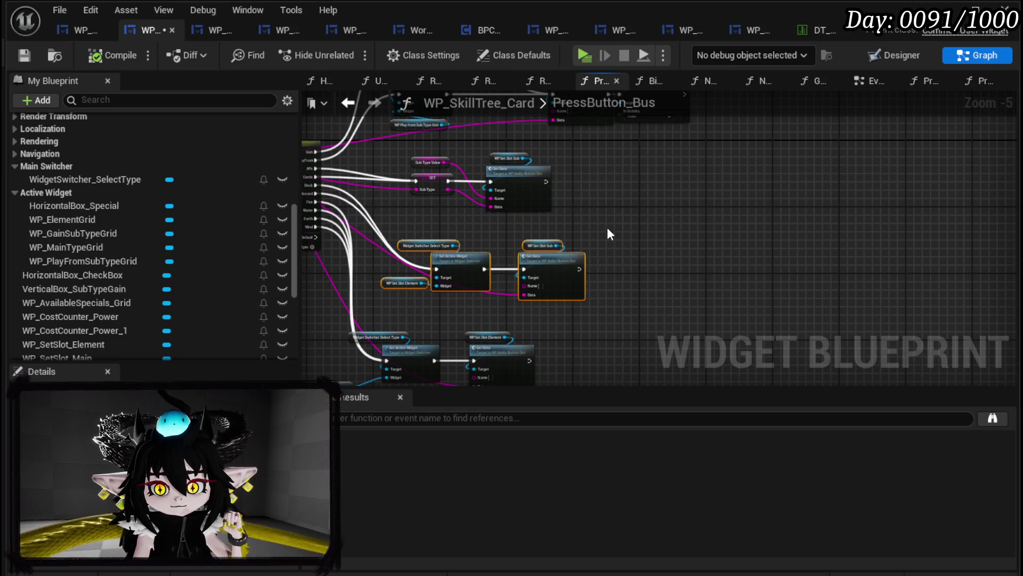